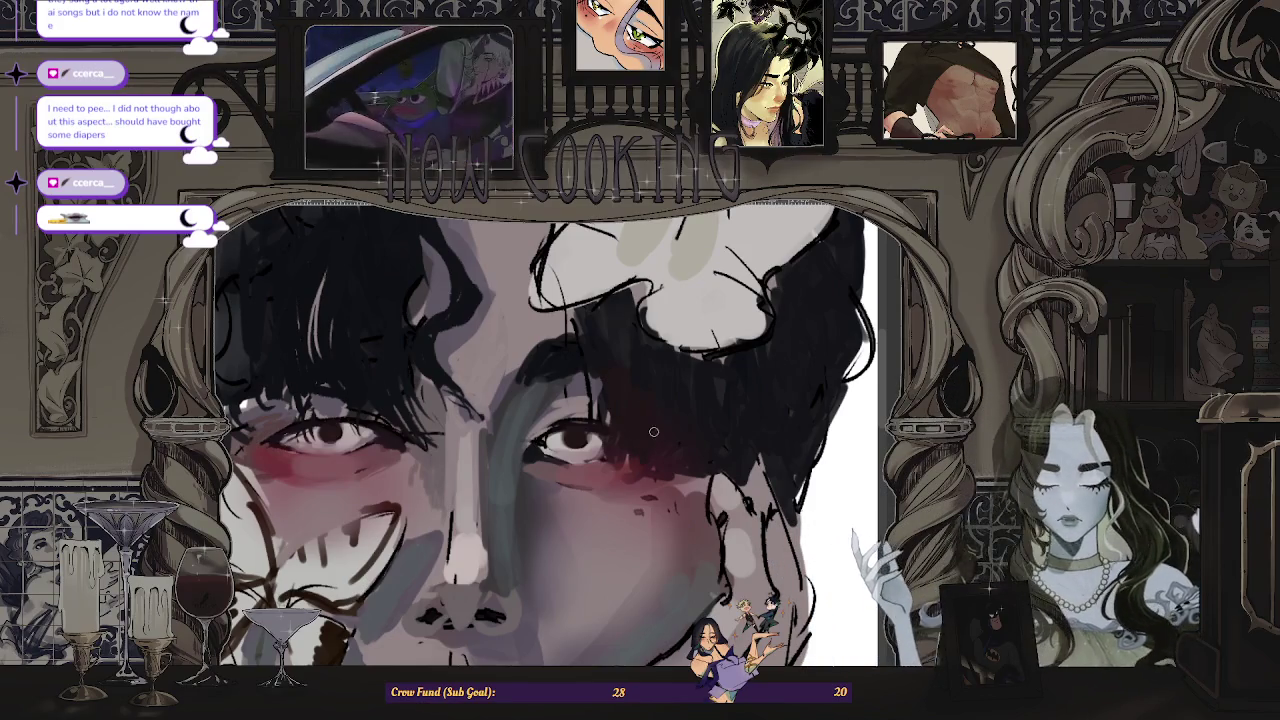
- Mirror the canvas view and zoom in and out to inspect the painted portrait
{"action": "scroll", "coordinate": [675, 407], "scroll_direction": "down", "scroll_amount": 5}
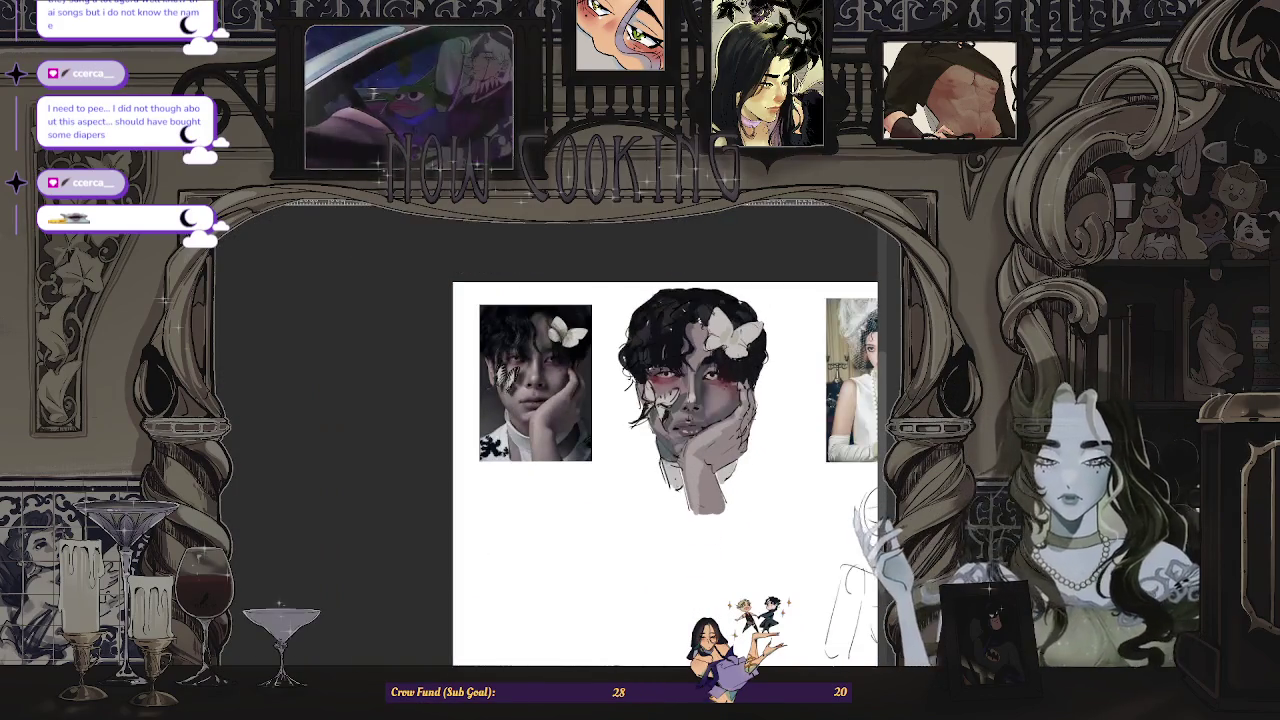
{"action": "key", "text": "m"}
{"action": "scroll", "coordinate": [418, 436], "scroll_direction": "up", "scroll_amount": 3}
{"action": "scroll", "coordinate": [418, 436], "scroll_direction": "up", "scroll_amount": 3}
{"action": "scroll", "coordinate": [418, 436], "scroll_direction": "down", "scroll_amount": 3}
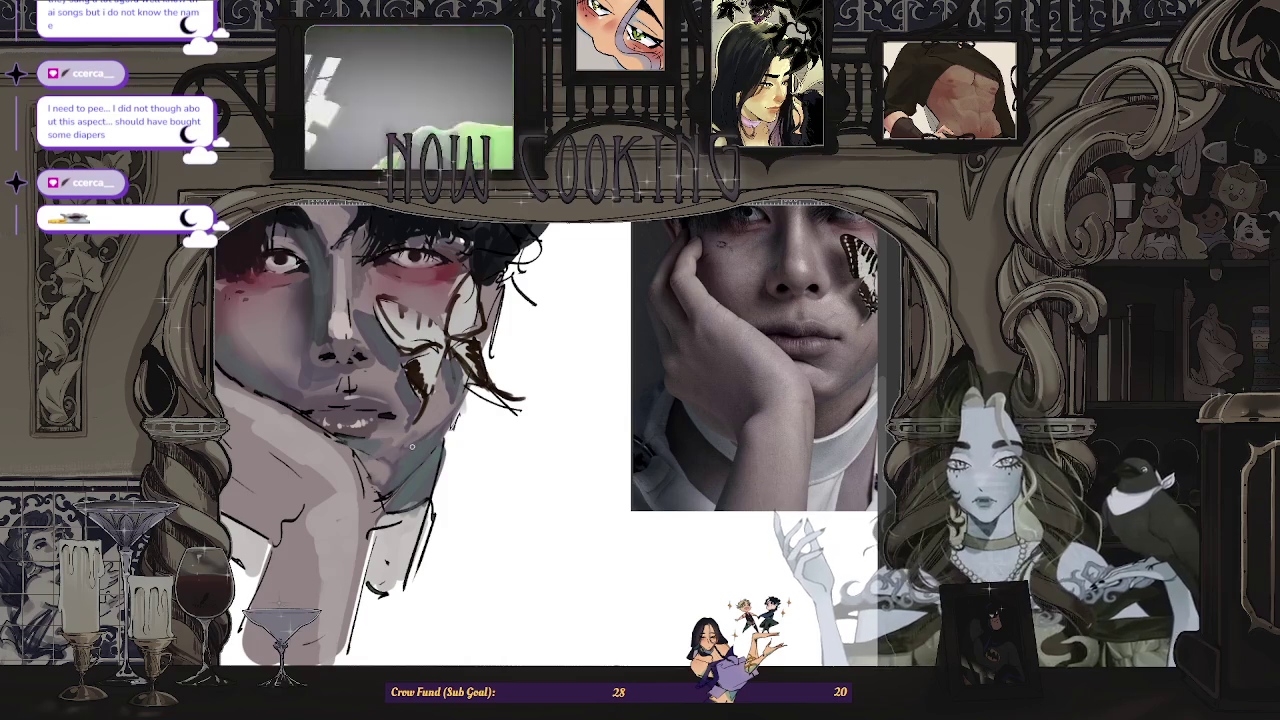
{"action": "scroll", "coordinate": [550, 430], "scroll_direction": "down", "scroll_amount": 3}
{"action": "scroll", "coordinate": [550, 430], "scroll_direction": "up", "scroll_amount": 2}
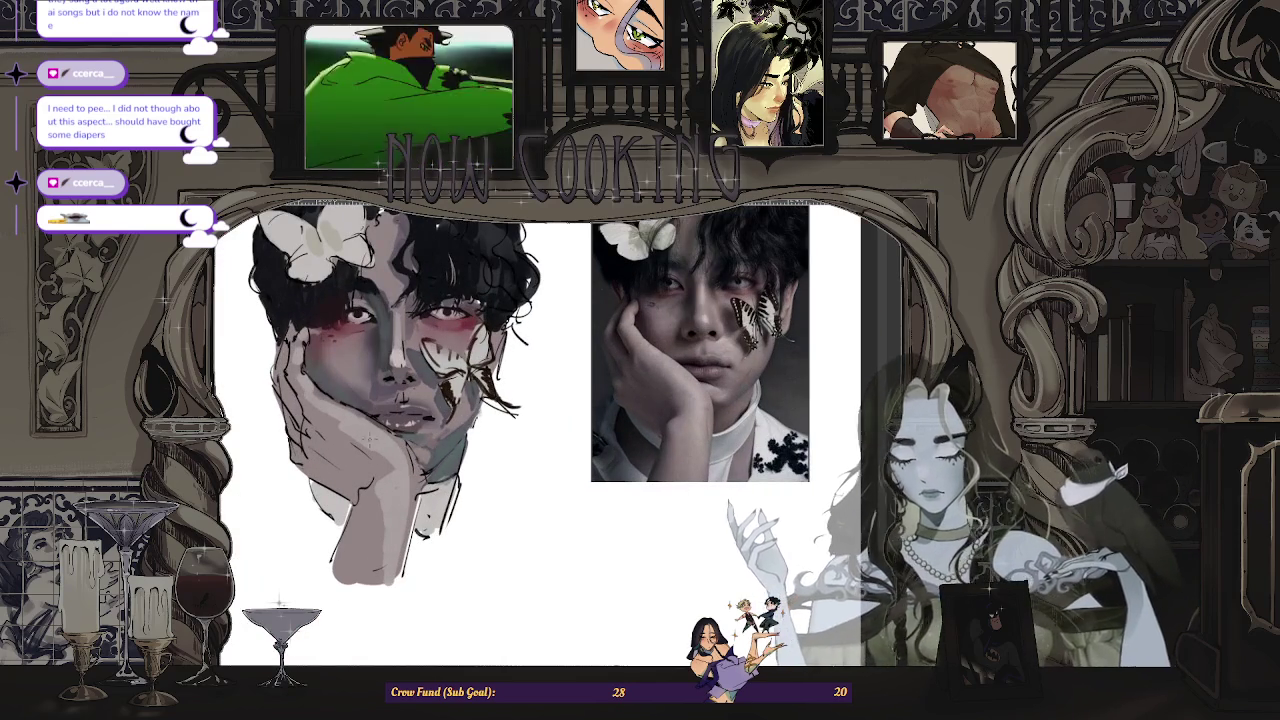
{"action": "scroll", "coordinate": [447, 490], "scroll_direction": "up", "scroll_amount": 2}
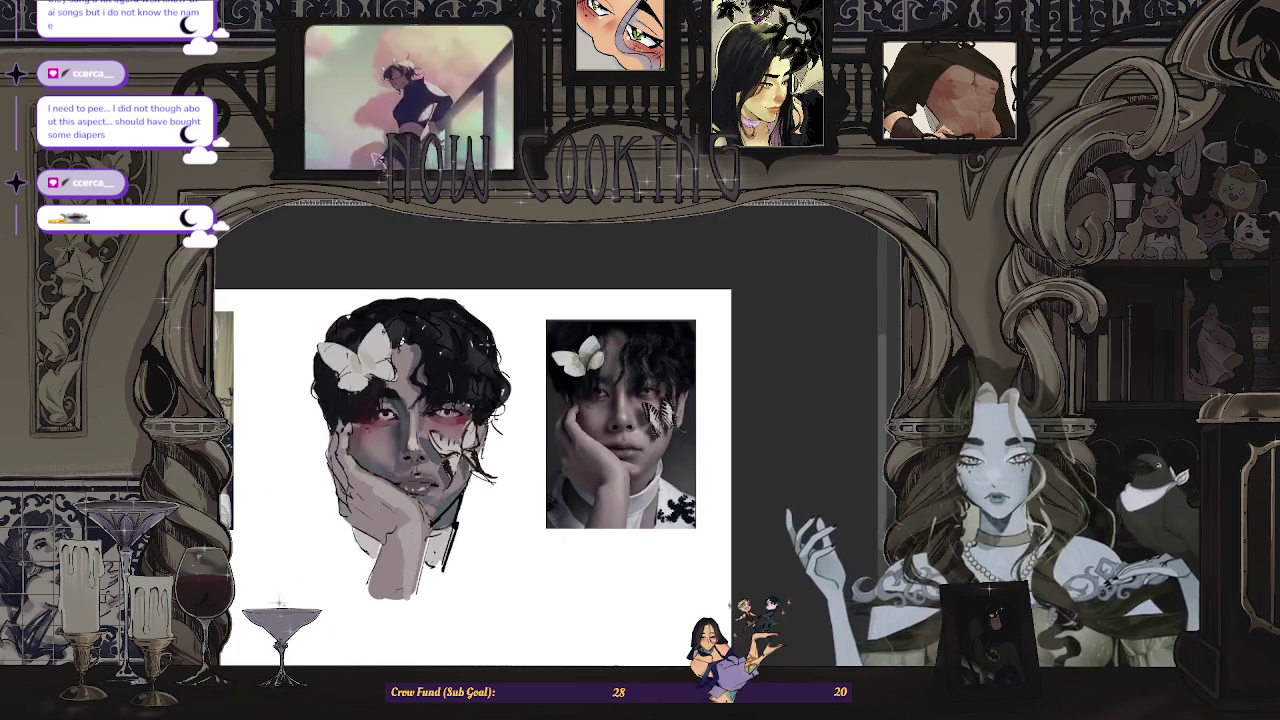
{"action": "scroll", "coordinate": [485, 393], "scroll_direction": "up", "scroll_amount": 4}
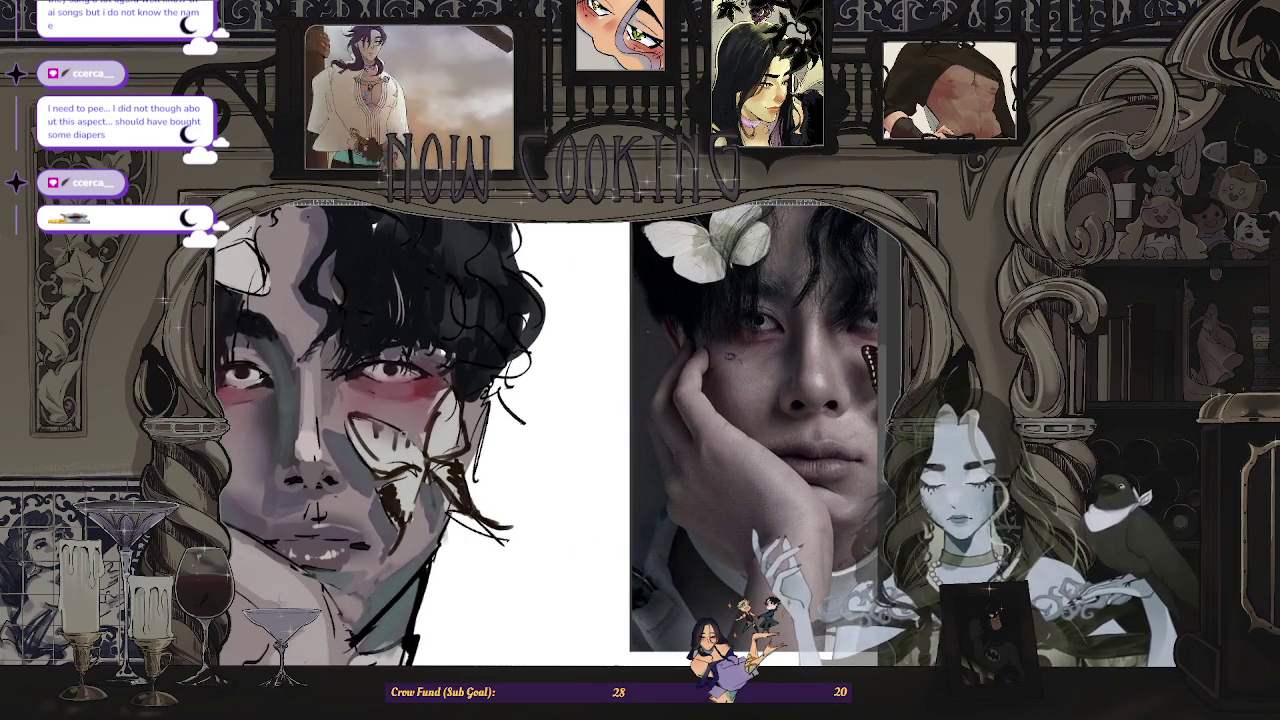
{"action": "scroll", "coordinate": [560, 430], "scroll_direction": "down", "scroll_amount": 4}
{"action": "scroll", "coordinate": [450, 480], "scroll_direction": "down", "scroll_amount": 1}
{"action": "scroll", "coordinate": [480, 480], "scroll_direction": "up", "scroll_amount": 3}
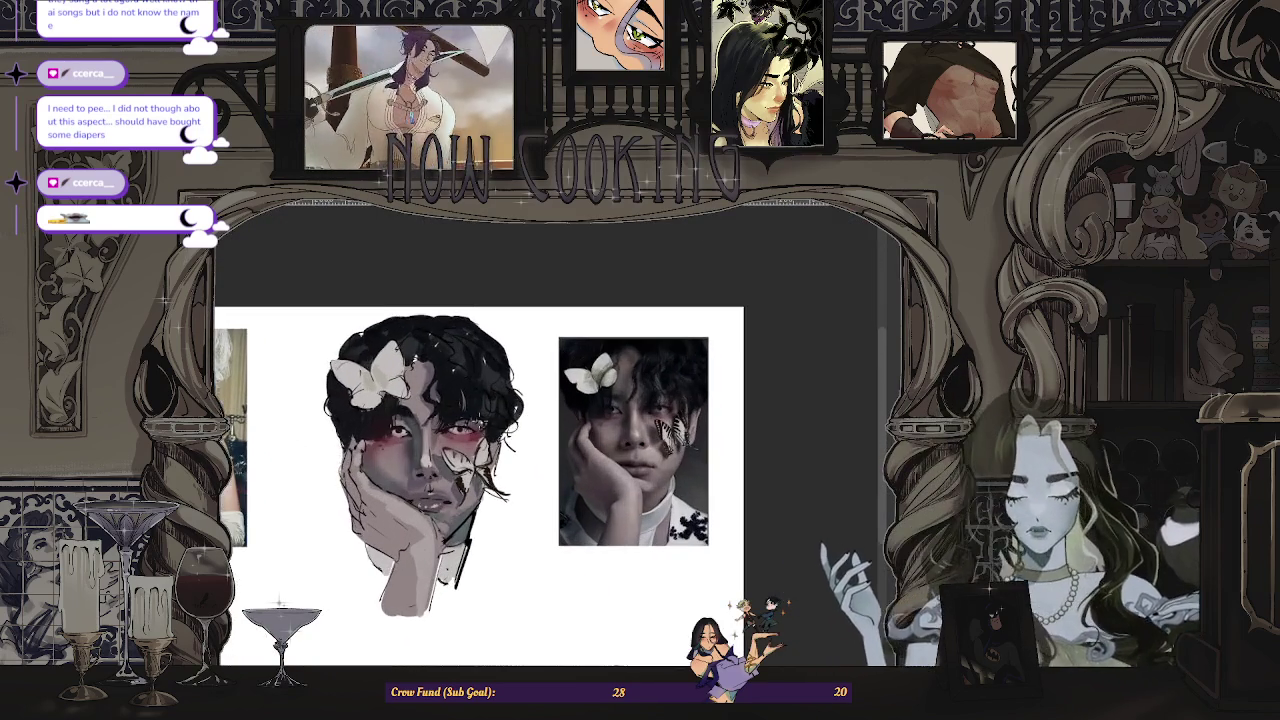
{"action": "scroll", "coordinate": [420, 470], "scroll_direction": "up", "scroll_amount": 2}
{"action": "scroll", "coordinate": [420, 470], "scroll_direction": "up", "scroll_amount": 1}
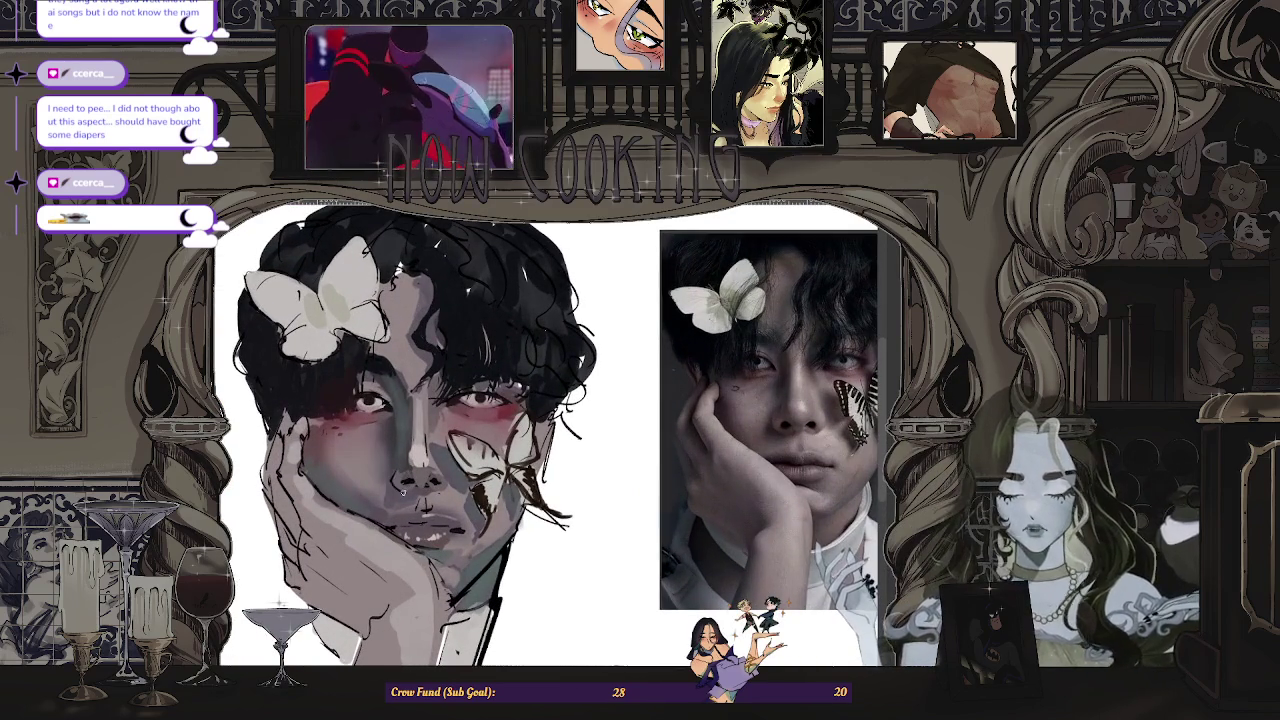
{"action": "scroll", "coordinate": [490, 480], "scroll_direction": "down", "scroll_amount": 1}
{"action": "scroll", "coordinate": [490, 480], "scroll_direction": "down", "scroll_amount": 3}
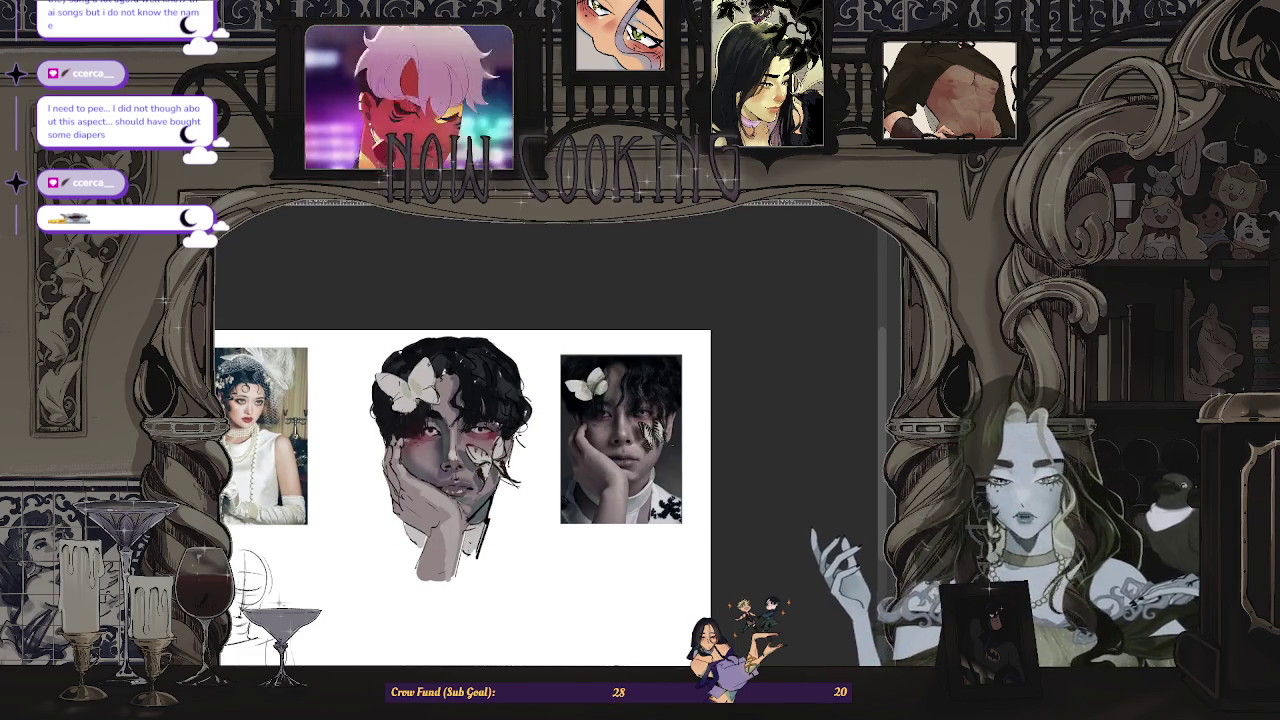
- Toggle the mirror again and zoom around to recheck the figure's proportions
{"action": "key", "text": "m"}
{"action": "scroll", "coordinate": [620, 440], "scroll_direction": "up", "scroll_amount": 1}
{"action": "scroll", "coordinate": [620, 440], "scroll_direction": "up", "scroll_amount": 2}
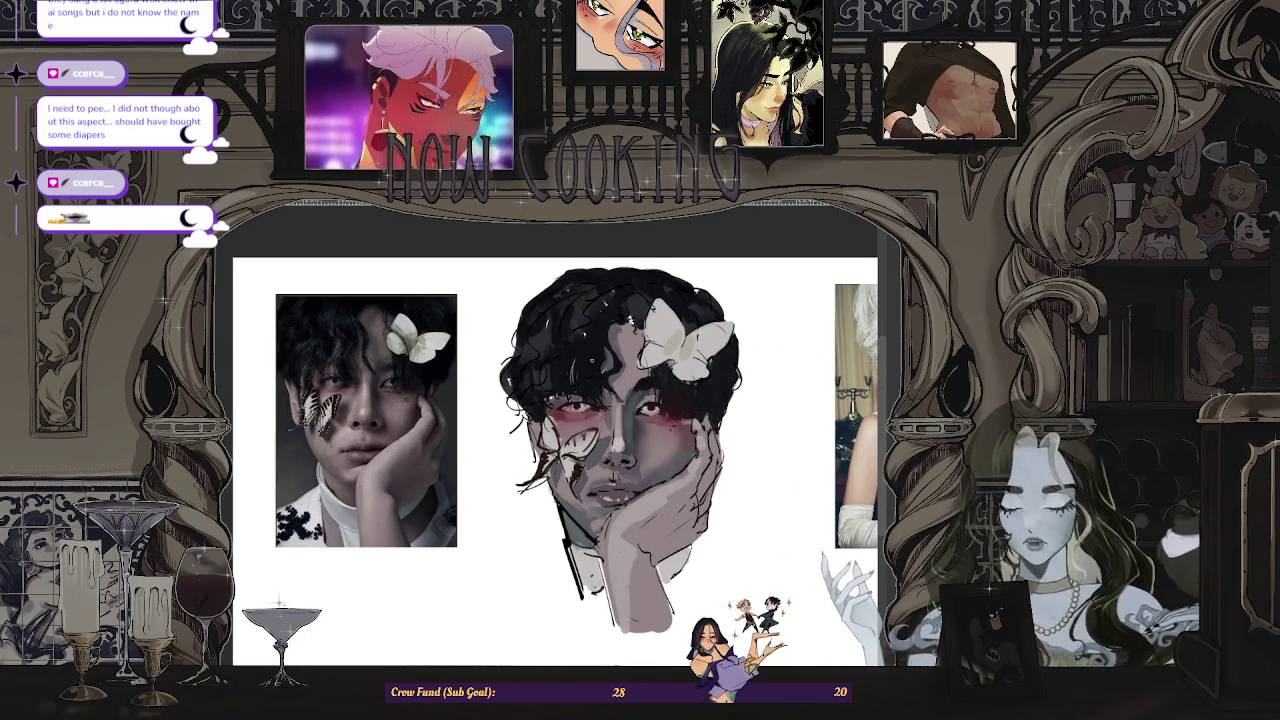
{"action": "scroll", "coordinate": [604, 440], "scroll_direction": "up", "scroll_amount": 2}
{"action": "scroll", "coordinate": [604, 440], "scroll_direction": "up", "scroll_amount": 1}
{"action": "scroll", "coordinate": [604, 440], "scroll_direction": "up", "scroll_amount": 1}
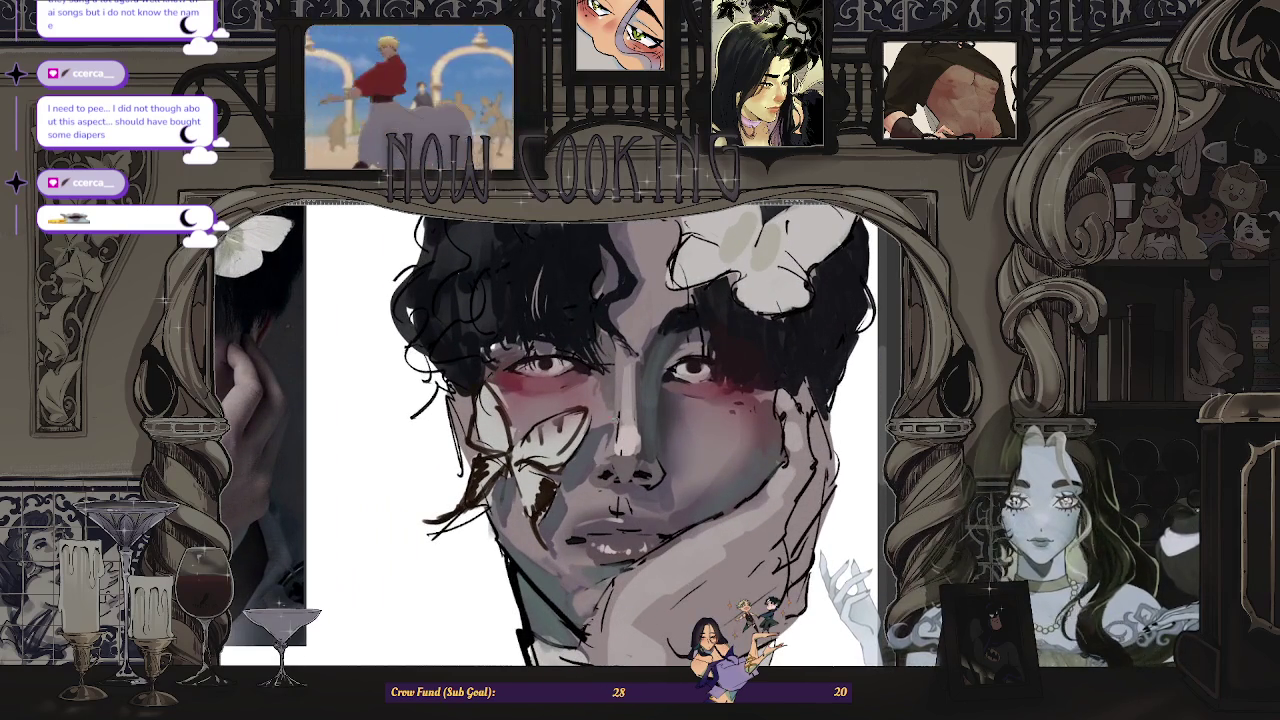
{"action": "scroll", "coordinate": [689, 417], "scroll_direction": "down", "scroll_amount": 4}
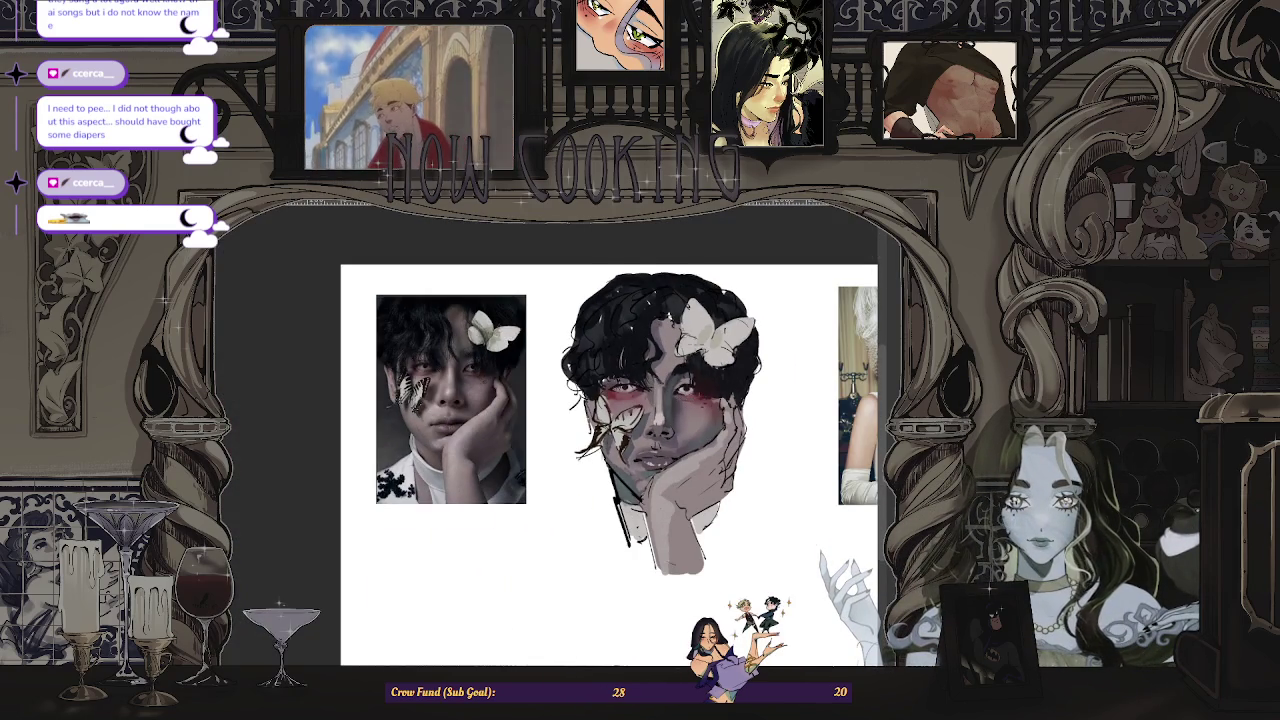
{"action": "scroll", "coordinate": [664, 404], "scroll_direction": "up", "scroll_amount": 1}
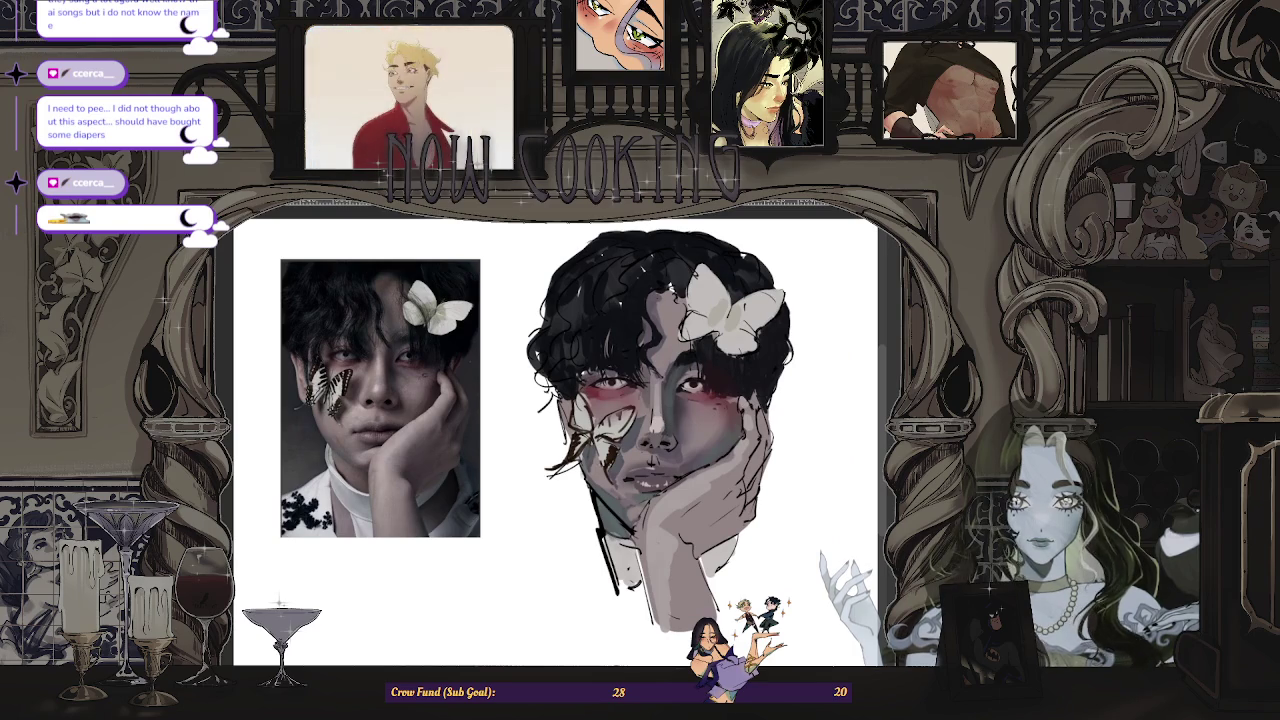
{"action": "scroll", "coordinate": [645, 452], "scroll_direction": "up", "scroll_amount": 3}
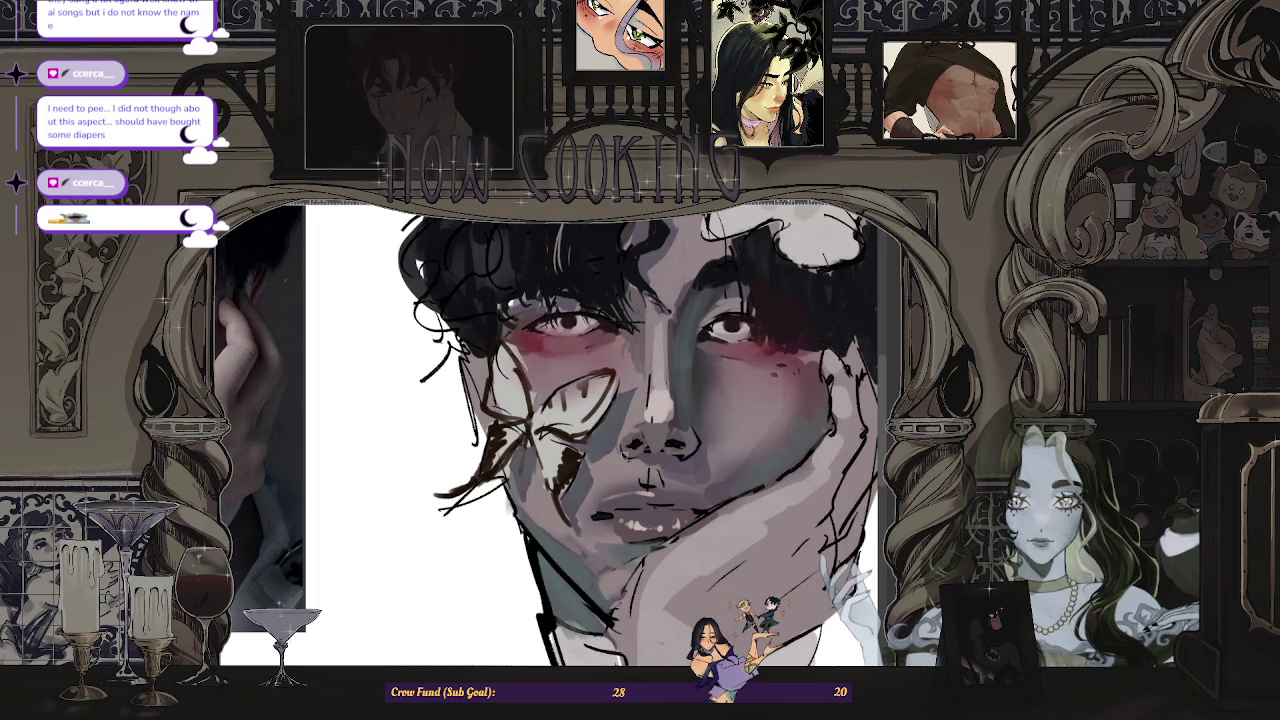
{"action": "scroll", "coordinate": [637, 457], "scroll_direction": "down", "scroll_amount": 3}
{"action": "scroll", "coordinate": [637, 457], "scroll_direction": "down", "scroll_amount": 1}
{"action": "scroll", "coordinate": [637, 457], "scroll_direction": "up", "scroll_amount": 1}
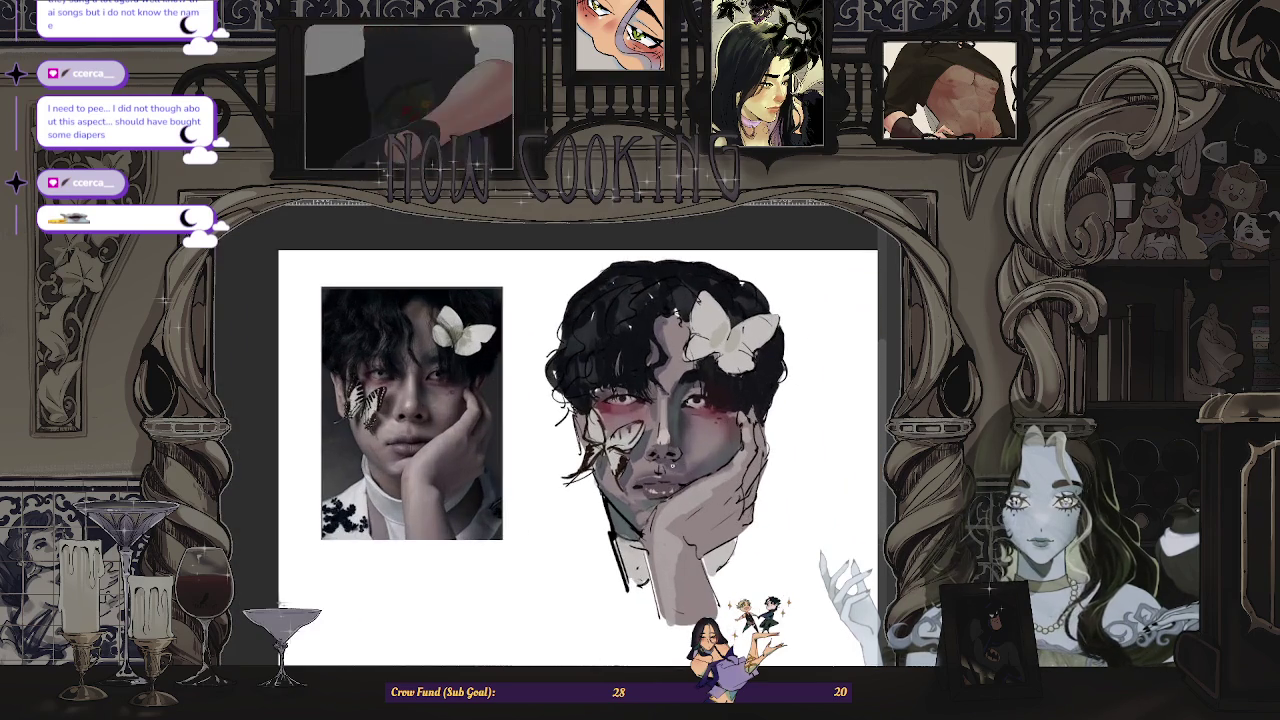
{"action": "scroll", "coordinate": [637, 457], "scroll_direction": "up", "scroll_amount": 1}
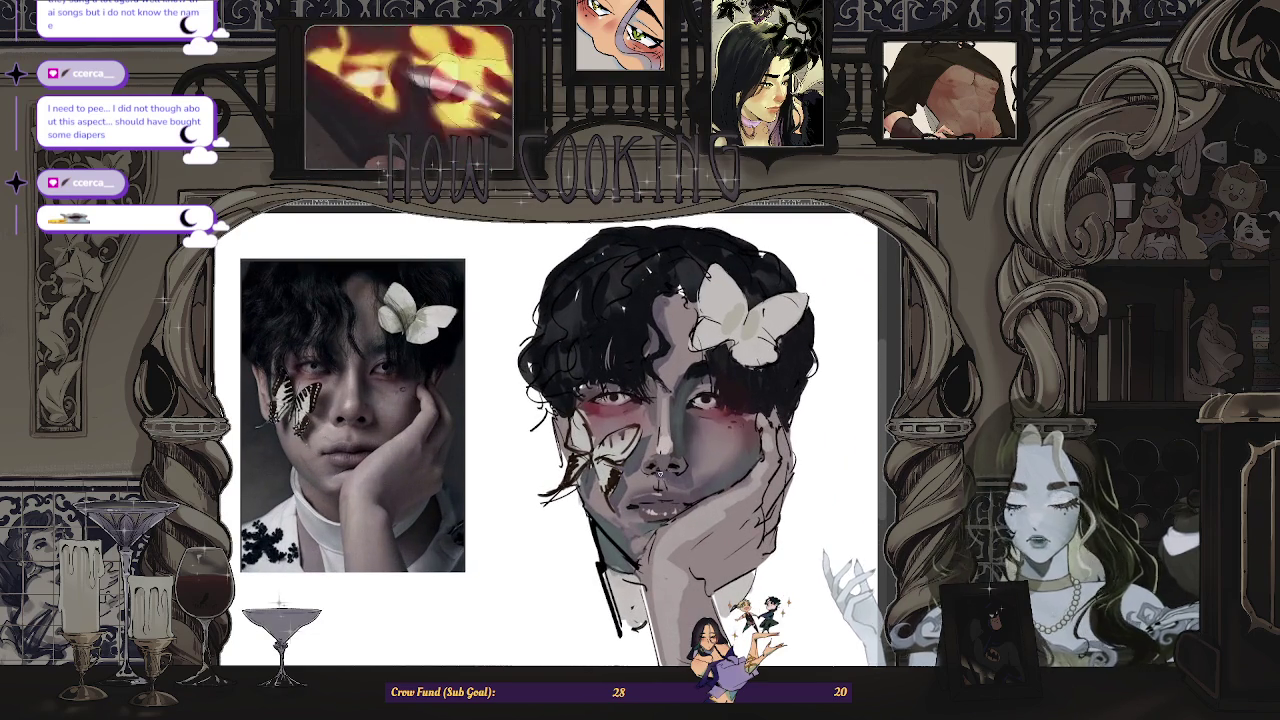
{"action": "scroll", "coordinate": [674, 471], "scroll_direction": "down", "scroll_amount": 3}
{"action": "scroll", "coordinate": [676, 470], "scroll_direction": "up", "scroll_amount": 3}
{"action": "scroll", "coordinate": [676, 470], "scroll_direction": "up", "scroll_amount": 1}
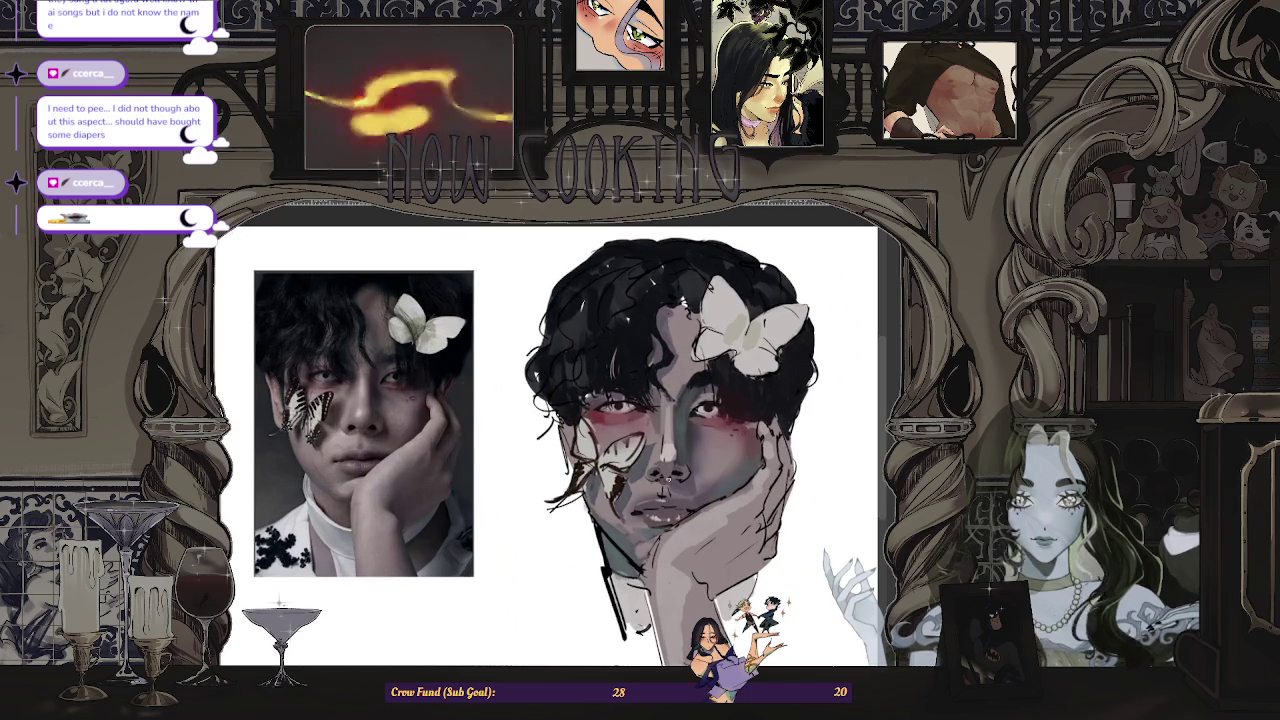
{"action": "scroll", "coordinate": [676, 470], "scroll_direction": "up", "scroll_amount": 1}
{"action": "scroll", "coordinate": [676, 466], "scroll_direction": "up", "scroll_amount": 1}
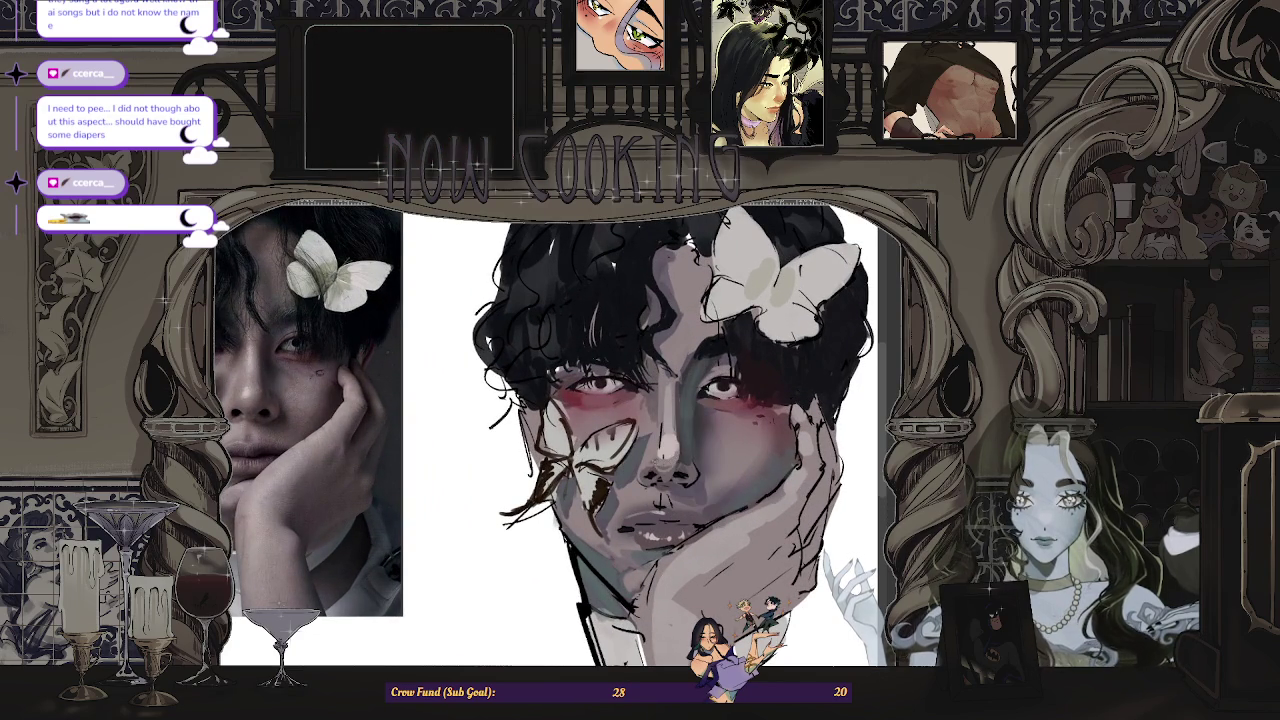
{"action": "scroll", "coordinate": [689, 412], "scroll_direction": "down", "scroll_amount": 3}
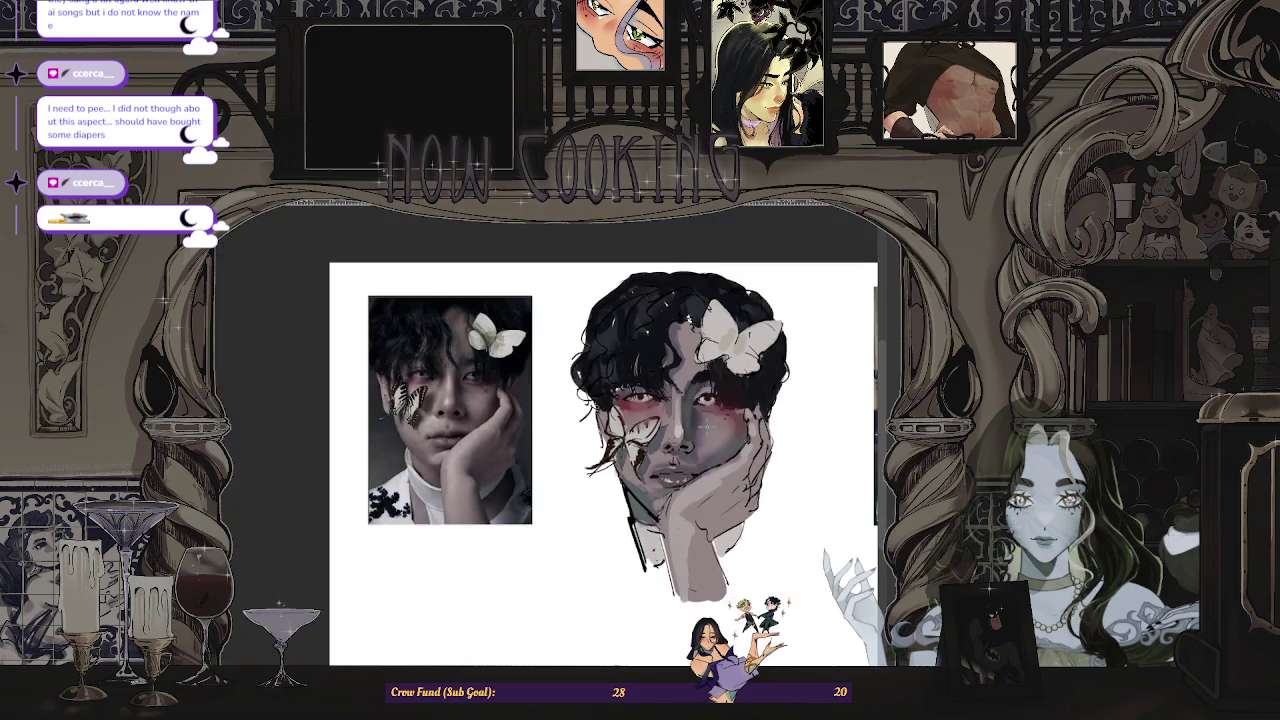
{"action": "scroll", "coordinate": [689, 412], "scroll_direction": "up", "scroll_amount": 3}
{"action": "scroll", "coordinate": [677, 434], "scroll_direction": "up", "scroll_amount": 1}
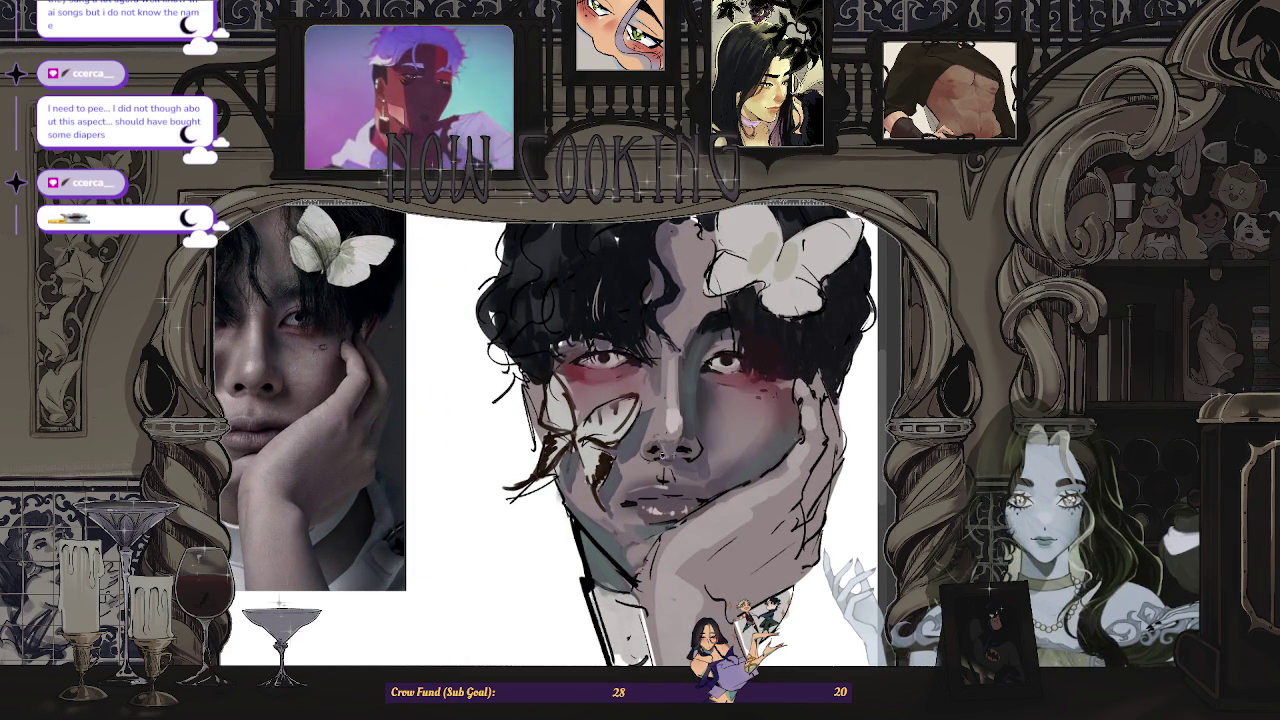
{"action": "scroll", "coordinate": [545, 433], "scroll_direction": "down", "scroll_amount": 3}
{"action": "scroll", "coordinate": [545, 433], "scroll_direction": "up", "scroll_amount": 3}
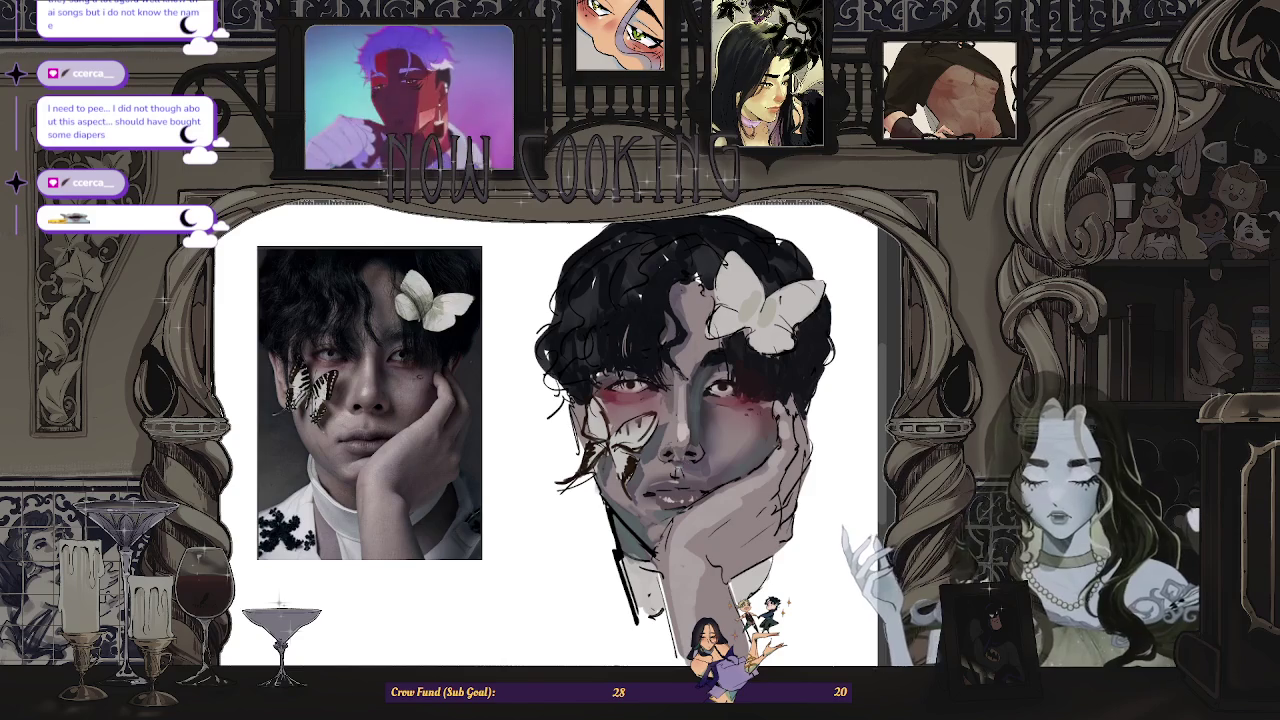
{"action": "scroll", "coordinate": [659, 440], "scroll_direction": "up", "scroll_amount": 2}
{"action": "scroll", "coordinate": [673, 461], "scroll_direction": "up", "scroll_amount": 1}
{"action": "scroll", "coordinate": [665, 460], "scroll_direction": "up", "scroll_amount": 1}
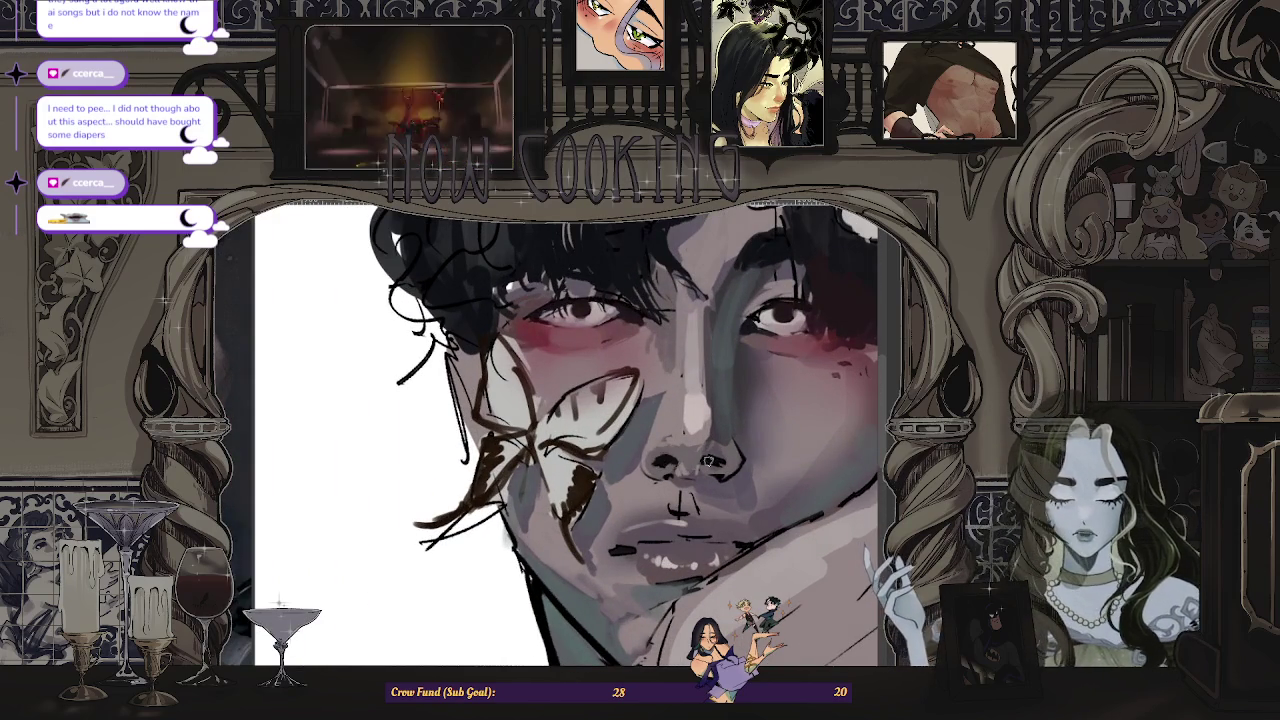
{"action": "scroll", "coordinate": [710, 459], "scroll_direction": "down", "scroll_amount": 3}
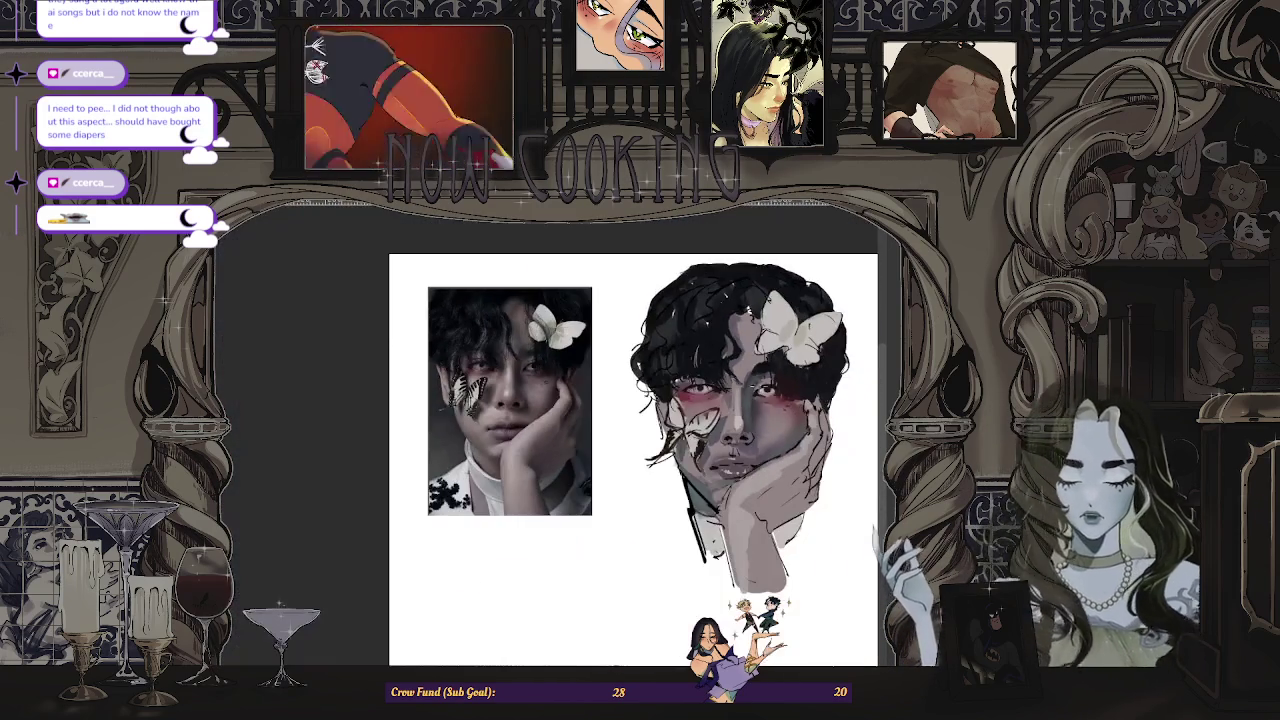
{"action": "scroll", "coordinate": [740, 440], "scroll_direction": "up", "scroll_amount": 1}
{"action": "scroll", "coordinate": [757, 424], "scroll_direction": "up", "scroll_amount": 1}
{"action": "scroll", "coordinate": [716, 455], "scroll_direction": "up", "scroll_amount": 1}
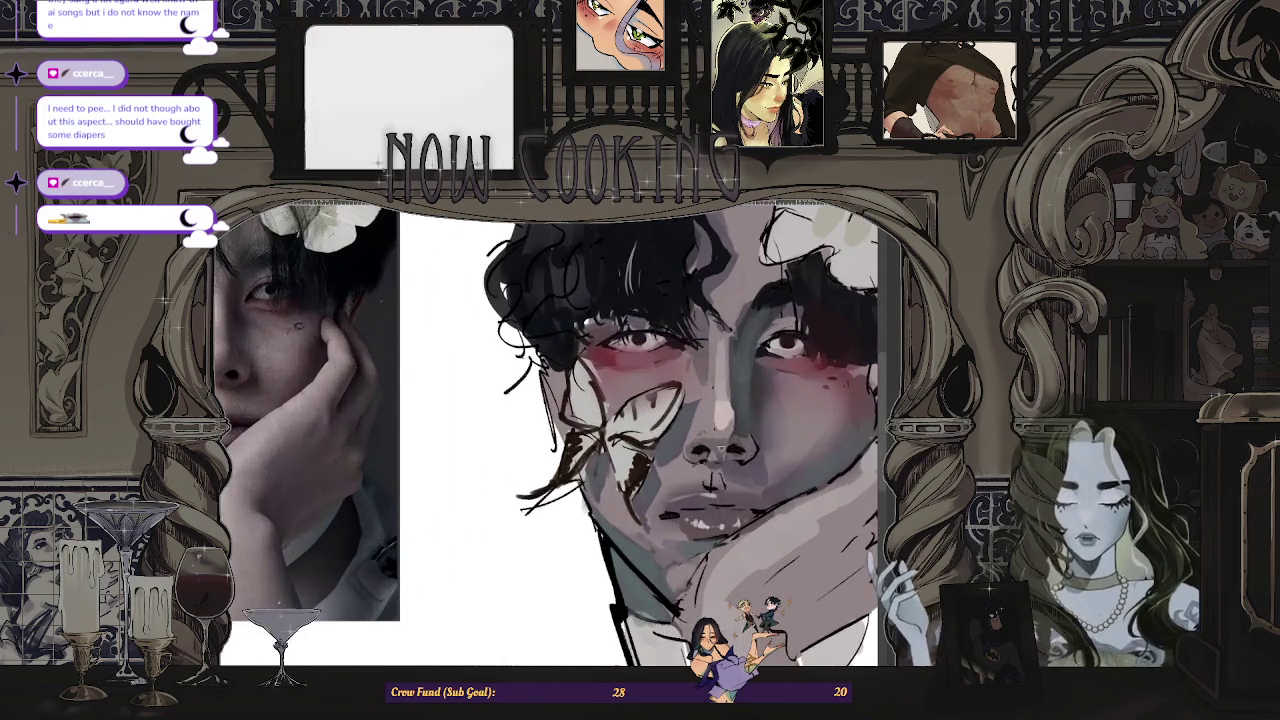
{"action": "scroll", "coordinate": [724, 442], "scroll_direction": "down", "scroll_amount": 1}
{"action": "scroll", "coordinate": [724, 442], "scroll_direction": "down", "scroll_amount": 1}
{"action": "scroll", "coordinate": [766, 432], "scroll_direction": "up", "scroll_amount": 1}
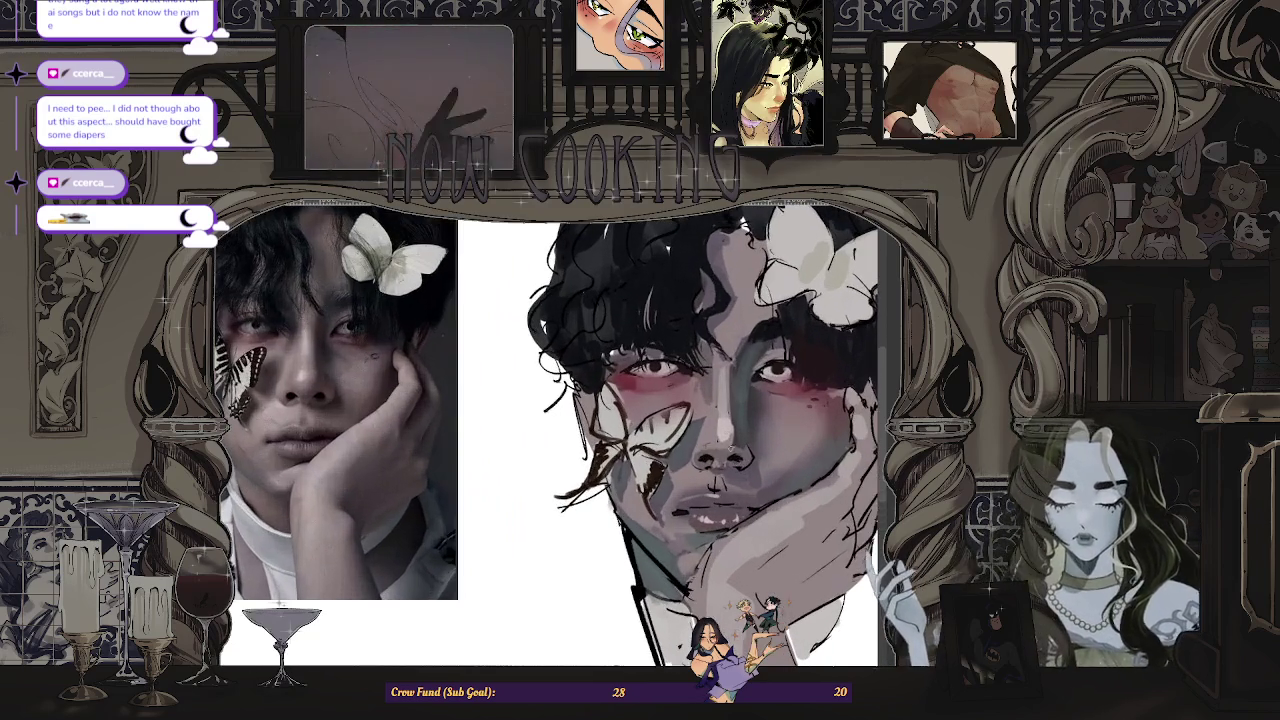
{"action": "scroll", "coordinate": [740, 455], "scroll_direction": "down", "scroll_amount": 1}
{"action": "scroll", "coordinate": [740, 455], "scroll_direction": "down", "scroll_amount": 1}
{"action": "scroll", "coordinate": [720, 465], "scroll_direction": "up", "scroll_amount": 2}
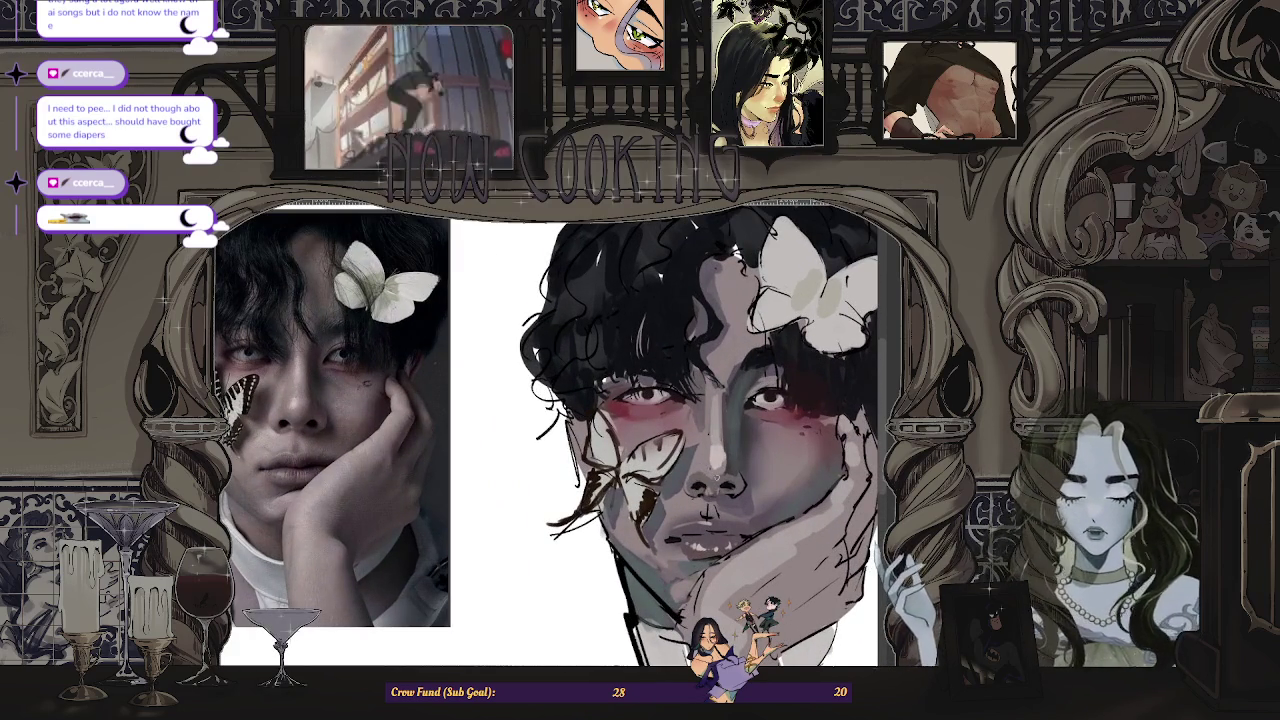
{"action": "scroll", "coordinate": [716, 492], "scroll_direction": "up", "scroll_amount": 1}
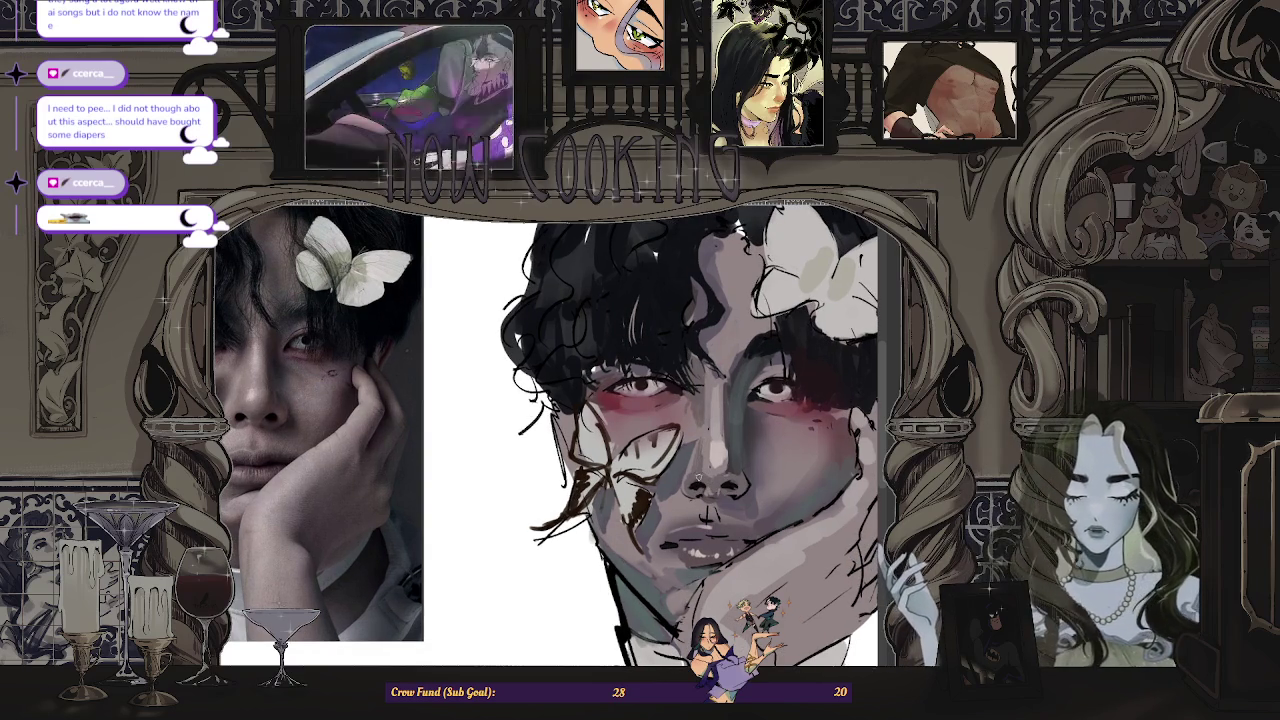
{"action": "scroll", "coordinate": [727, 469], "scroll_direction": "down", "scroll_amount": 1}
{"action": "scroll", "coordinate": [727, 469], "scroll_direction": "down", "scroll_amount": 1}
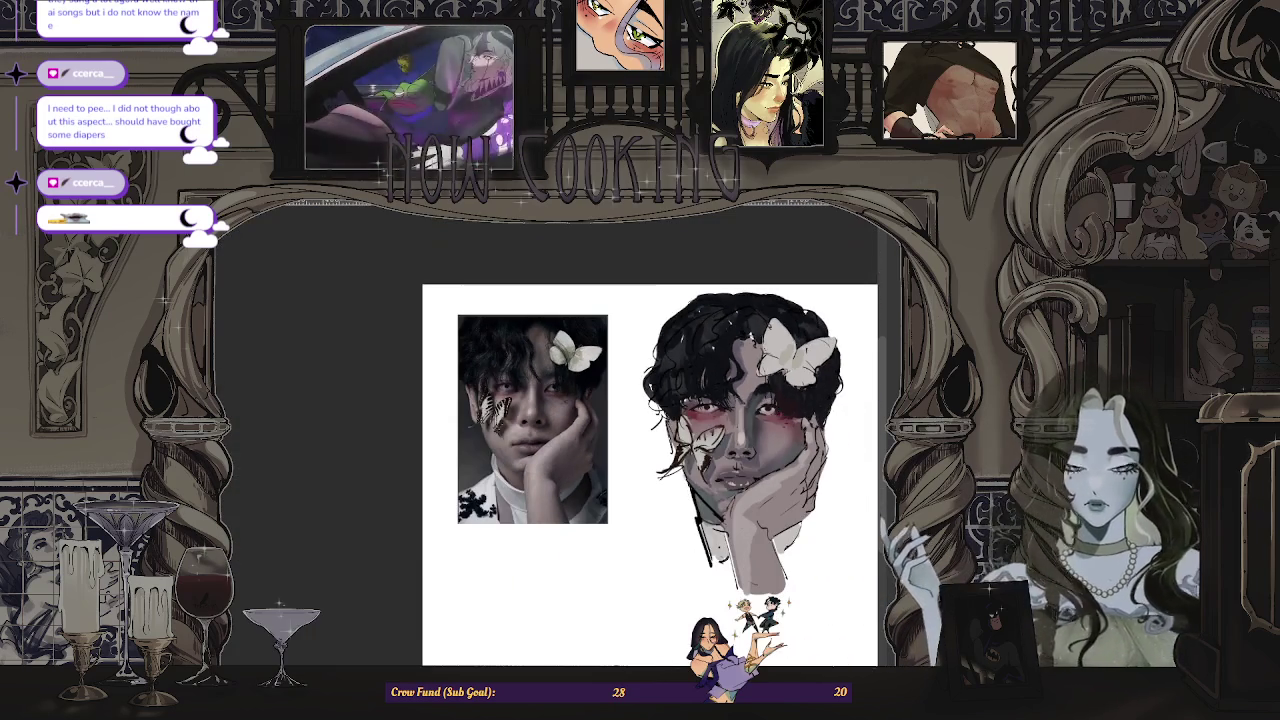
- Flip the view back to normal and zoom around to compare with the reference
{"action": "key", "text": "m"}
{"action": "scroll", "coordinate": [640, 440], "scroll_direction": "up", "scroll_amount": 1}
{"action": "scroll", "coordinate": [640, 440], "scroll_direction": "up", "scroll_amount": 1}
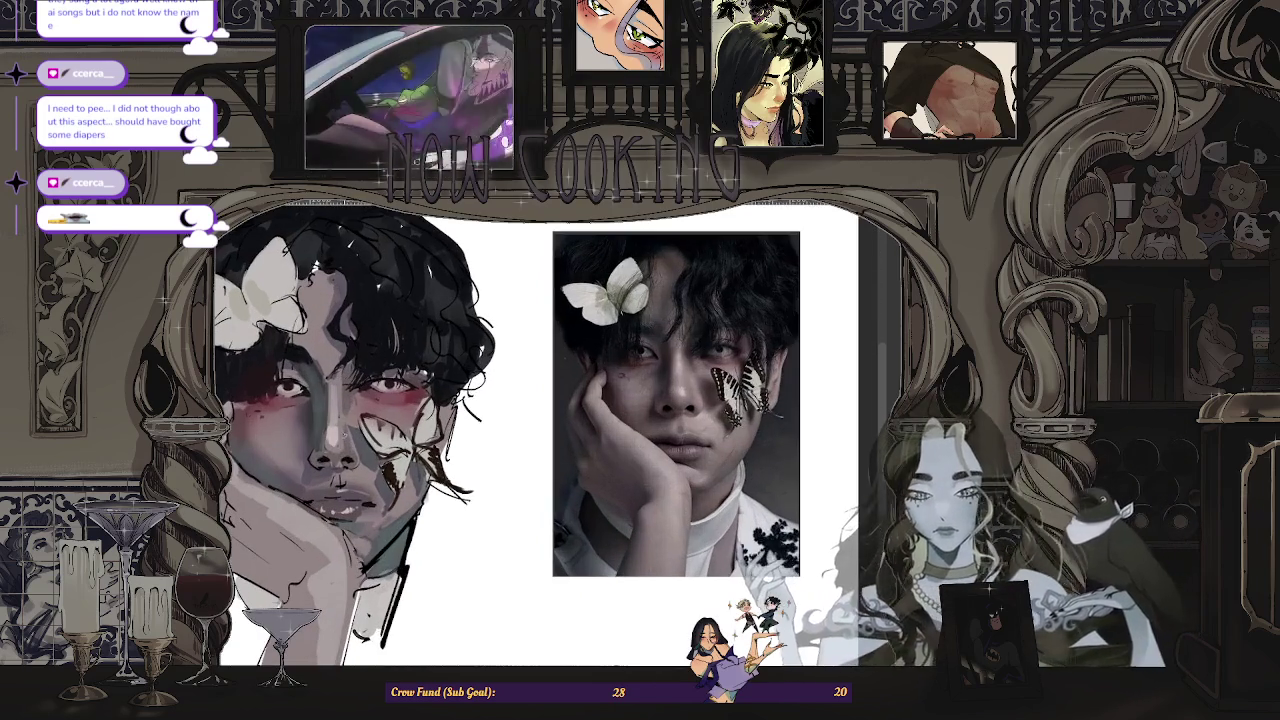
{"action": "scroll", "coordinate": [323, 371], "scroll_direction": "up", "scroll_amount": 2}
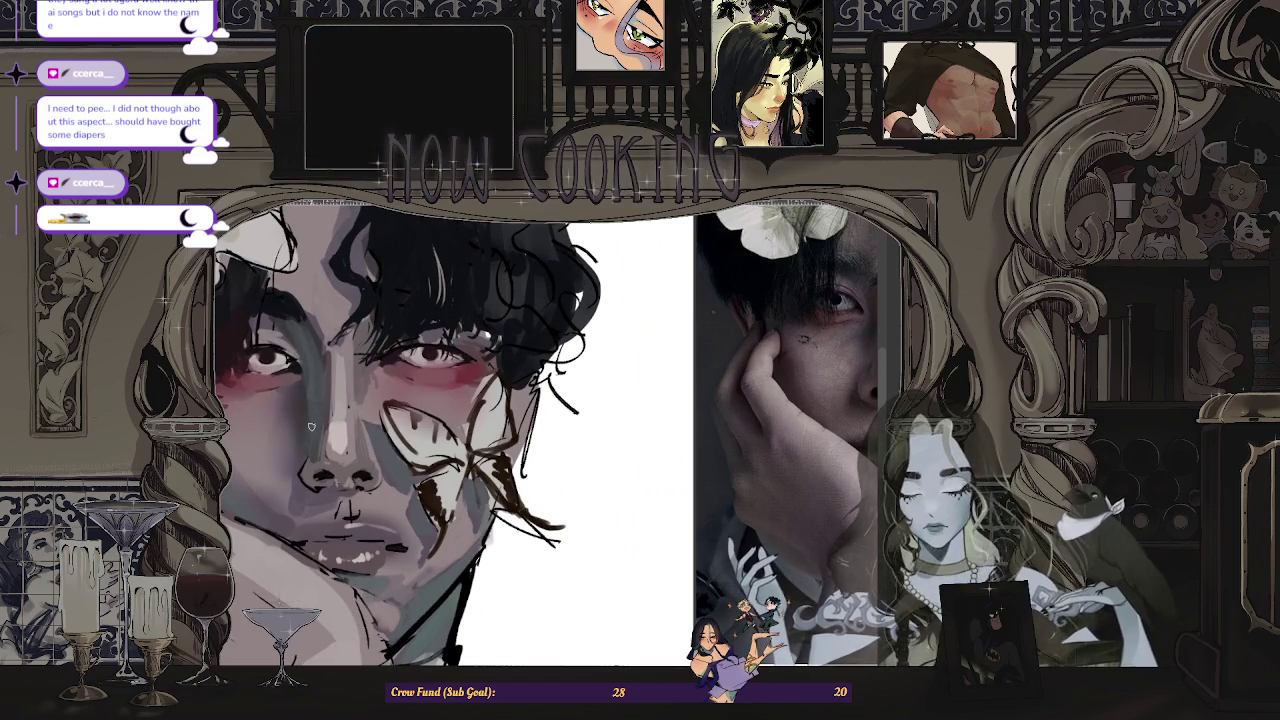
{"action": "scroll", "coordinate": [323, 371], "scroll_direction": "down", "scroll_amount": 2}
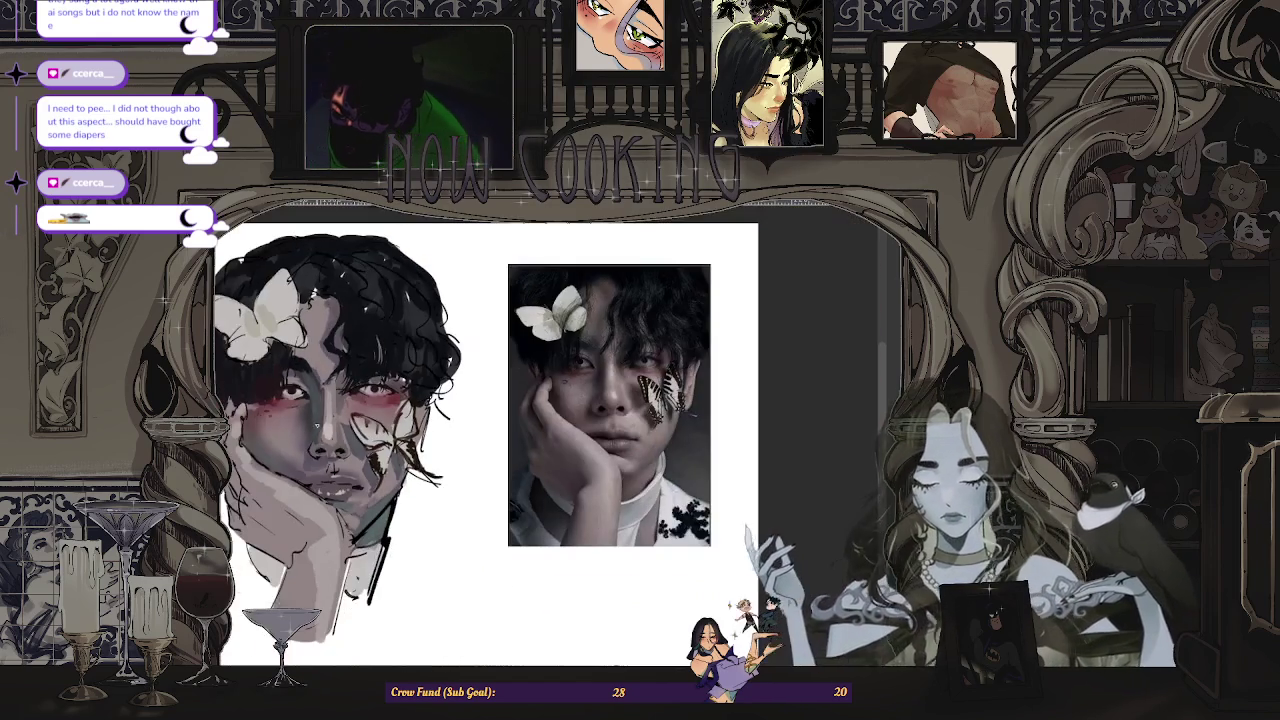
{"action": "scroll", "coordinate": [323, 371], "scroll_direction": "up", "scroll_amount": 1}
{"action": "scroll", "coordinate": [323, 371], "scroll_direction": "down", "scroll_amount": 2}
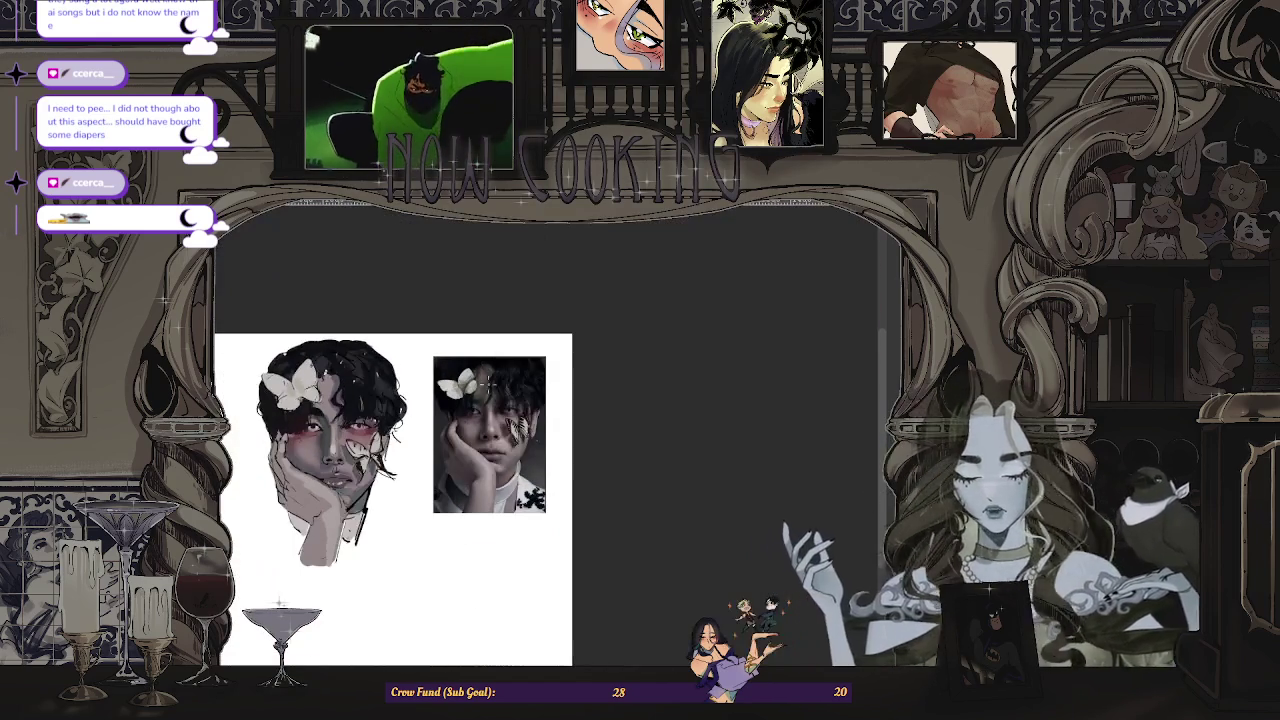
{"action": "scroll", "coordinate": [306, 428], "scroll_direction": "up", "scroll_amount": 3}
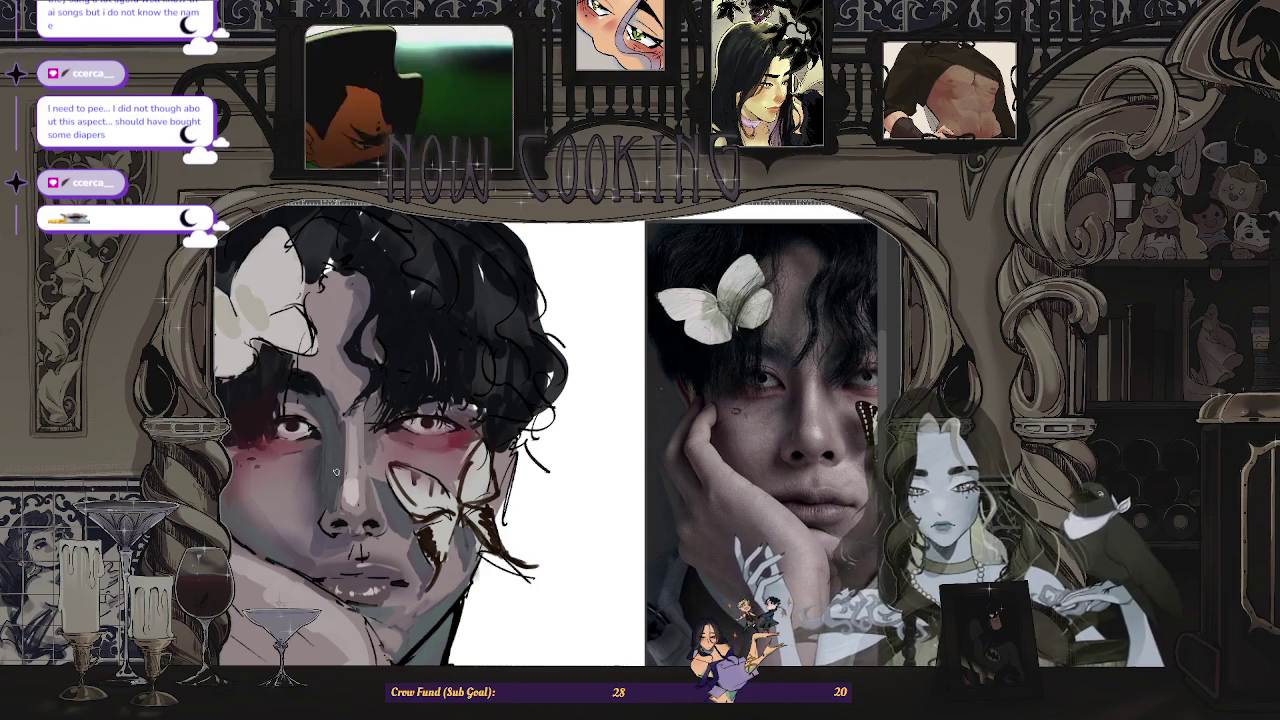
{"action": "scroll", "coordinate": [335, 470], "scroll_direction": "down", "scroll_amount": 2}
{"action": "scroll", "coordinate": [423, 451], "scroll_direction": "up", "scroll_amount": 3}
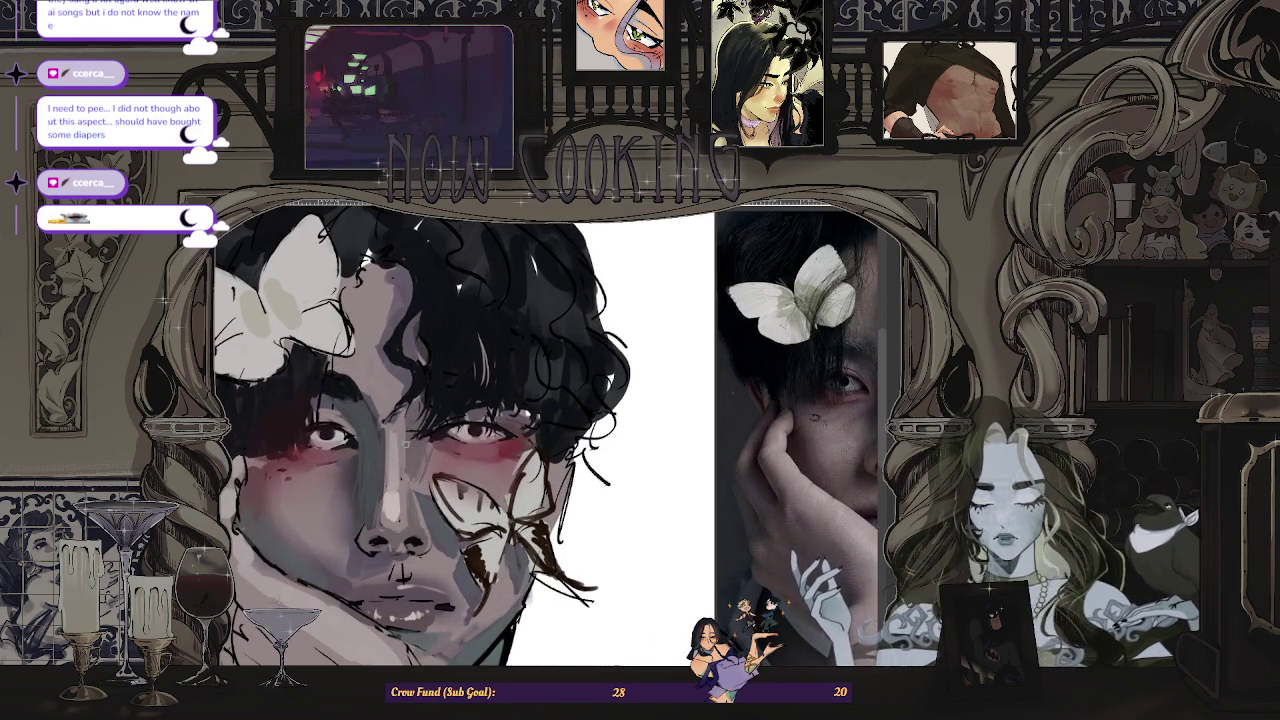
{"action": "scroll", "coordinate": [405, 447], "scroll_direction": "up", "scroll_amount": 2}
{"action": "scroll", "coordinate": [407, 454], "scroll_direction": "down", "scroll_amount": 5}
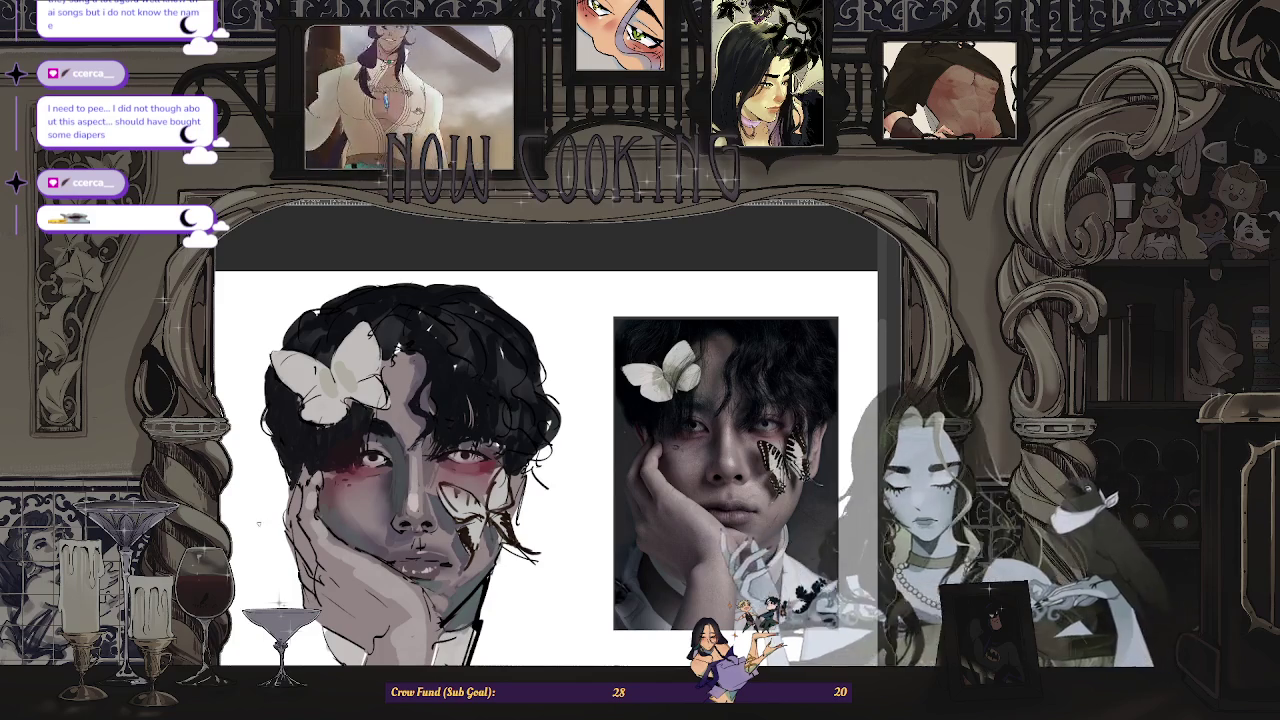
{"action": "scroll", "coordinate": [475, 510], "scroll_direction": "up", "scroll_amount": 3}
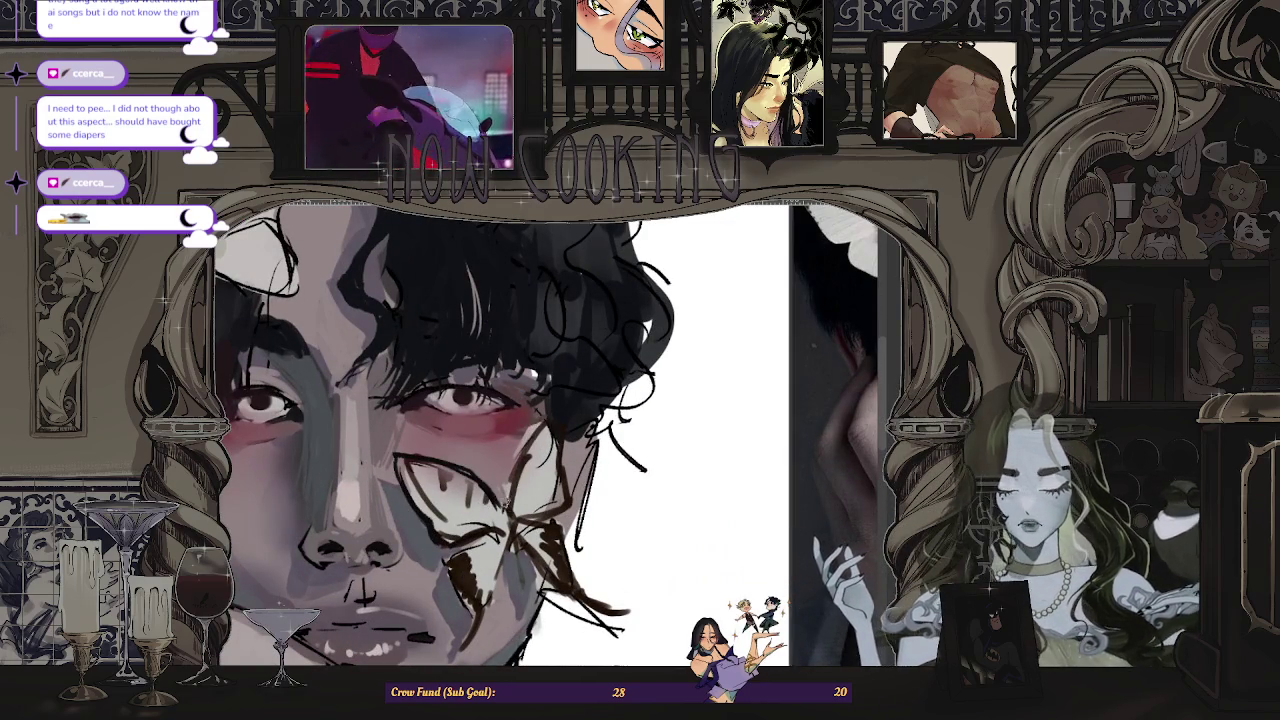
{"action": "scroll", "coordinate": [504, 510], "scroll_direction": "down", "scroll_amount": 3}
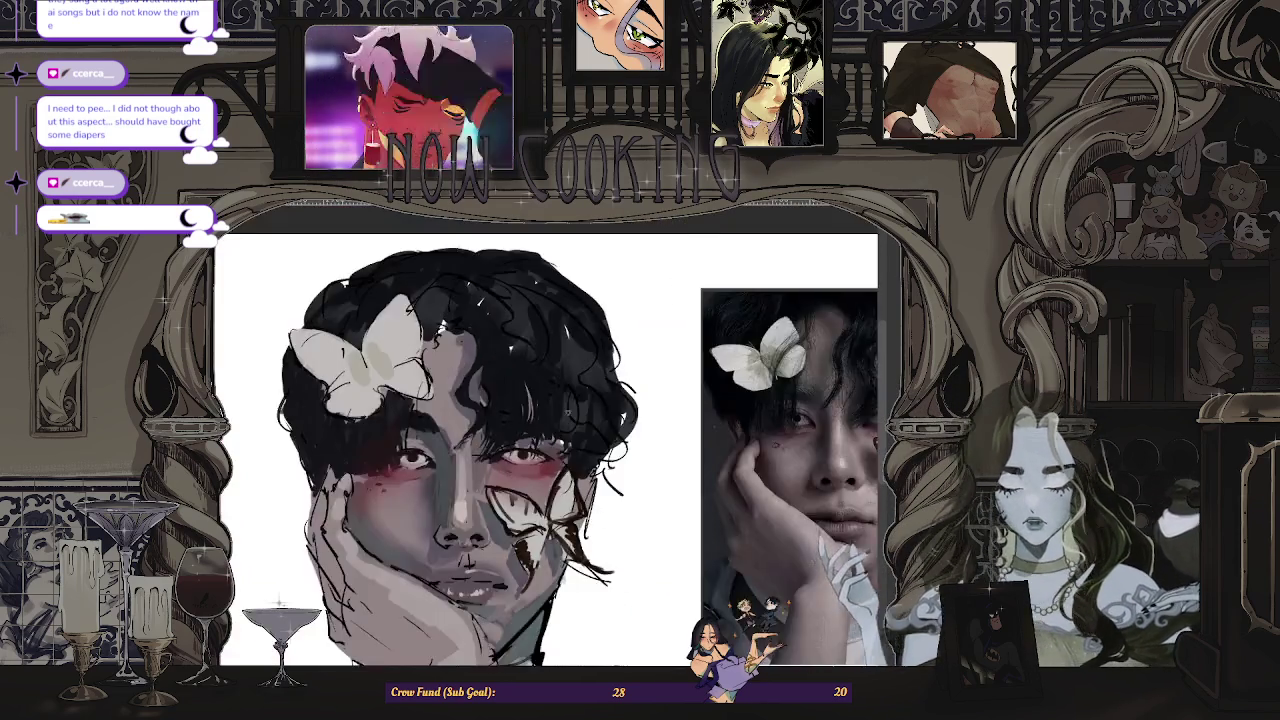
{"action": "scroll", "coordinate": [460, 500], "scroll_direction": "down", "scroll_amount": 3}
{"action": "scroll", "coordinate": [460, 500], "scroll_direction": "down", "scroll_amount": 1}
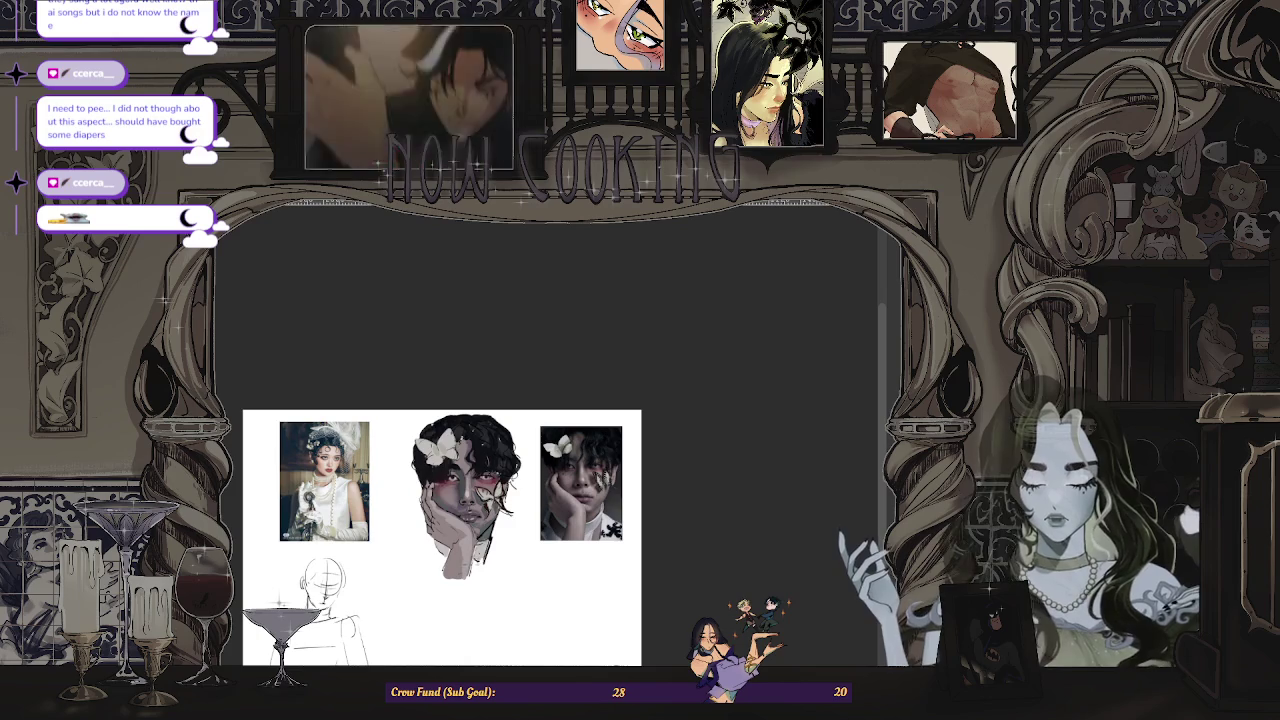
{"action": "scroll", "coordinate": [460, 513], "scroll_direction": "up", "scroll_amount": 2}
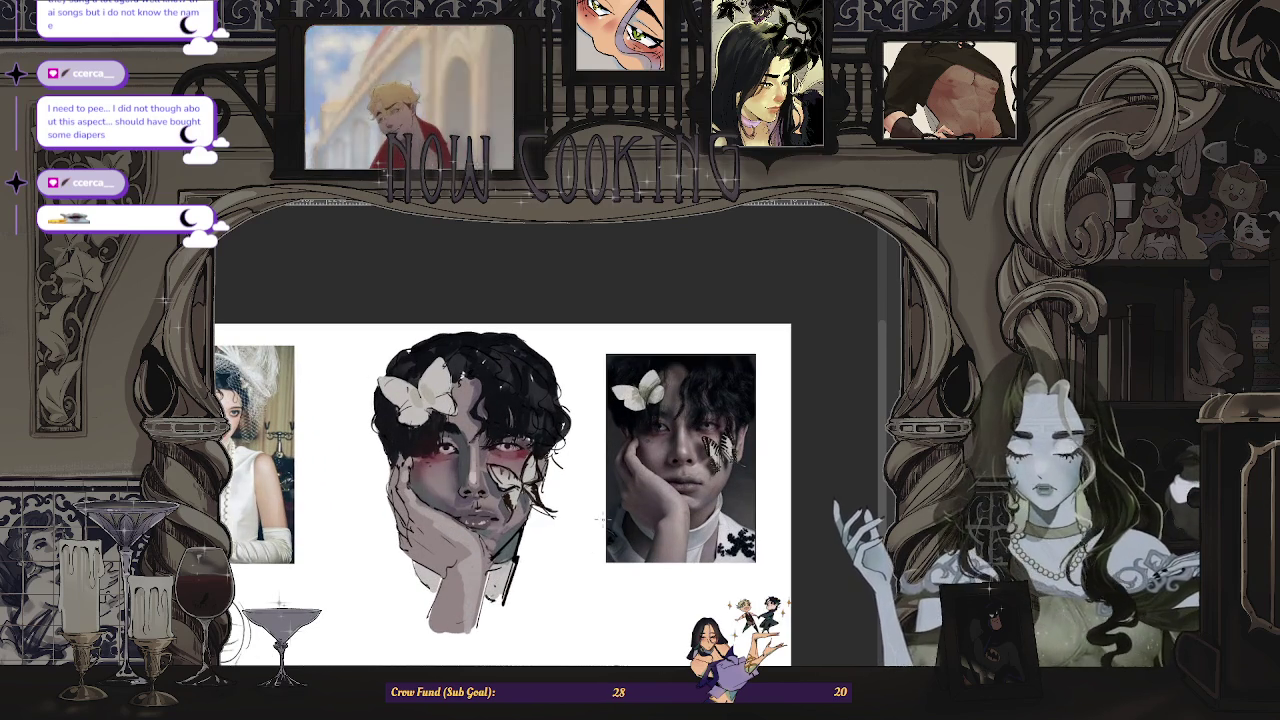
{"action": "scroll", "coordinate": [505, 548], "scroll_direction": "up", "scroll_amount": 2}
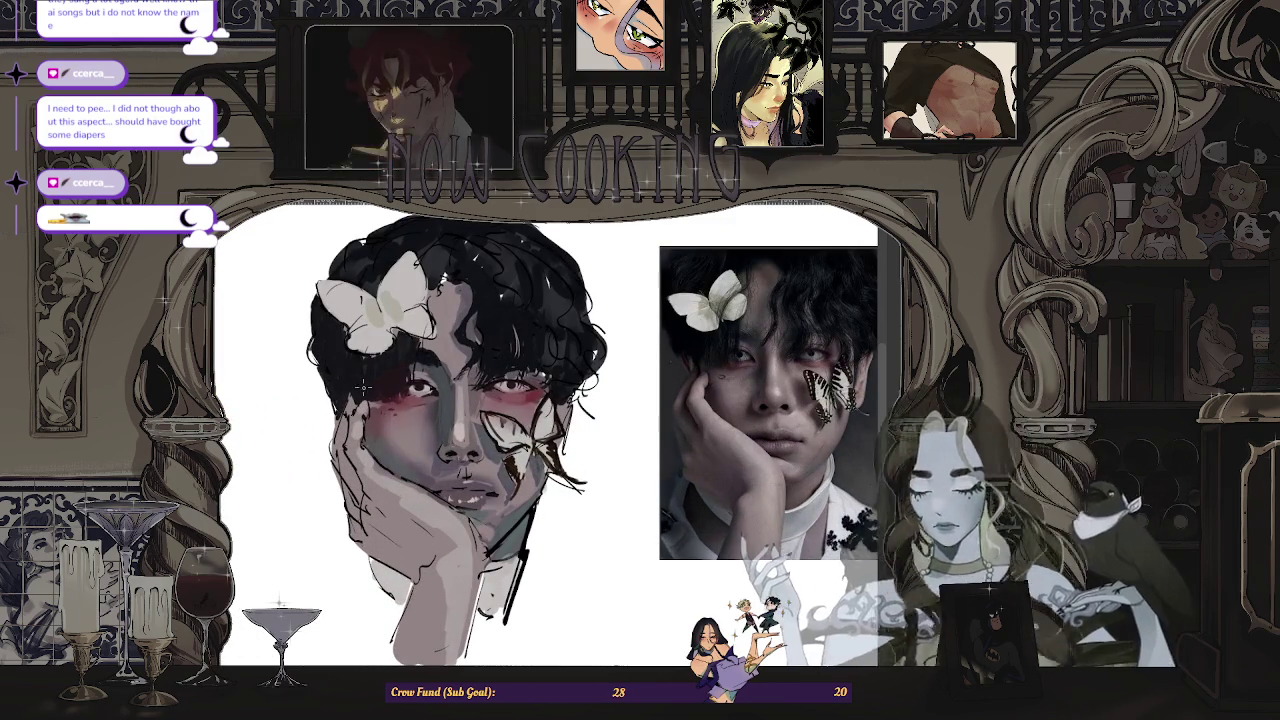
{"action": "scroll", "coordinate": [368, 388], "scroll_direction": "up", "scroll_amount": 1}
{"action": "scroll", "coordinate": [368, 388], "scroll_direction": "up", "scroll_amount": 1}
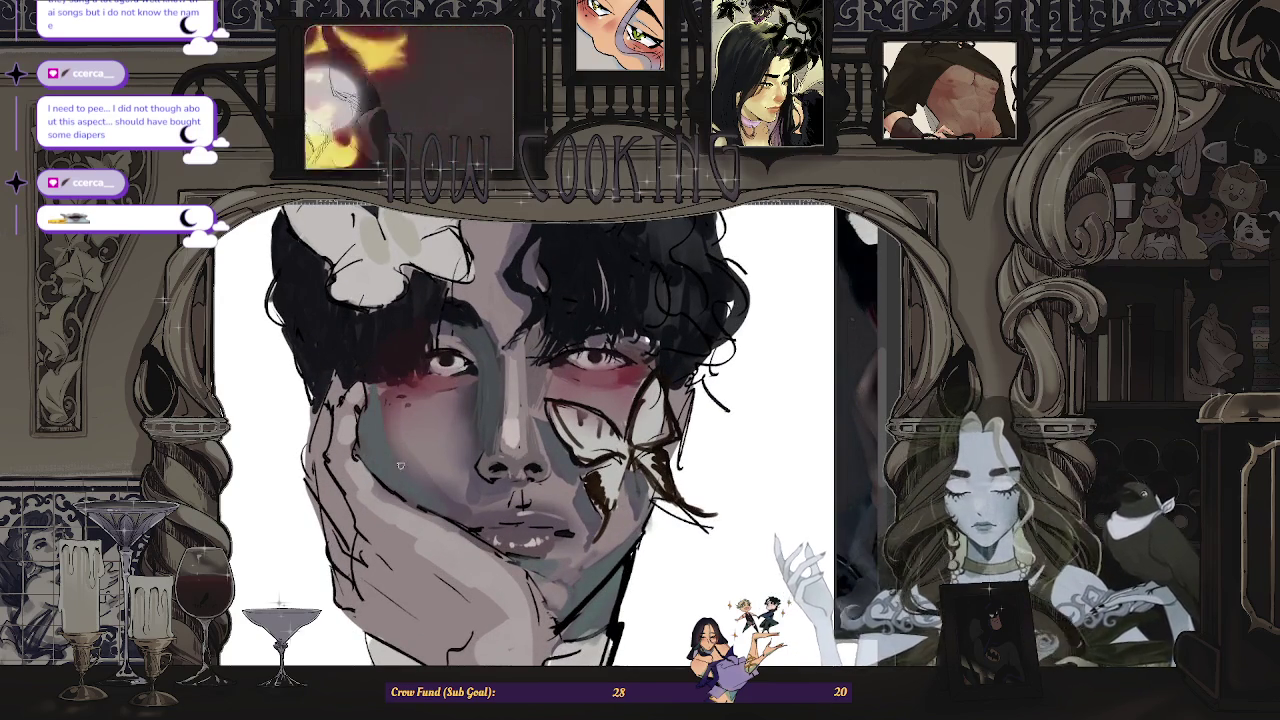
{"action": "scroll", "coordinate": [428, 489], "scroll_direction": "down", "scroll_amount": 2}
{"action": "scroll", "coordinate": [420, 495], "scroll_direction": "up", "scroll_amount": 1}
{"action": "scroll", "coordinate": [387, 521], "scroll_direction": "down", "scroll_amount": 1}
{"action": "scroll", "coordinate": [240, 590], "scroll_direction": "down", "scroll_amount": 1}
{"action": "scroll", "coordinate": [240, 595], "scroll_direction": "up", "scroll_amount": 2}
{"action": "scroll", "coordinate": [290, 610], "scroll_direction": "down", "scroll_amount": 3}
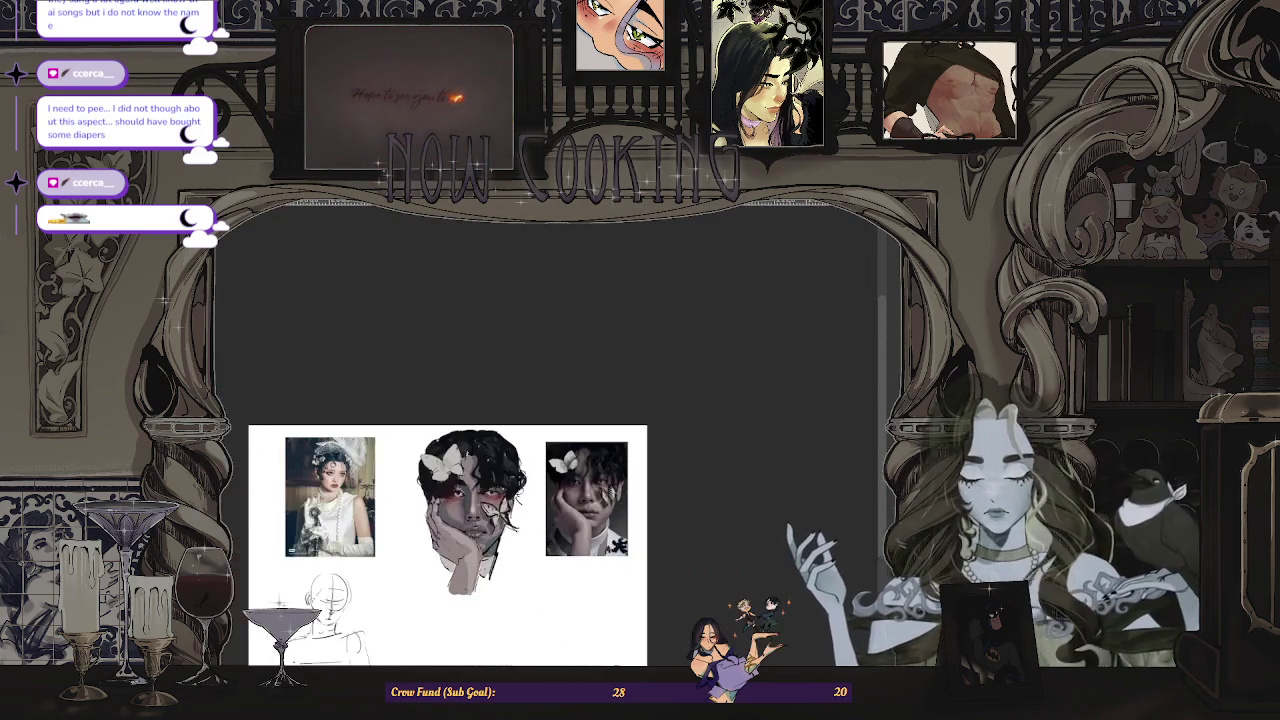
{"action": "scroll", "coordinate": [470, 510], "scroll_direction": "up", "scroll_amount": 1}
{"action": "scroll", "coordinate": [470, 510], "scroll_direction": "up", "scroll_amount": 2}
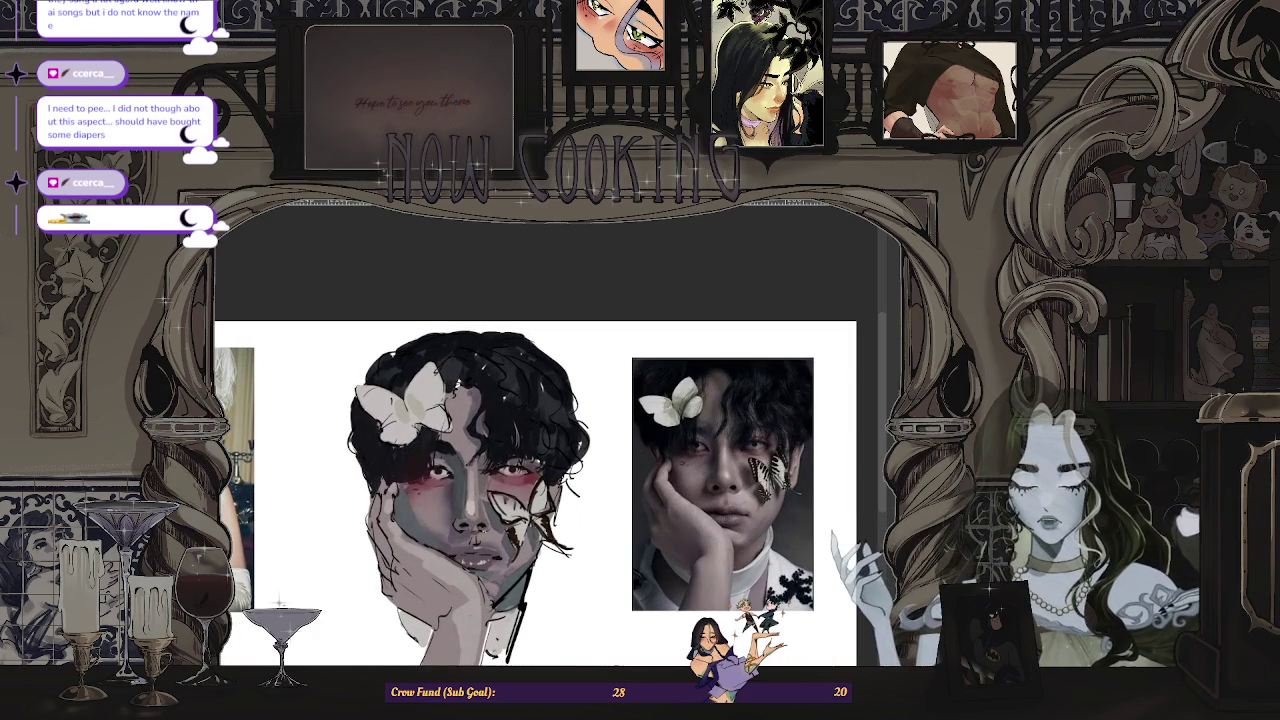
{"action": "scroll", "coordinate": [470, 510], "scroll_direction": "down", "scroll_amount": 1}
{"action": "scroll", "coordinate": [470, 510], "scroll_direction": "up", "scroll_amount": 1}
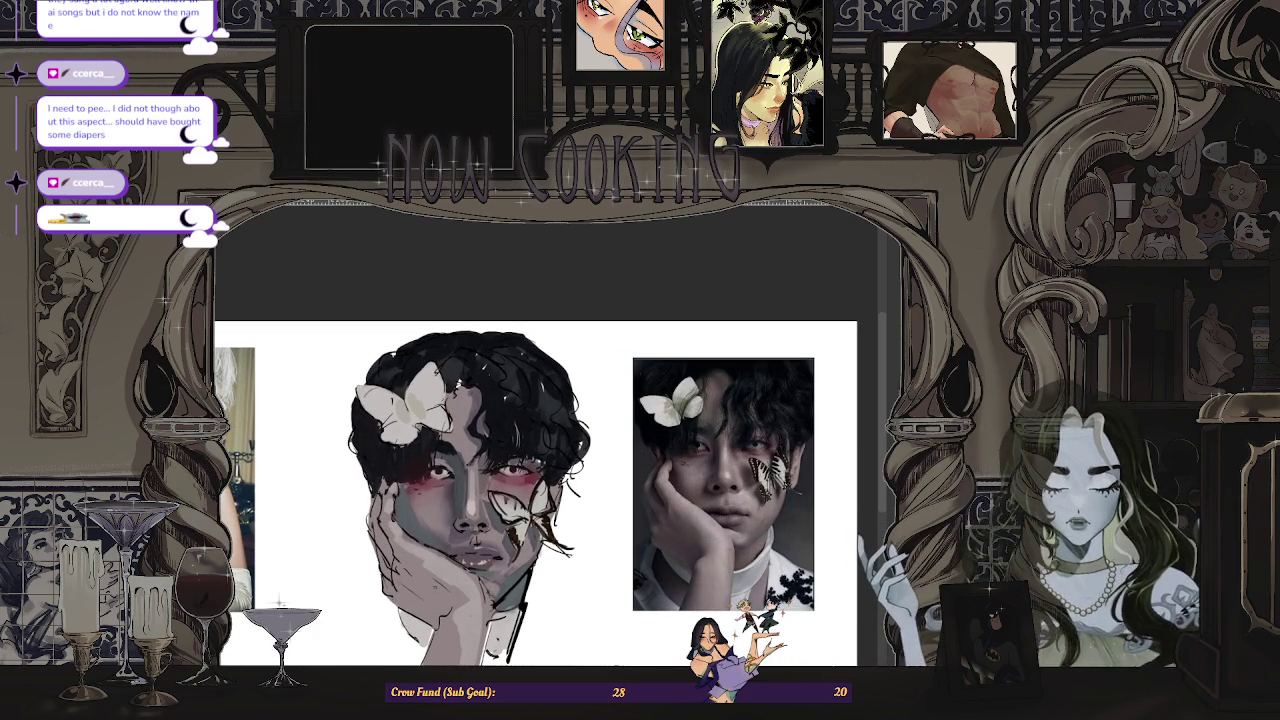
{"action": "scroll", "coordinate": [470, 510], "scroll_direction": "up", "scroll_amount": 2}
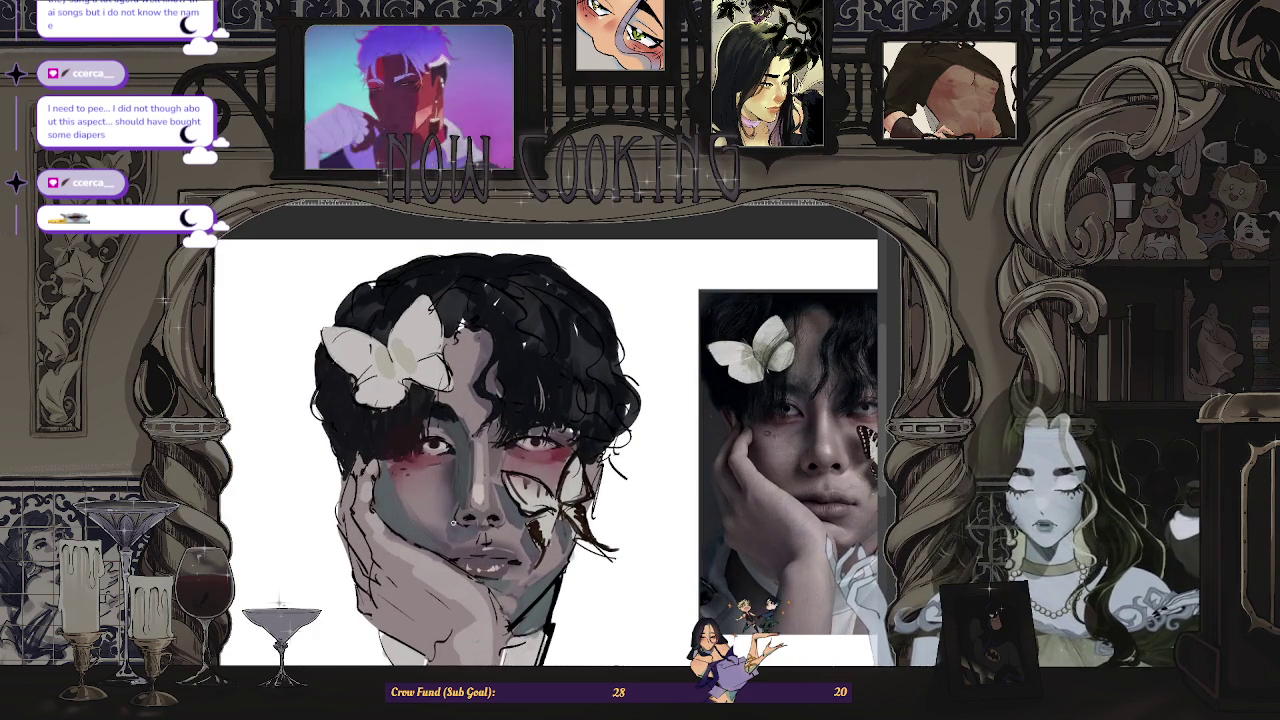
{"action": "scroll", "coordinate": [485, 500], "scroll_direction": "down", "scroll_amount": 3}
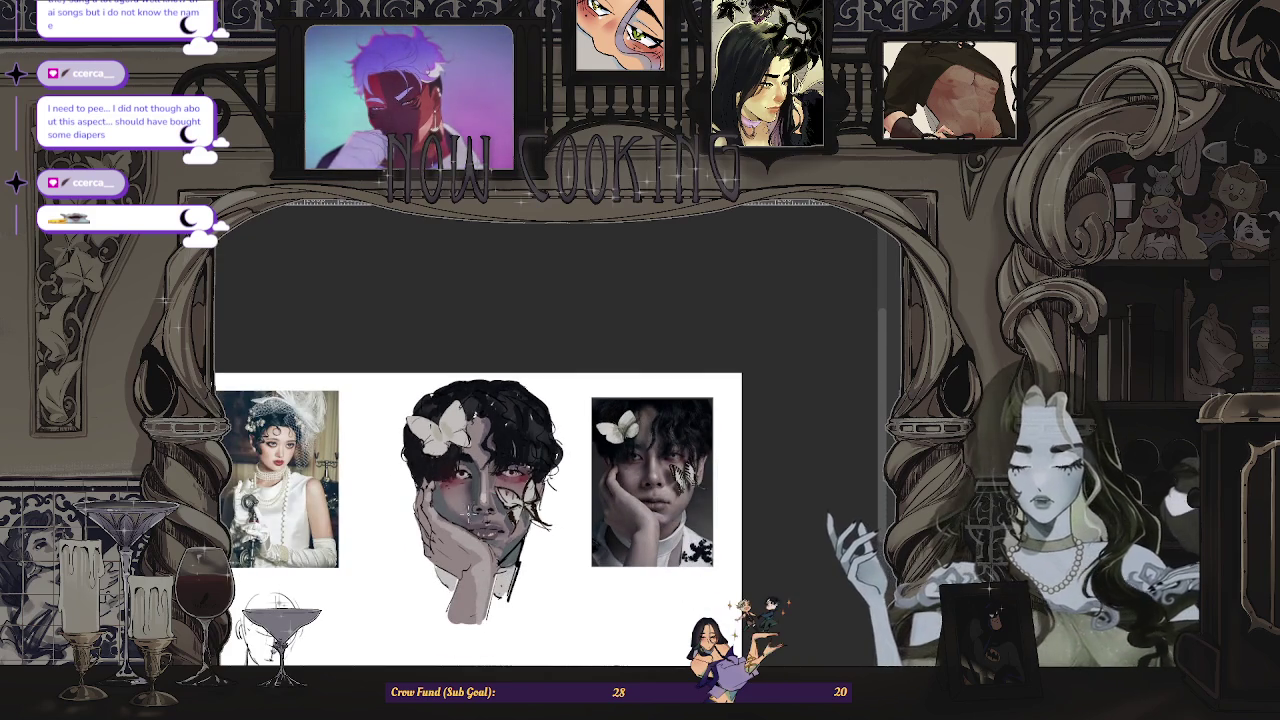
{"action": "scroll", "coordinate": [470, 488], "scroll_direction": "up", "scroll_amount": 1}
{"action": "scroll", "coordinate": [466, 492], "scroll_direction": "up", "scroll_amount": 1}
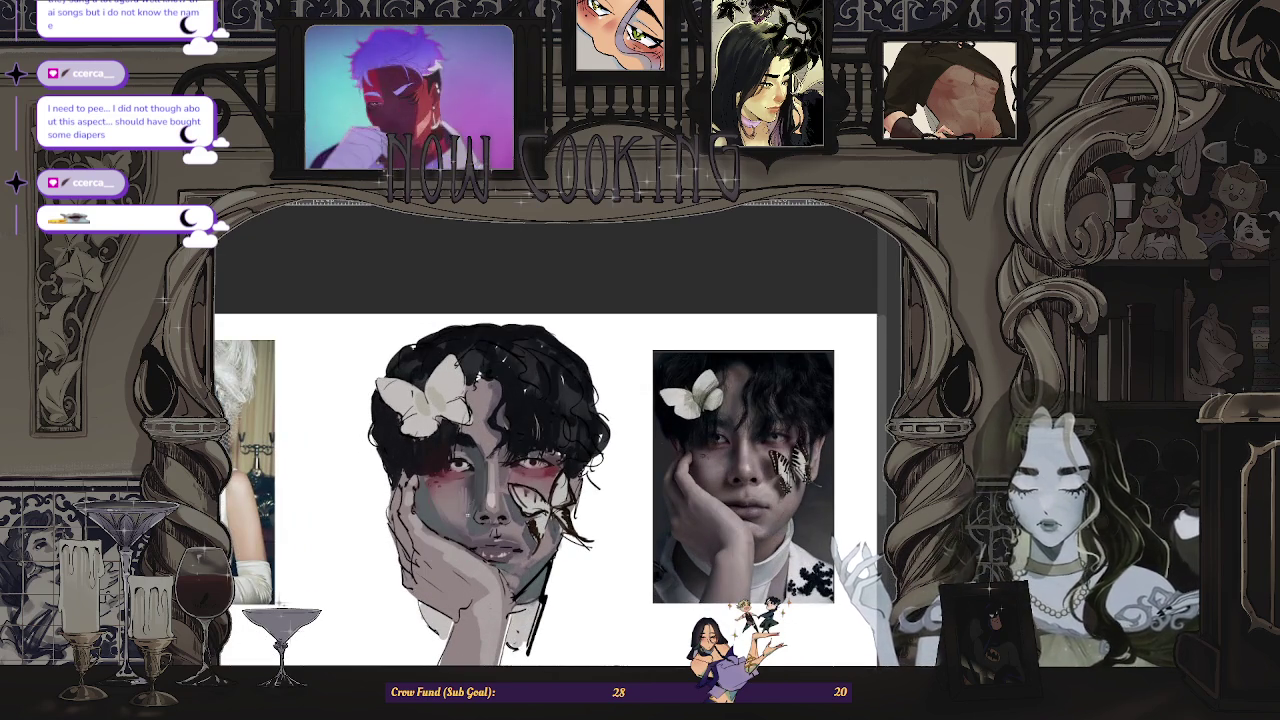
{"action": "scroll", "coordinate": [490, 480], "scroll_direction": "up", "scroll_amount": 1}
{"action": "scroll", "coordinate": [490, 480], "scroll_direction": "down", "scroll_amount": 4}
{"action": "scroll", "coordinate": [534, 451], "scroll_direction": "up", "scroll_amount": 1}
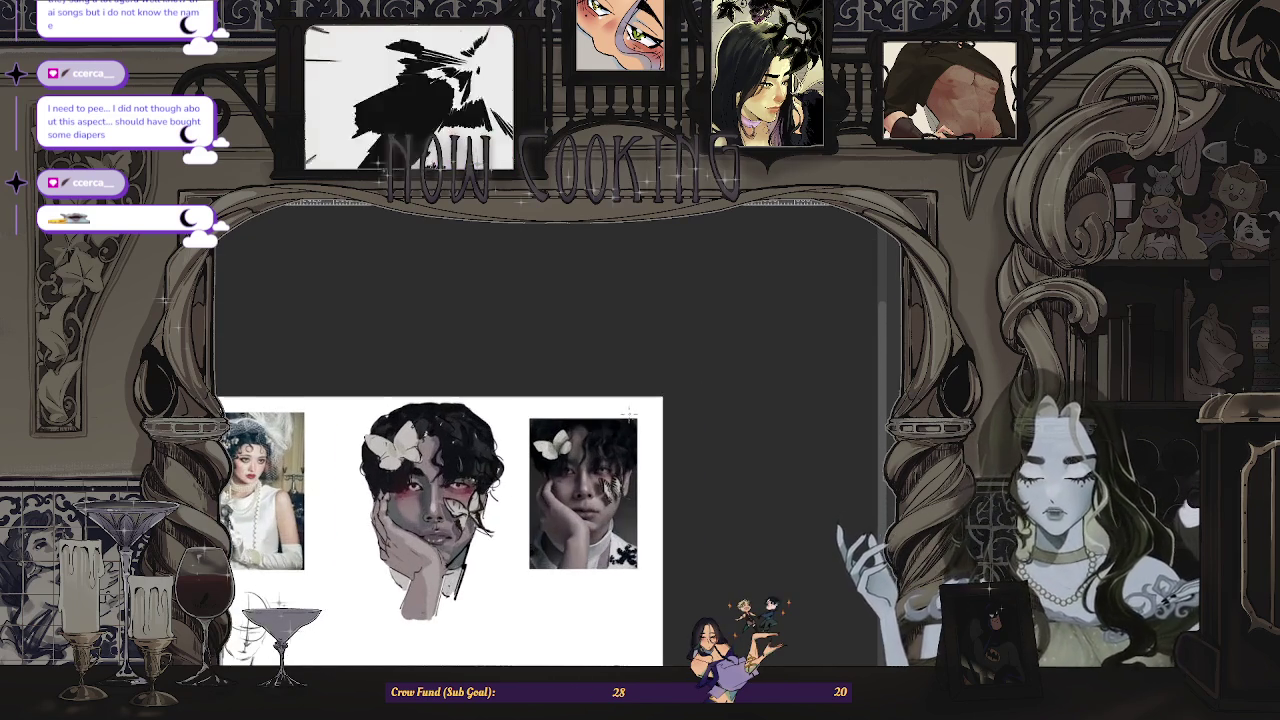
{"action": "scroll", "coordinate": [534, 451], "scroll_direction": "up", "scroll_amount": 1}
{"action": "scroll", "coordinate": [534, 451], "scroll_direction": "up", "scroll_amount": 1}
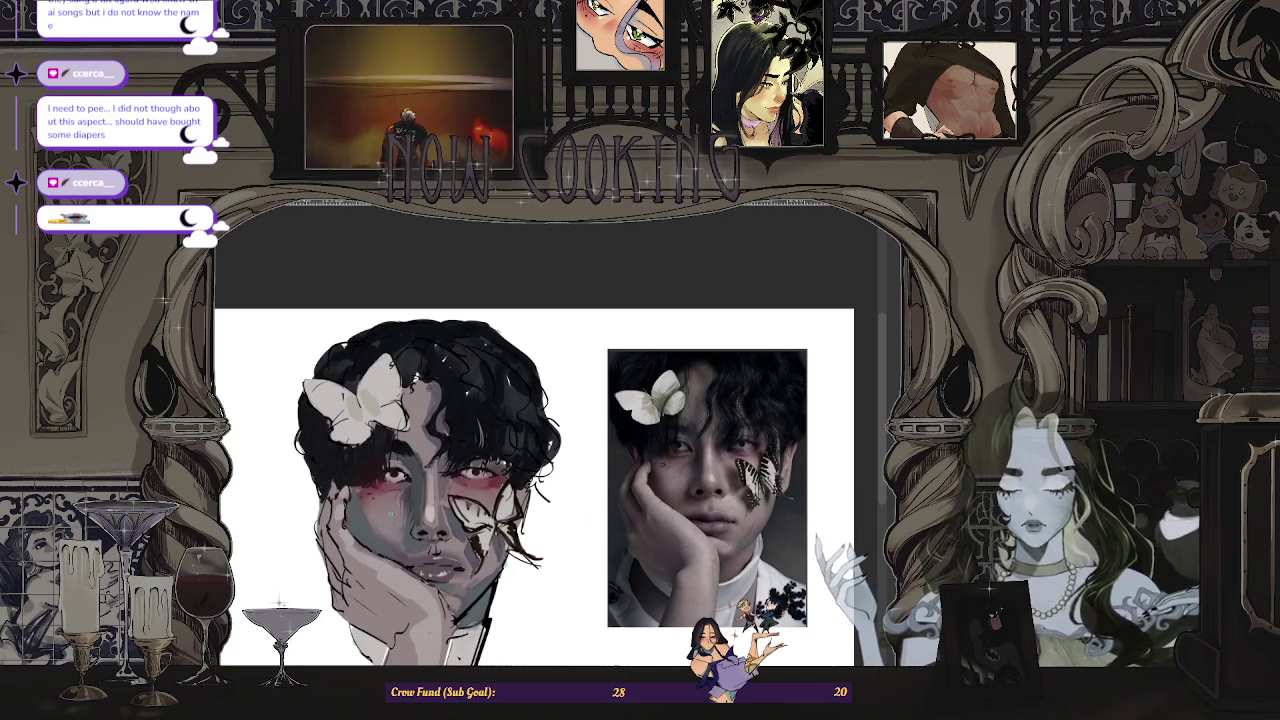
{"action": "scroll", "coordinate": [534, 451], "scroll_direction": "down", "scroll_amount": 3}
{"action": "scroll", "coordinate": [481, 514], "scroll_direction": "up", "scroll_amount": 2}
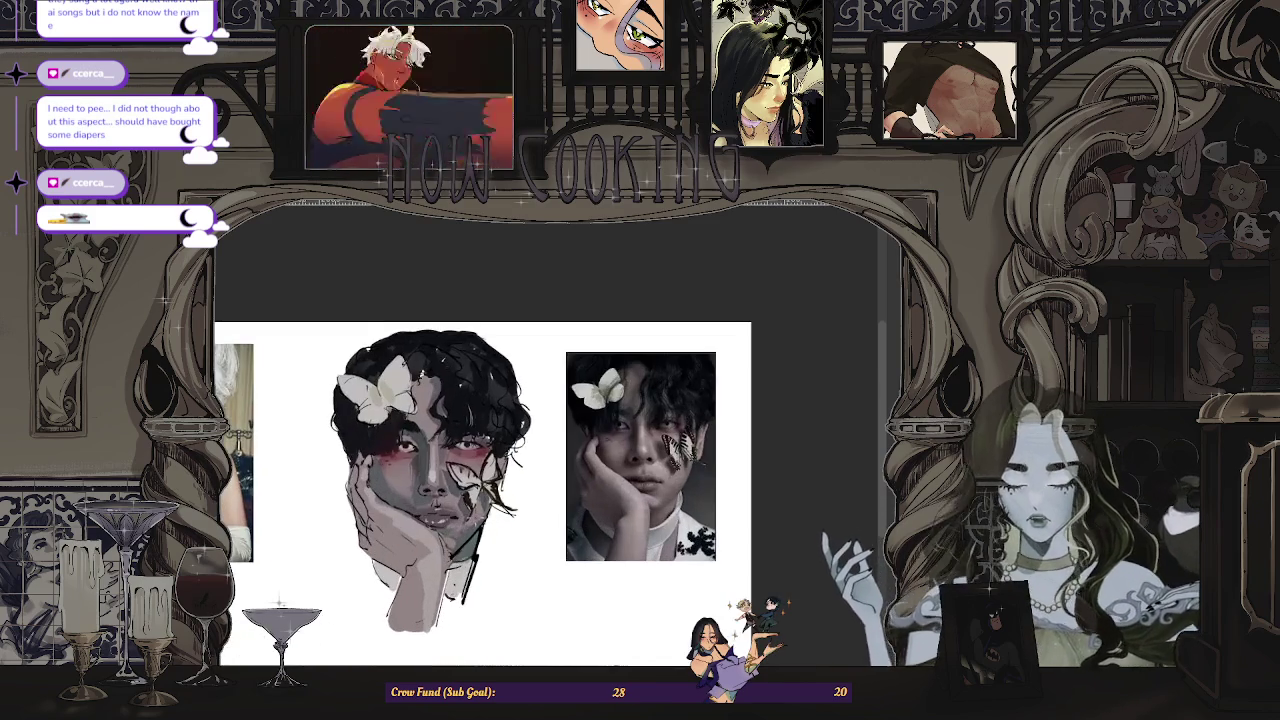
{"action": "scroll", "coordinate": [430, 532], "scroll_direction": "up", "scroll_amount": 1}
{"action": "scroll", "coordinate": [430, 532], "scroll_direction": "up", "scroll_amount": 1}
{"action": "scroll", "coordinate": [430, 532], "scroll_direction": "down", "scroll_amount": 1}
{"action": "scroll", "coordinate": [467, 518], "scroll_direction": "up", "scroll_amount": 2}
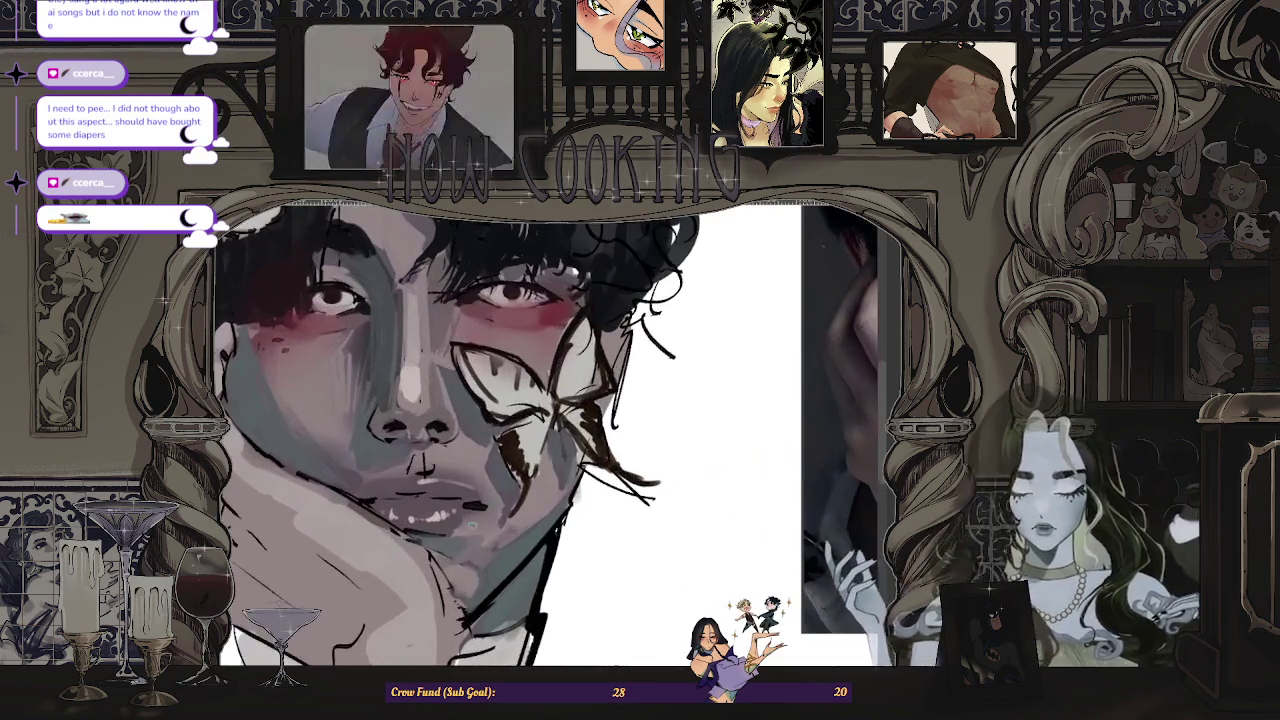
{"action": "scroll", "coordinate": [466, 515], "scroll_direction": "down", "scroll_amount": 1}
{"action": "scroll", "coordinate": [466, 515], "scroll_direction": "down", "scroll_amount": 1}
{"action": "scroll", "coordinate": [470, 516], "scroll_direction": "up", "scroll_amount": 1}
{"action": "scroll", "coordinate": [472, 518], "scroll_direction": "up", "scroll_amount": 1}
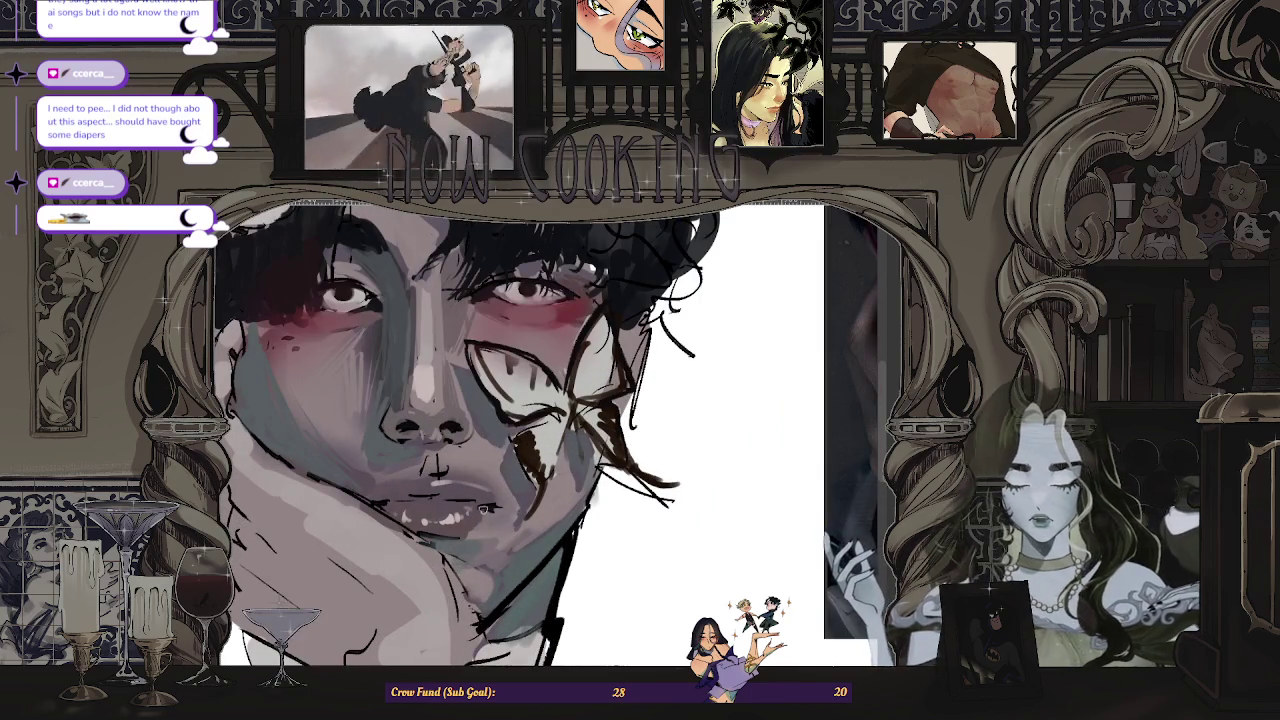
{"action": "scroll", "coordinate": [474, 540], "scroll_direction": "down", "scroll_amount": 2}
{"action": "scroll", "coordinate": [499, 523], "scroll_direction": "up", "scroll_amount": 1}
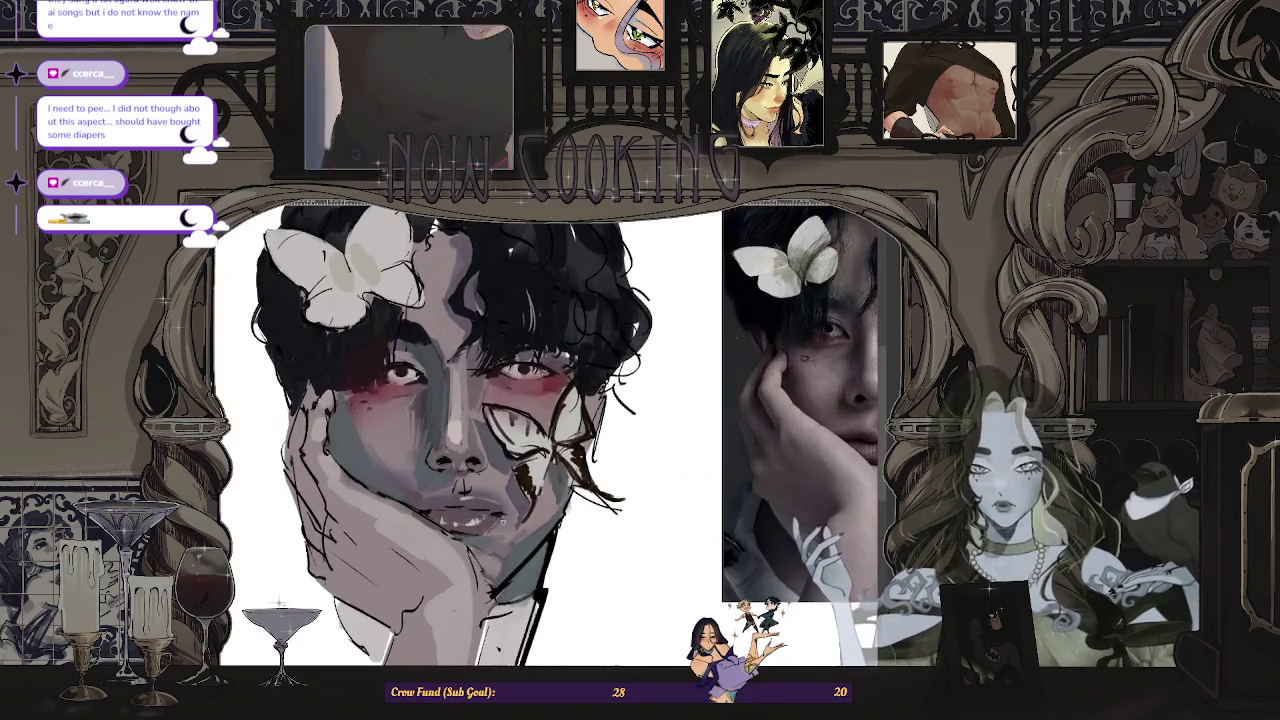
{"action": "scroll", "coordinate": [540, 530], "scroll_direction": "down", "scroll_amount": 1}
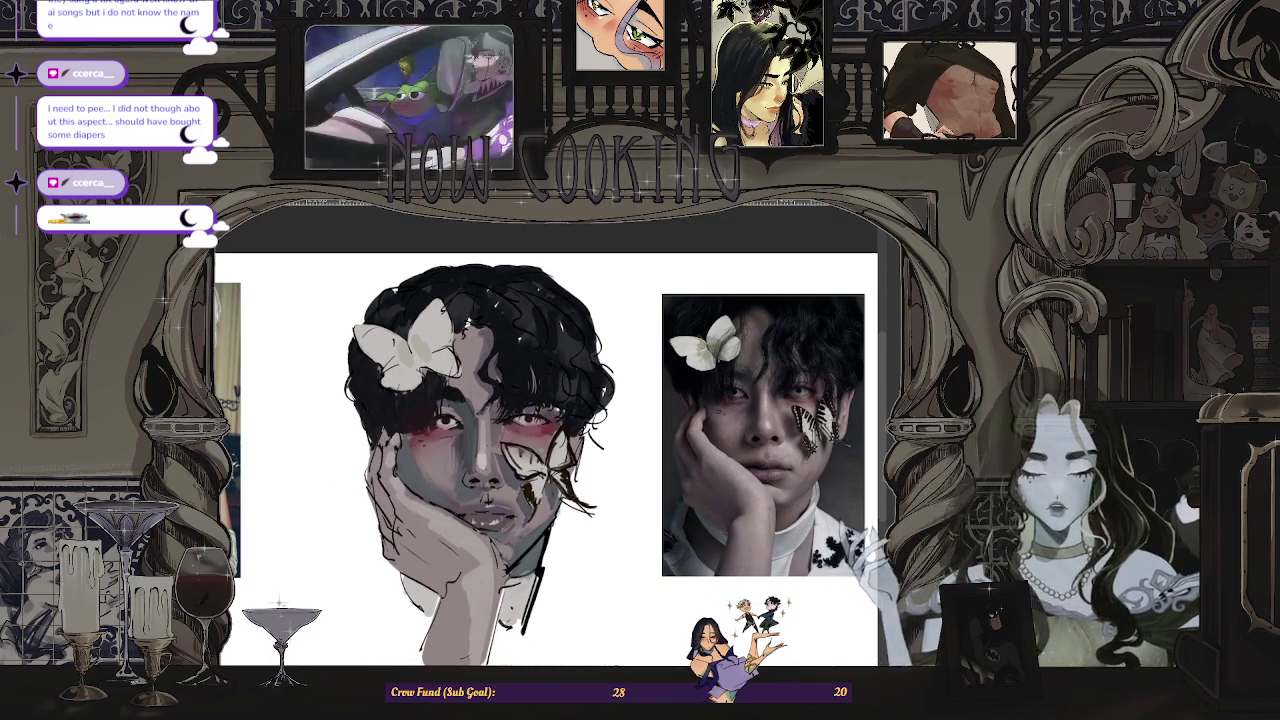
{"action": "scroll", "coordinate": [527, 510], "scroll_direction": "up", "scroll_amount": 1}
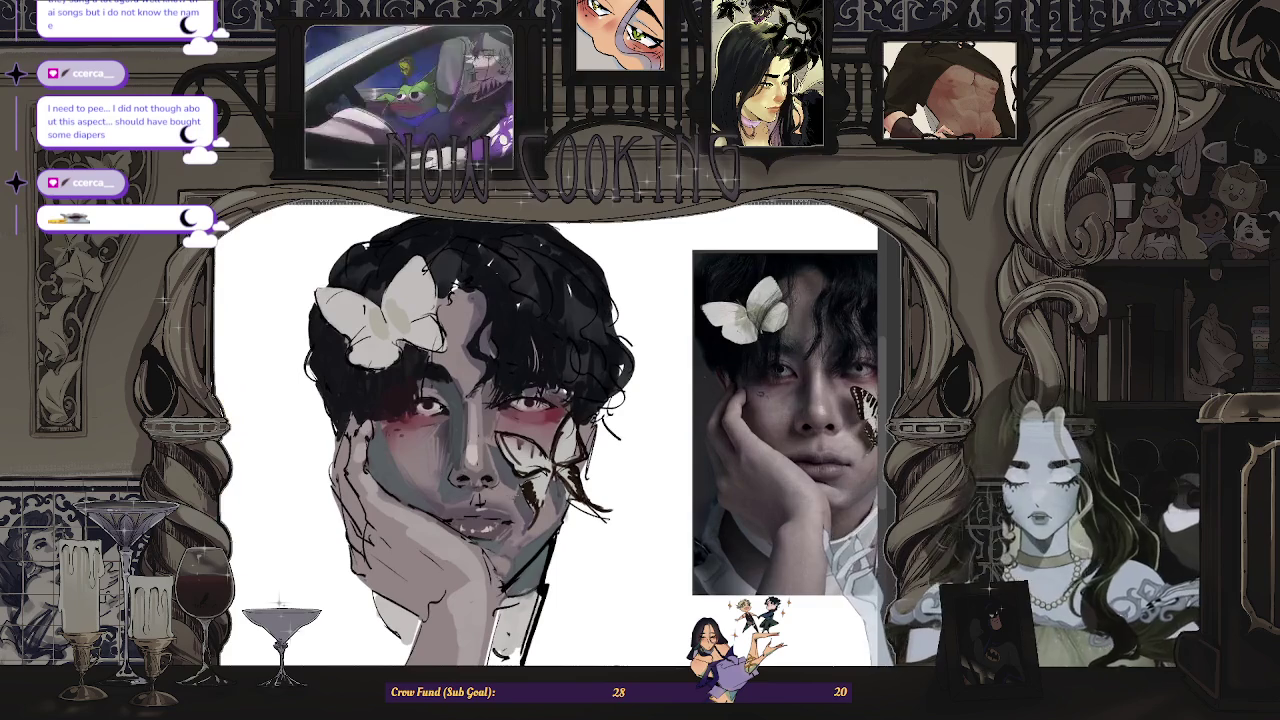
{"action": "scroll", "coordinate": [581, 545], "scroll_direction": "down", "scroll_amount": 2}
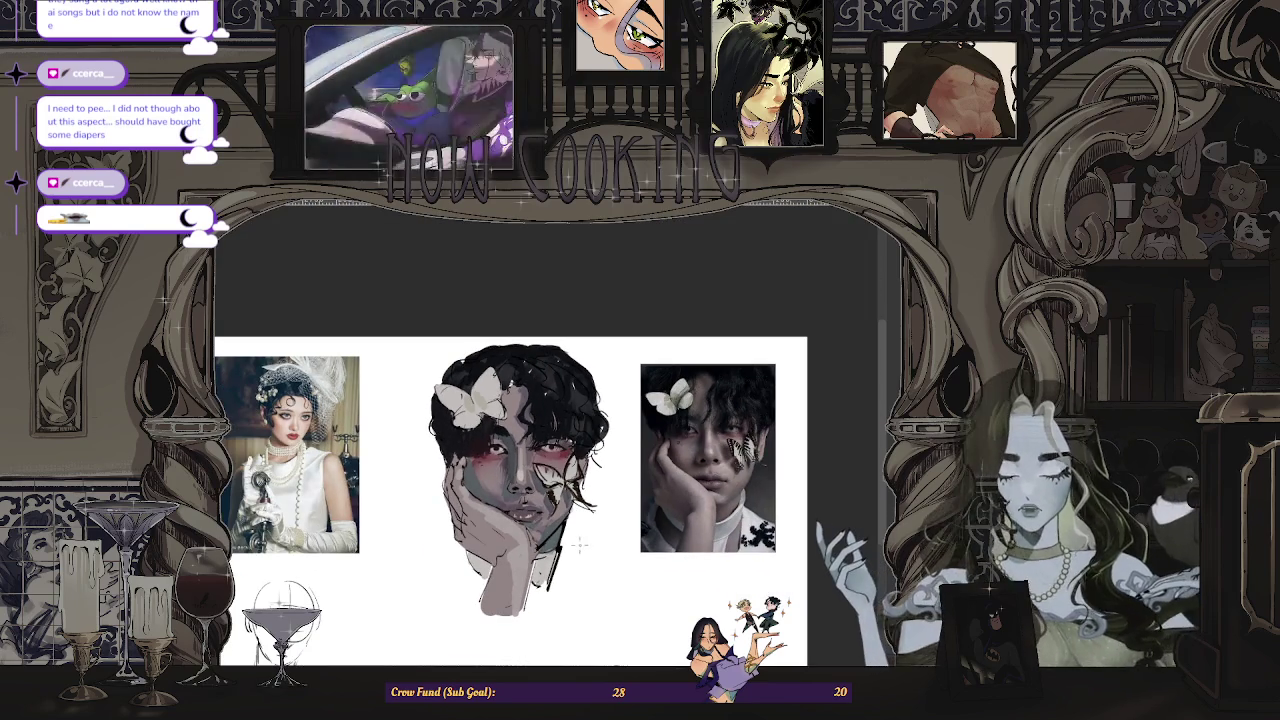
{"action": "scroll", "coordinate": [725, 462], "scroll_direction": "up", "scroll_amount": 1}
{"action": "scroll", "coordinate": [725, 462], "scroll_direction": "up", "scroll_amount": 1}
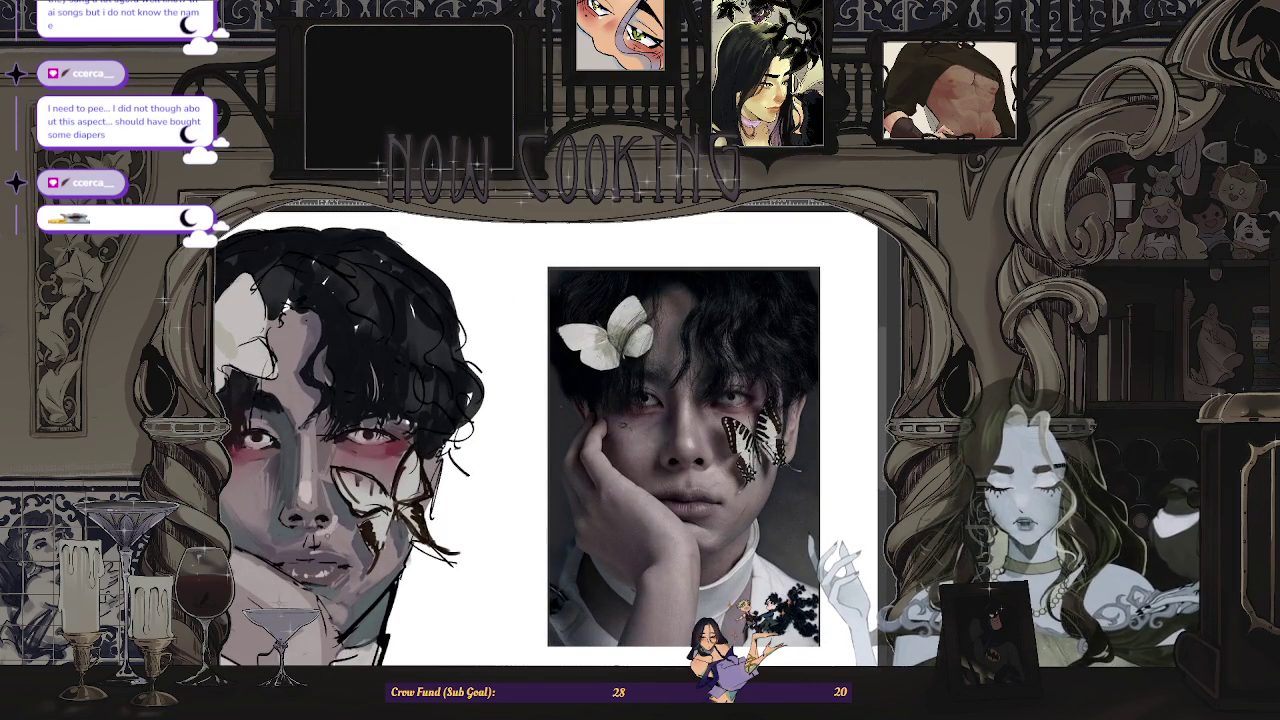
{"action": "scroll", "coordinate": [386, 513], "scroll_direction": "down", "scroll_amount": 2}
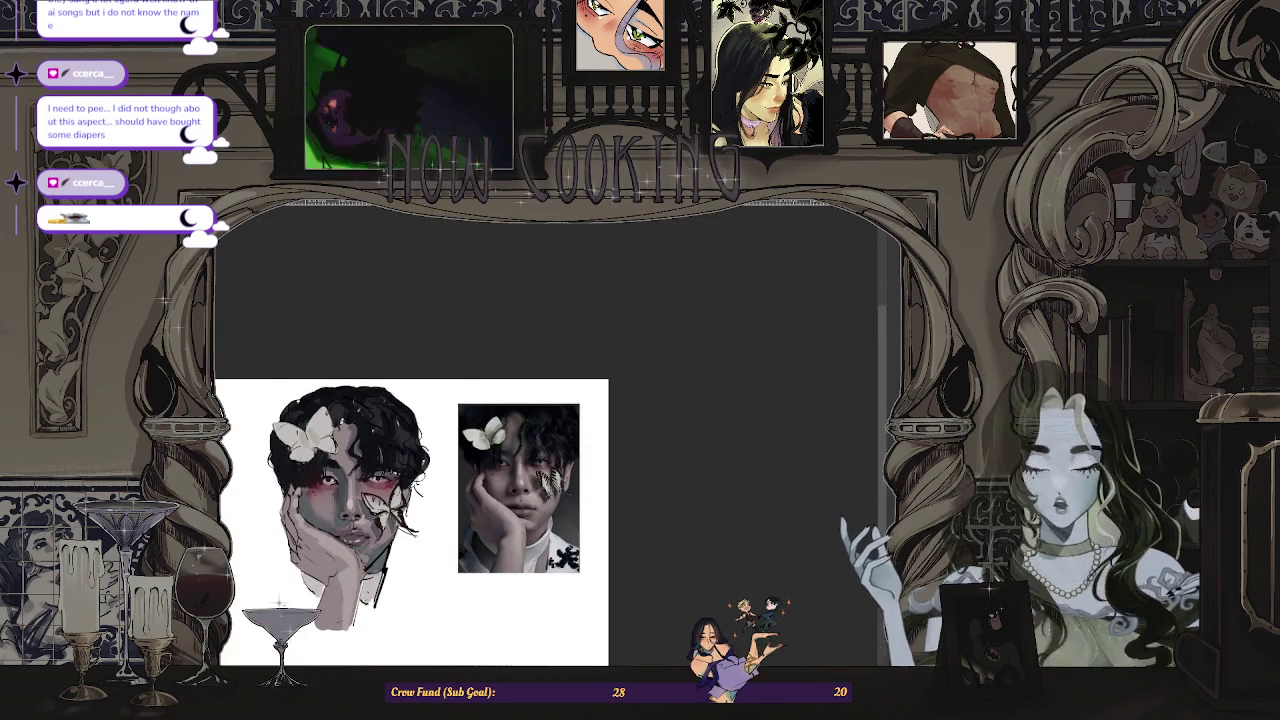
- Mirror the view once more and zoom over the portrait to check it
{"action": "key", "text": "m"}
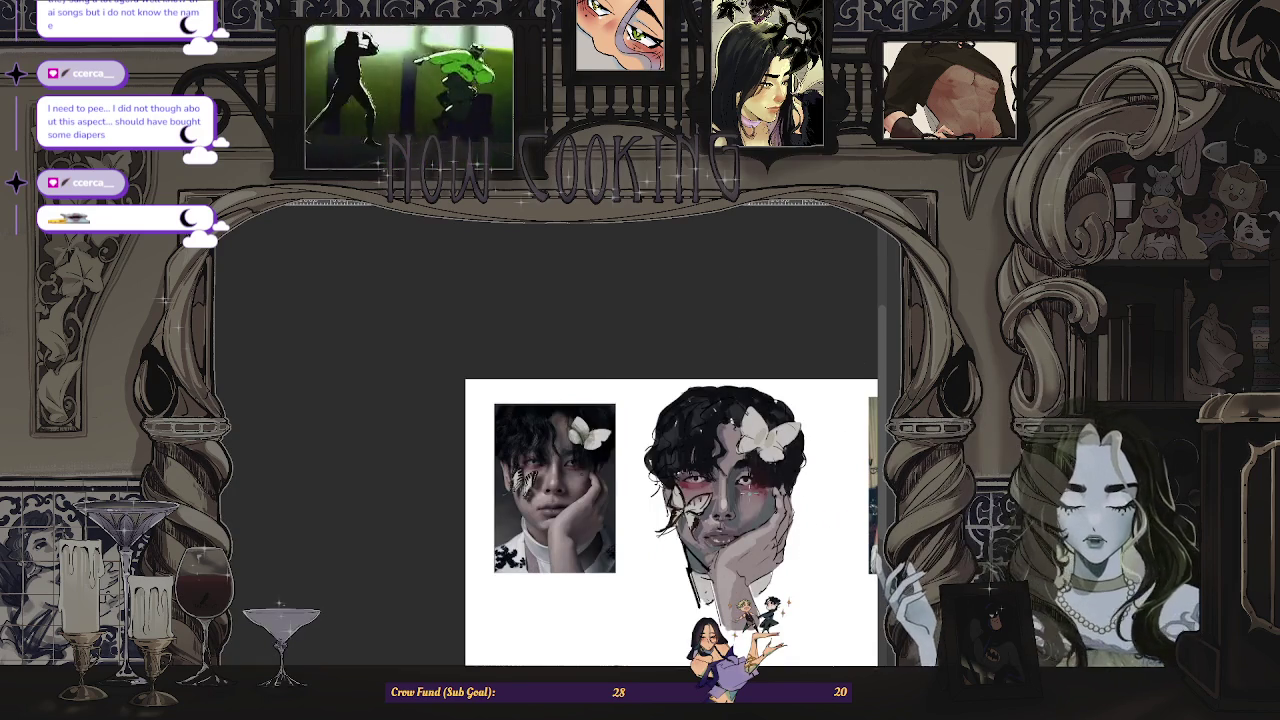
{"action": "scroll", "coordinate": [722, 482], "scroll_direction": "up", "scroll_amount": 1}
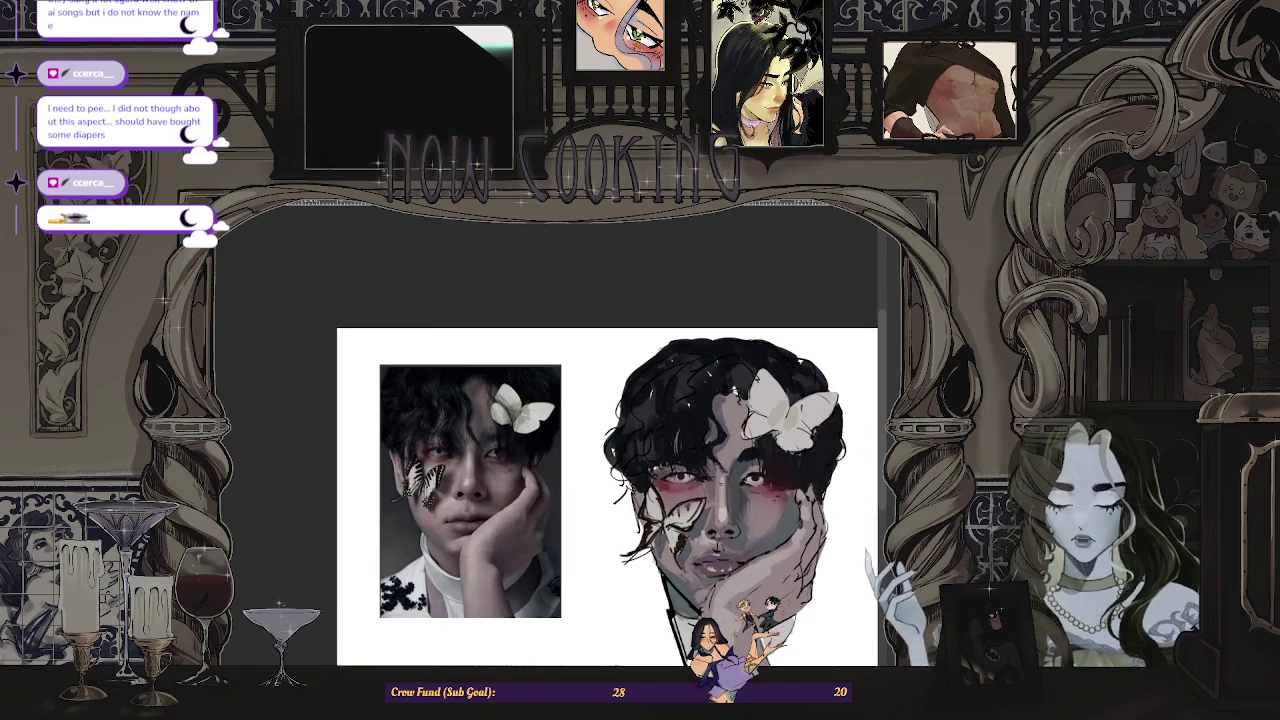
{"action": "scroll", "coordinate": [716, 527], "scroll_direction": "down", "scroll_amount": 2}
{"action": "scroll", "coordinate": [716, 527], "scroll_direction": "down", "scroll_amount": 2}
{"action": "scroll", "coordinate": [716, 527], "scroll_direction": "up", "scroll_amount": 2}
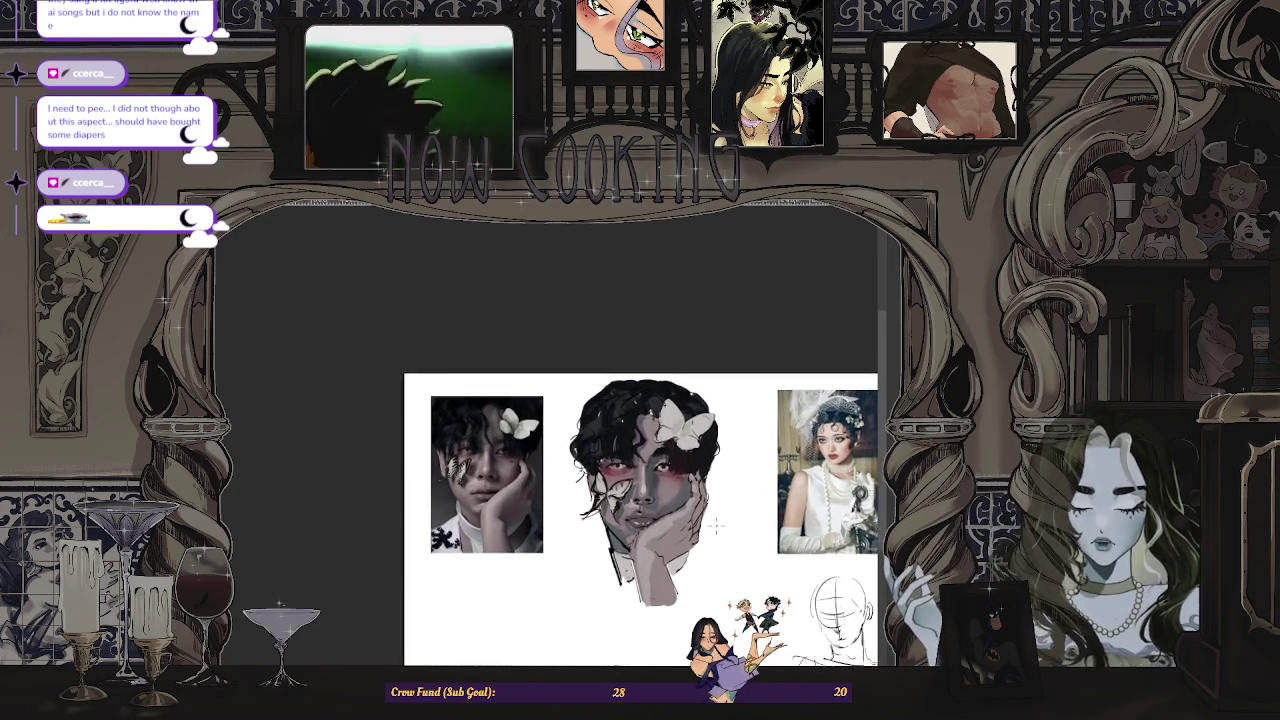
{"action": "scroll", "coordinate": [716, 527], "scroll_direction": "up", "scroll_amount": 1}
{"action": "scroll", "coordinate": [638, 522], "scroll_direction": "up", "scroll_amount": 2}
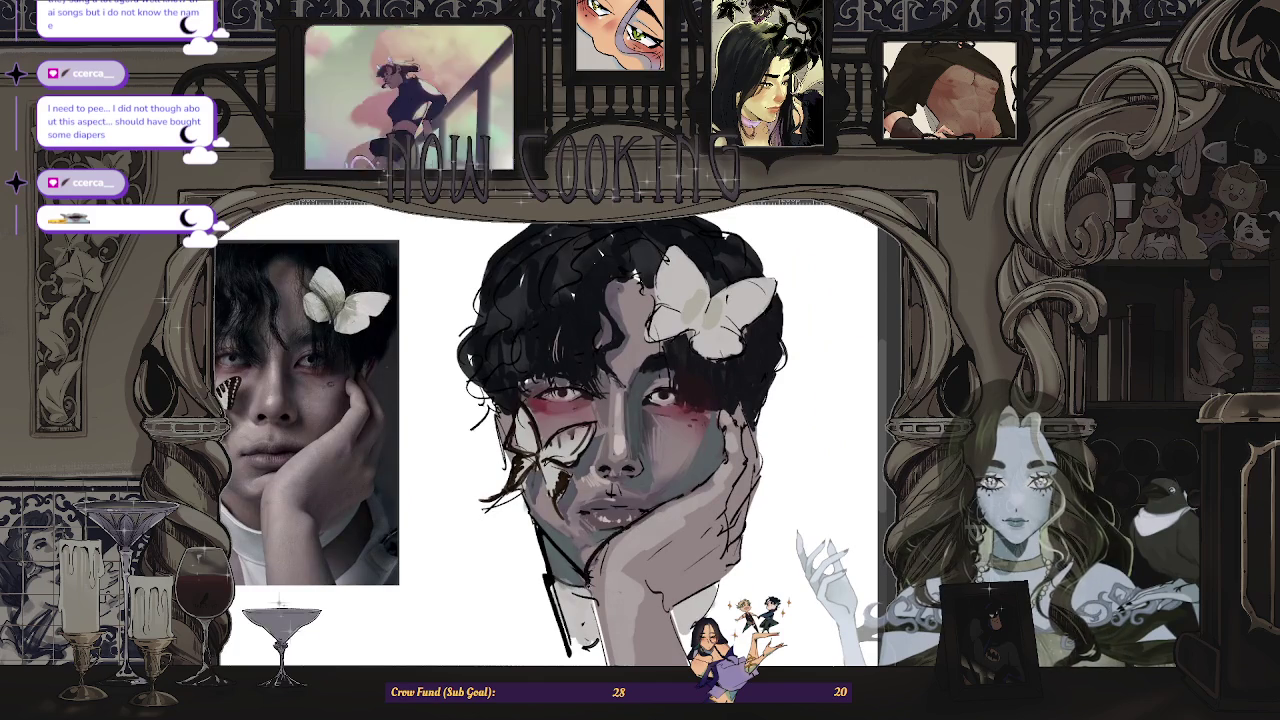
{"action": "scroll", "coordinate": [591, 593], "scroll_direction": "down", "scroll_amount": 2}
{"action": "scroll", "coordinate": [591, 593], "scroll_direction": "up", "scroll_amount": 2}
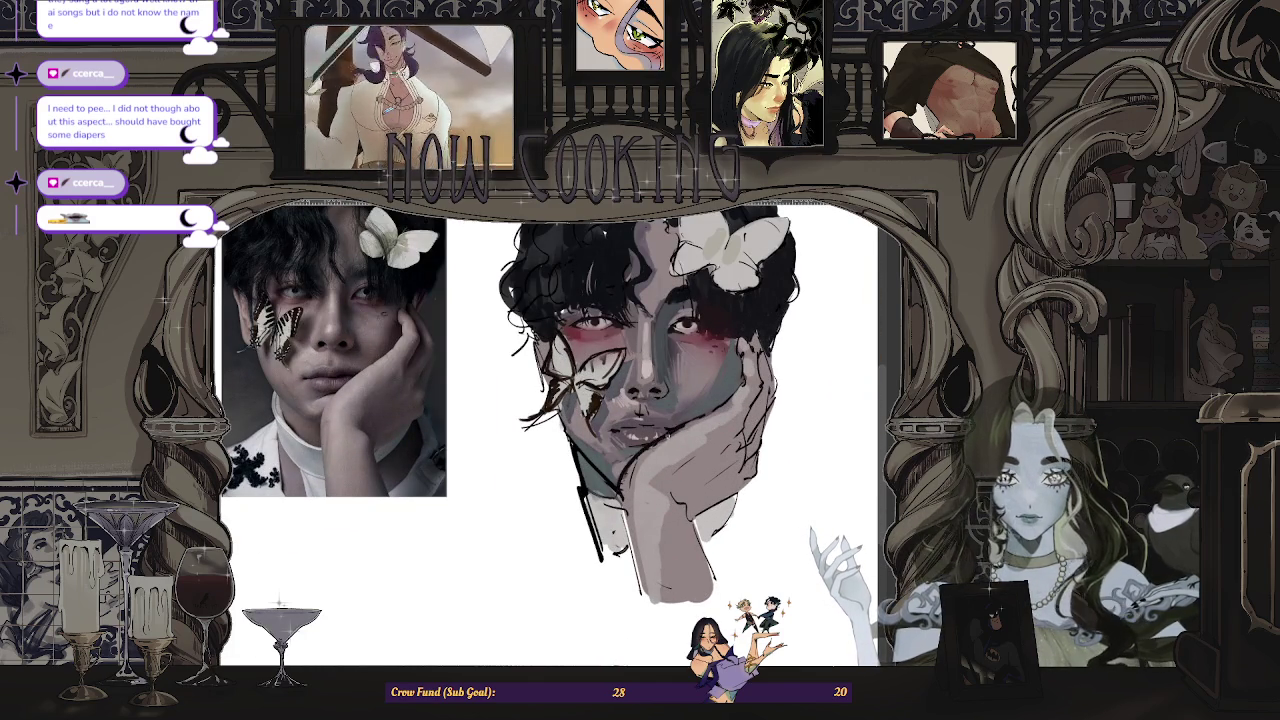
{"action": "scroll", "coordinate": [618, 516], "scroll_direction": "up", "scroll_amount": 2}
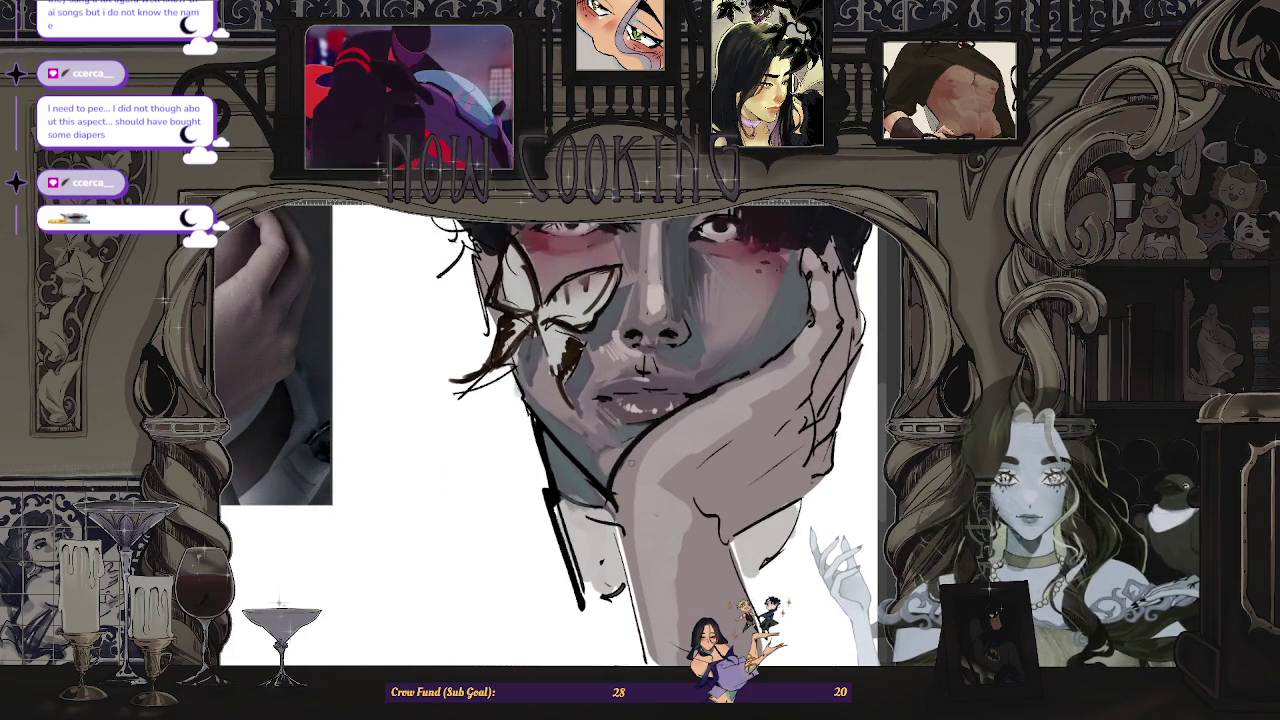
{"action": "scroll", "coordinate": [613, 460], "scroll_direction": "down", "scroll_amount": 4}
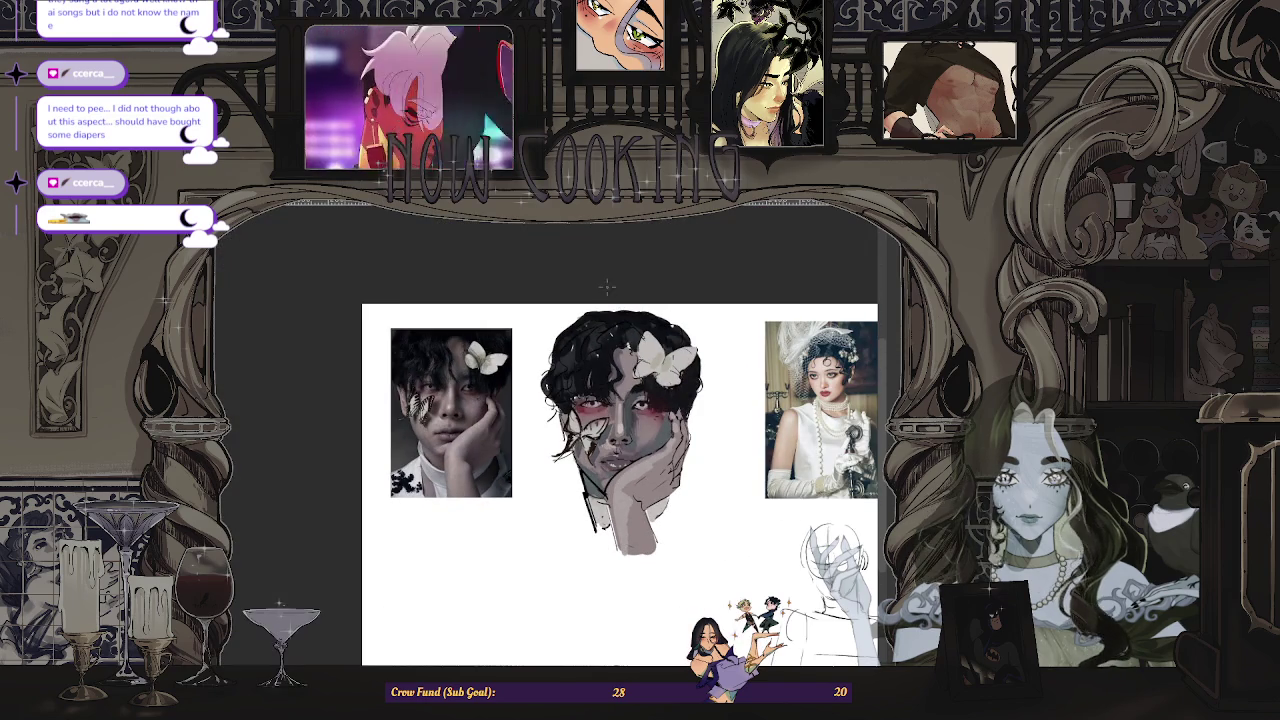
{"action": "scroll", "coordinate": [607, 493], "scroll_direction": "up", "scroll_amount": 2}
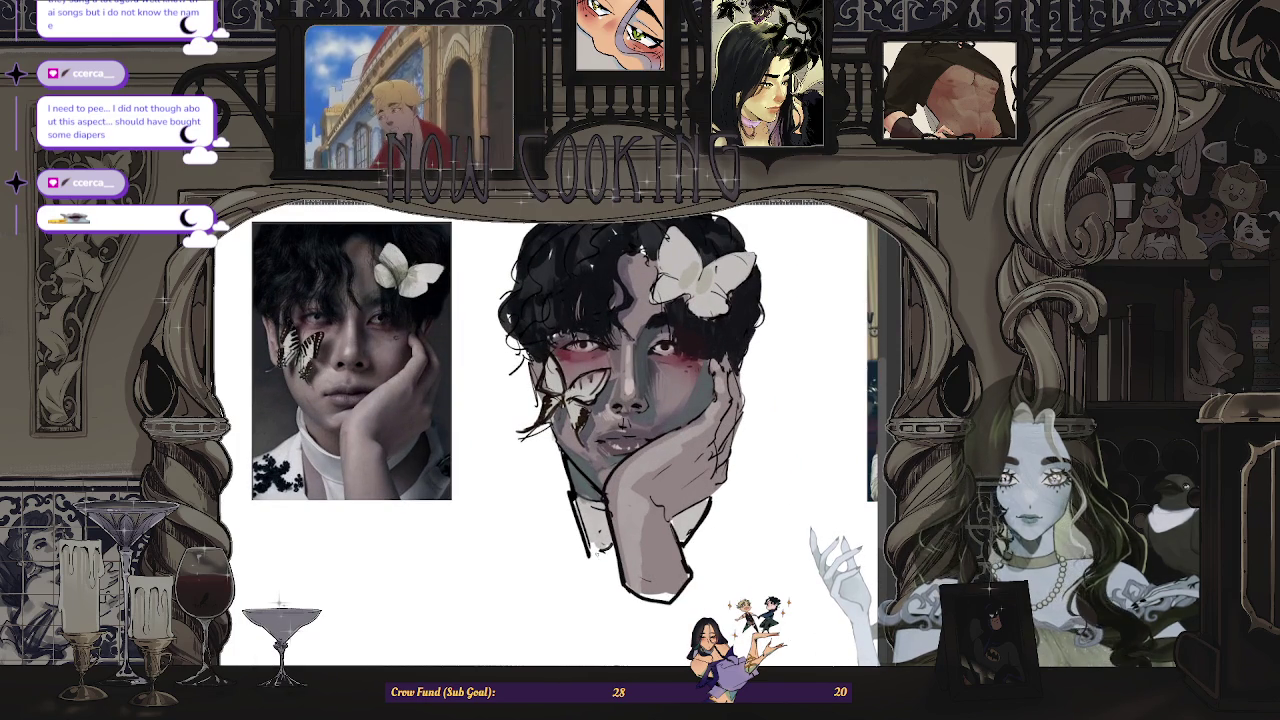
{"action": "scroll", "coordinate": [534, 377], "scroll_direction": "up", "scroll_amount": 2}
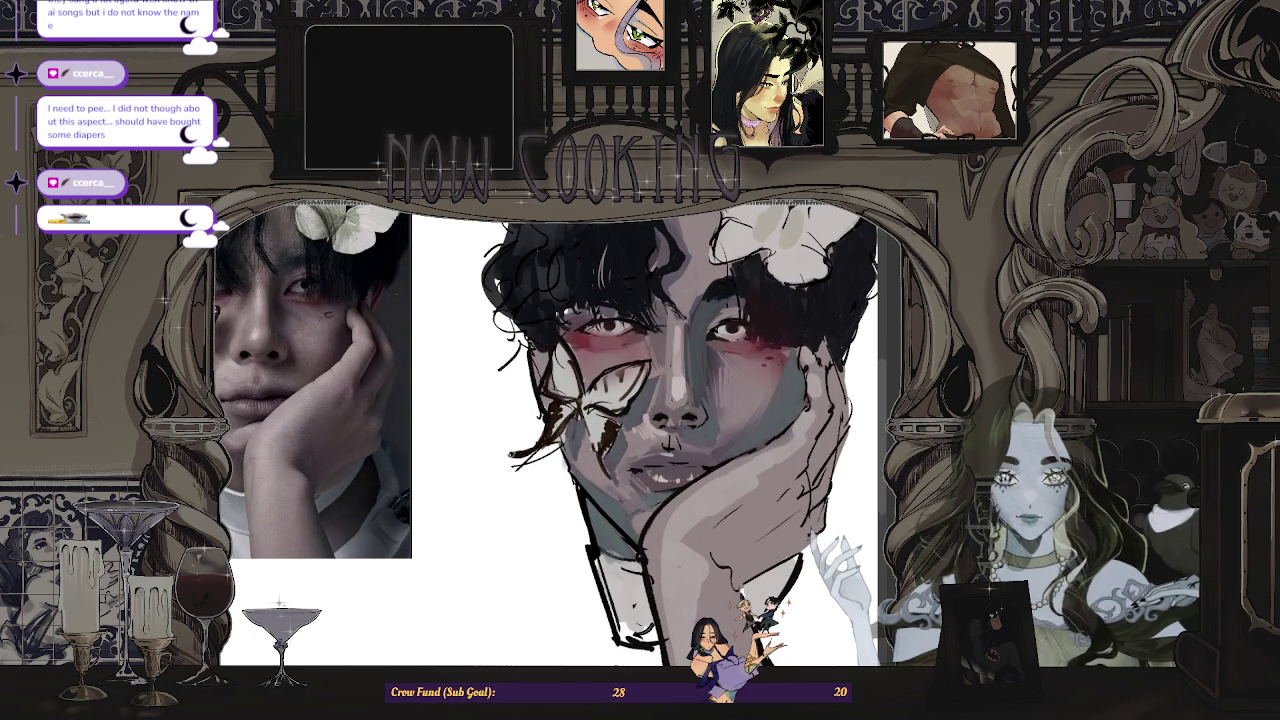
{"action": "scroll", "coordinate": [580, 430], "scroll_direction": "down", "scroll_amount": 3}
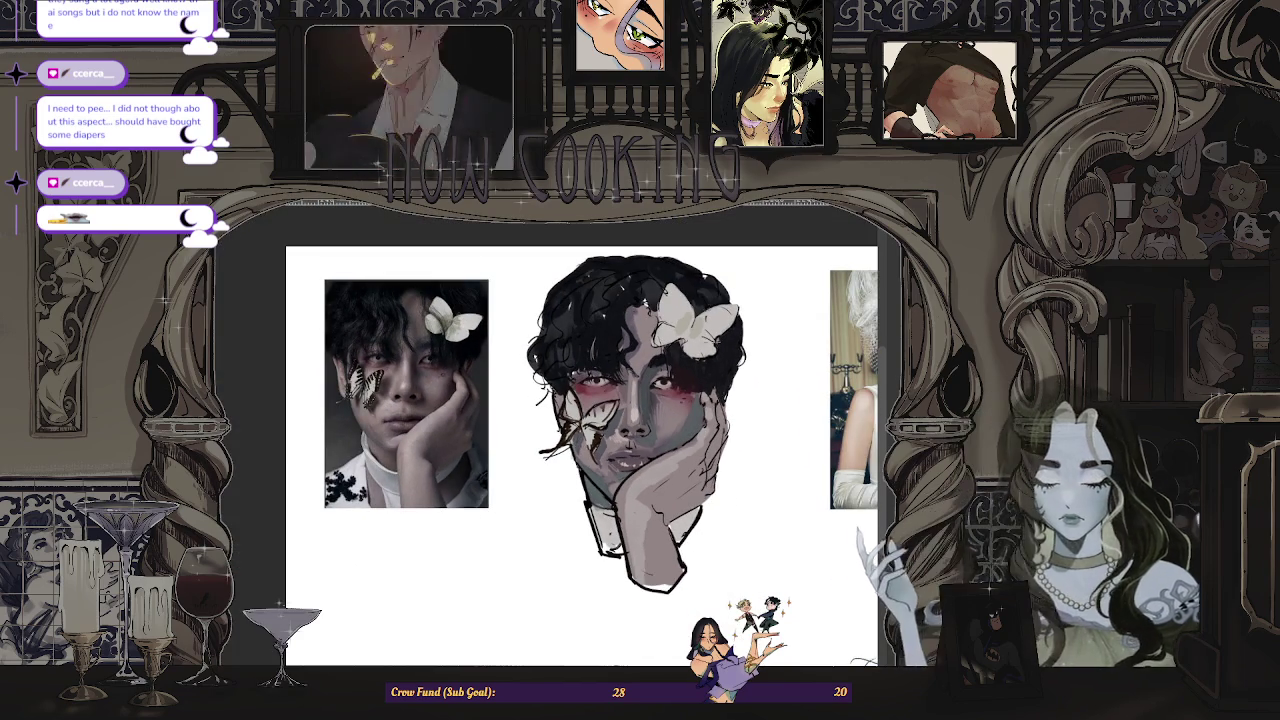
{"action": "scroll", "coordinate": [711, 419], "scroll_direction": "up", "scroll_amount": 2}
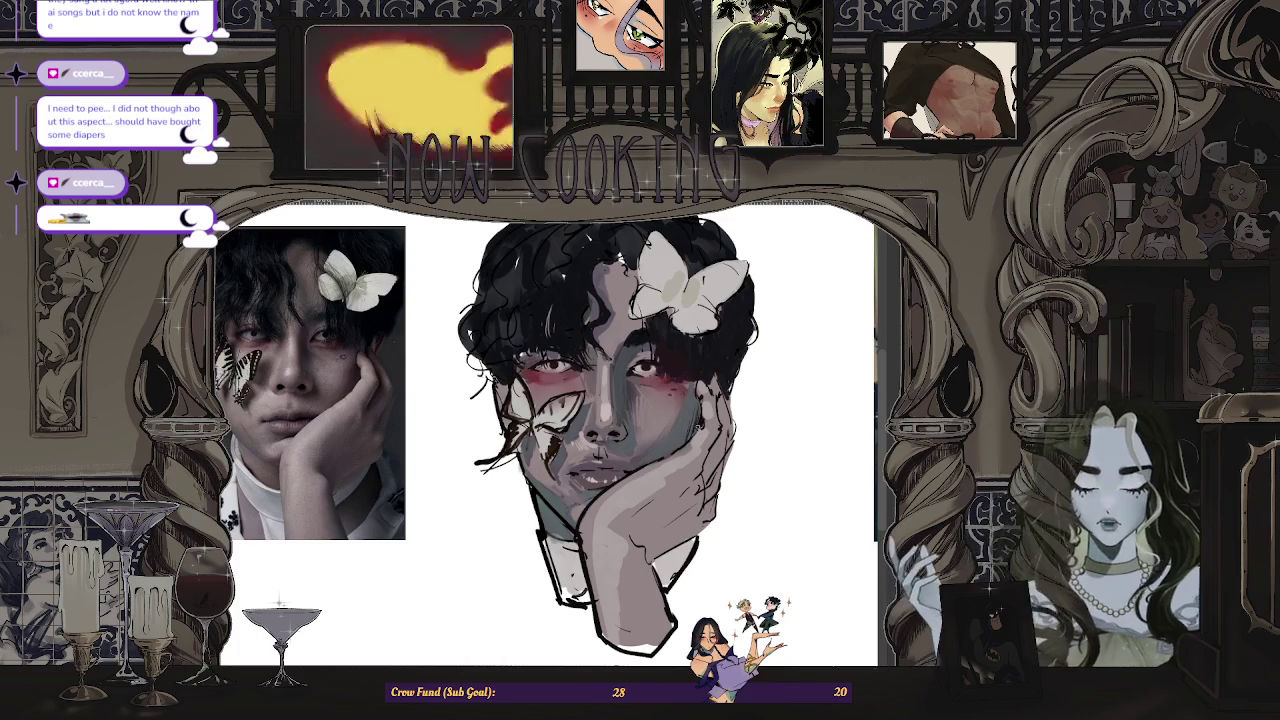
{"action": "scroll", "coordinate": [778, 258], "scroll_direction": "down", "scroll_amount": 5}
{"action": "scroll", "coordinate": [778, 258], "scroll_direction": "up", "scroll_amount": 2}
{"action": "scroll", "coordinate": [778, 258], "scroll_direction": "up", "scroll_amount": 2}
{"action": "scroll", "coordinate": [778, 258], "scroll_direction": "up", "scroll_amount": 3}
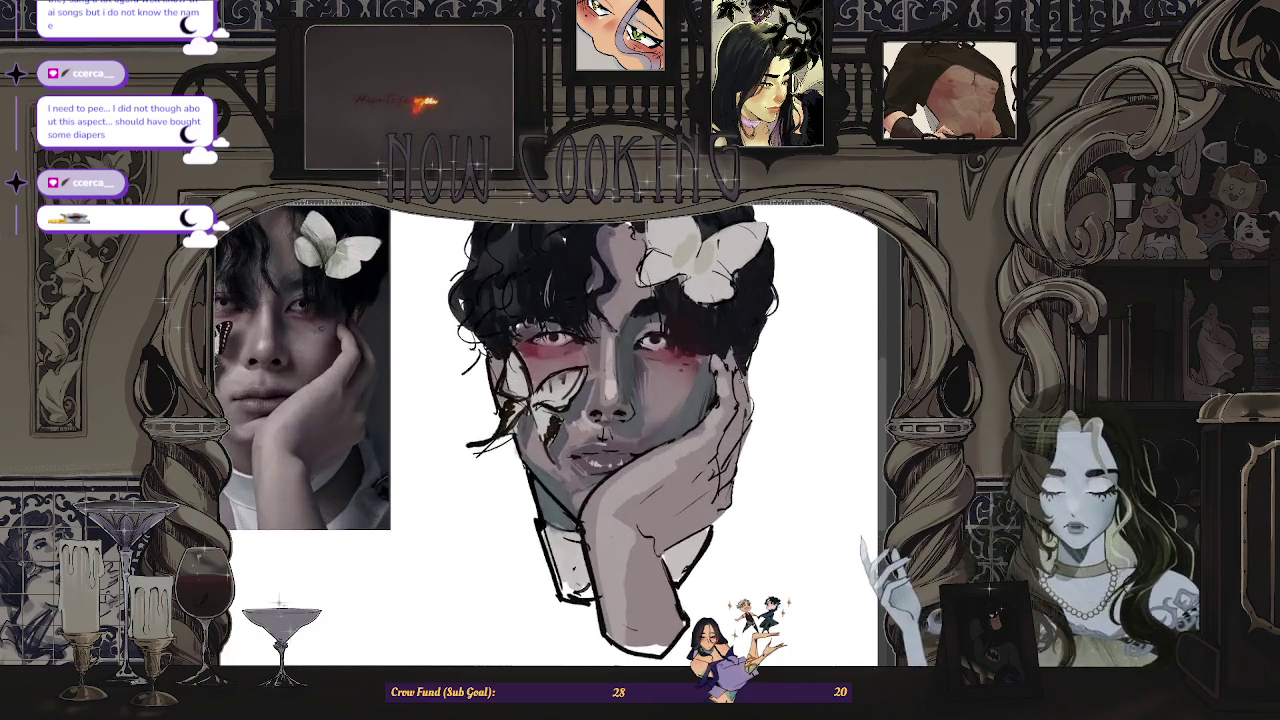
{"action": "scroll", "coordinate": [778, 258], "scroll_direction": "down", "scroll_amount": 1}
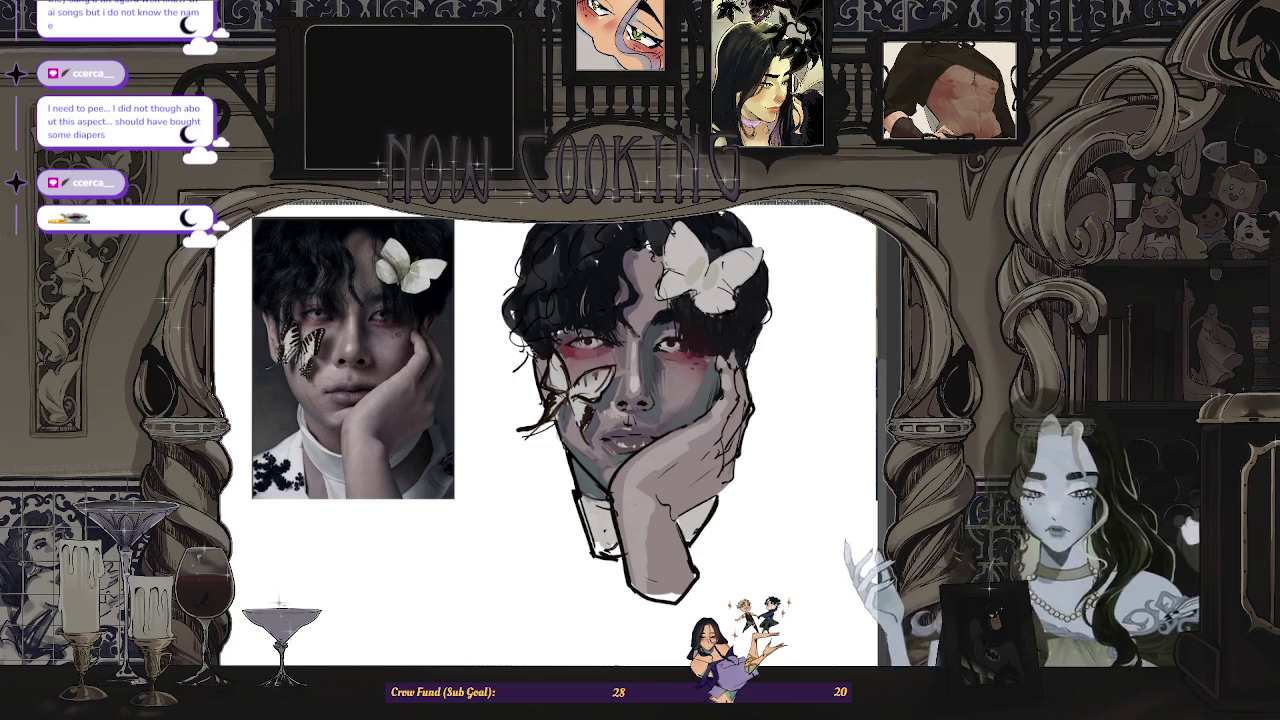
{"action": "scroll", "coordinate": [548, 434], "scroll_direction": "down", "scroll_amount": 5}
{"action": "scroll", "coordinate": [606, 474], "scroll_direction": "up", "scroll_amount": 3}
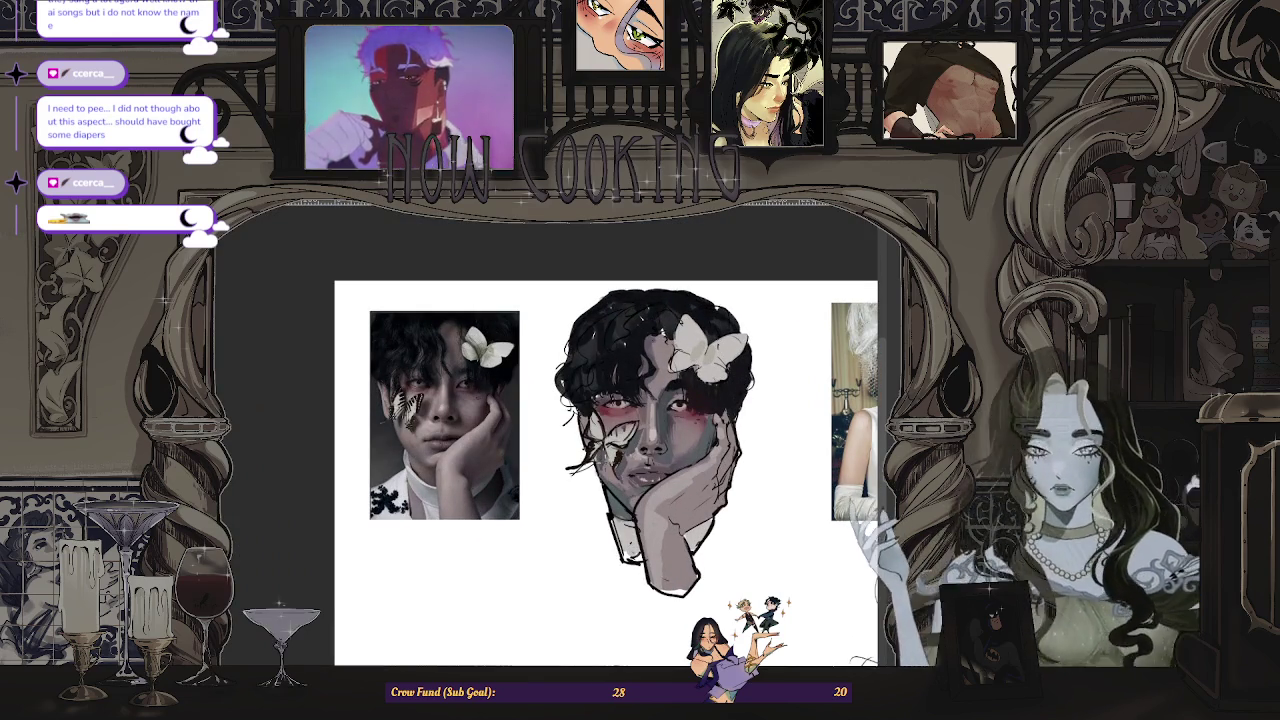
{"action": "scroll", "coordinate": [572, 352], "scroll_direction": "up", "scroll_amount": 2}
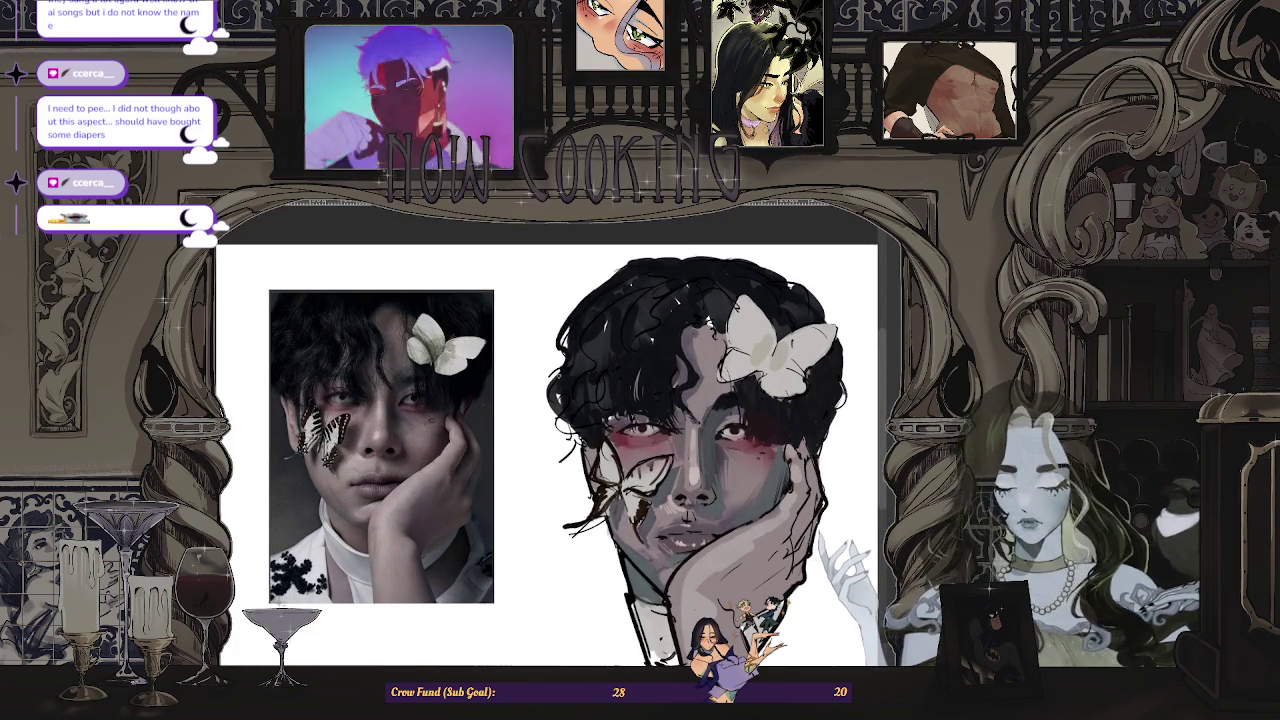
{"action": "scroll", "coordinate": [580, 450], "scroll_direction": "down", "scroll_amount": 2}
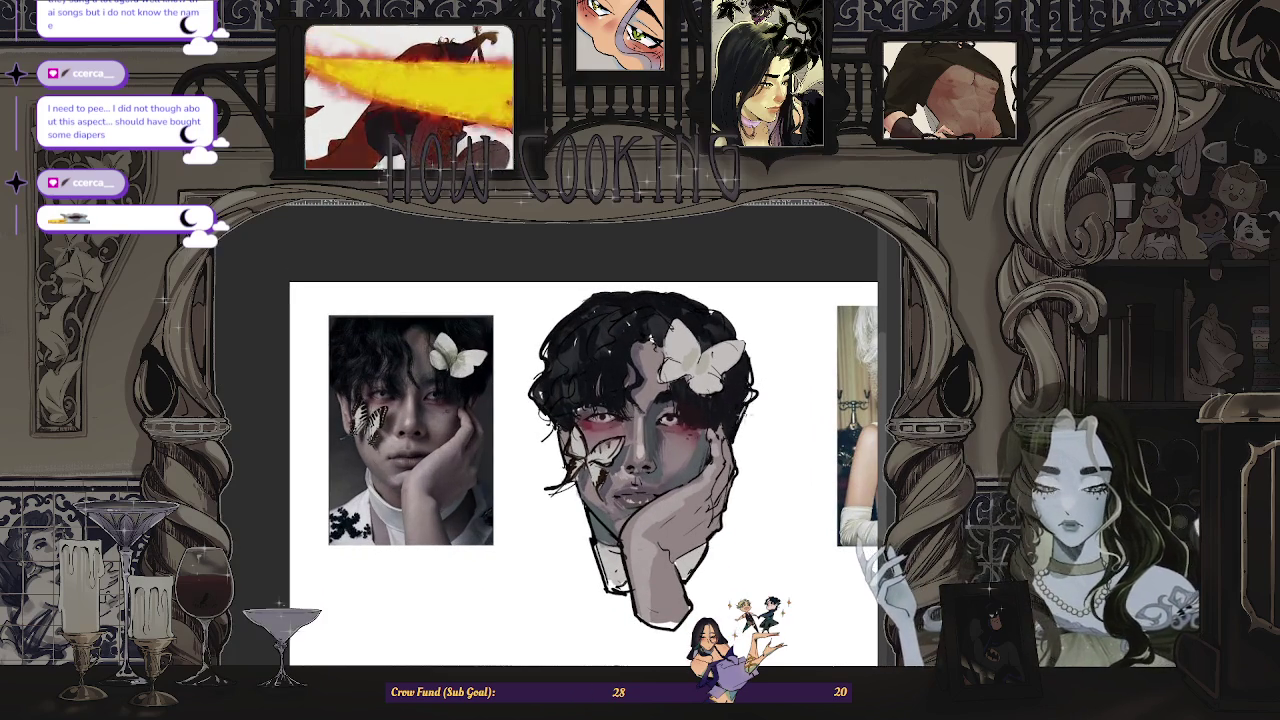
{"action": "scroll", "coordinate": [749, 440], "scroll_direction": "down", "scroll_amount": 2}
{"action": "scroll", "coordinate": [749, 440], "scroll_direction": "up", "scroll_amount": 1}
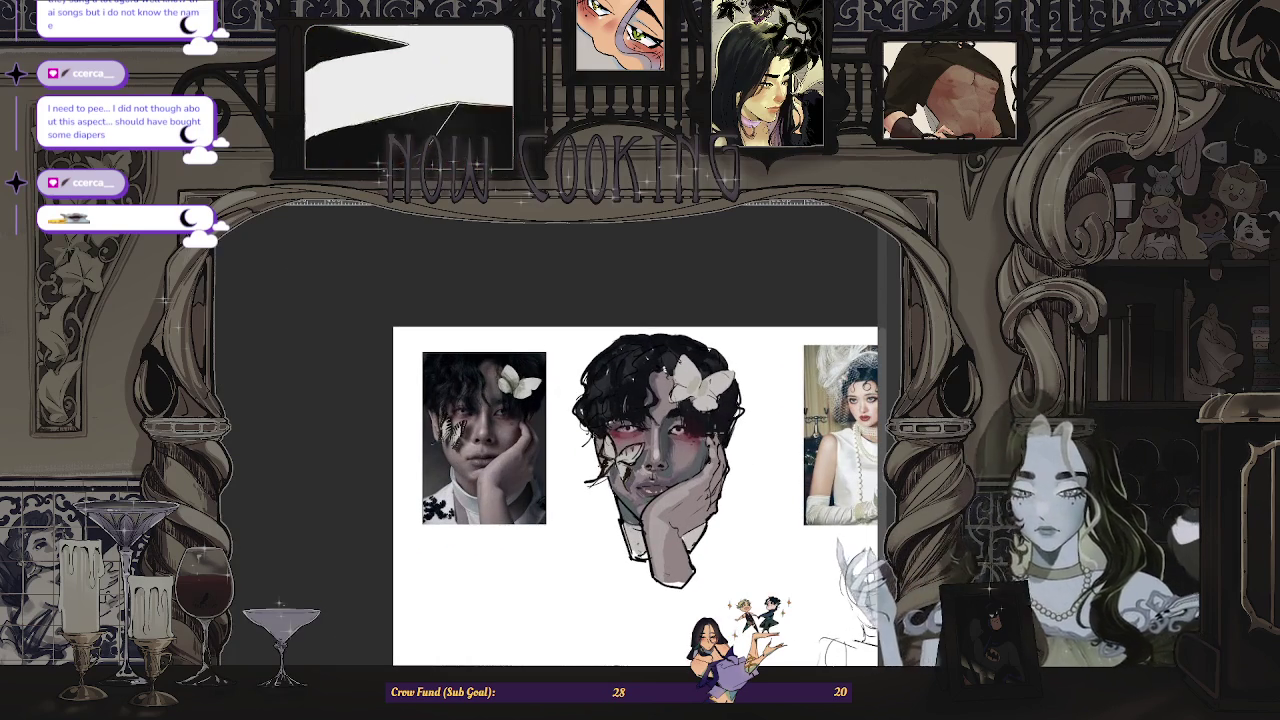
{"action": "scroll", "coordinate": [693, 437], "scroll_direction": "up", "scroll_amount": 1}
{"action": "scroll", "coordinate": [693, 437], "scroll_direction": "up", "scroll_amount": 1}
{"action": "scroll", "coordinate": [620, 450], "scroll_direction": "down", "scroll_amount": 1}
{"action": "scroll", "coordinate": [620, 450], "scroll_direction": "down", "scroll_amount": 1}
{"action": "scroll", "coordinate": [620, 450], "scroll_direction": "up", "scroll_amount": 2}
{"action": "scroll", "coordinate": [693, 443], "scroll_direction": "up", "scroll_amount": 2}
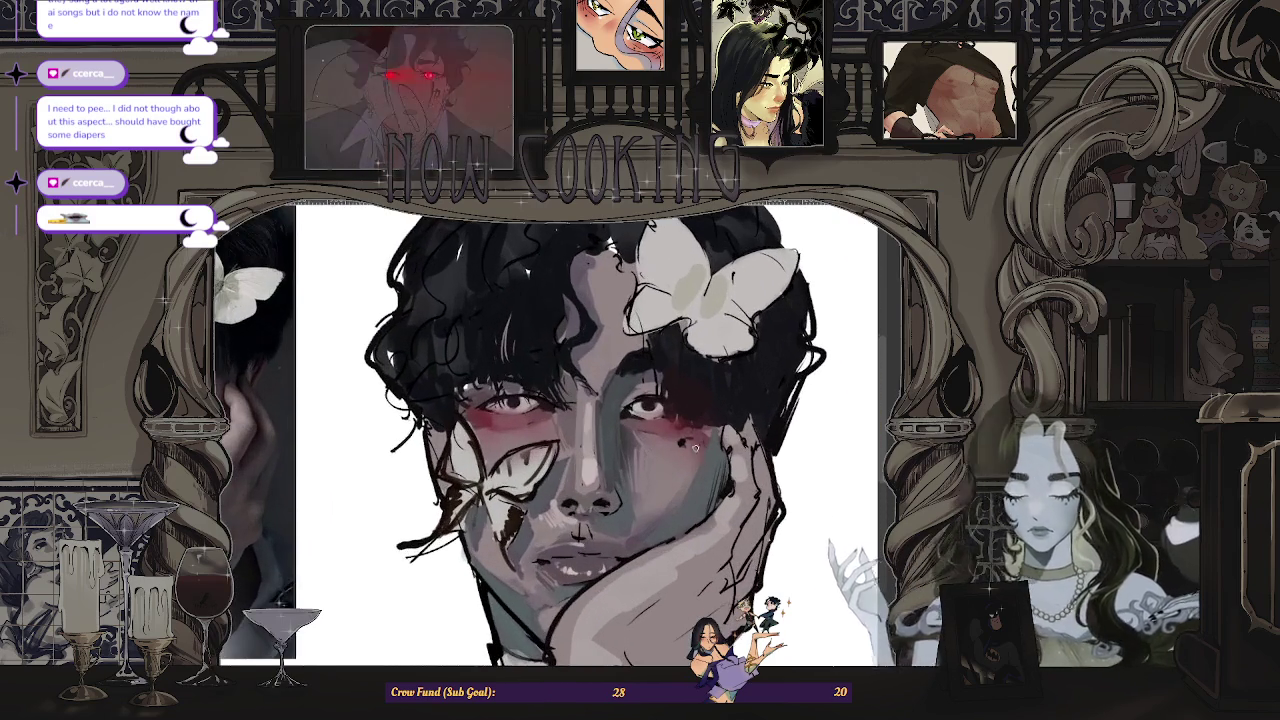
{"action": "scroll", "coordinate": [693, 443], "scroll_direction": "down", "scroll_amount": 3}
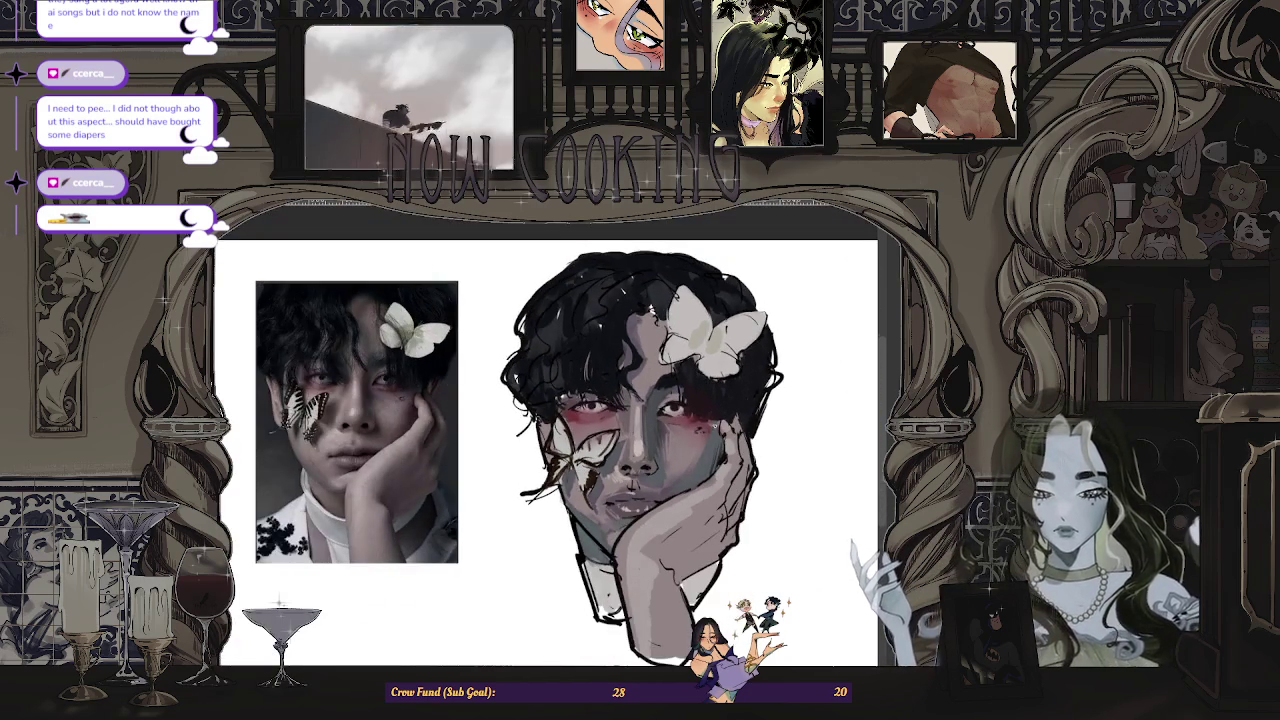
{"action": "scroll", "coordinate": [693, 443], "scroll_direction": "down", "scroll_amount": 1}
{"action": "scroll", "coordinate": [693, 443], "scroll_direction": "up", "scroll_amount": 1}
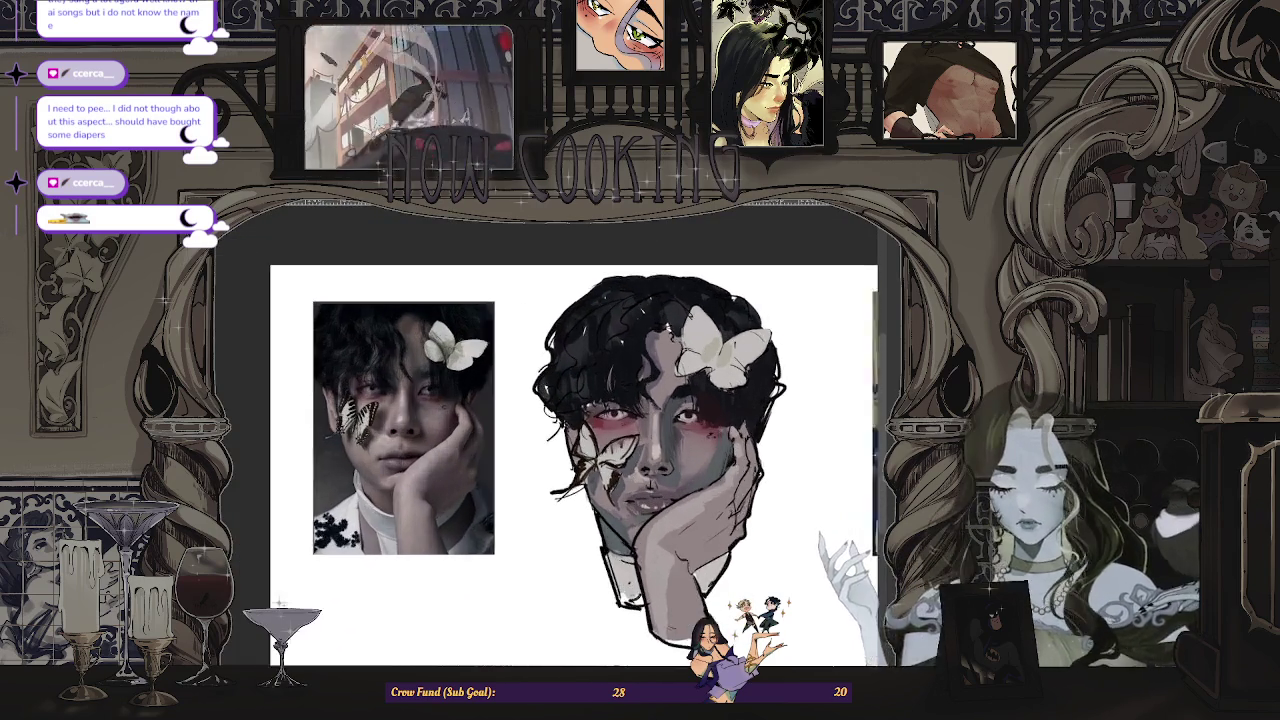
{"action": "scroll", "coordinate": [693, 443], "scroll_direction": "up", "scroll_amount": 1}
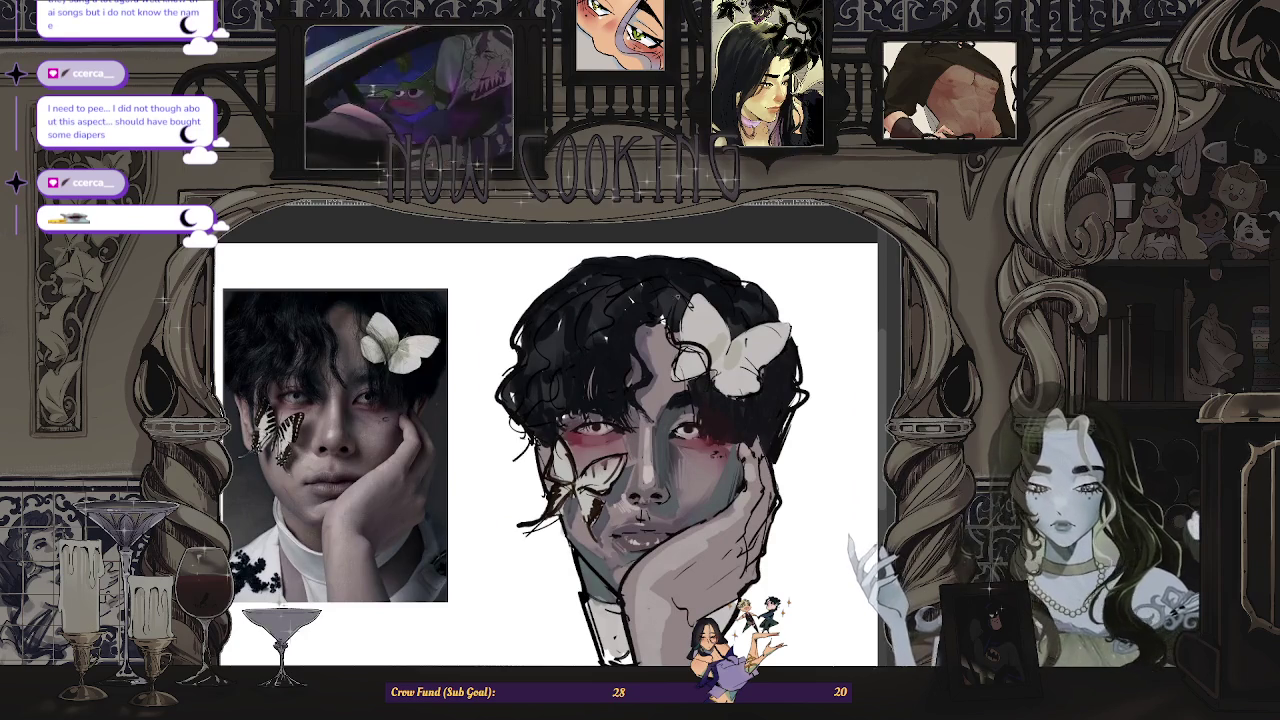
{"action": "scroll", "coordinate": [720, 360], "scroll_direction": "down", "scroll_amount": 2}
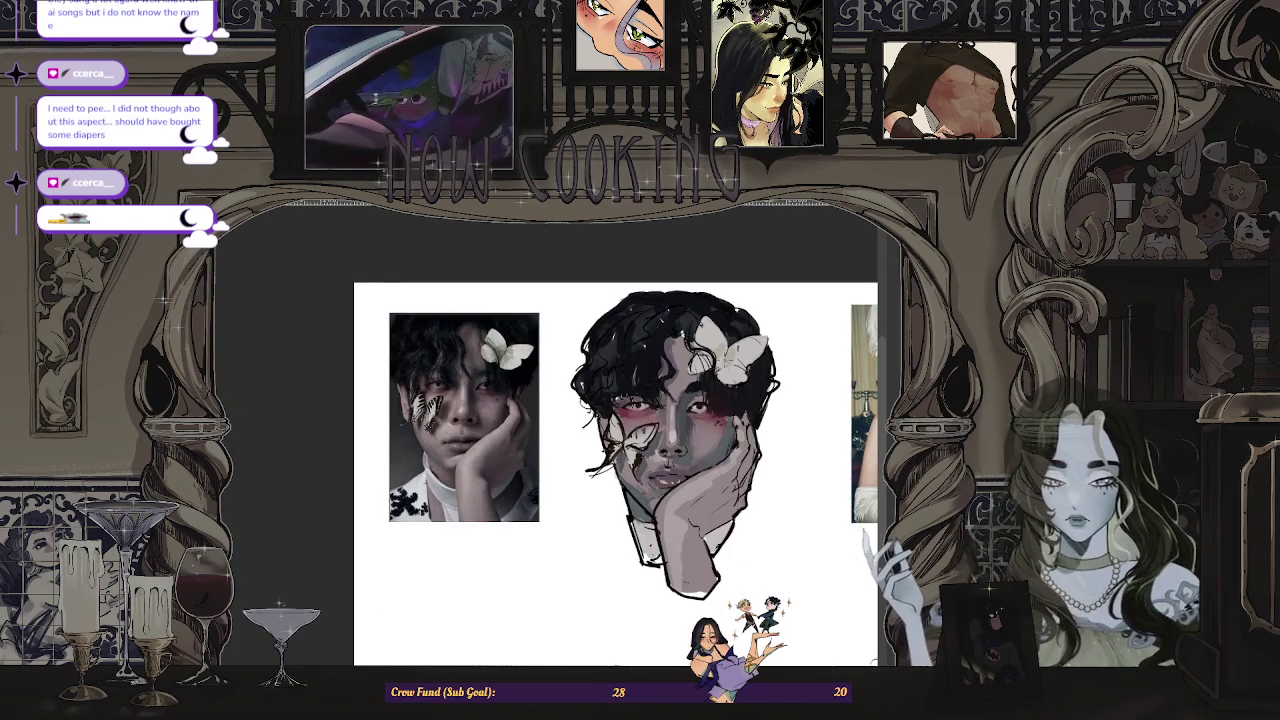
{"action": "scroll", "coordinate": [717, 343], "scroll_direction": "down", "scroll_amount": 1}
{"action": "scroll", "coordinate": [717, 343], "scroll_direction": "up", "scroll_amount": 1}
{"action": "scroll", "coordinate": [717, 343], "scroll_direction": "up", "scroll_amount": 2}
- Sample the dark colour from the portrait's hair, then keep zooming to inspect
{"action": "left_click_drag", "start_coordinate": [718, 341], "coordinate": [686, 345]}
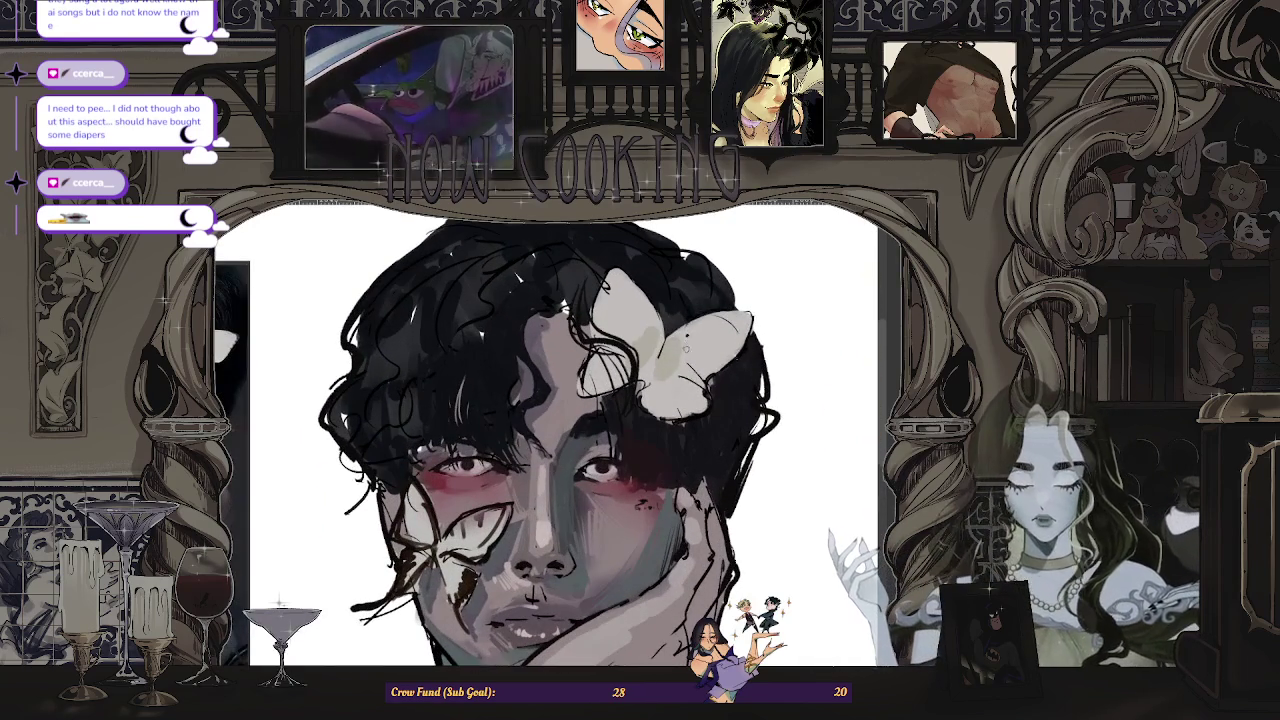
{"action": "scroll", "coordinate": [687, 398], "scroll_direction": "down", "scroll_amount": 2}
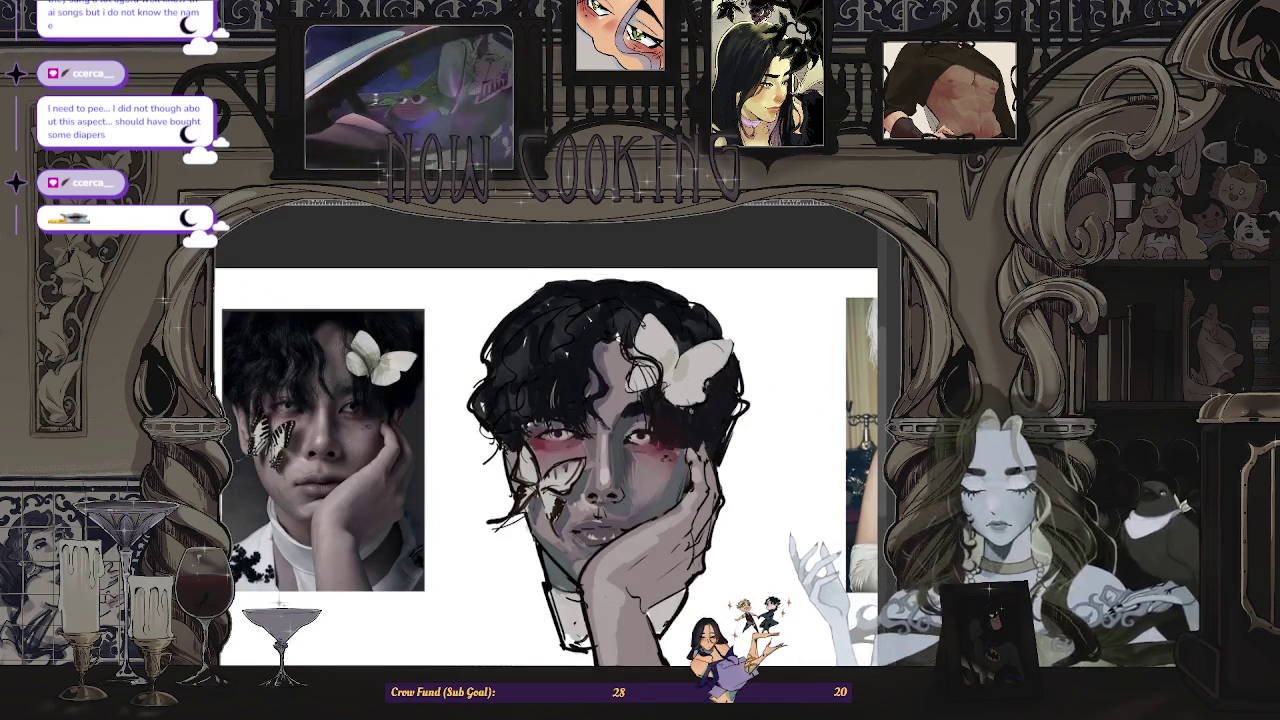
{"action": "scroll", "coordinate": [687, 398], "scroll_direction": "down", "scroll_amount": 1}
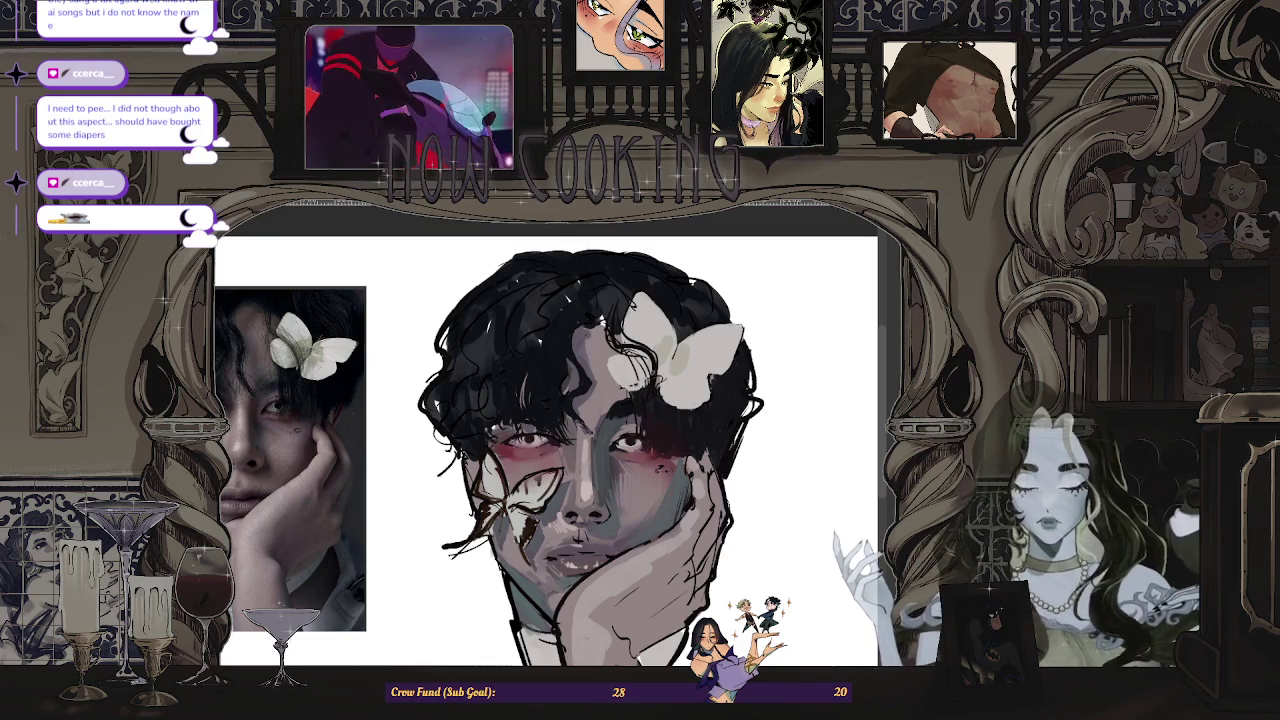
{"action": "scroll", "coordinate": [615, 392], "scroll_direction": "up", "scroll_amount": 2}
{"action": "scroll", "coordinate": [615, 392], "scroll_direction": "up", "scroll_amount": 2}
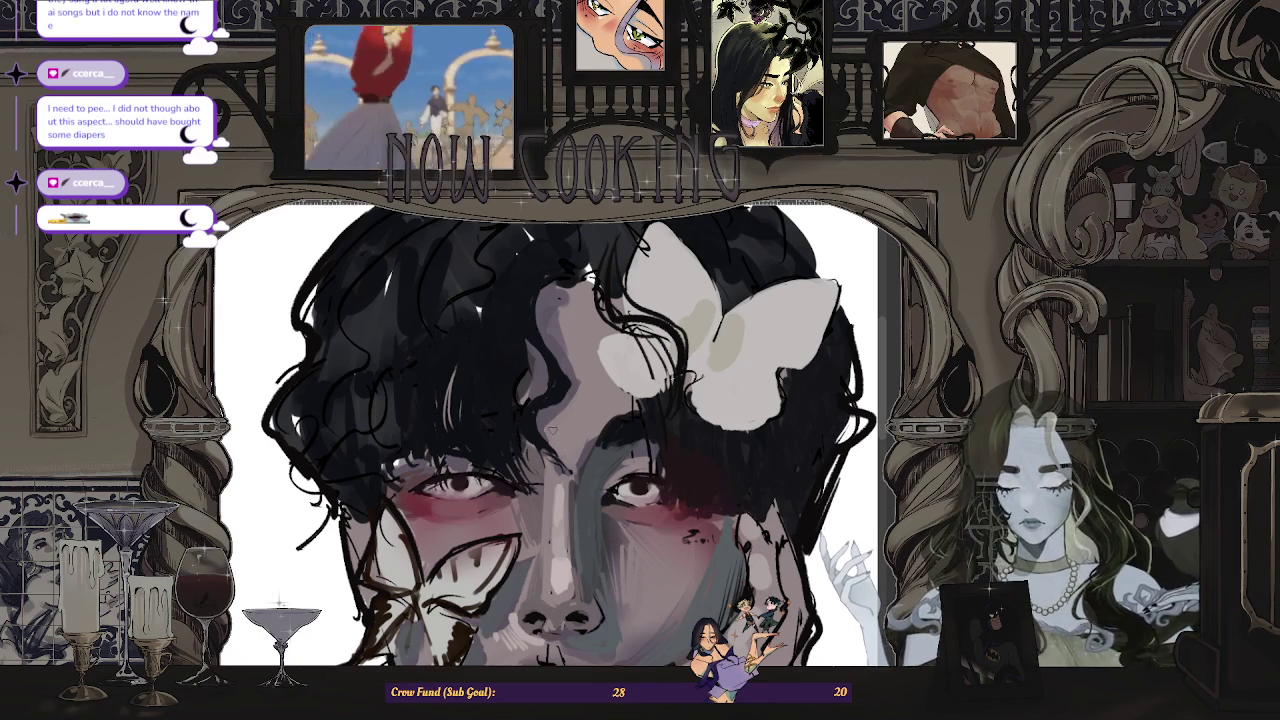
{"action": "scroll", "coordinate": [559, 484], "scroll_direction": "up", "scroll_amount": 2}
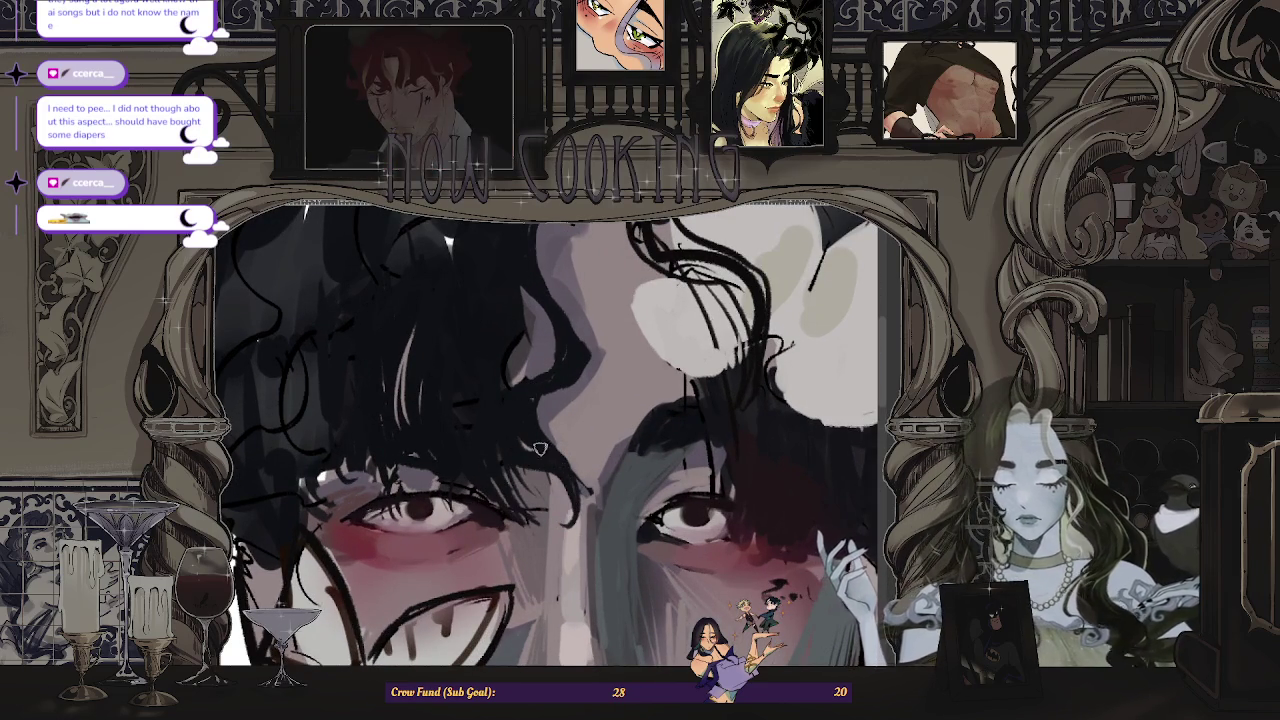
{"action": "scroll", "coordinate": [577, 505], "scroll_direction": "down", "scroll_amount": 3}
{"action": "scroll", "coordinate": [577, 505], "scroll_direction": "up", "scroll_amount": 2}
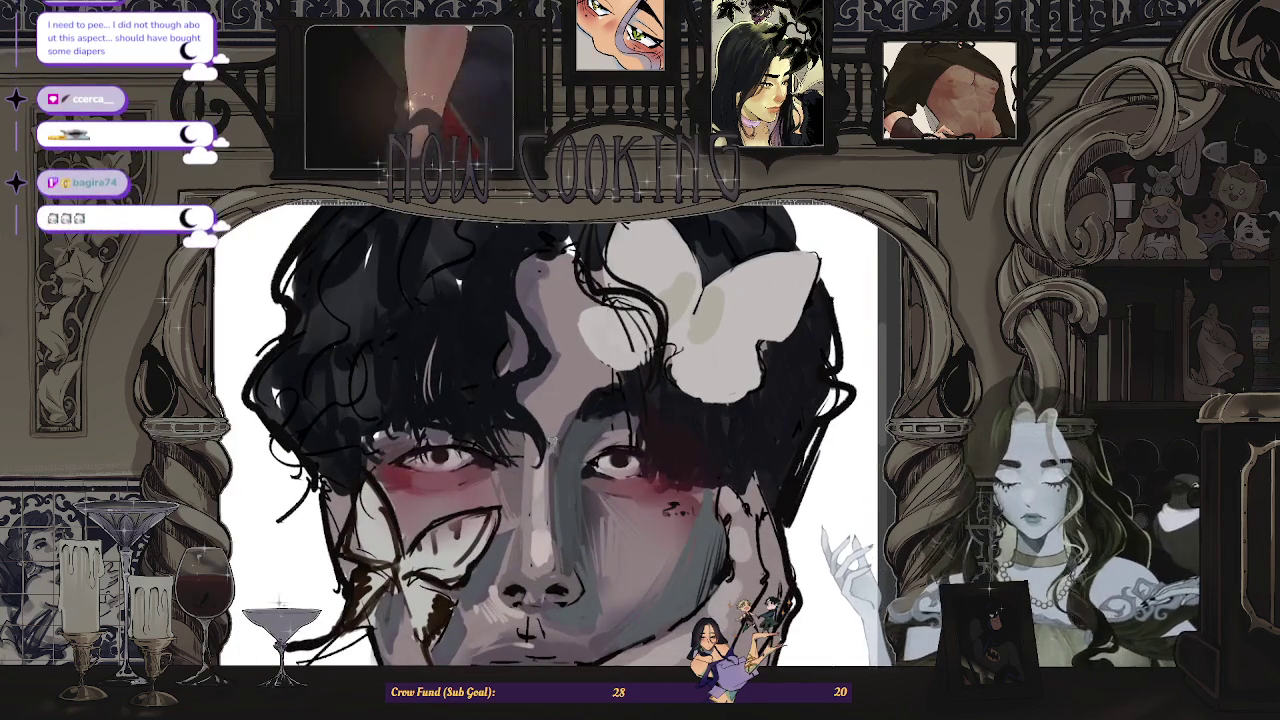
{"action": "scroll", "coordinate": [538, 329], "scroll_direction": "down", "scroll_amount": 3}
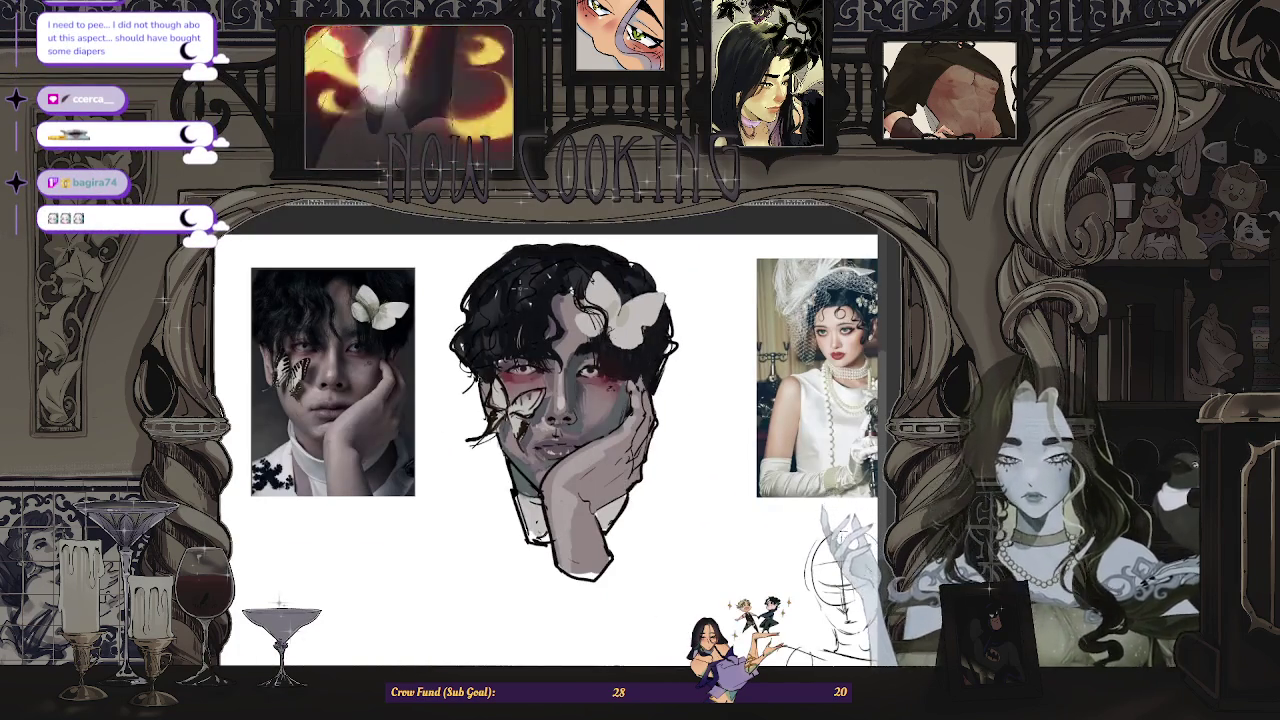
{"action": "scroll", "coordinate": [538, 329], "scroll_direction": "up", "scroll_amount": 3}
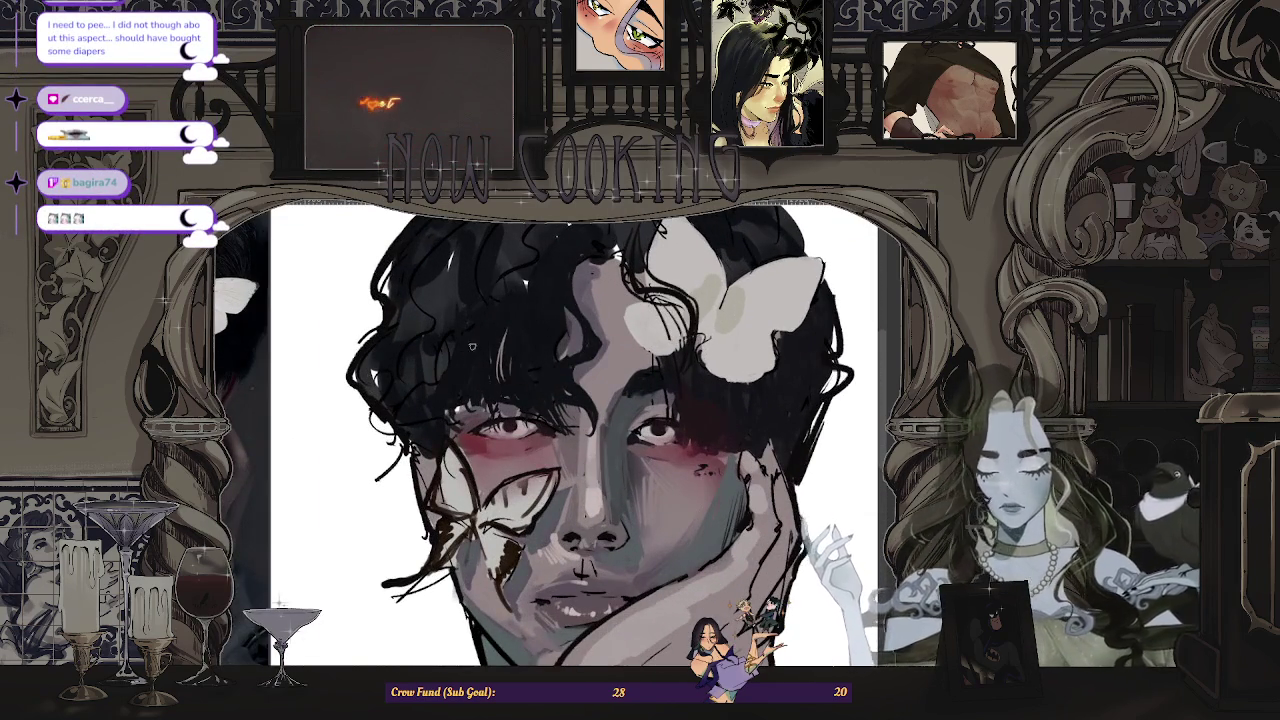
{"action": "scroll", "coordinate": [538, 329], "scroll_direction": "down", "scroll_amount": 3}
{"action": "scroll", "coordinate": [428, 619], "scroll_direction": "down", "scroll_amount": 2}
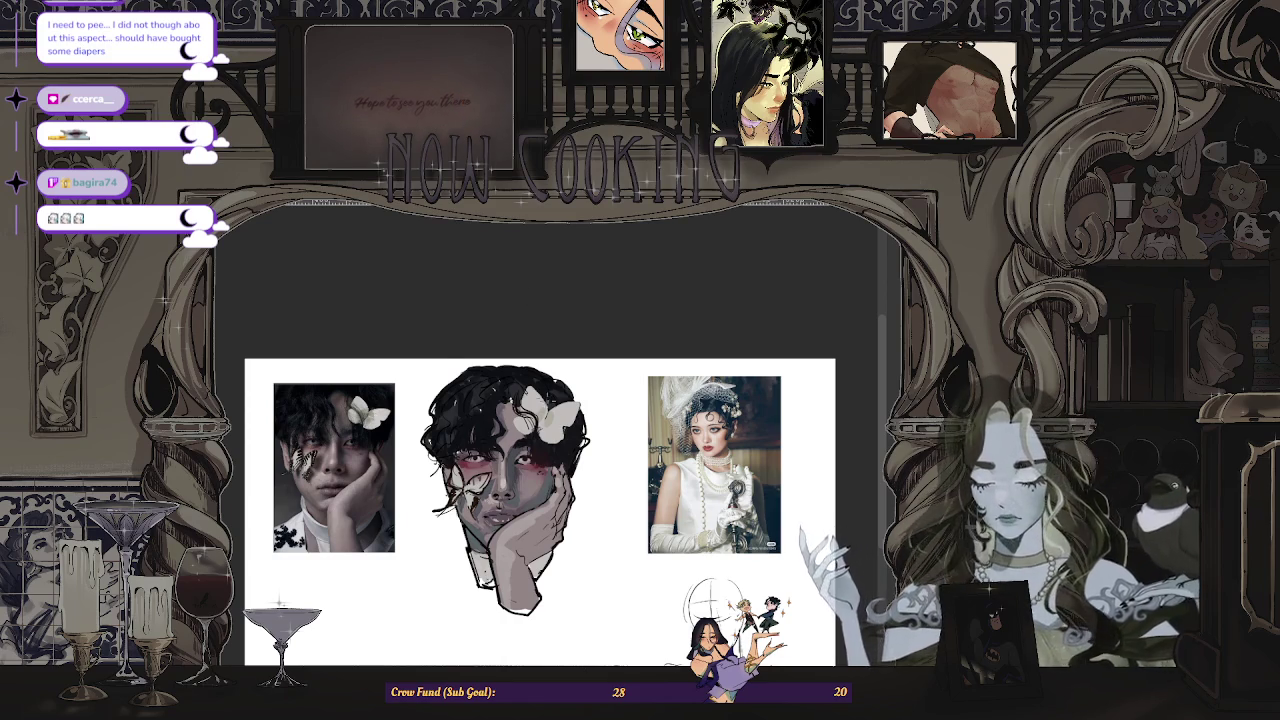
{"action": "scroll", "coordinate": [543, 346], "scroll_direction": "up", "scroll_amount": 3}
{"action": "scroll", "coordinate": [543, 346], "scroll_direction": "down", "scroll_amount": 2}
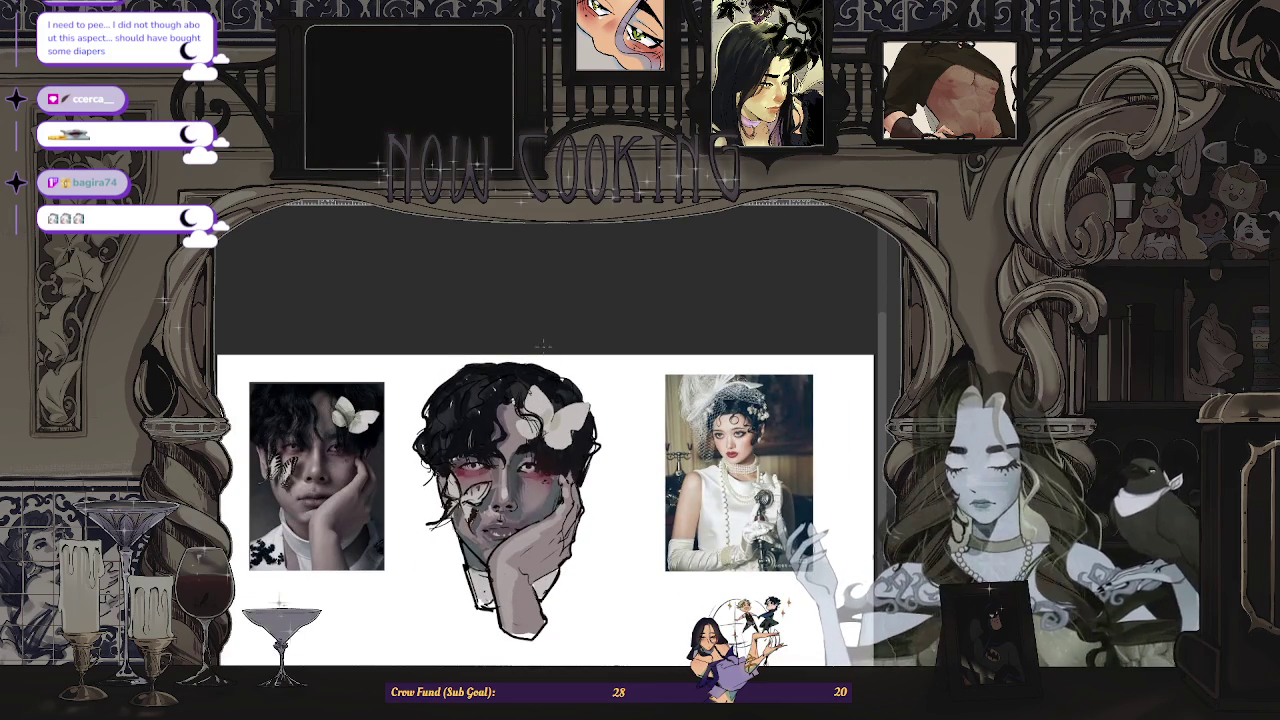
{"action": "scroll", "coordinate": [531, 414], "scroll_direction": "up", "scroll_amount": 2}
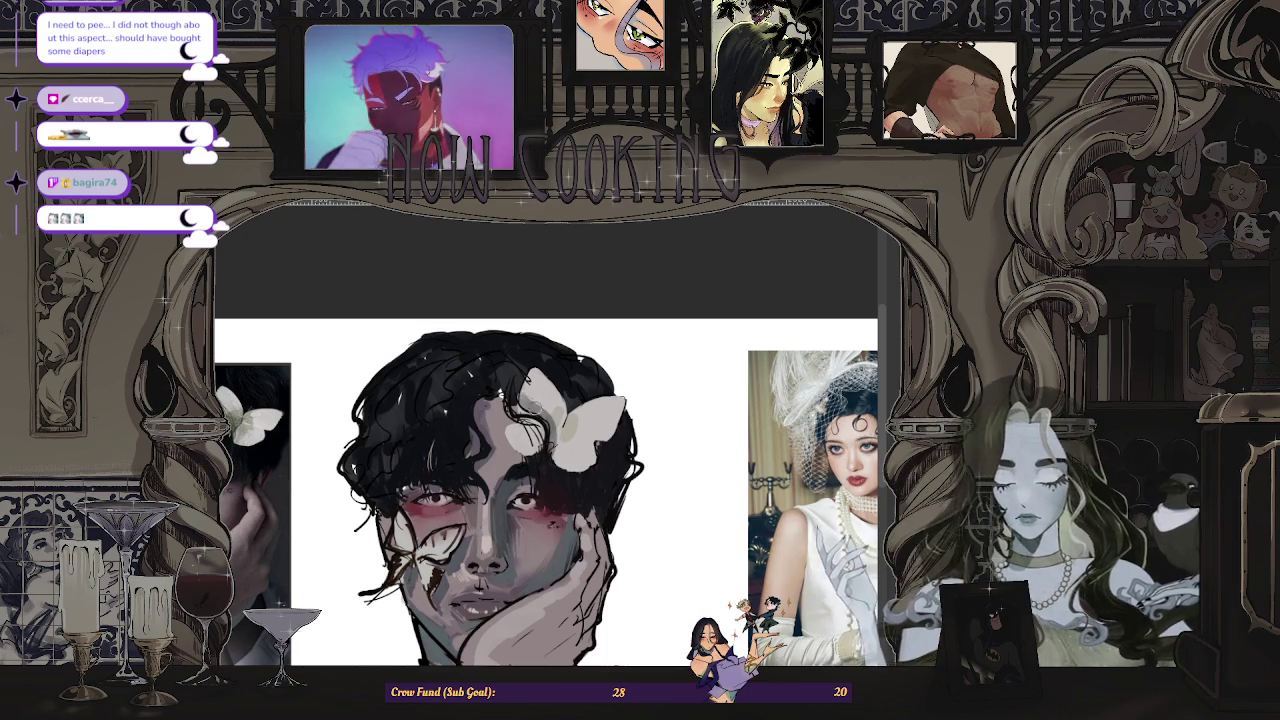
{"action": "scroll", "coordinate": [512, 385], "scroll_direction": "down", "scroll_amount": 3}
{"action": "scroll", "coordinate": [571, 365], "scroll_direction": "up", "scroll_amount": 2}
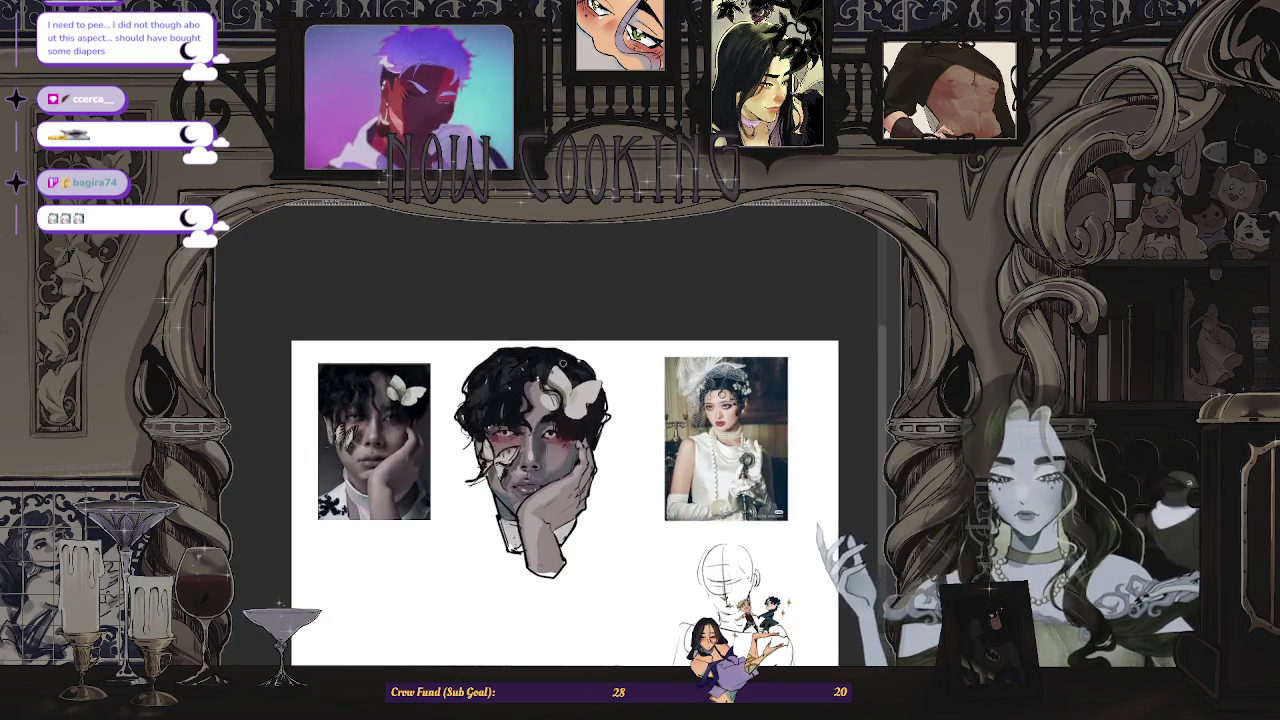
{"action": "scroll", "coordinate": [474, 429], "scroll_direction": "up", "scroll_amount": 1}
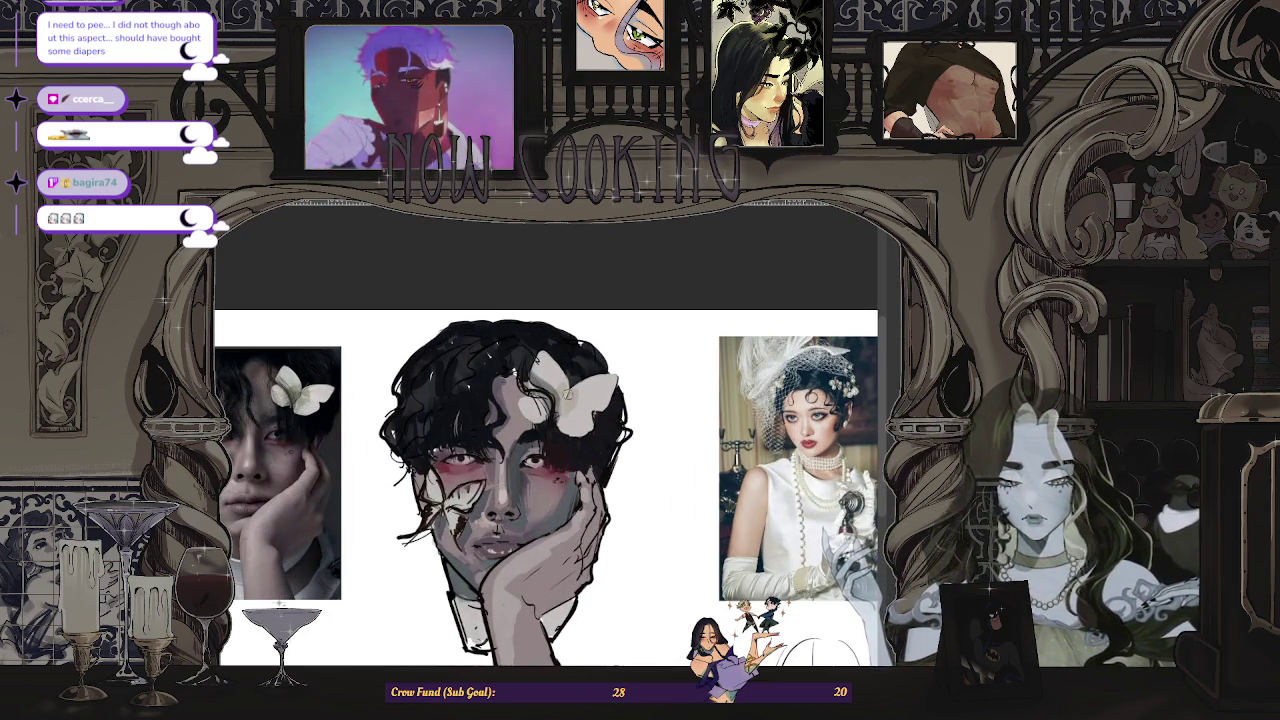
{"action": "scroll", "coordinate": [599, 384], "scroll_direction": "down", "scroll_amount": 2}
{"action": "scroll", "coordinate": [594, 348], "scroll_direction": "up", "scroll_amount": 1}
{"action": "scroll", "coordinate": [590, 352], "scroll_direction": "up", "scroll_amount": 2}
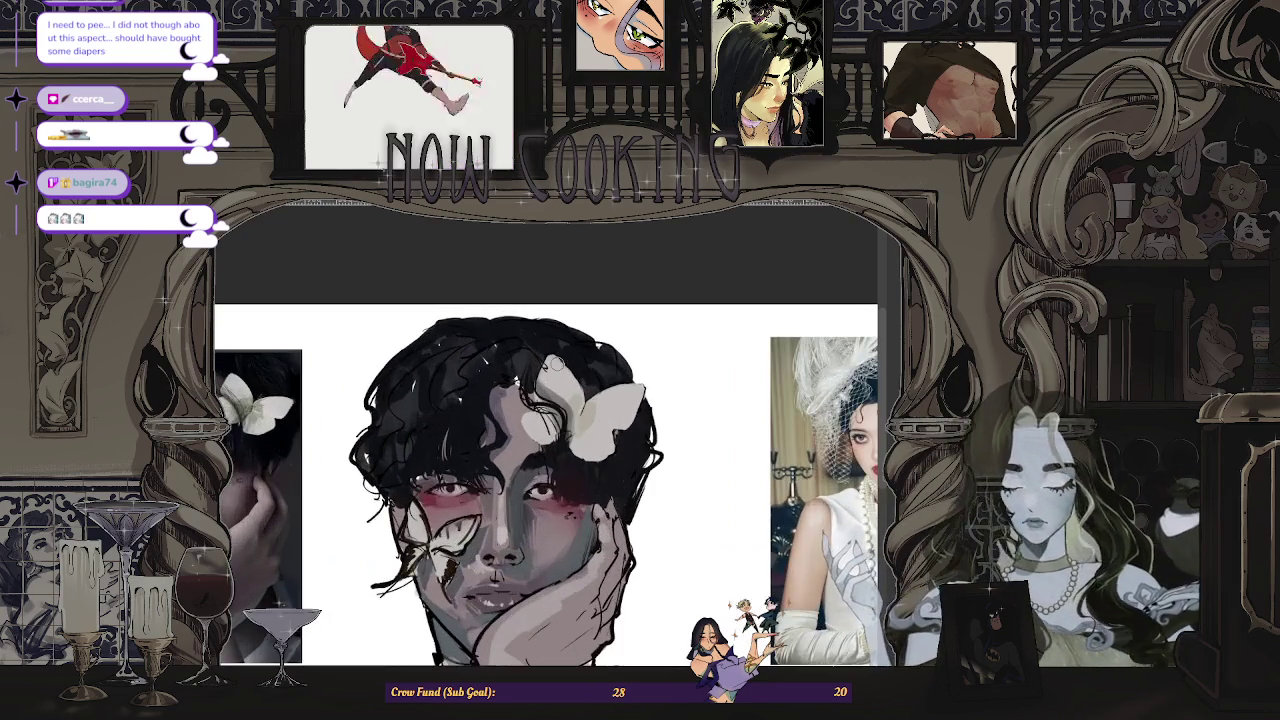
{"action": "scroll", "coordinate": [584, 367], "scroll_direction": "down", "scroll_amount": 2}
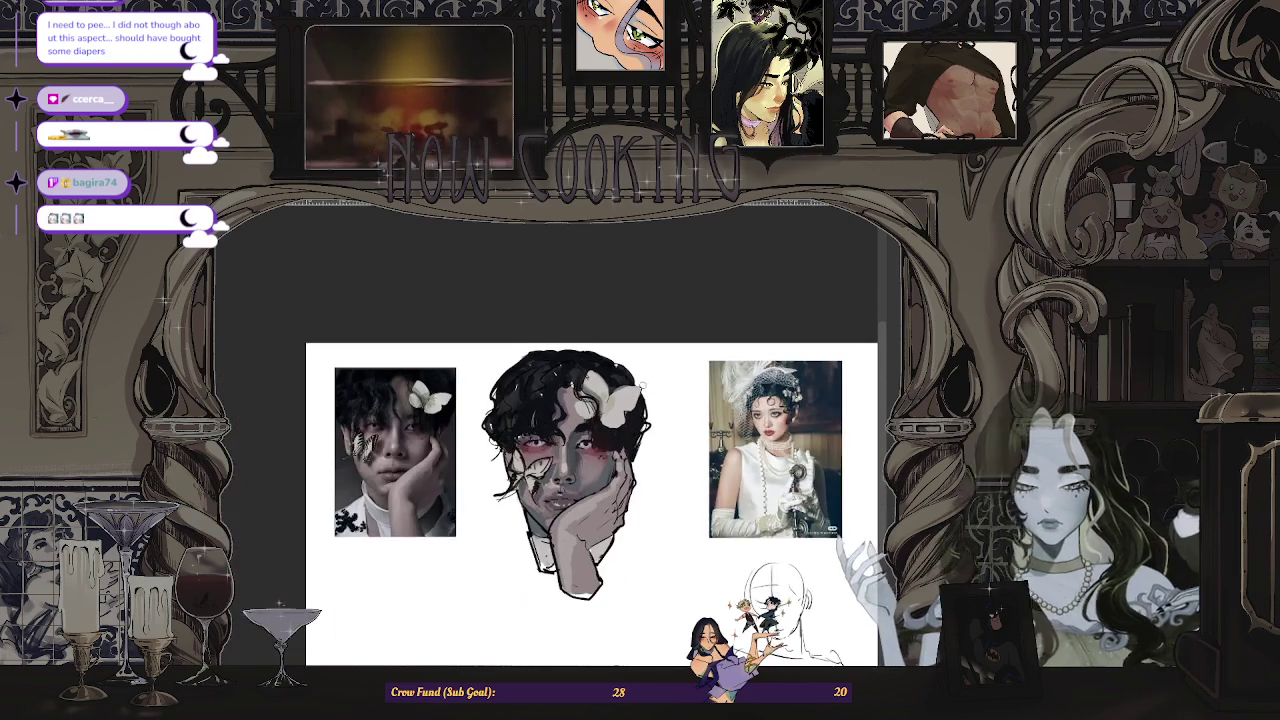
{"action": "scroll", "coordinate": [605, 385], "scroll_direction": "up", "scroll_amount": 1}
{"action": "scroll", "coordinate": [575, 415], "scroll_direction": "up", "scroll_amount": 1}
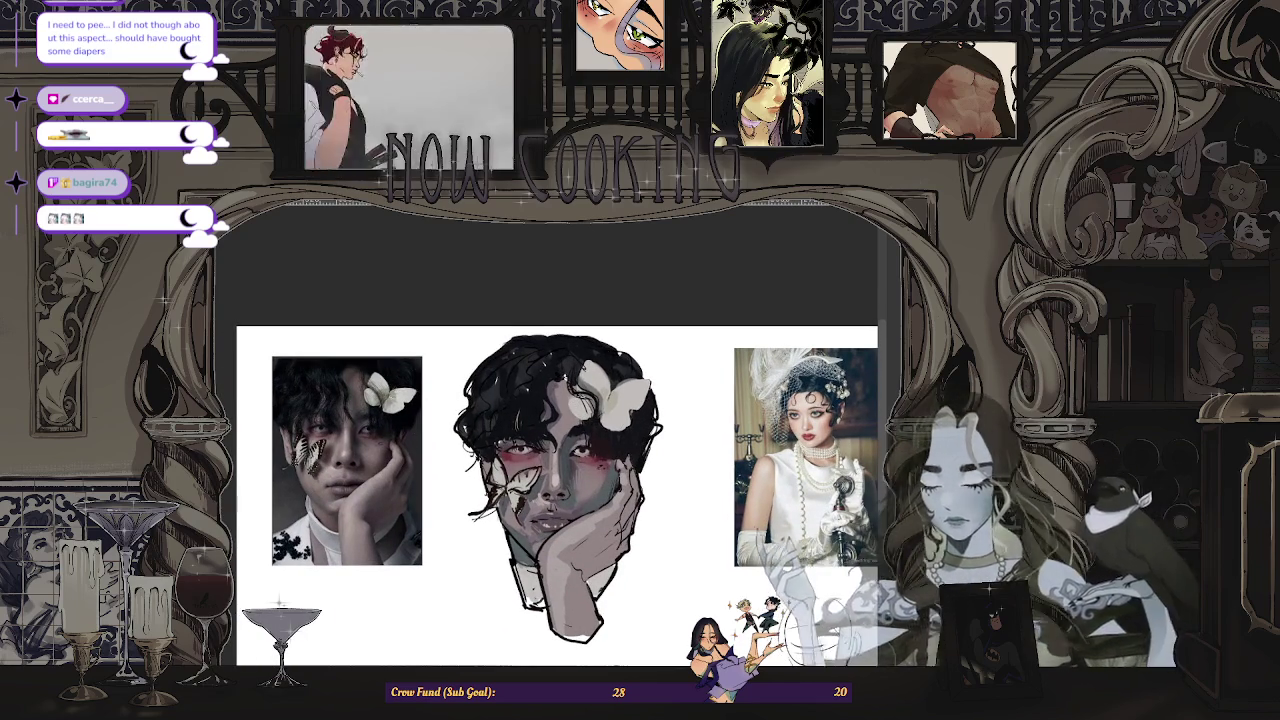
{"action": "scroll", "coordinate": [590, 420], "scroll_direction": "down", "scroll_amount": 2}
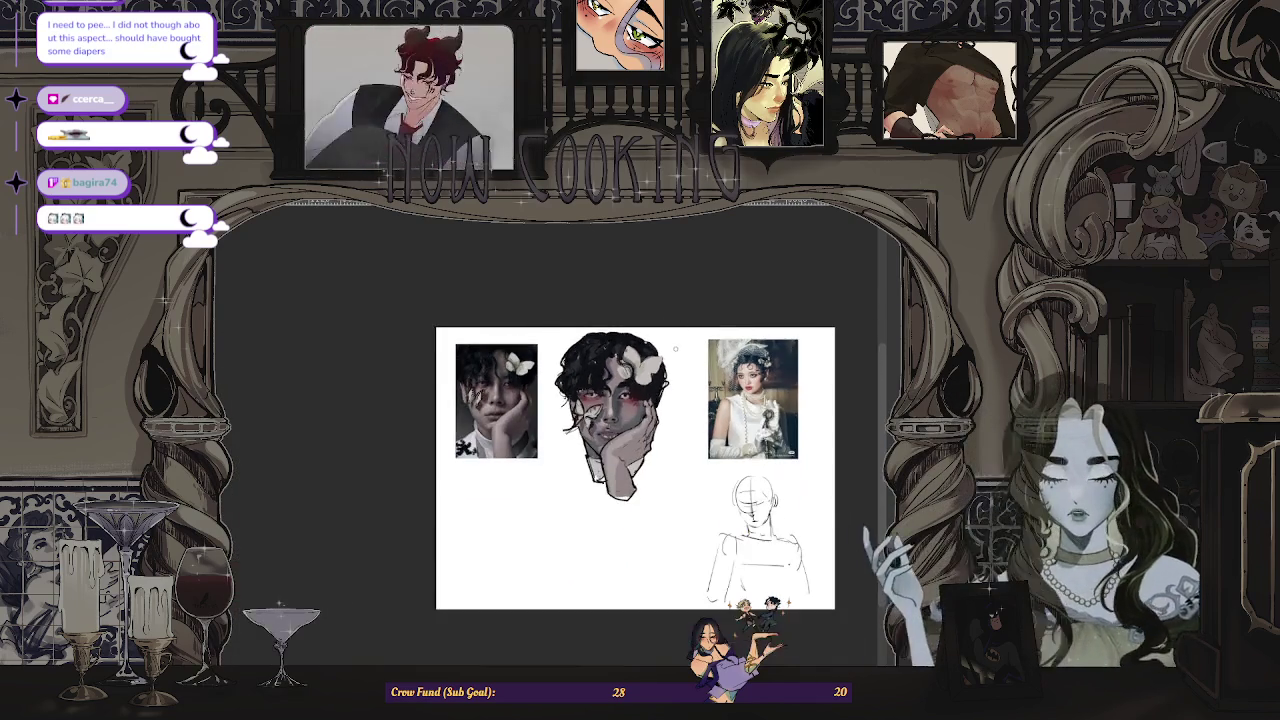
{"action": "scroll", "coordinate": [605, 400], "scroll_direction": "up", "scroll_amount": 1}
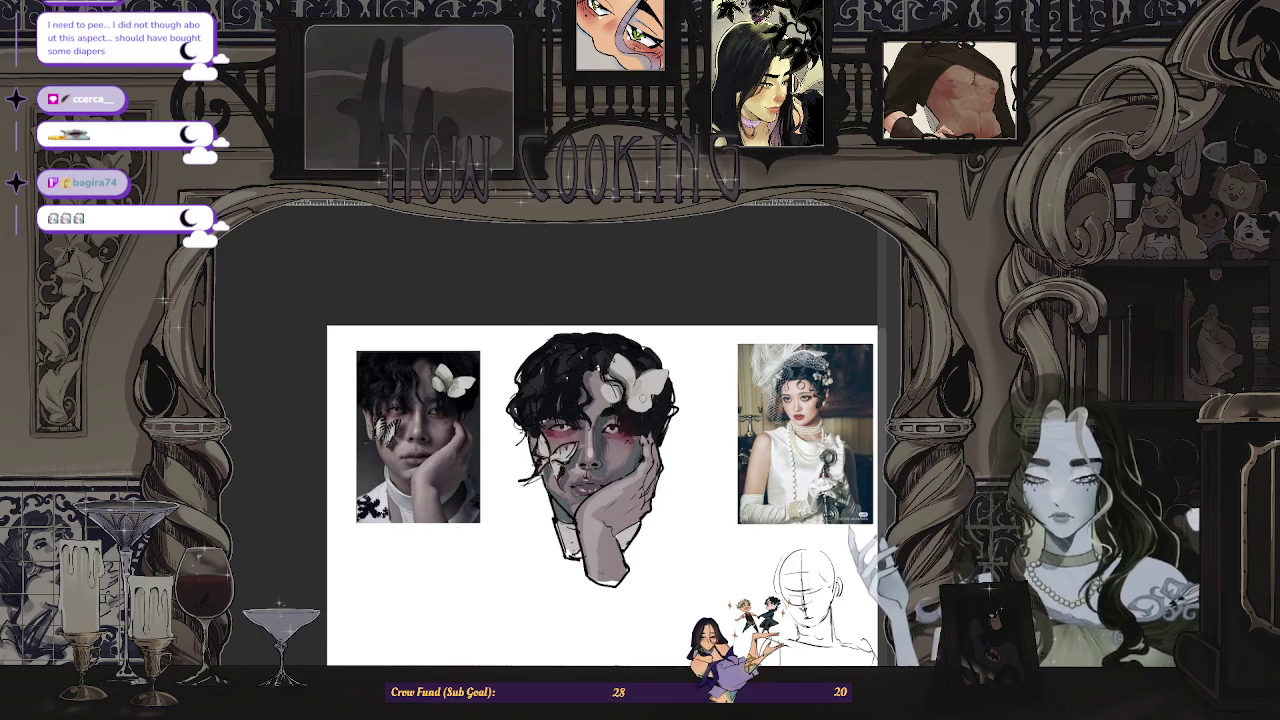
{"action": "scroll", "coordinate": [665, 400], "scroll_direction": "up", "scroll_amount": 1}
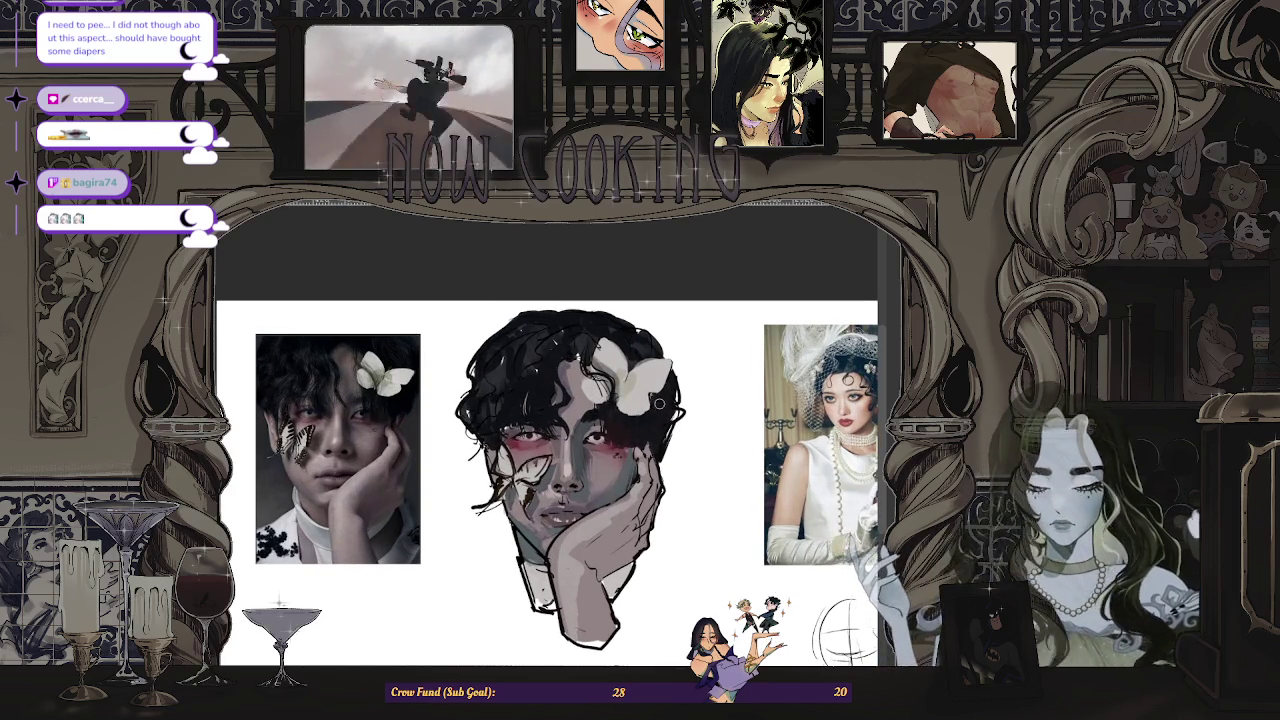
{"action": "scroll", "coordinate": [660, 406], "scroll_direction": "down", "scroll_amount": 2}
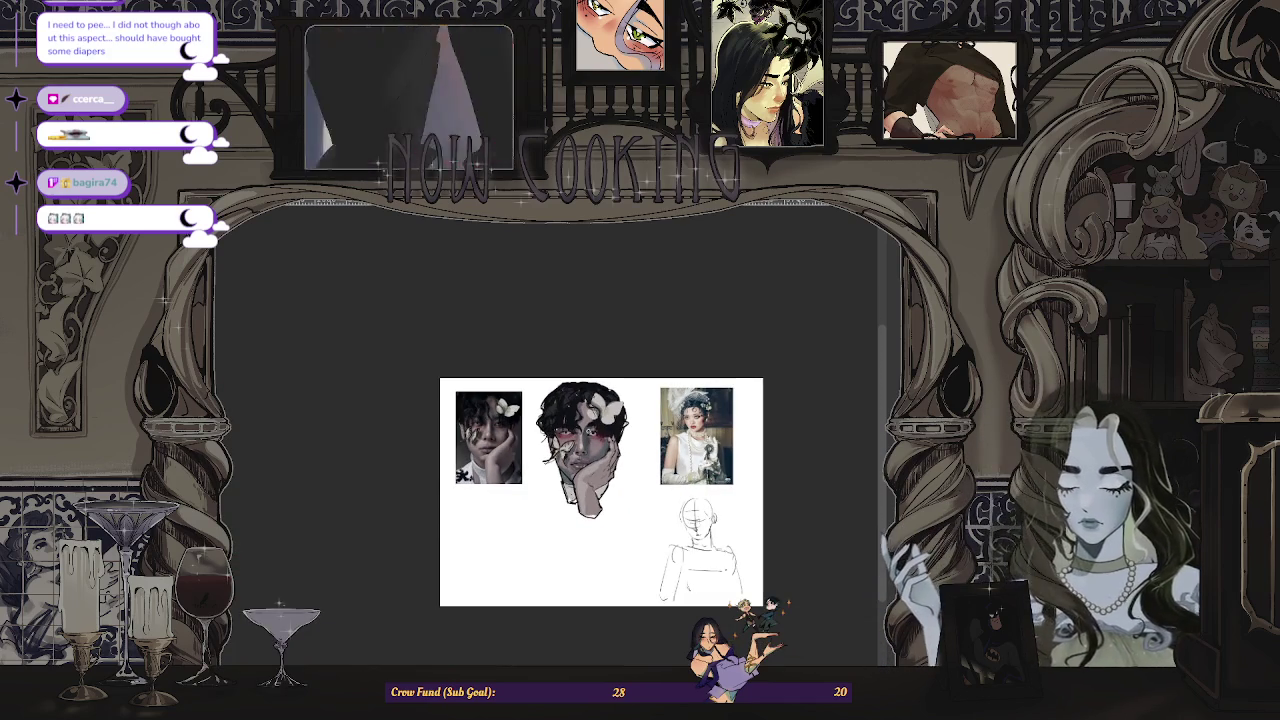
- Mirror the view to check the figure sketch, then flip it back to normal
{"action": "key", "text": "m"}
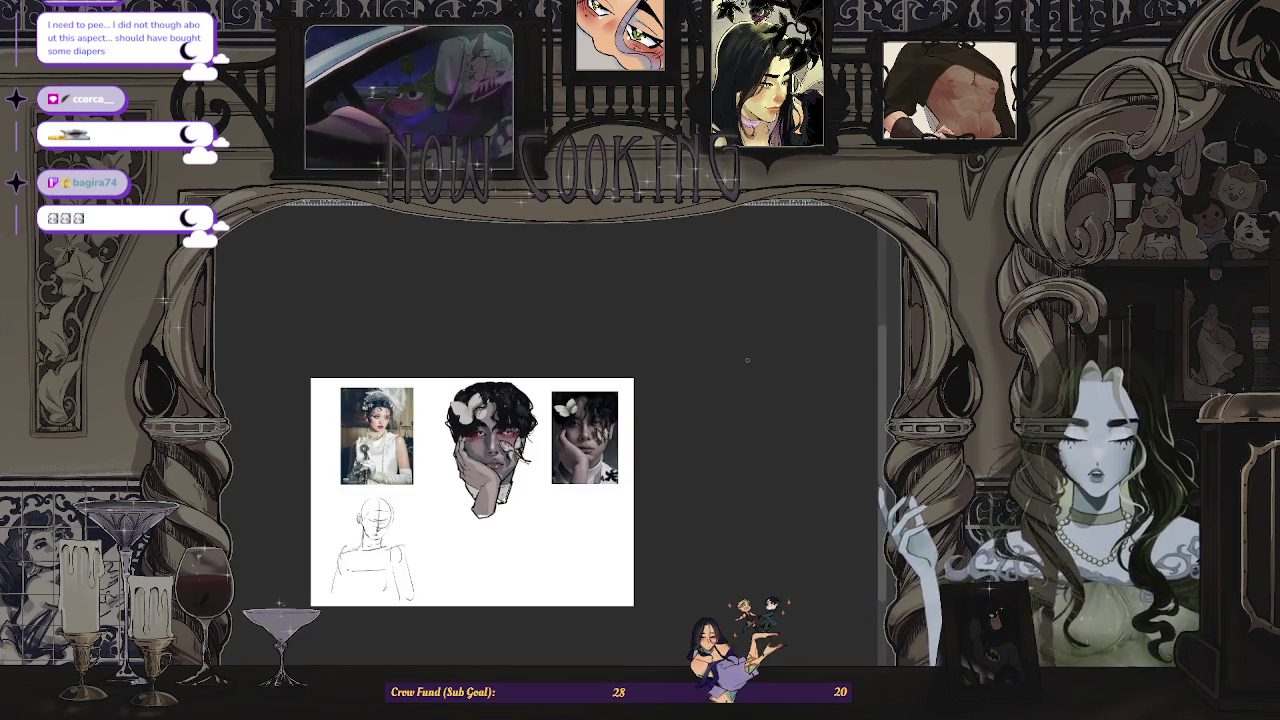
{"action": "scroll", "coordinate": [433, 496], "scroll_direction": "up", "scroll_amount": 1}
{"action": "scroll", "coordinate": [433, 496], "scroll_direction": "up", "scroll_amount": 1}
{"action": "scroll", "coordinate": [519, 456], "scroll_direction": "up", "scroll_amount": 1}
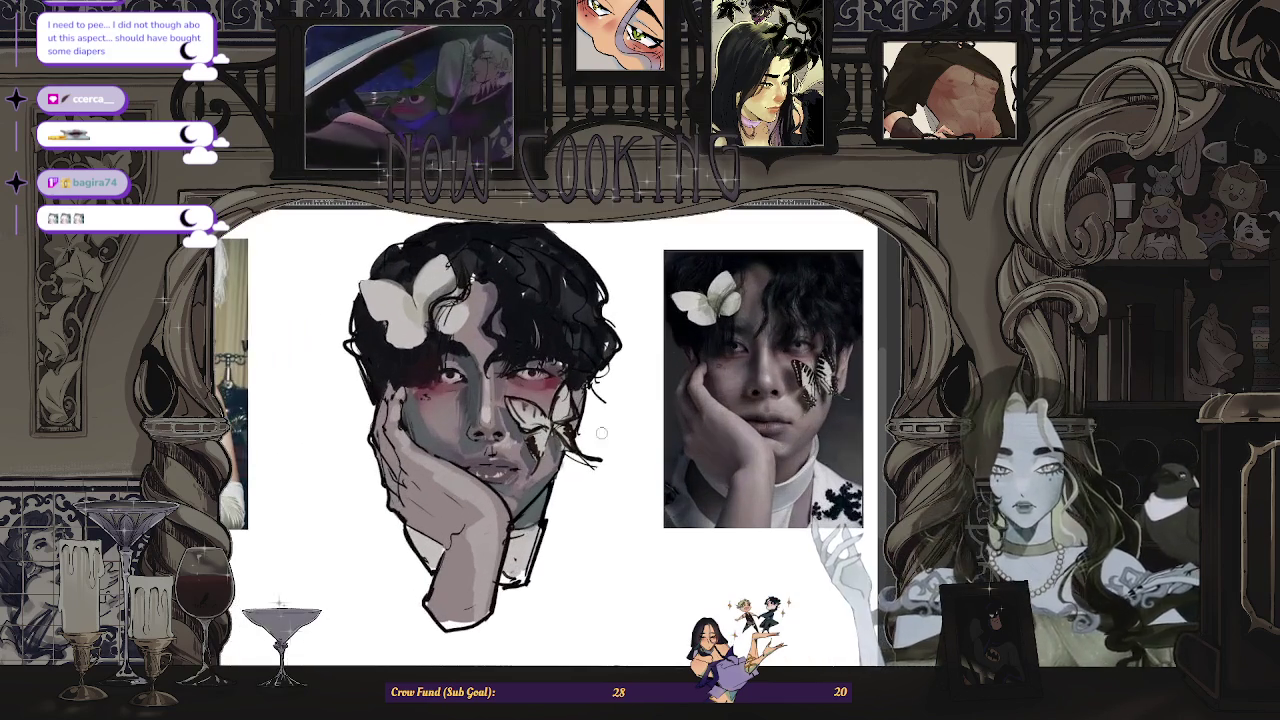
{"action": "scroll", "coordinate": [463, 414], "scroll_direction": "up", "scroll_amount": 1}
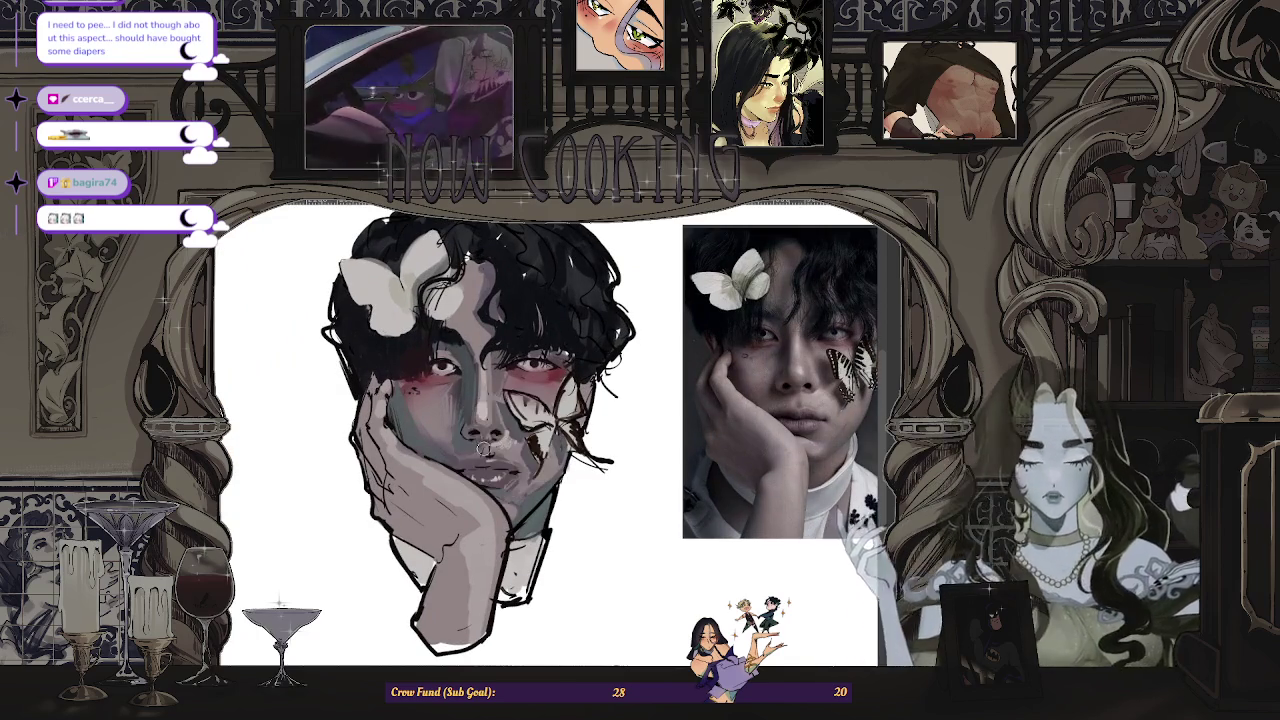
{"action": "scroll", "coordinate": [551, 346], "scroll_direction": "down", "scroll_amount": 2}
{"action": "scroll", "coordinate": [512, 420], "scroll_direction": "up", "scroll_amount": 1}
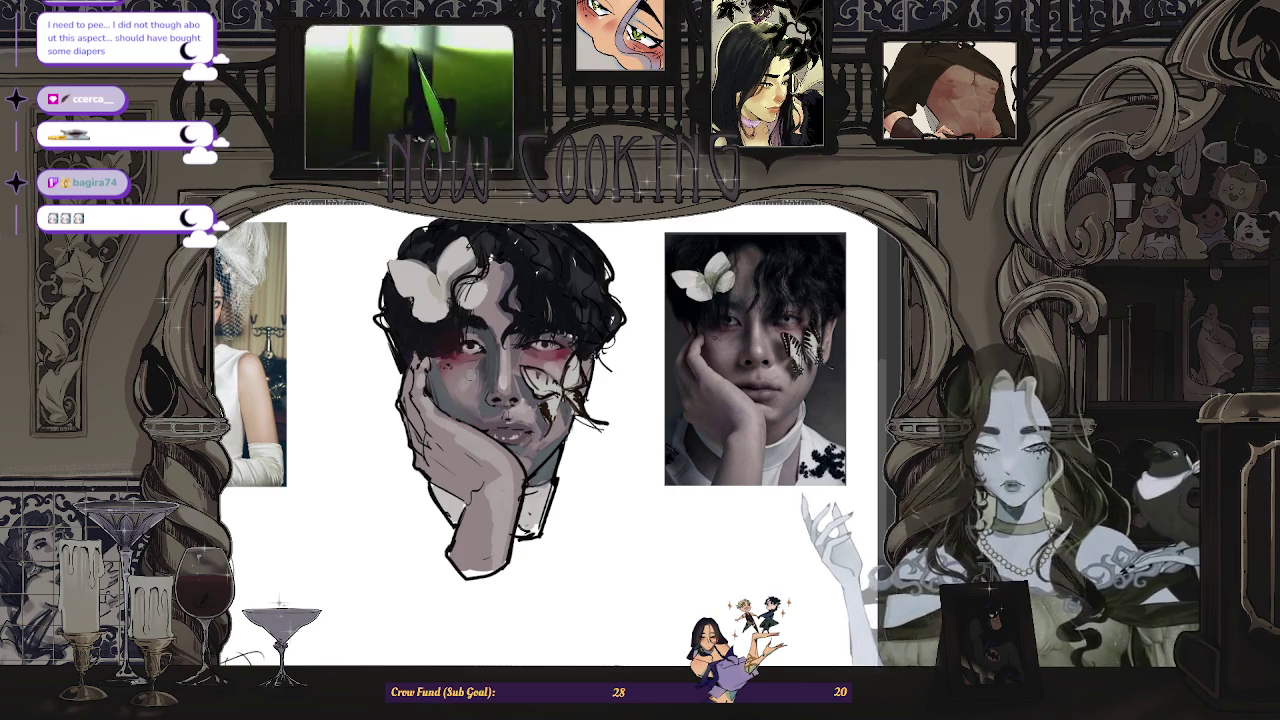
{"action": "scroll", "coordinate": [456, 385], "scroll_direction": "down", "scroll_amount": 2}
{"action": "scroll", "coordinate": [578, 297], "scroll_direction": "down", "scroll_amount": 1}
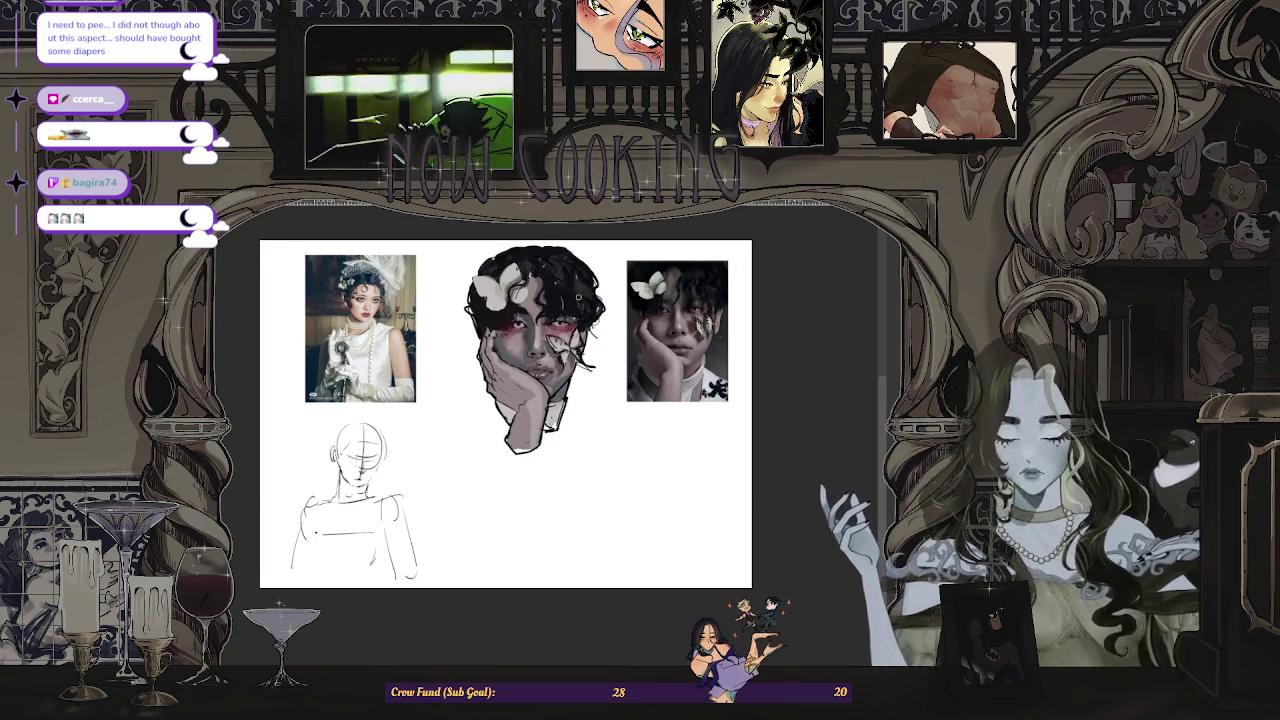
{"action": "key", "text": "m"}
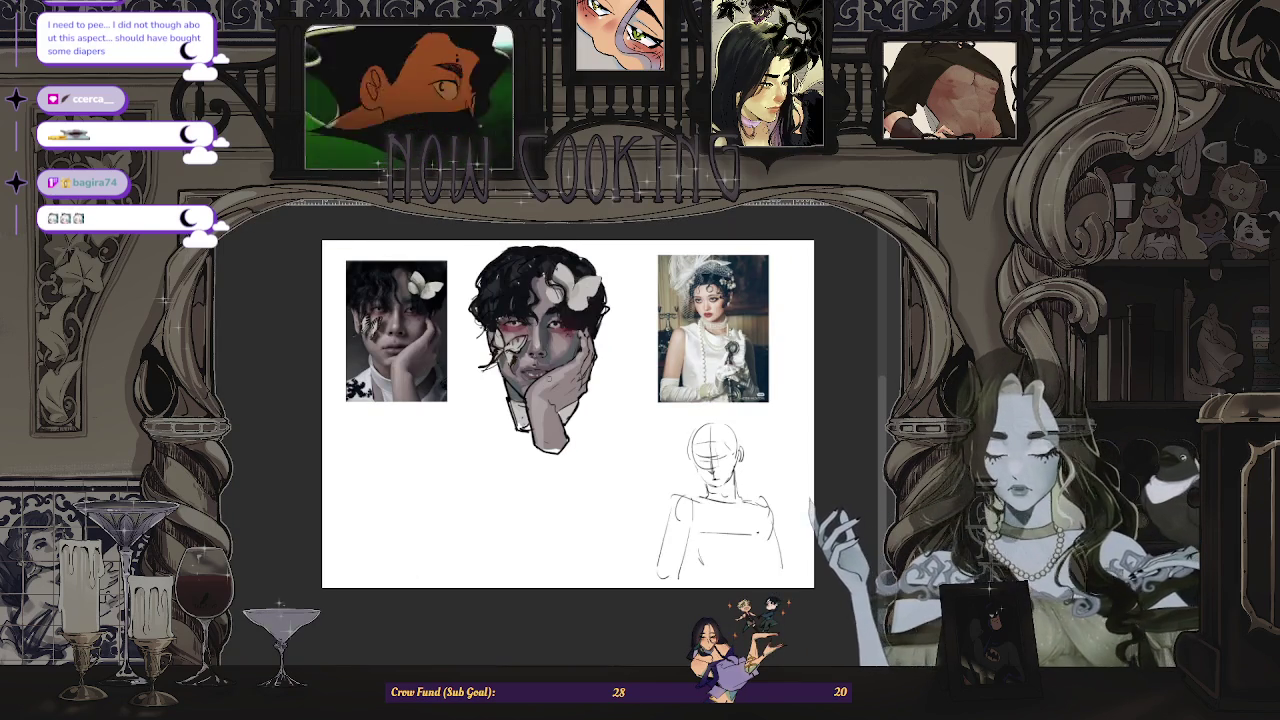
{"action": "scroll", "coordinate": [540, 387], "scroll_direction": "up", "scroll_amount": 1}
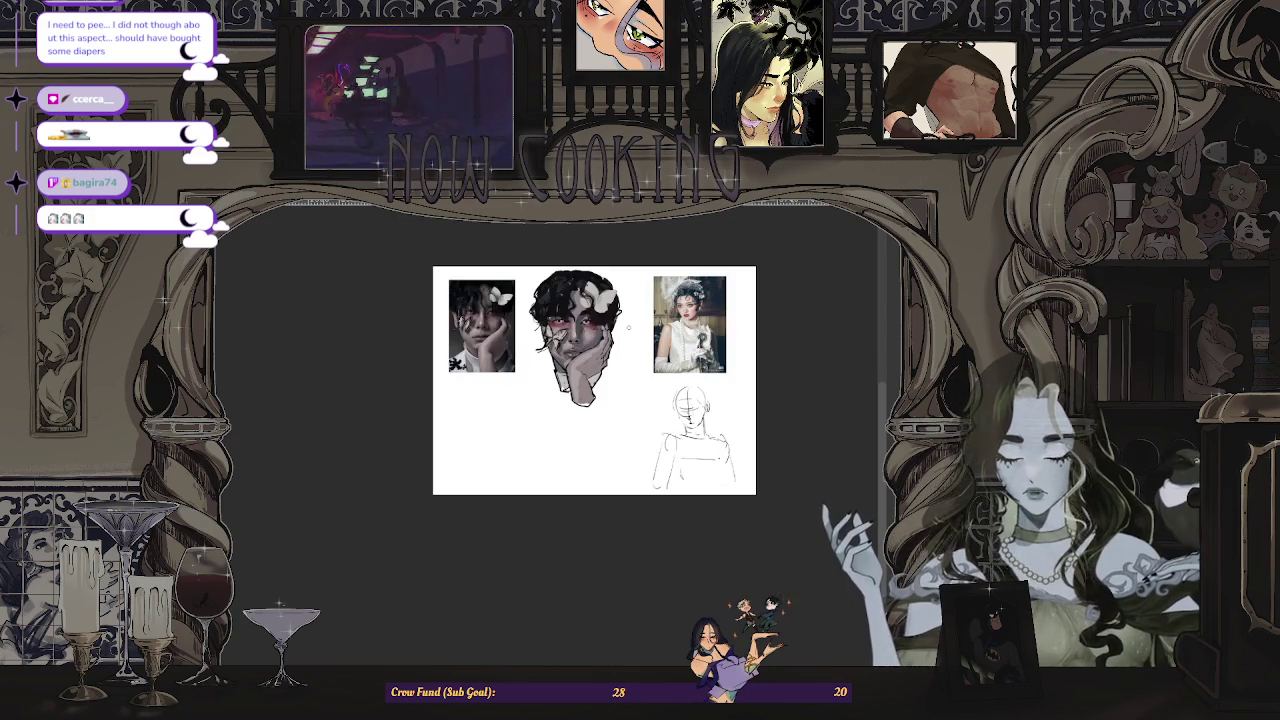
{"action": "scroll", "coordinate": [621, 326], "scroll_direction": "down", "scroll_amount": 2}
- Mirror the canvas again and zoom to inspect the sketch, leaving it flipped
{"action": "key", "text": "m"}
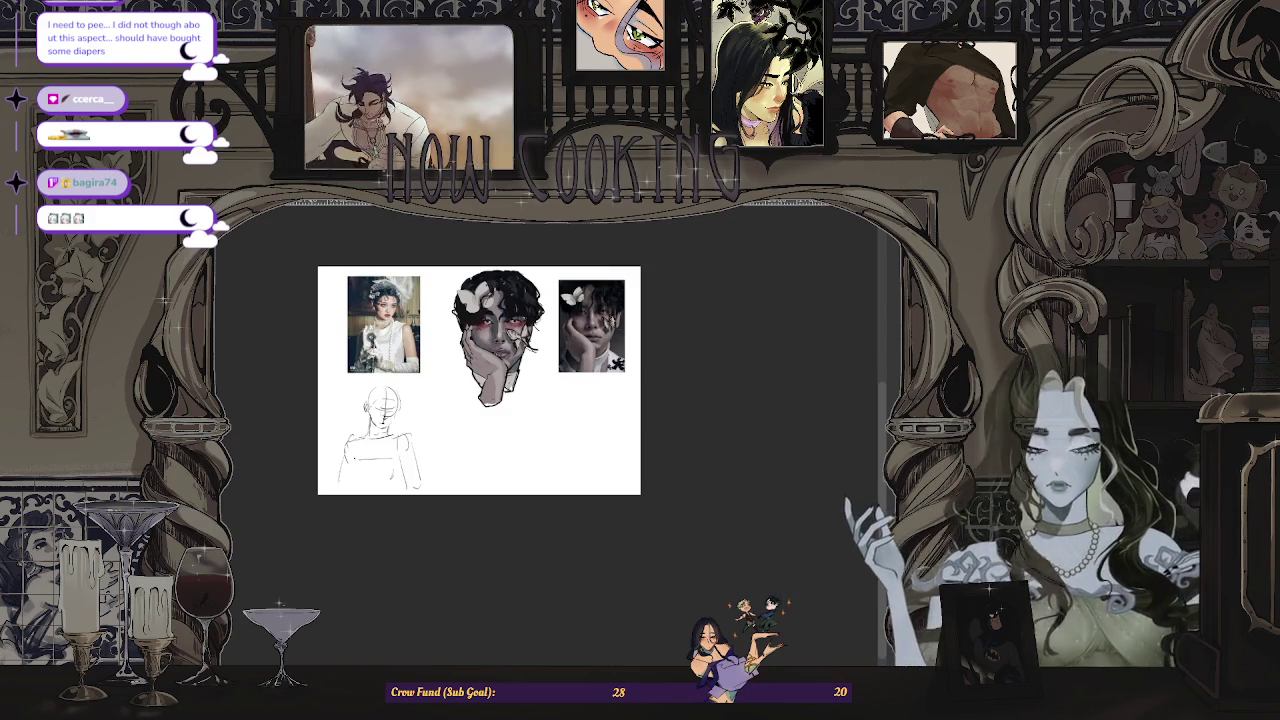
{"action": "scroll", "coordinate": [508, 330], "scroll_direction": "up", "scroll_amount": 1}
{"action": "scroll", "coordinate": [508, 330], "scroll_direction": "up", "scroll_amount": 2}
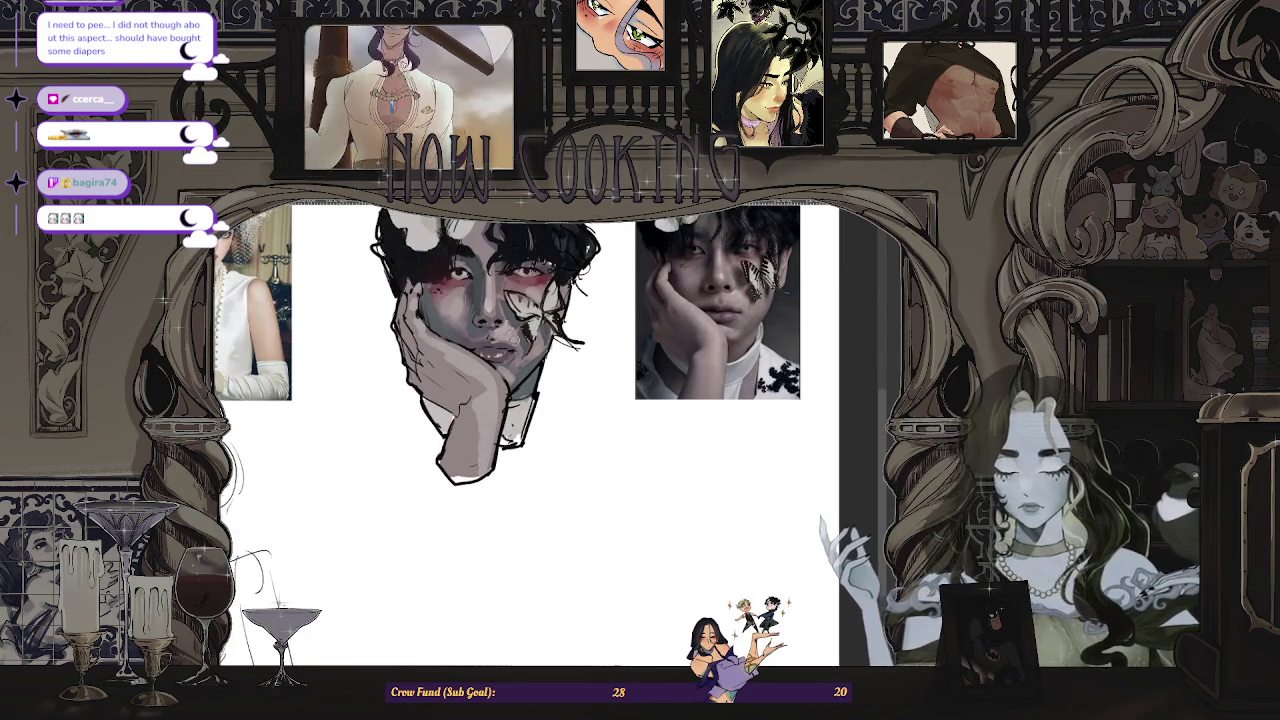
{"action": "scroll", "coordinate": [506, 340], "scroll_direction": "down", "scroll_amount": 1}
{"action": "scroll", "coordinate": [506, 340], "scroll_direction": "down", "scroll_amount": 1}
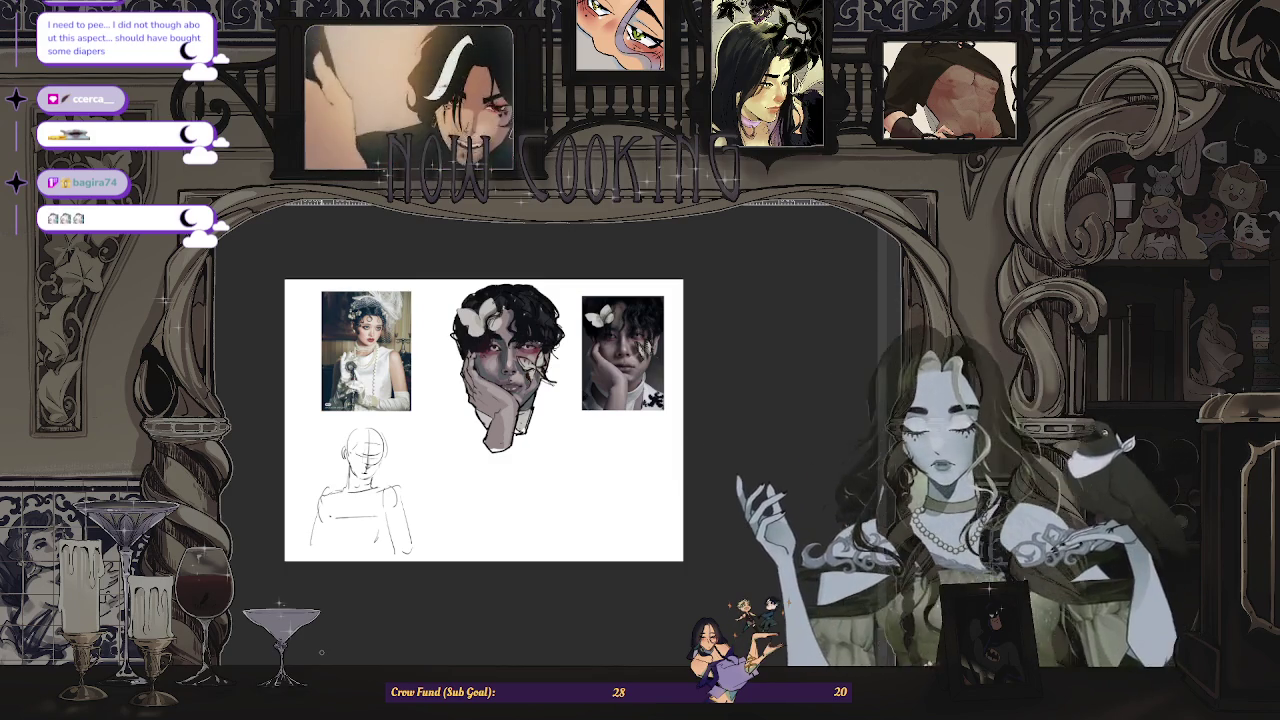
{"action": "scroll", "coordinate": [366, 493], "scroll_direction": "up", "scroll_amount": 2}
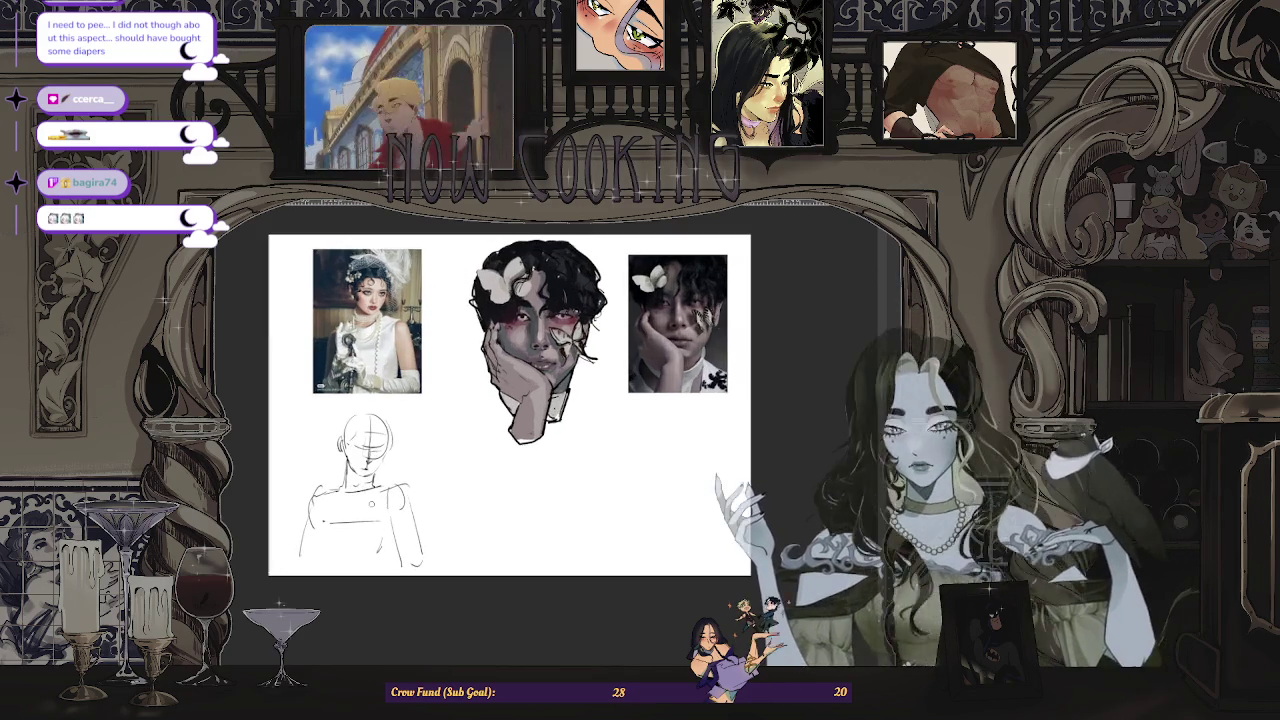
{"action": "scroll", "coordinate": [375, 420], "scroll_direction": "up", "scroll_amount": 2}
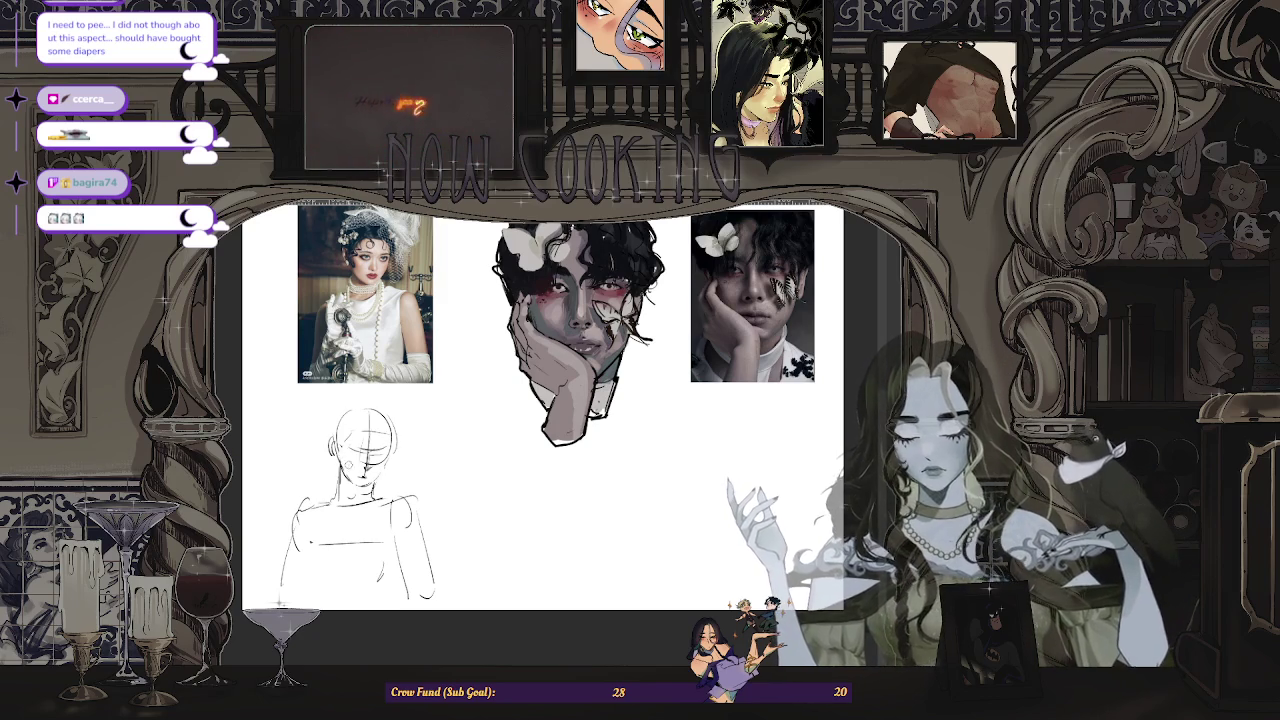
{"action": "scroll", "coordinate": [352, 462], "scroll_direction": "up", "scroll_amount": 1}
{"action": "scroll", "coordinate": [352, 462], "scroll_direction": "up", "scroll_amount": 1}
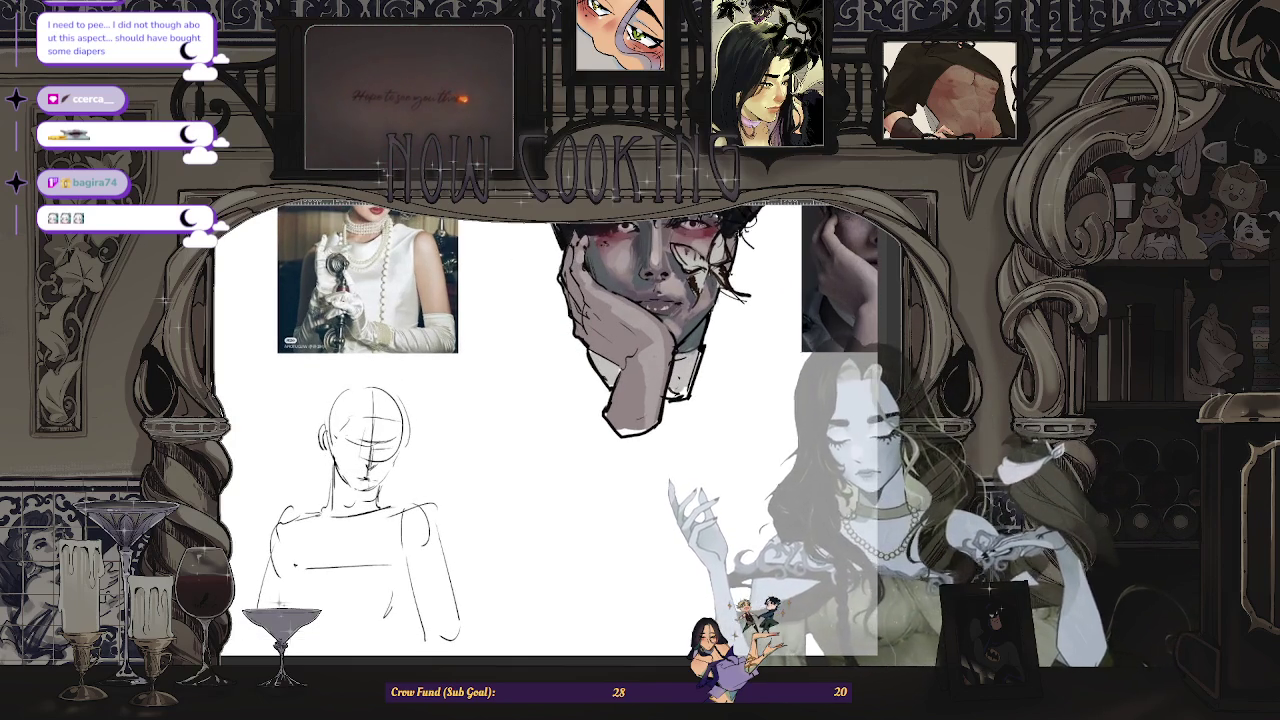
- Zoom in and out to compare the mirrored face sketch against the reference images
{"action": "scroll", "coordinate": [360, 455], "scroll_direction": "down", "scroll_amount": 3}
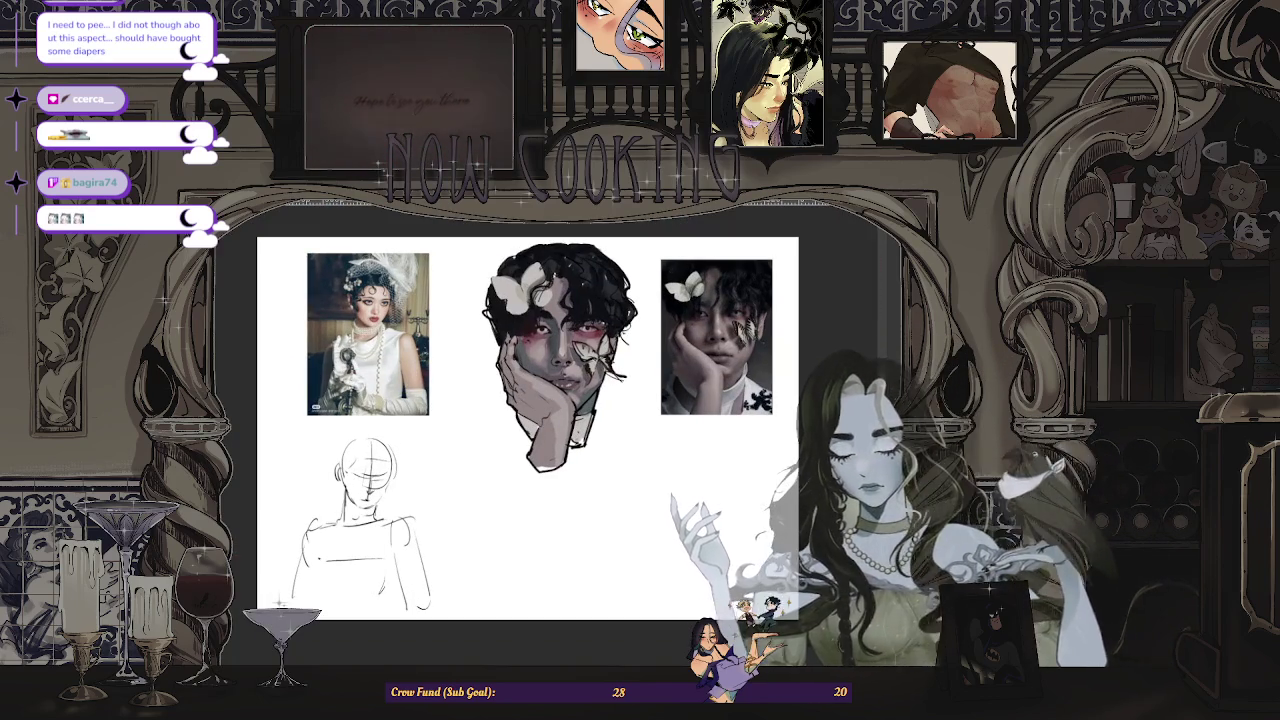
{"action": "scroll", "coordinate": [360, 455], "scroll_direction": "up", "scroll_amount": 2}
{"action": "scroll", "coordinate": [360, 455], "scroll_direction": "down", "scroll_amount": 2}
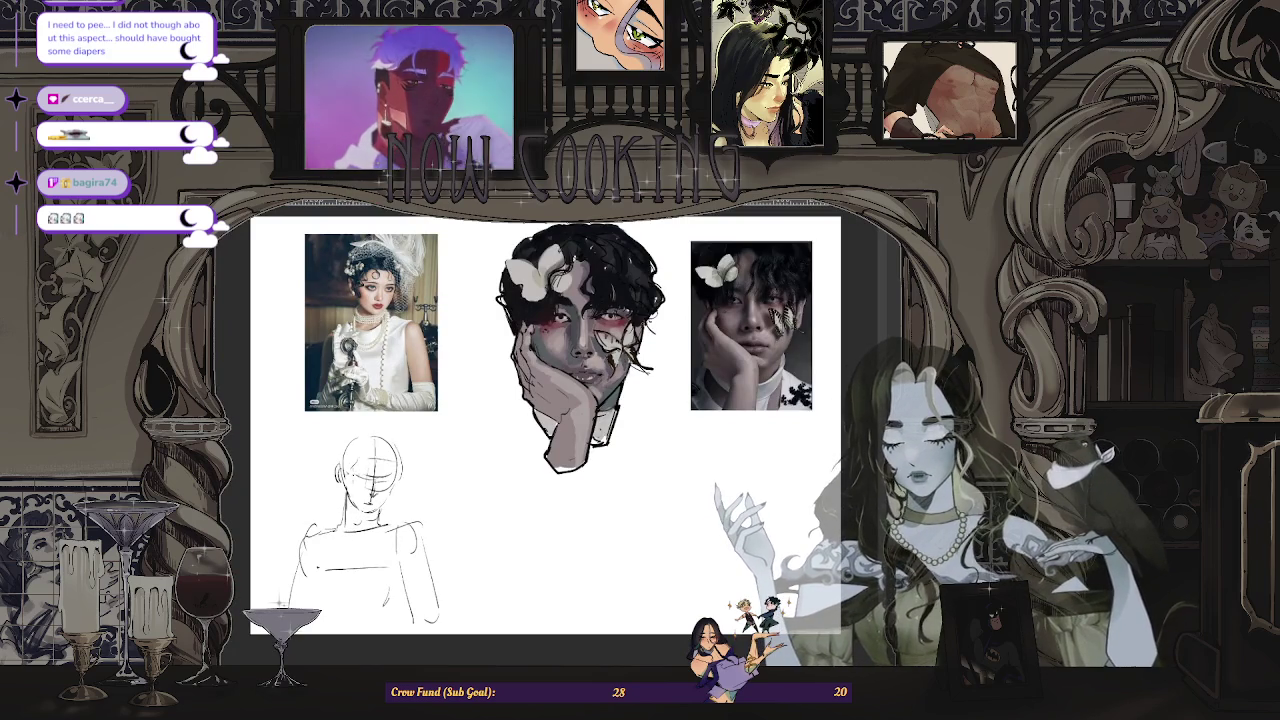
{"action": "scroll", "coordinate": [370, 460], "scroll_direction": "up", "scroll_amount": 1}
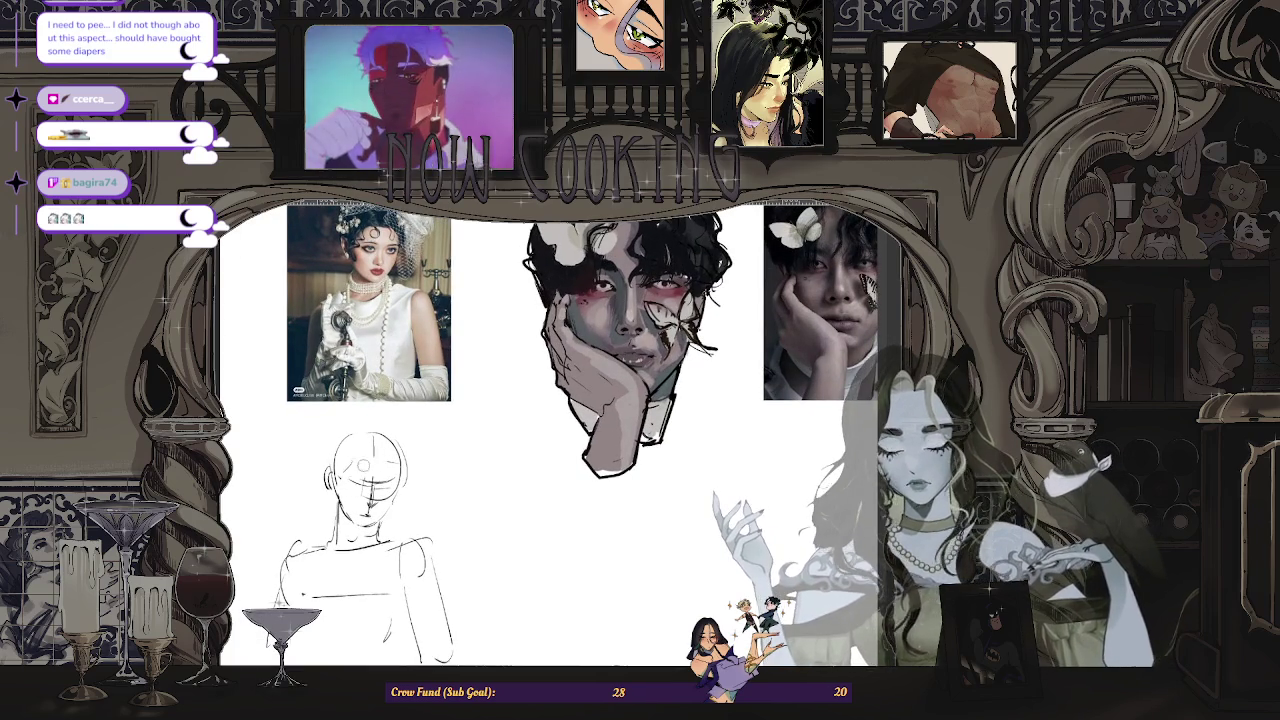
{"action": "scroll", "coordinate": [362, 484], "scroll_direction": "up", "scroll_amount": 2}
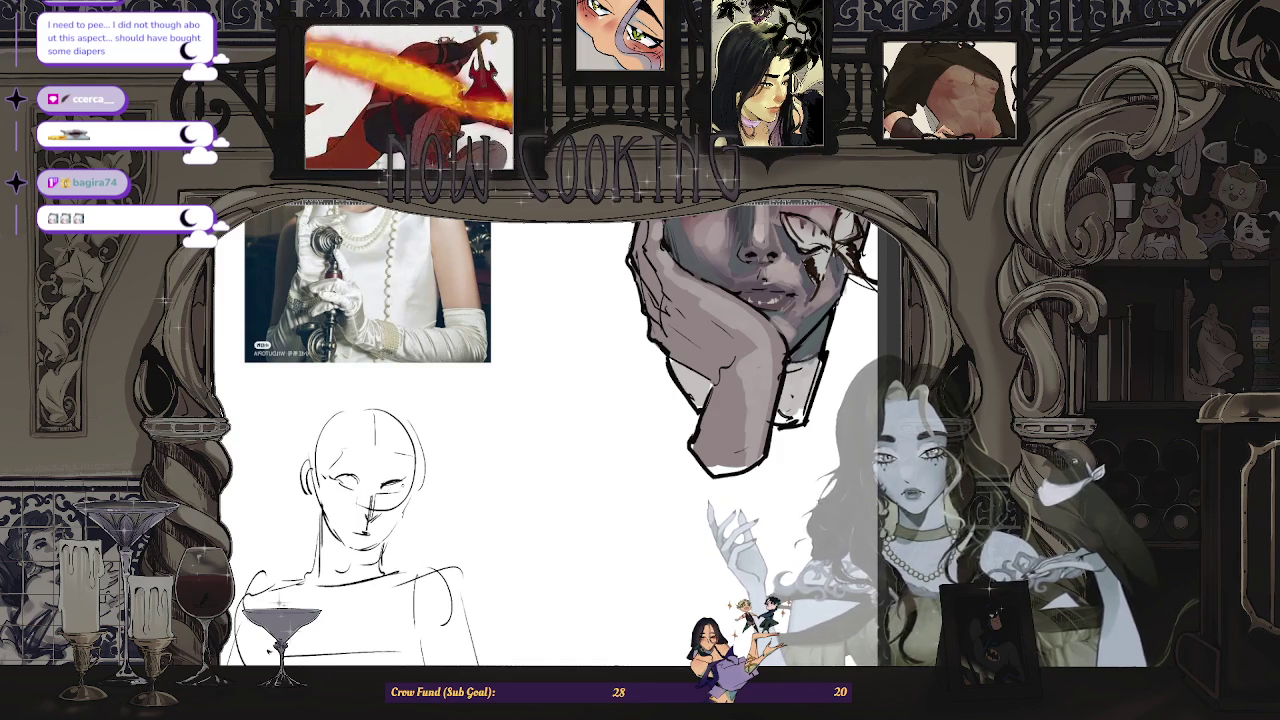
{"action": "scroll", "coordinate": [397, 508], "scroll_direction": "down", "scroll_amount": 2}
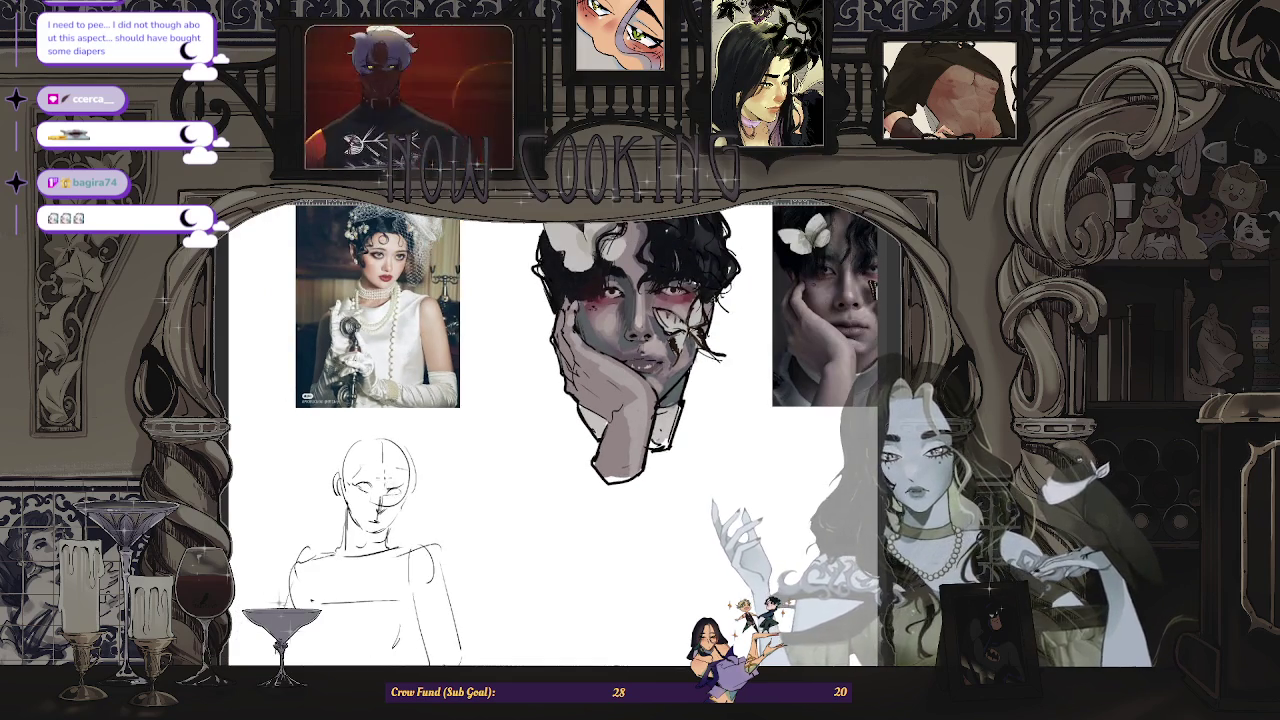
{"action": "scroll", "coordinate": [400, 478], "scroll_direction": "up", "scroll_amount": 1}
{"action": "scroll", "coordinate": [400, 478], "scroll_direction": "up", "scroll_amount": 1}
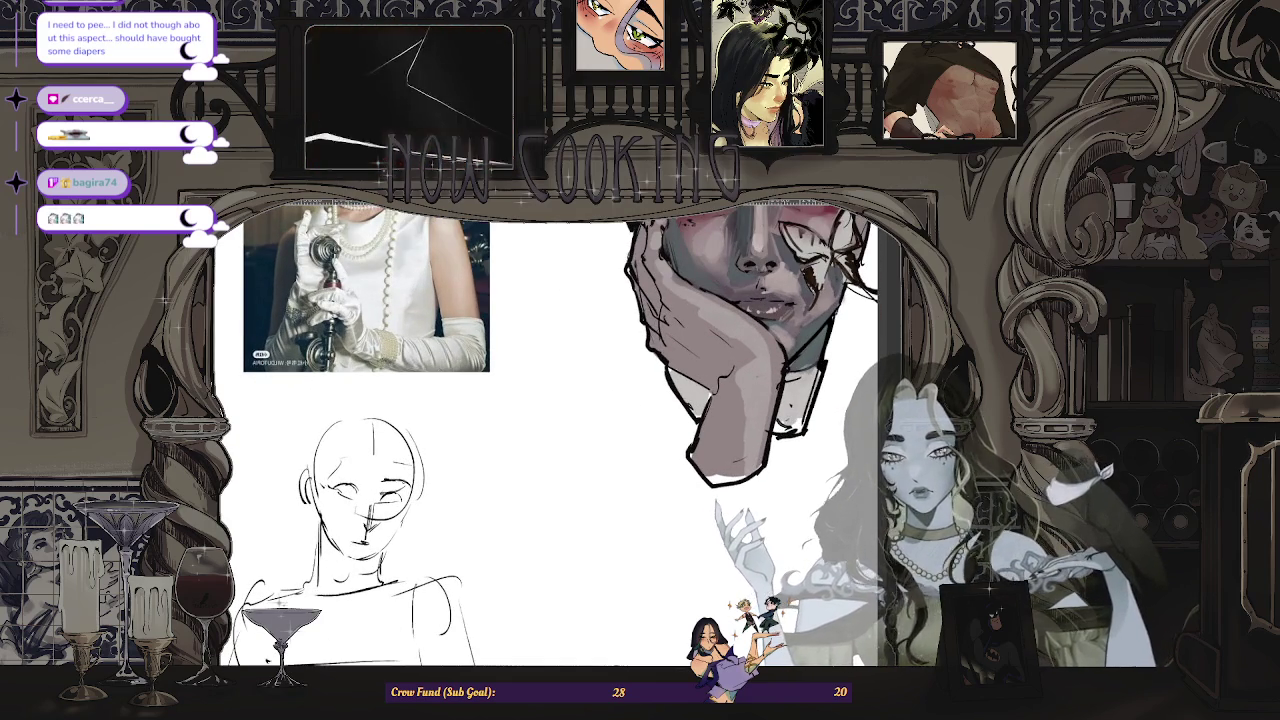
{"action": "scroll", "coordinate": [400, 510], "scroll_direction": "down", "scroll_amount": 2}
{"action": "scroll", "coordinate": [373, 505], "scroll_direction": "up", "scroll_amount": 2}
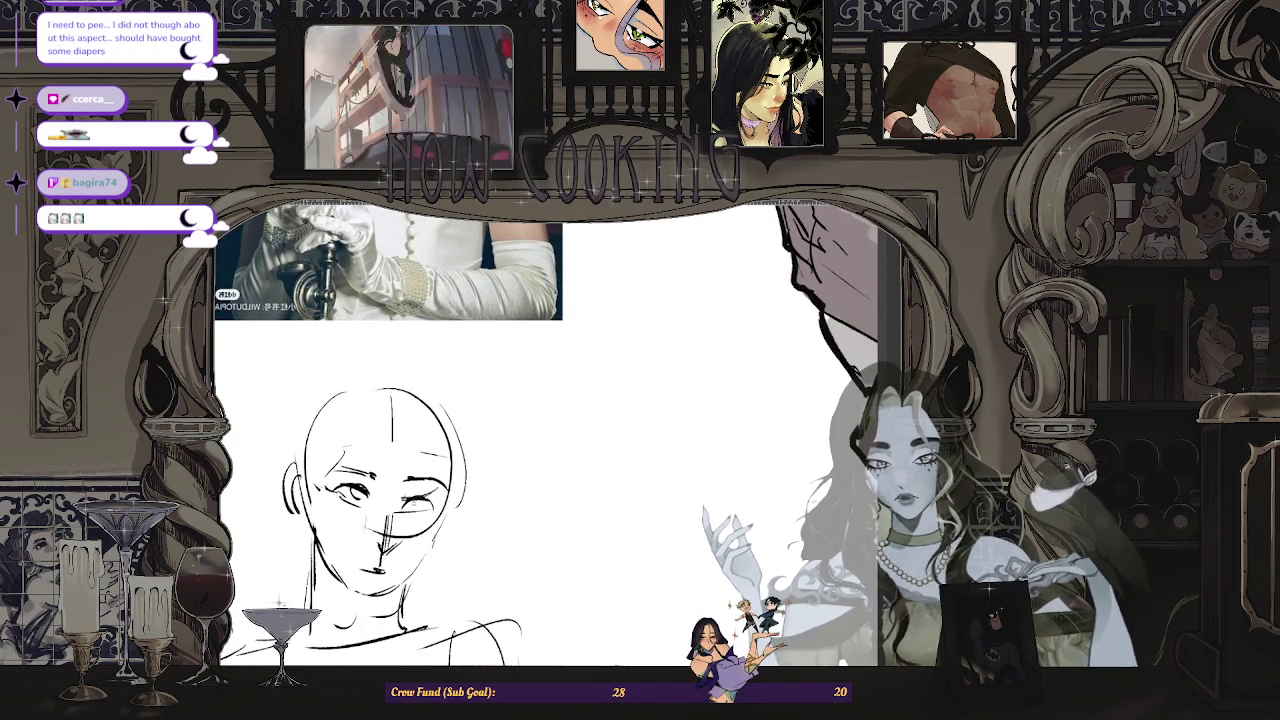
{"action": "scroll", "coordinate": [528, 432], "scroll_direction": "down", "scroll_amount": 2}
{"action": "scroll", "coordinate": [528, 432], "scroll_direction": "down", "scroll_amount": 1}
{"action": "scroll", "coordinate": [466, 455], "scroll_direction": "up", "scroll_amount": 3}
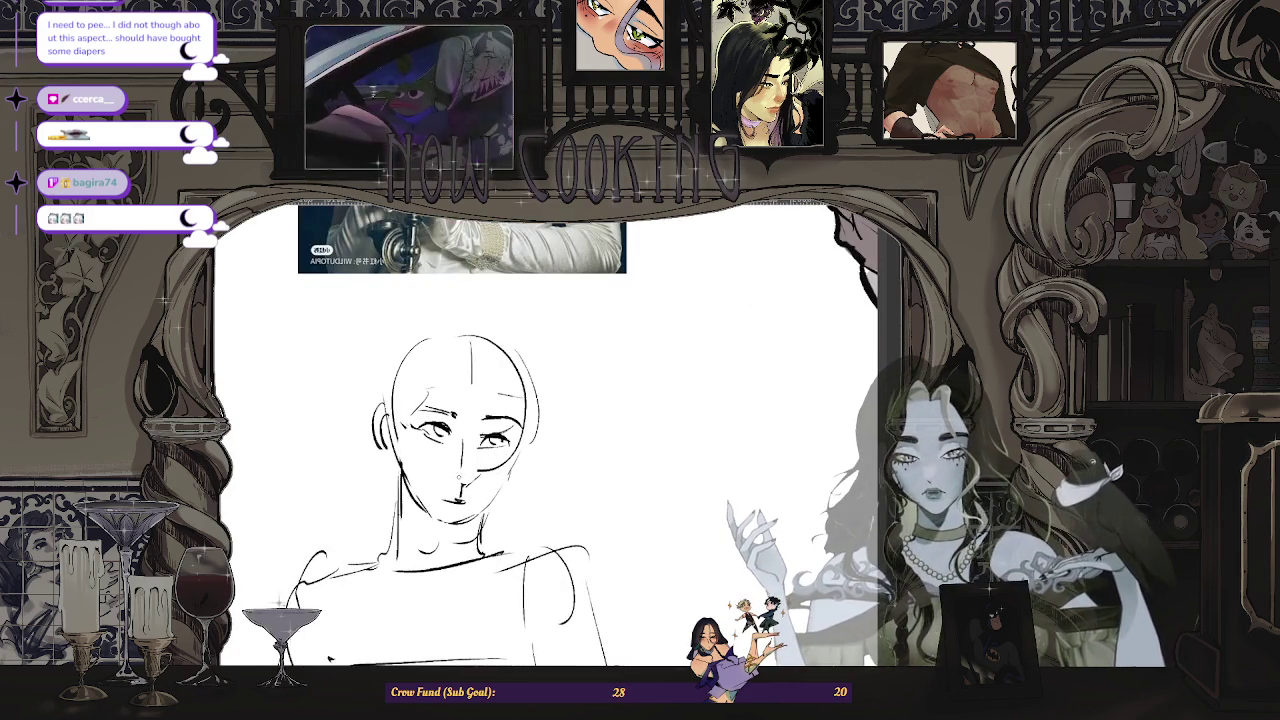
{"action": "scroll", "coordinate": [460, 477], "scroll_direction": "down", "scroll_amount": 3}
{"action": "scroll", "coordinate": [456, 490], "scroll_direction": "up", "scroll_amount": 3}
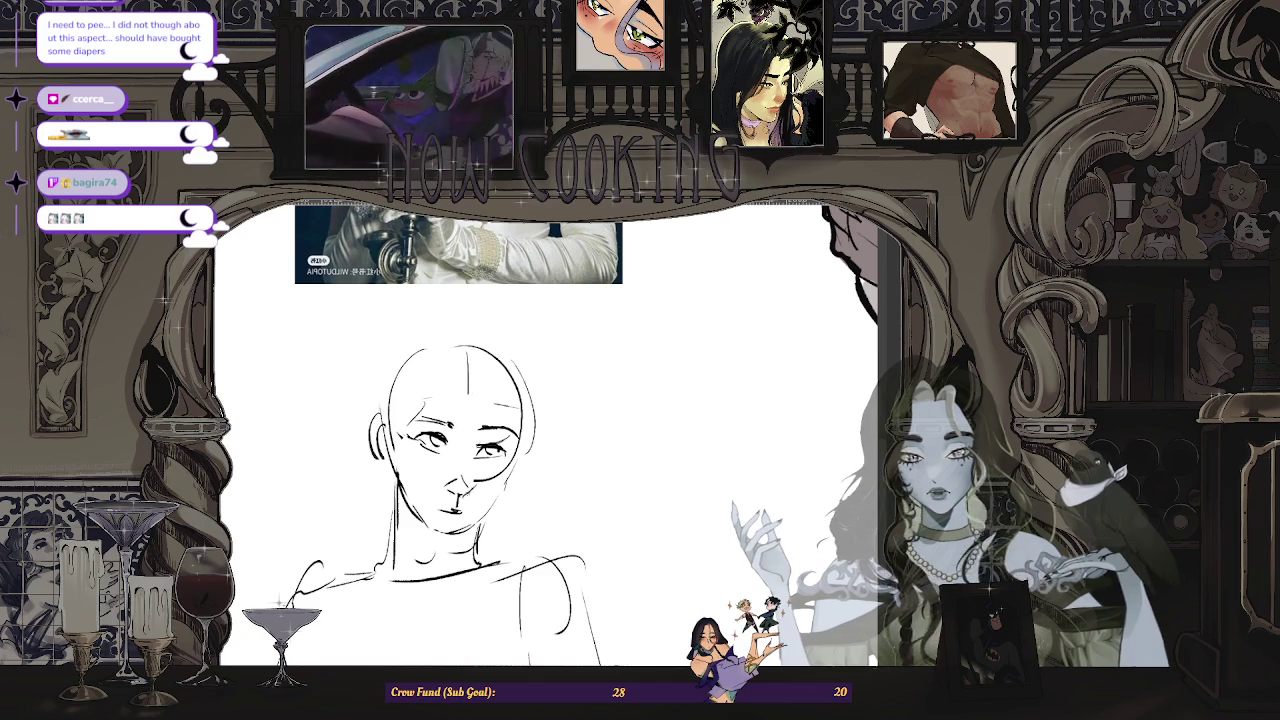
{"action": "key", "text": "ctrl+minus"}
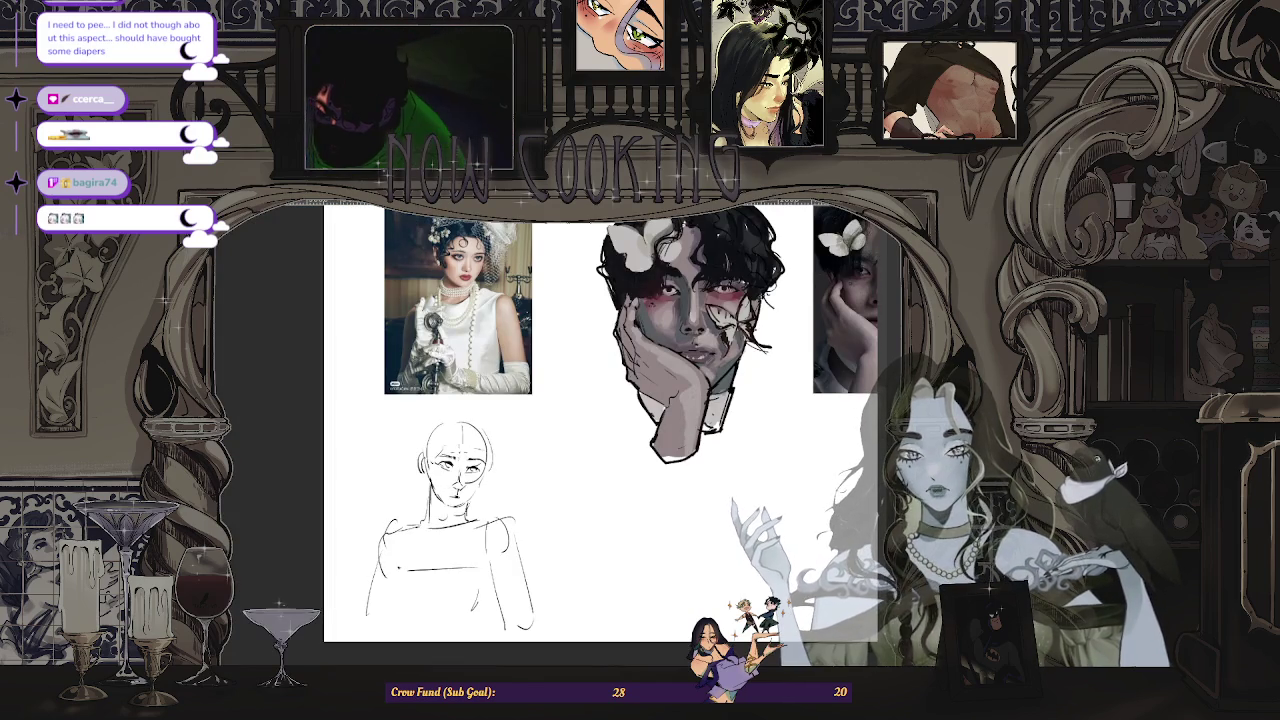
{"action": "key", "text": "ctrl+plus"}
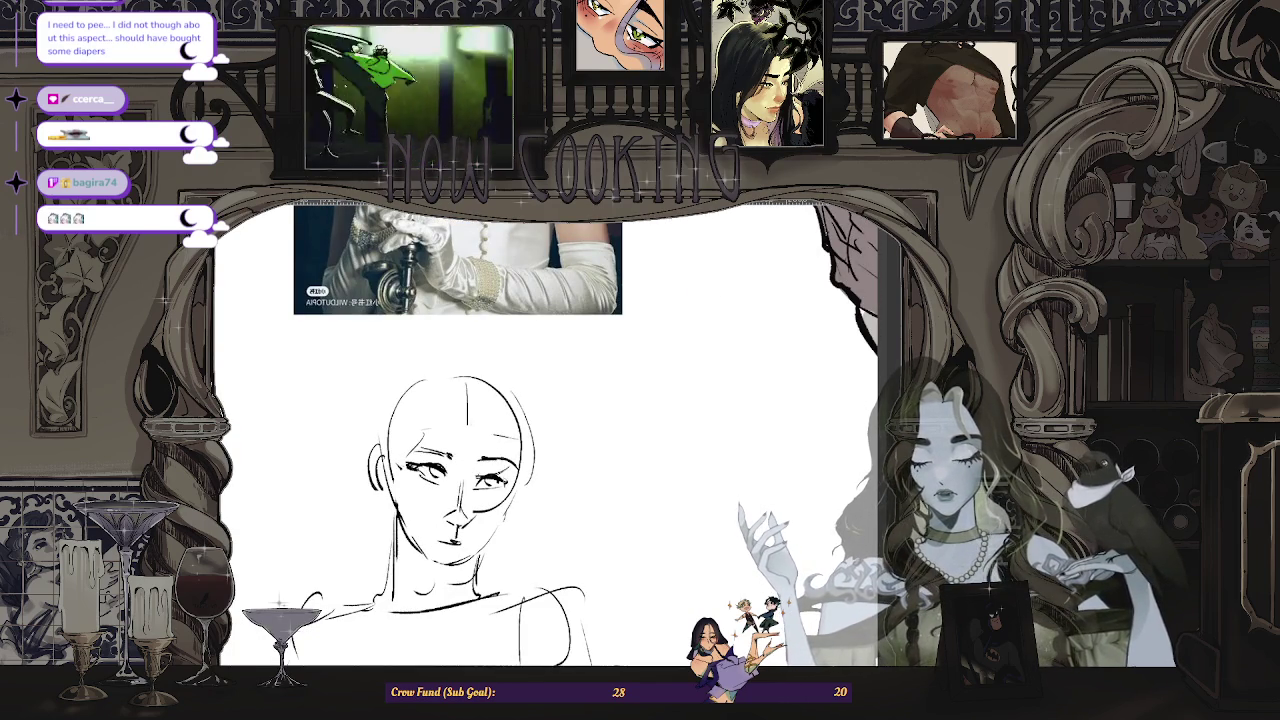
{"action": "key", "text": "ctrl+minus"}
{"action": "key", "text": "ctrl+plus"}
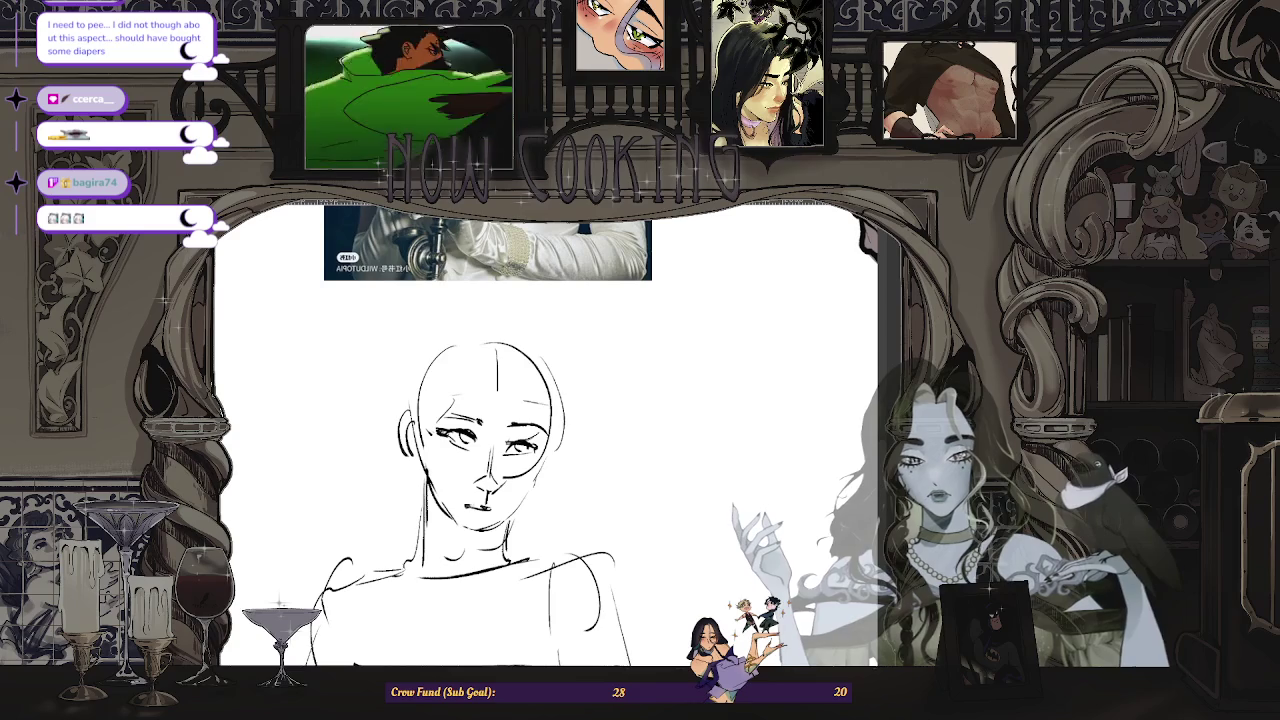
{"action": "key", "text": "ctrl+minus"}
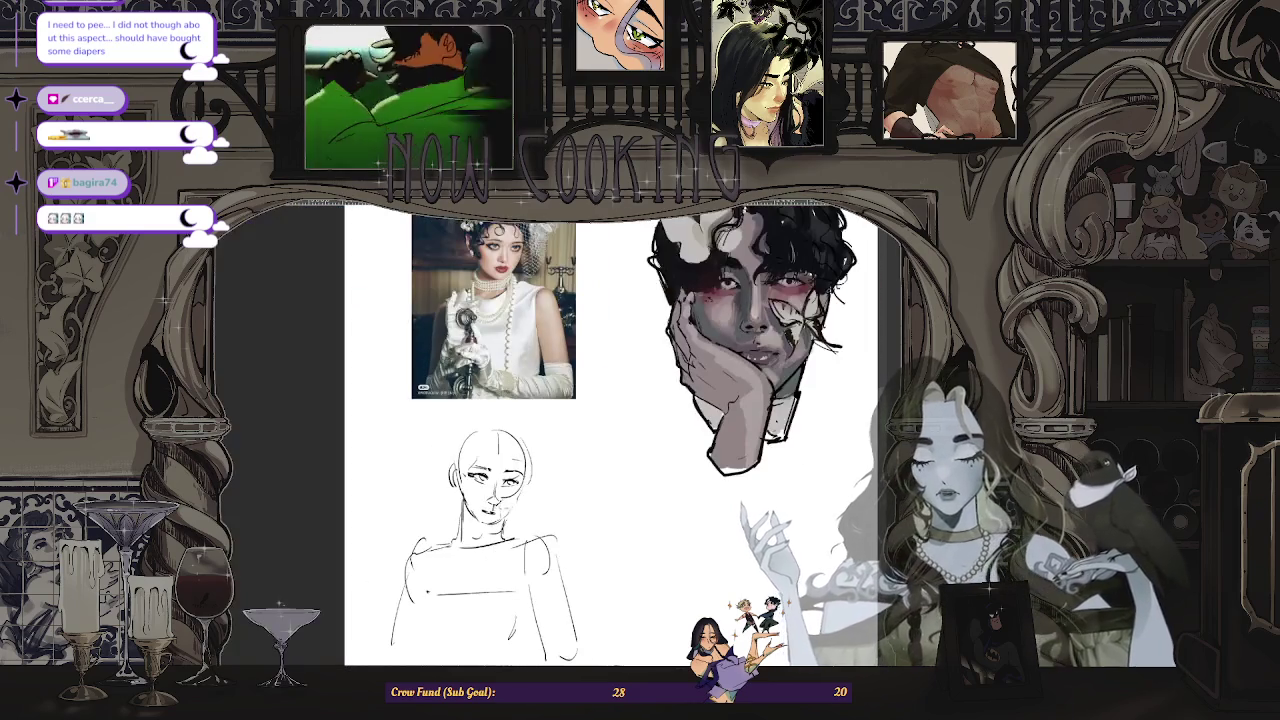
{"action": "key", "text": "ctrl+plus"}
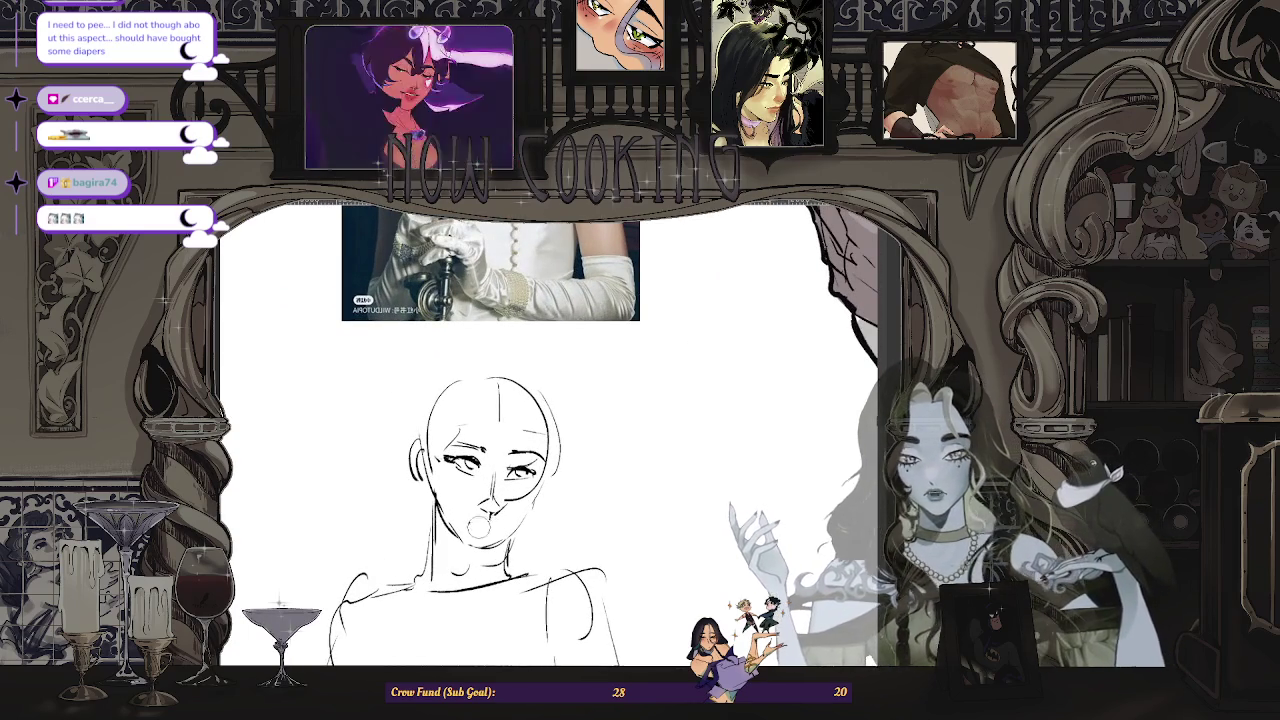
- Undo the stray circle at the mouth and return the view to unmirrored orientation
{"action": "key", "text": "ctrl+z"}
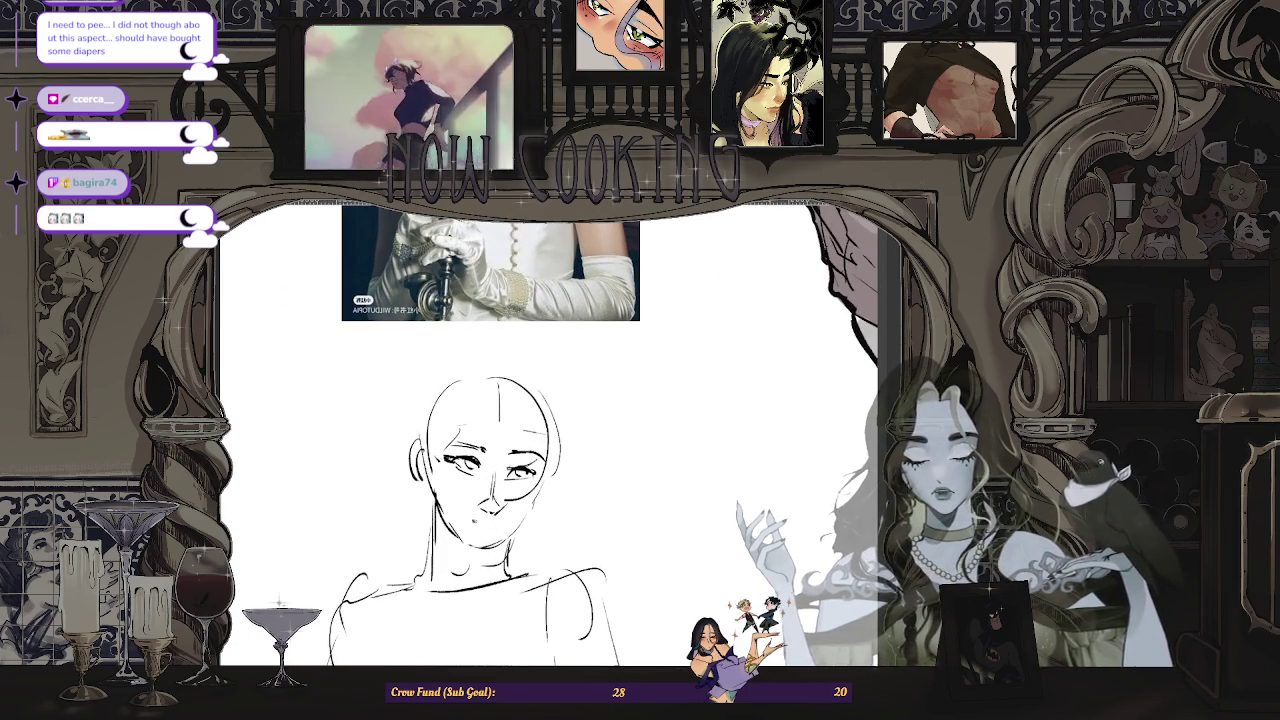
{"action": "key", "text": "ctrl+minus"}
{"action": "key", "text": "ctrl+plus"}
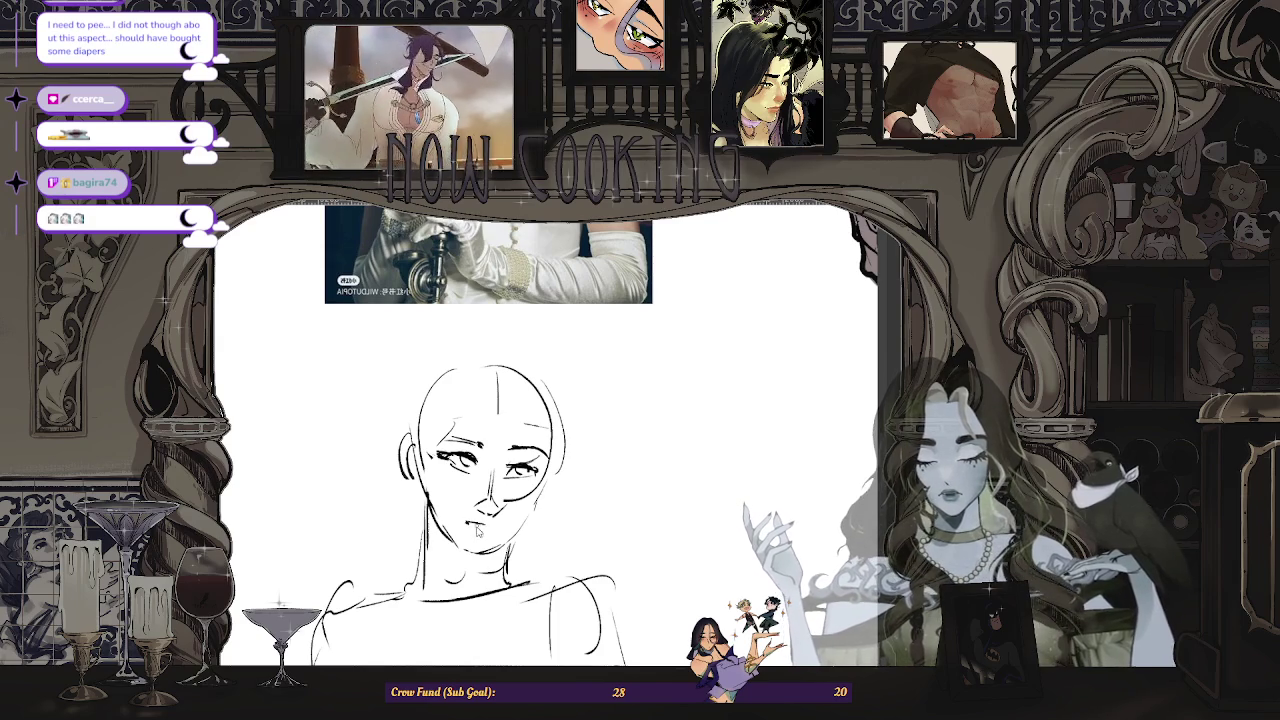
{"action": "key", "text": "ctrl+minus"}
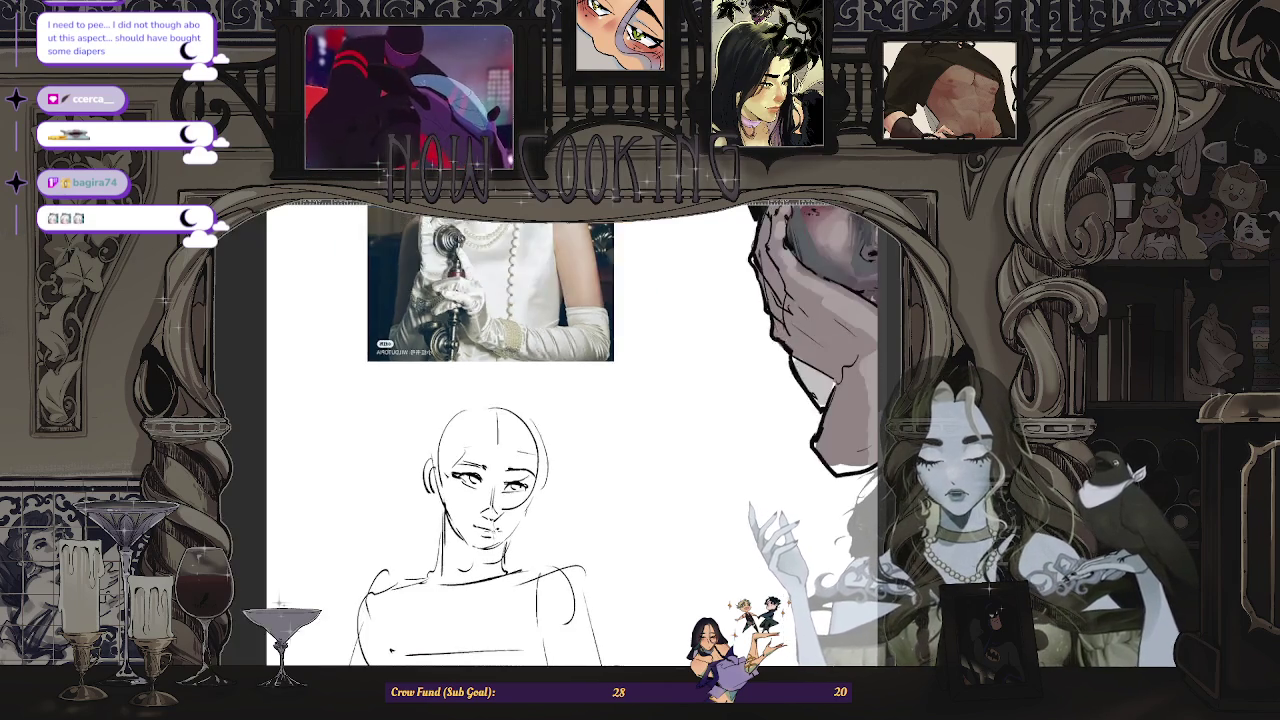
{"action": "key", "text": "ctrl+minus"}
{"action": "key", "text": "ctrl+plus"}
{"action": "key", "text": "ctrl+plus"}
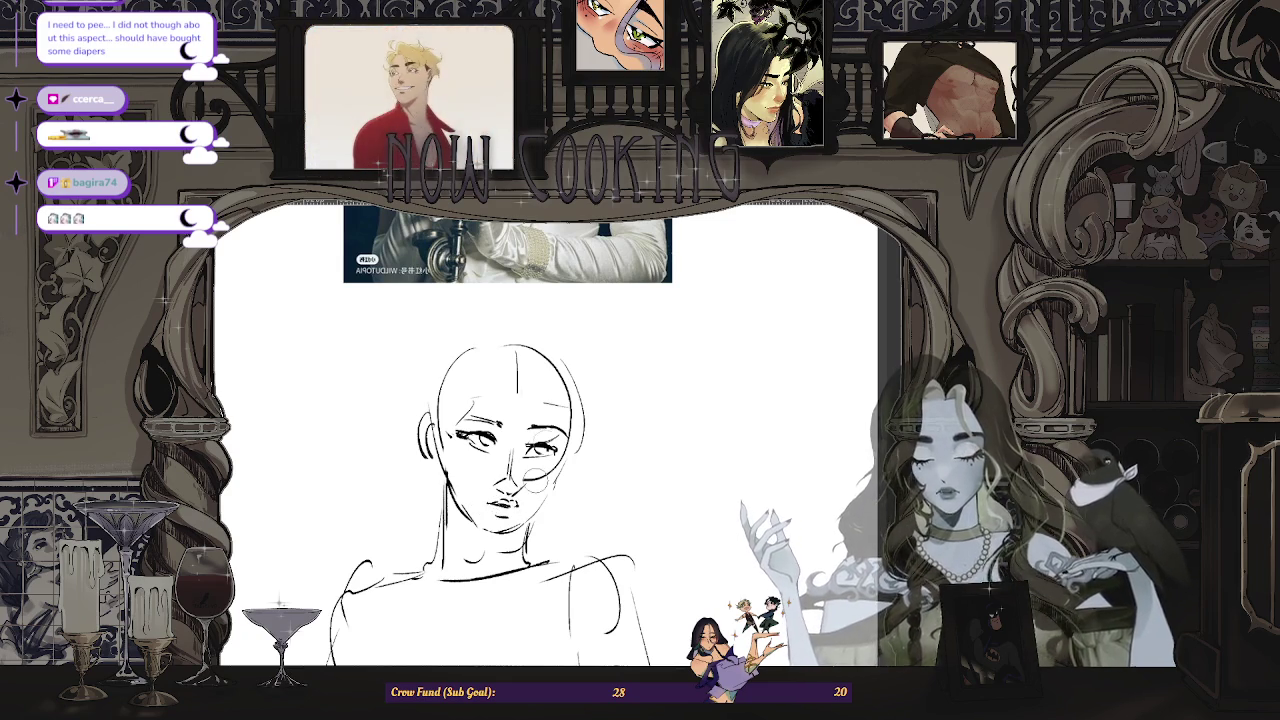
{"action": "key", "text": "ctrl+minus"}
{"action": "key", "text": "ctrl+minus"}
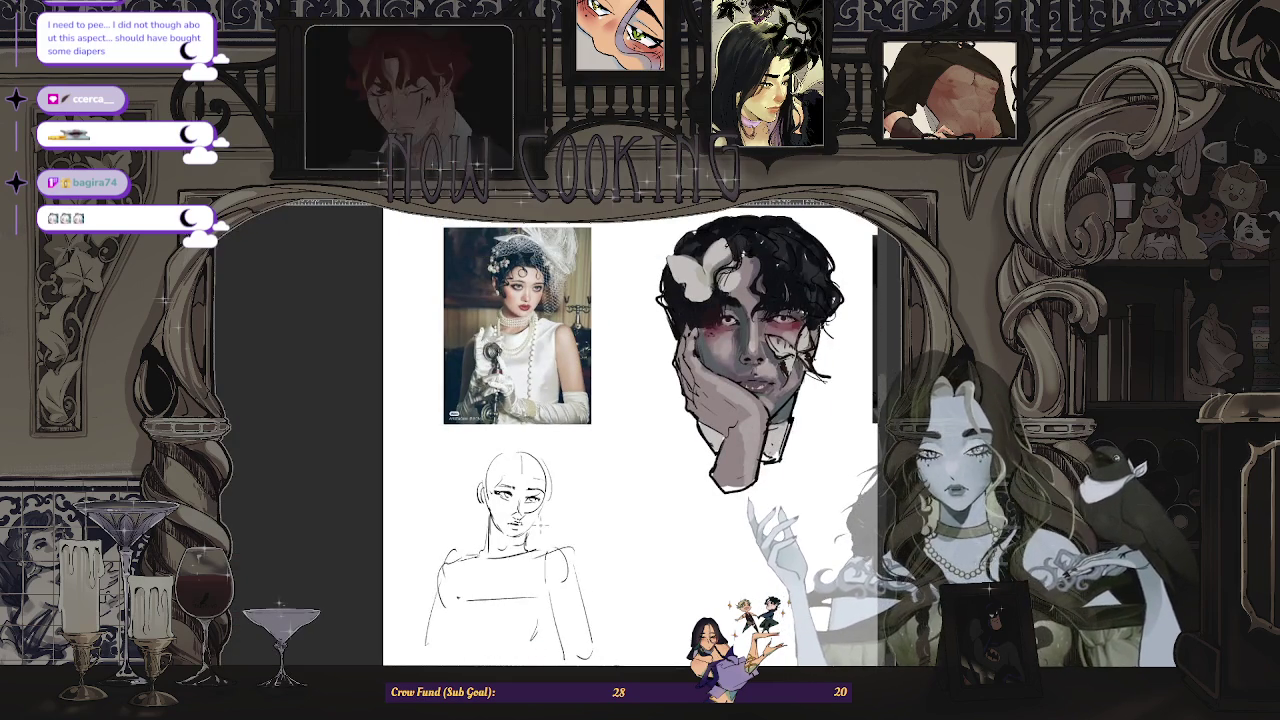
- Draw the nose lines and a nostril on the woman's face
{"action": "scroll", "coordinate": [538, 506], "scroll_direction": "up", "scroll_amount": 2}
{"action": "scroll", "coordinate": [538, 506], "scroll_direction": "up", "scroll_amount": 2}
{"action": "scroll", "coordinate": [538, 506], "scroll_direction": "up", "scroll_amount": 2}
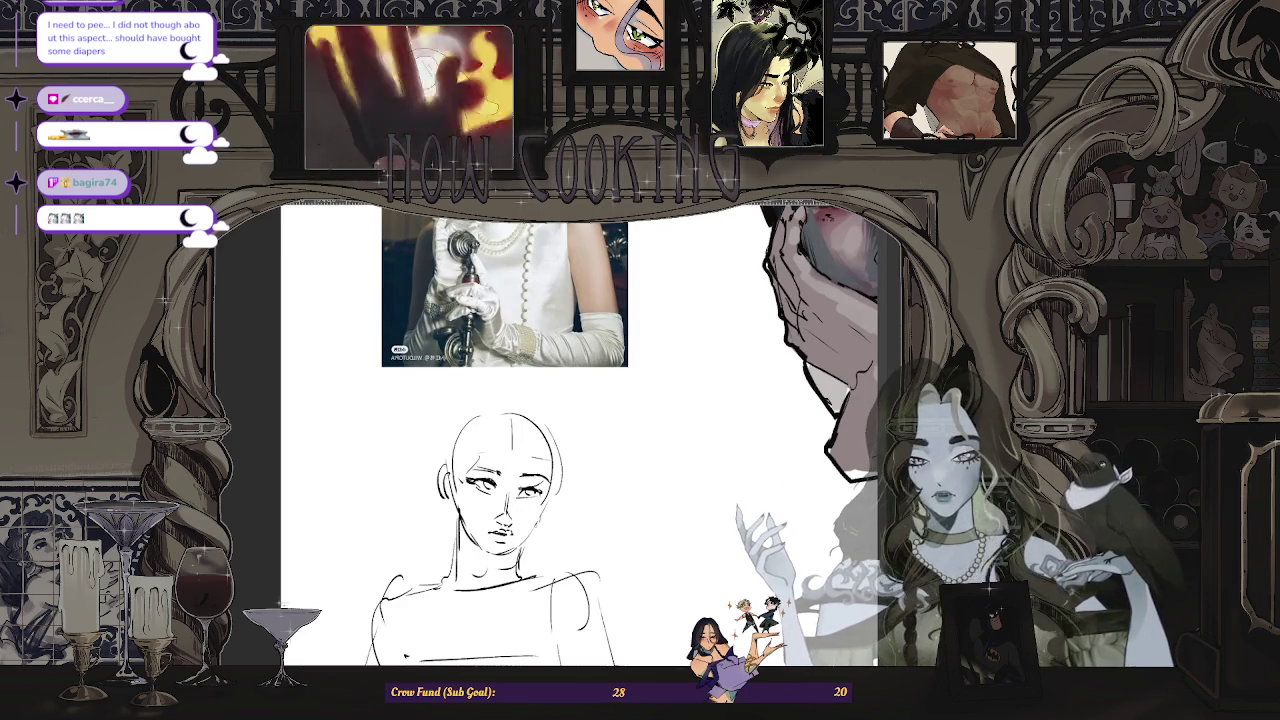
{"action": "scroll", "coordinate": [510, 535], "scroll_direction": "down", "scroll_amount": 1}
{"action": "scroll", "coordinate": [510, 535], "scroll_direction": "down", "scroll_amount": 2}
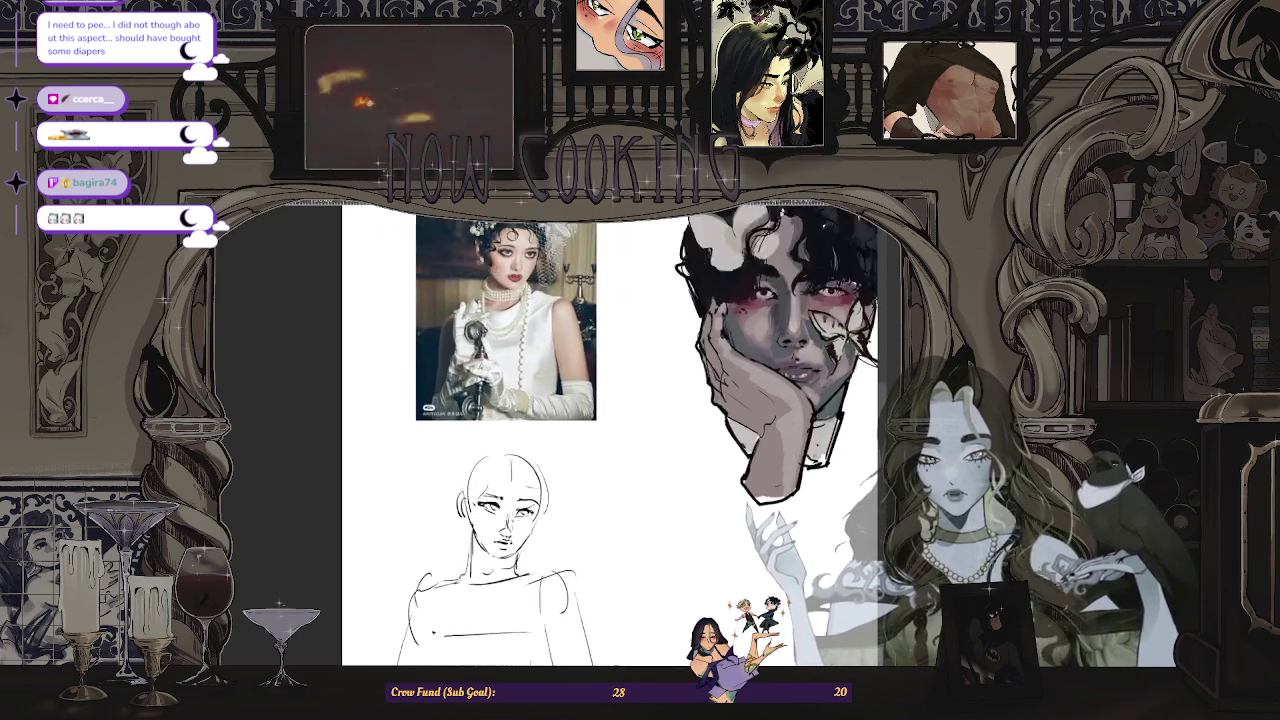
{"action": "scroll", "coordinate": [510, 535], "scroll_direction": "up", "scroll_amount": 2}
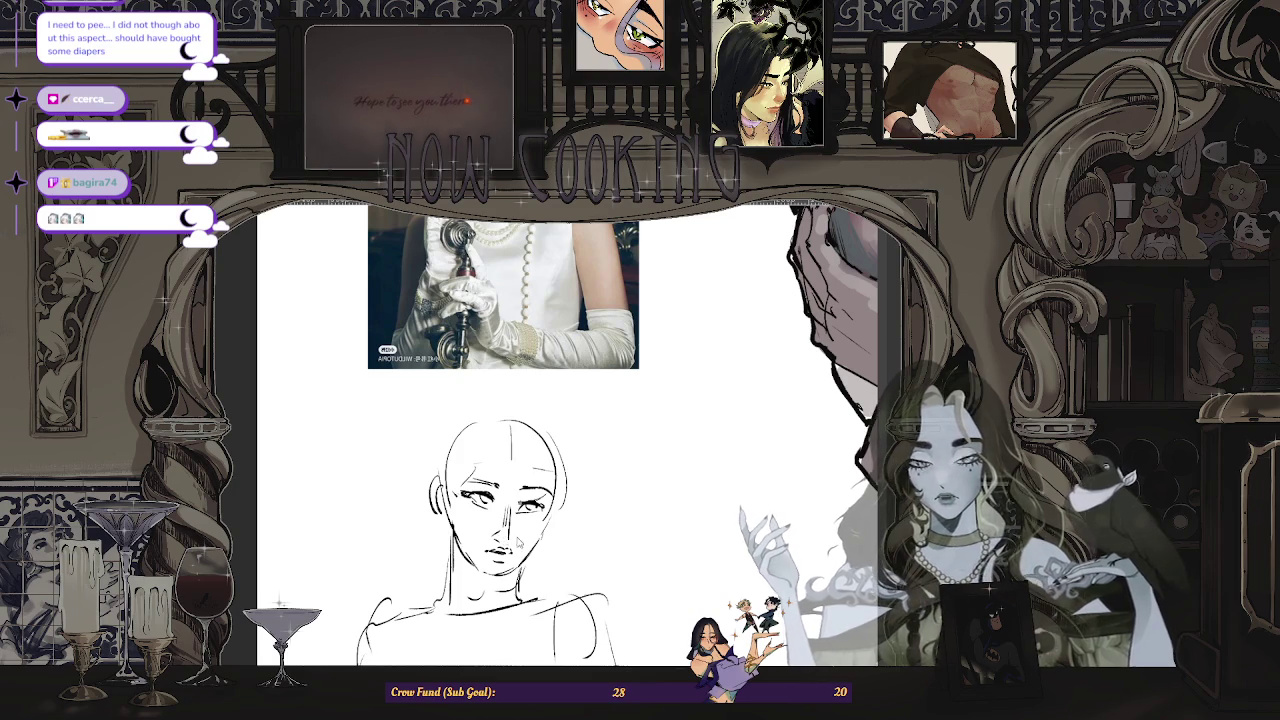
{"action": "scroll", "coordinate": [510, 535], "scroll_direction": "down", "scroll_amount": 2}
{"action": "scroll", "coordinate": [510, 535], "scroll_direction": "up", "scroll_amount": 1}
{"action": "scroll", "coordinate": [510, 535], "scroll_direction": "up", "scroll_amount": 2}
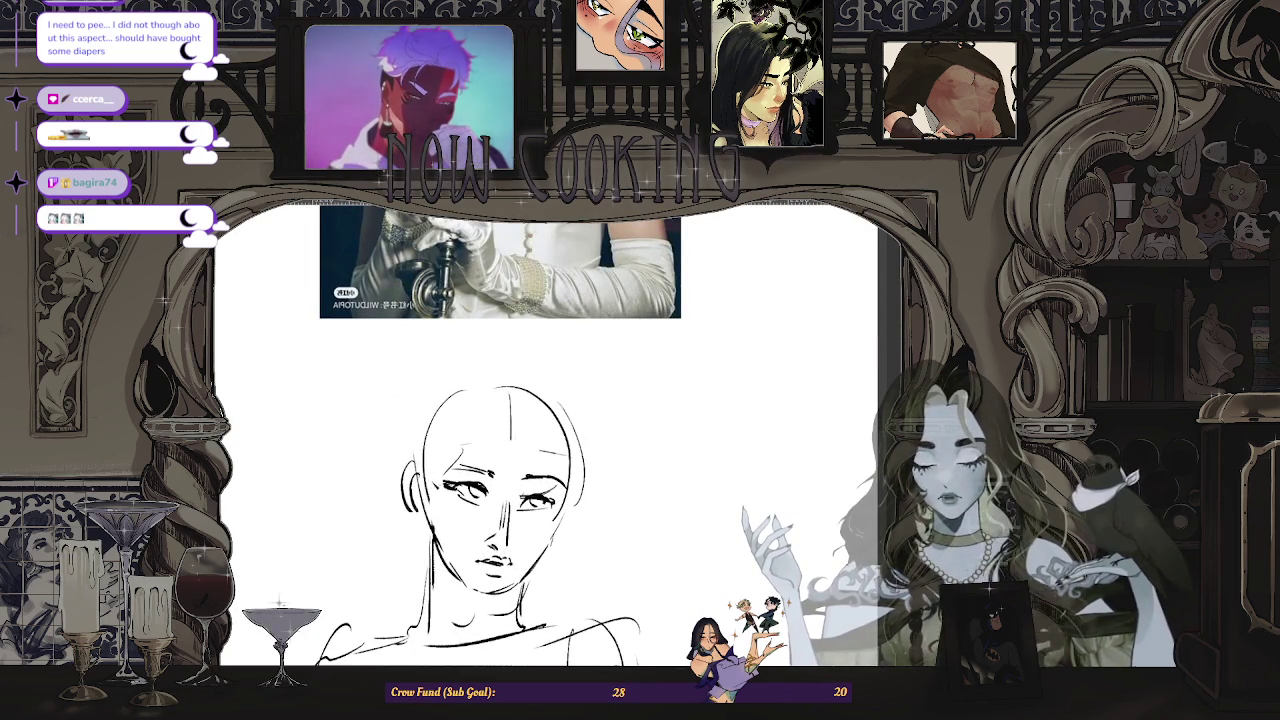
{"action": "scroll", "coordinate": [500, 500], "scroll_direction": "down", "scroll_amount": 2}
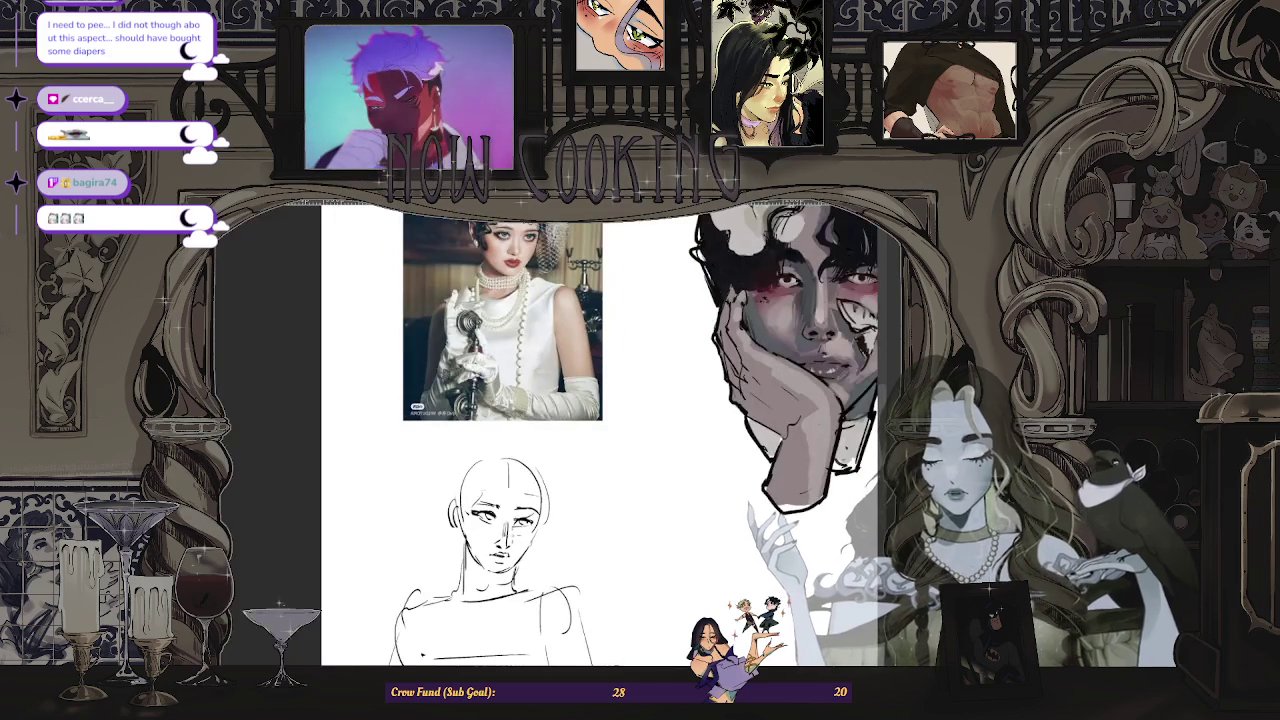
{"action": "scroll", "coordinate": [507, 549], "scroll_direction": "up", "scroll_amount": 2}
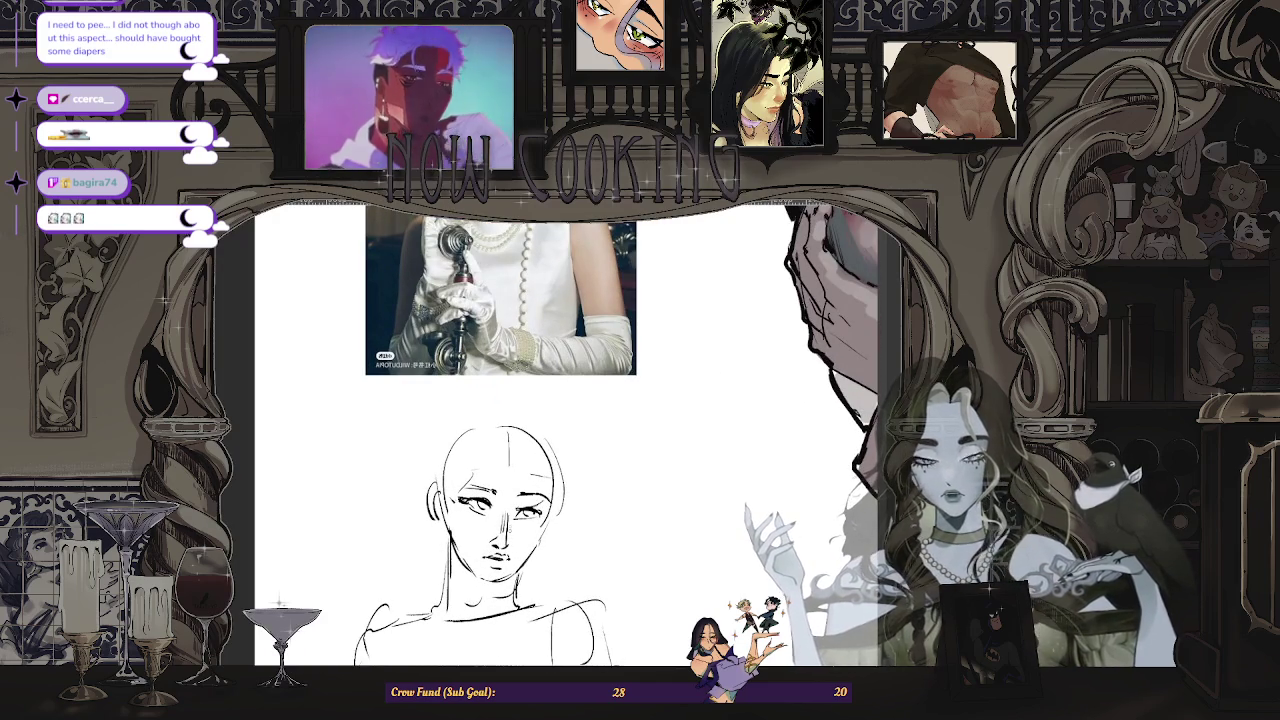
{"action": "scroll", "coordinate": [515, 533], "scroll_direction": "down", "scroll_amount": 2}
{"action": "scroll", "coordinate": [515, 533], "scroll_direction": "up", "scroll_amount": 2}
{"action": "scroll", "coordinate": [515, 533], "scroll_direction": "up", "scroll_amount": 1}
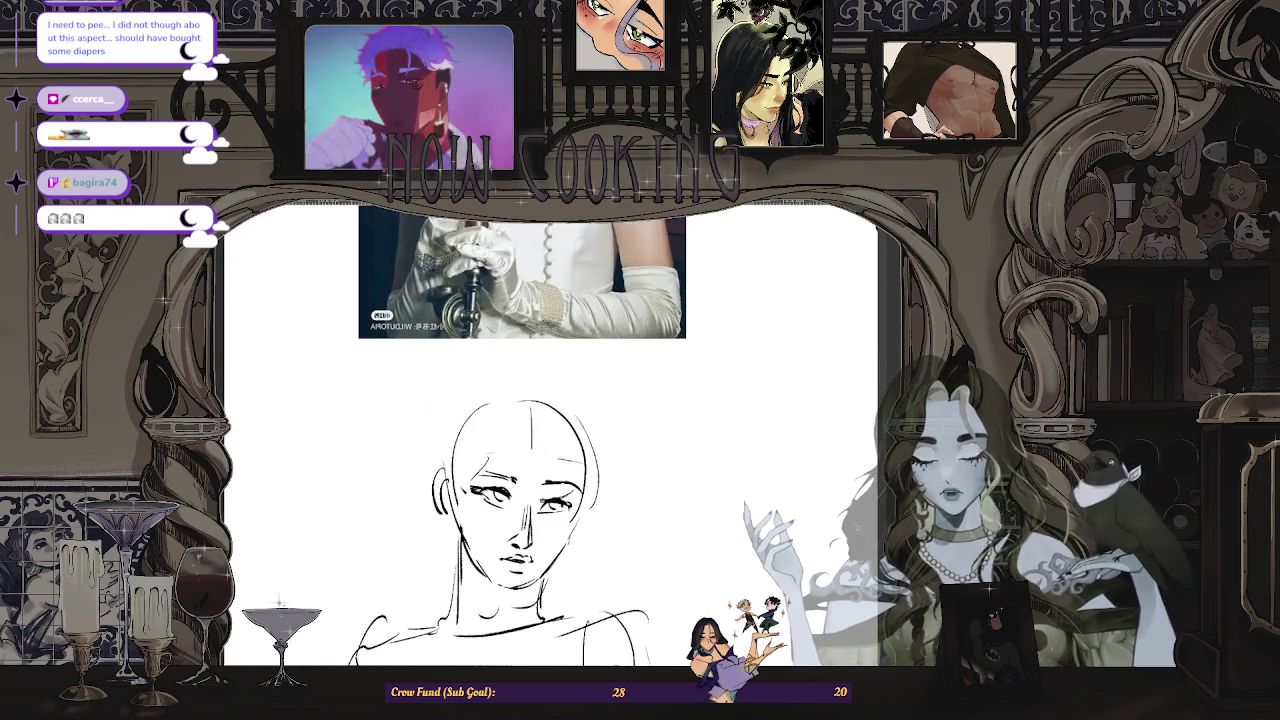
{"action": "scroll", "coordinate": [517, 546], "scroll_direction": "down", "scroll_amount": 2}
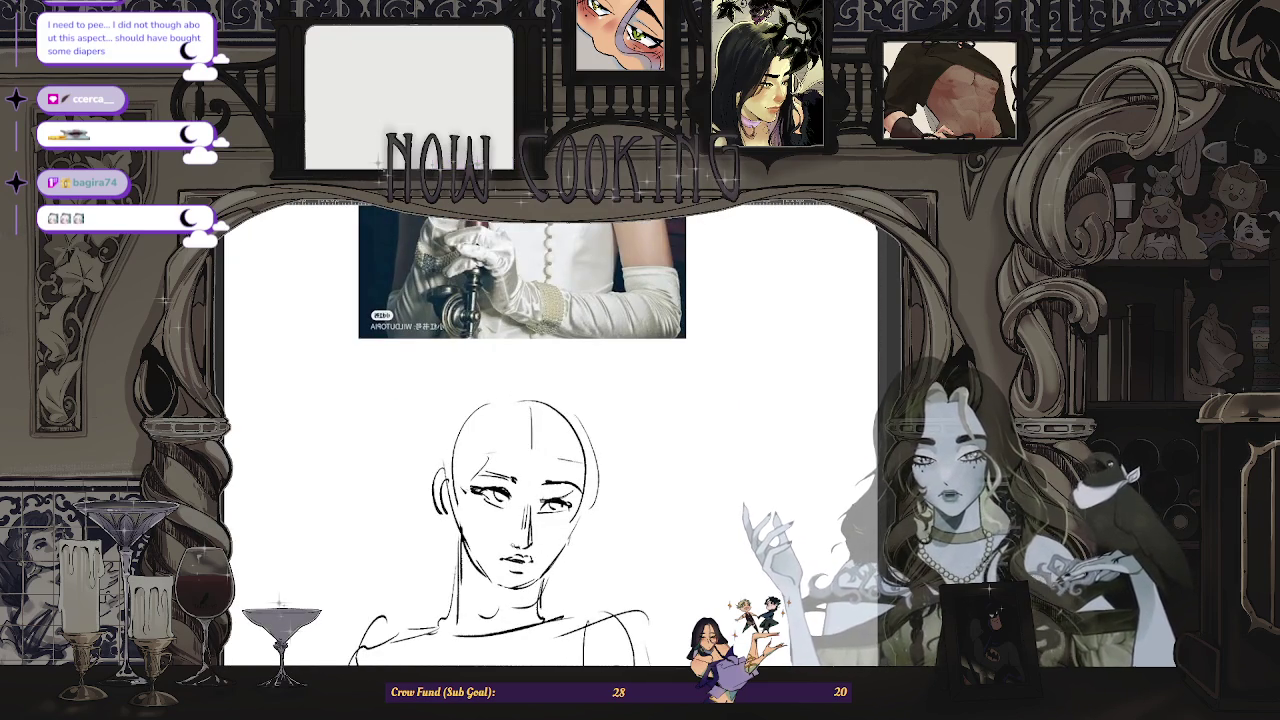
{"action": "scroll", "coordinate": [517, 546], "scroll_direction": "down", "scroll_amount": 1}
{"action": "scroll", "coordinate": [517, 546], "scroll_direction": "up", "scroll_amount": 1}
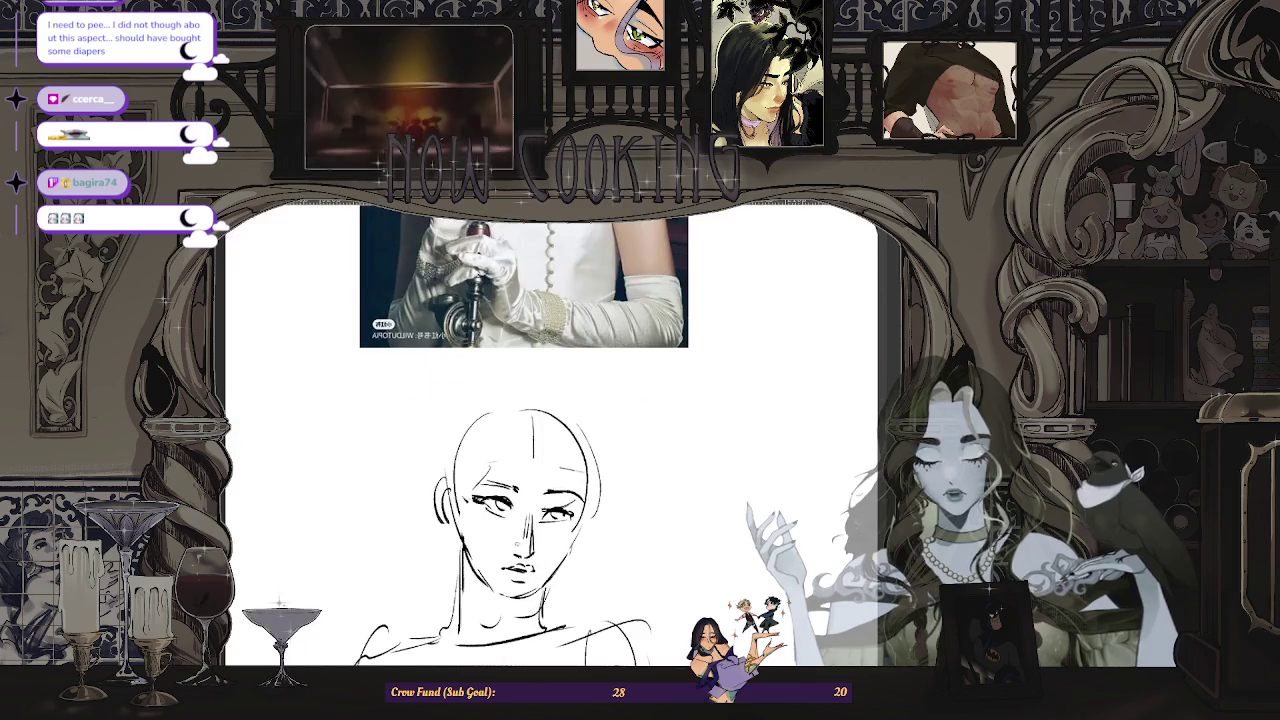
{"action": "scroll", "coordinate": [517, 545], "scroll_direction": "up", "scroll_amount": 2}
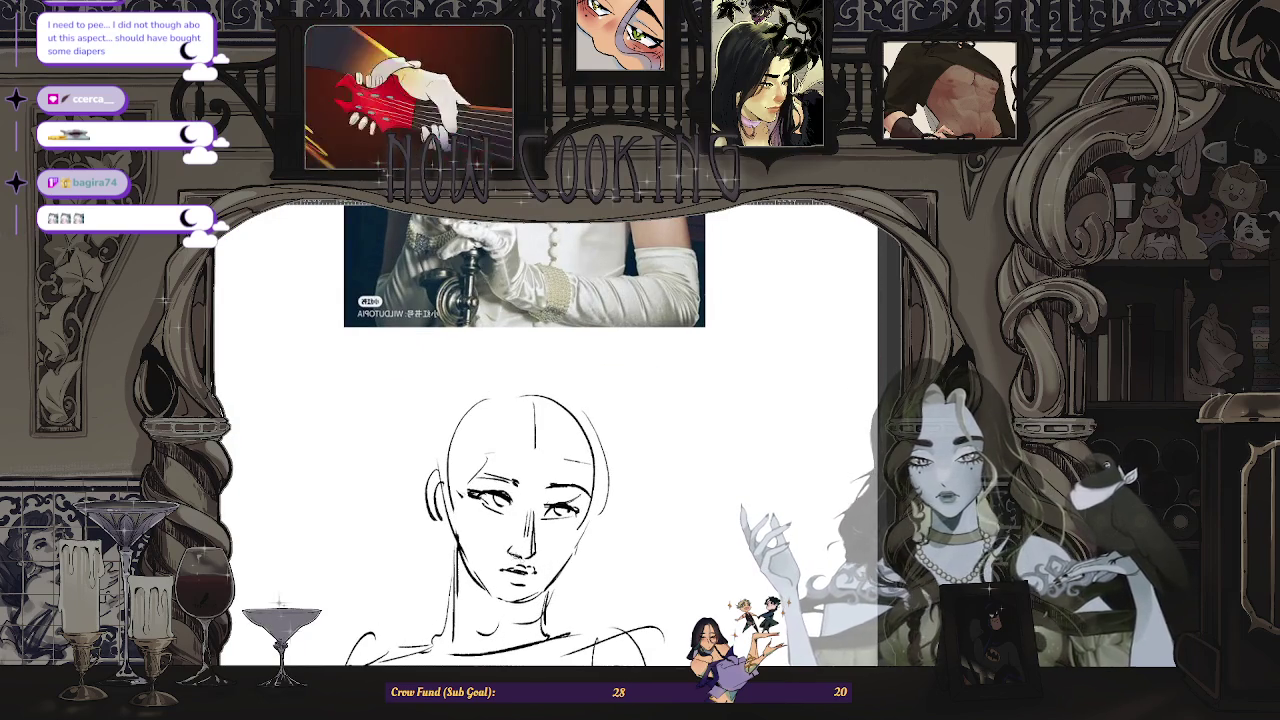
{"action": "scroll", "coordinate": [519, 562], "scroll_direction": "down", "scroll_amount": 2}
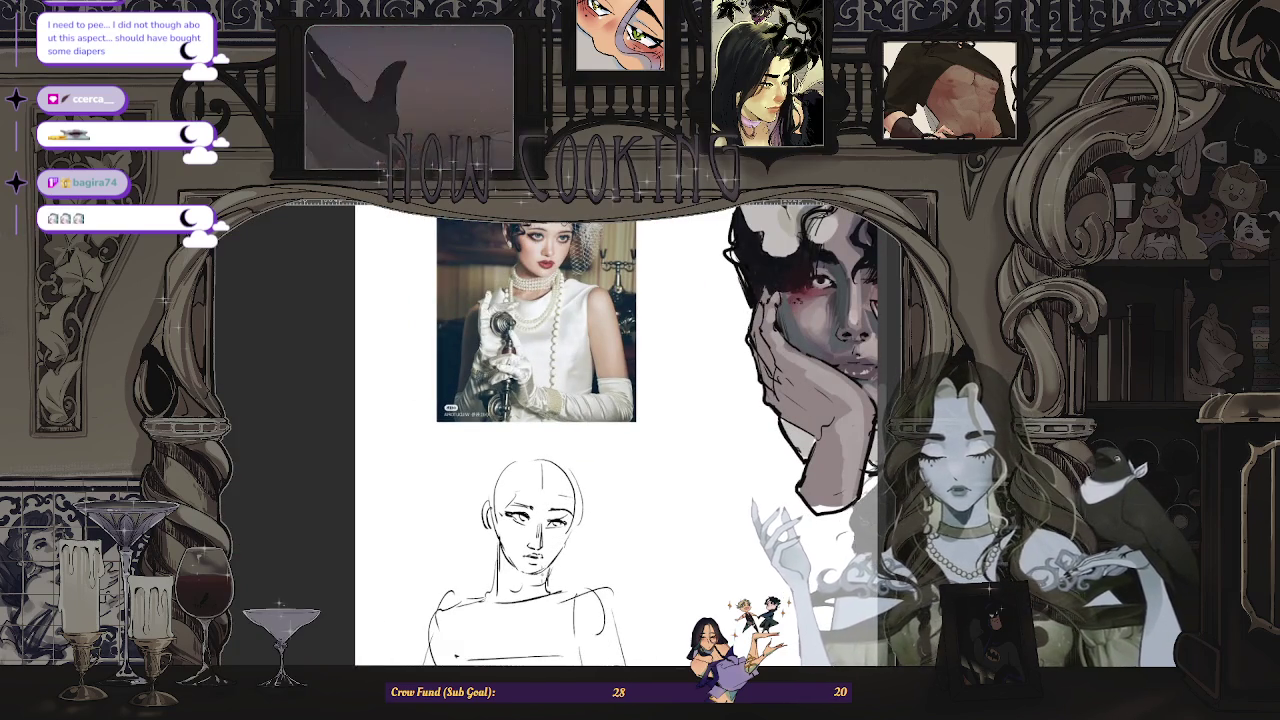
{"action": "scroll", "coordinate": [580, 517], "scroll_direction": "up", "scroll_amount": 1}
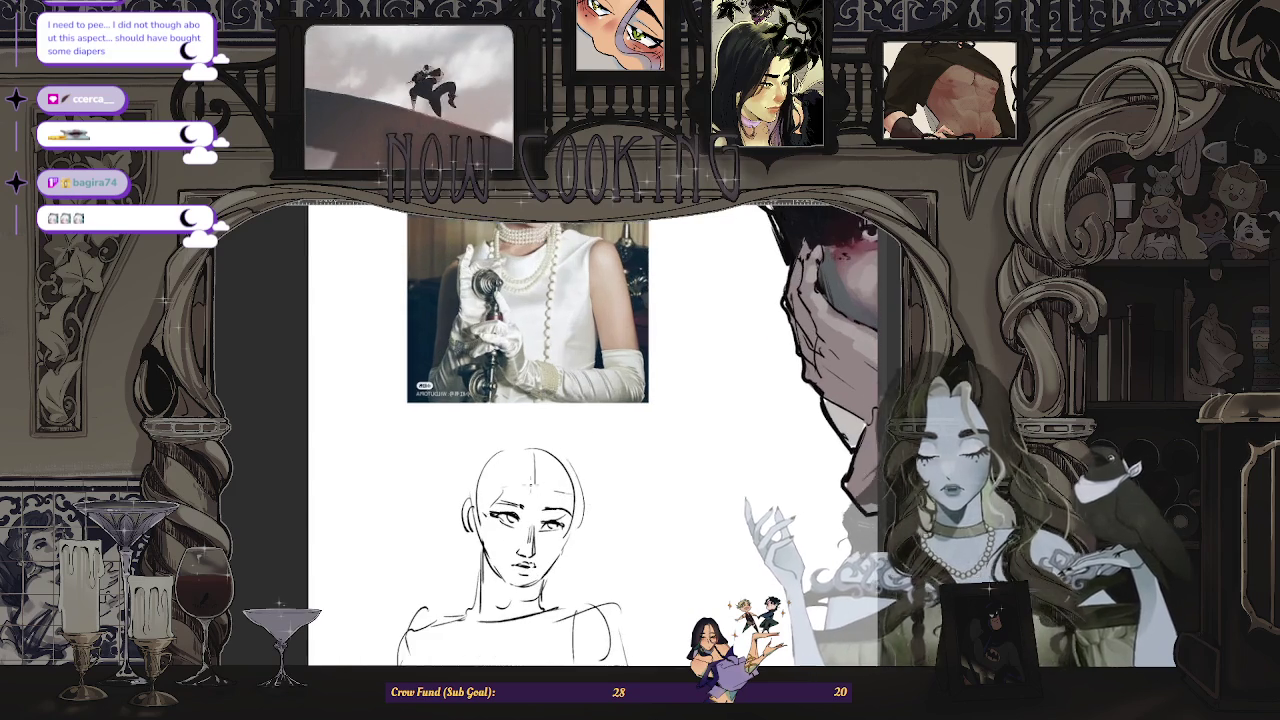
{"action": "scroll", "coordinate": [530, 520], "scroll_direction": "up", "scroll_amount": 4}
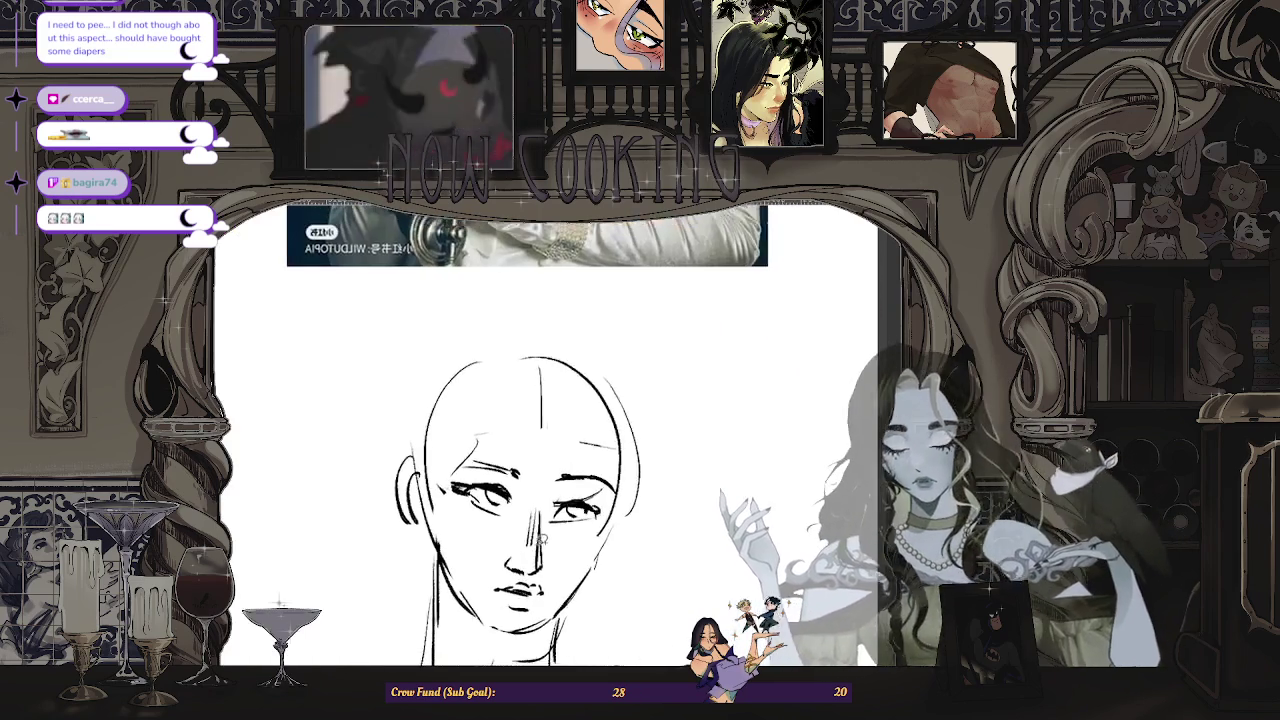
{"action": "mouse_move", "coordinate": [522, 497]}
{"action": "left_mouse_down"}
{"action": "mouse_move", "coordinate": [486, 568]}
{"action": "mouse_move", "coordinate": [514, 576]}
{"action": "left_mouse_up"}
- Select the sketched nose, resize and reposition it with a transform, then deselect
{"action": "left_click_drag", "start_coordinate": [484, 489], "coordinate": [559, 583]}
{"action": "key", "text": "ctrl+t"}
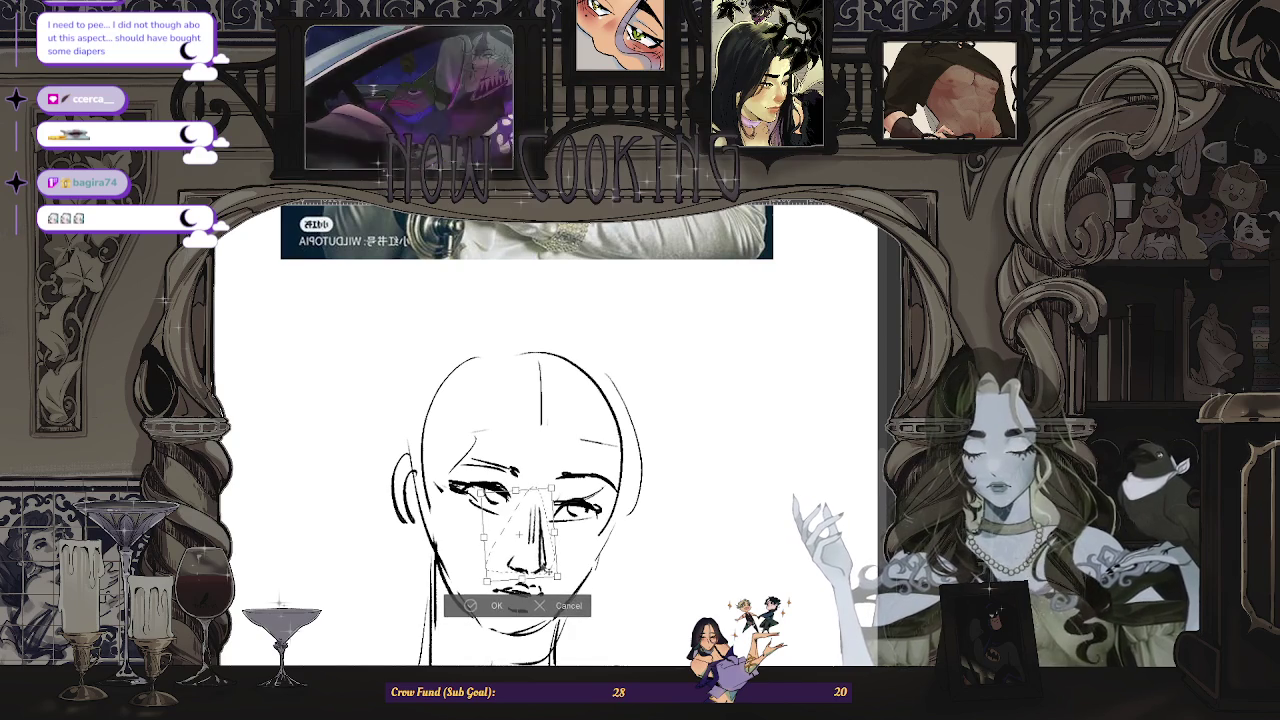
{"action": "left_click", "coordinate": [472, 606]}
{"action": "left_click", "coordinate": [386, 602]}
{"action": "scroll", "coordinate": [533, 480], "scroll_direction": "up", "scroll_amount": 2}
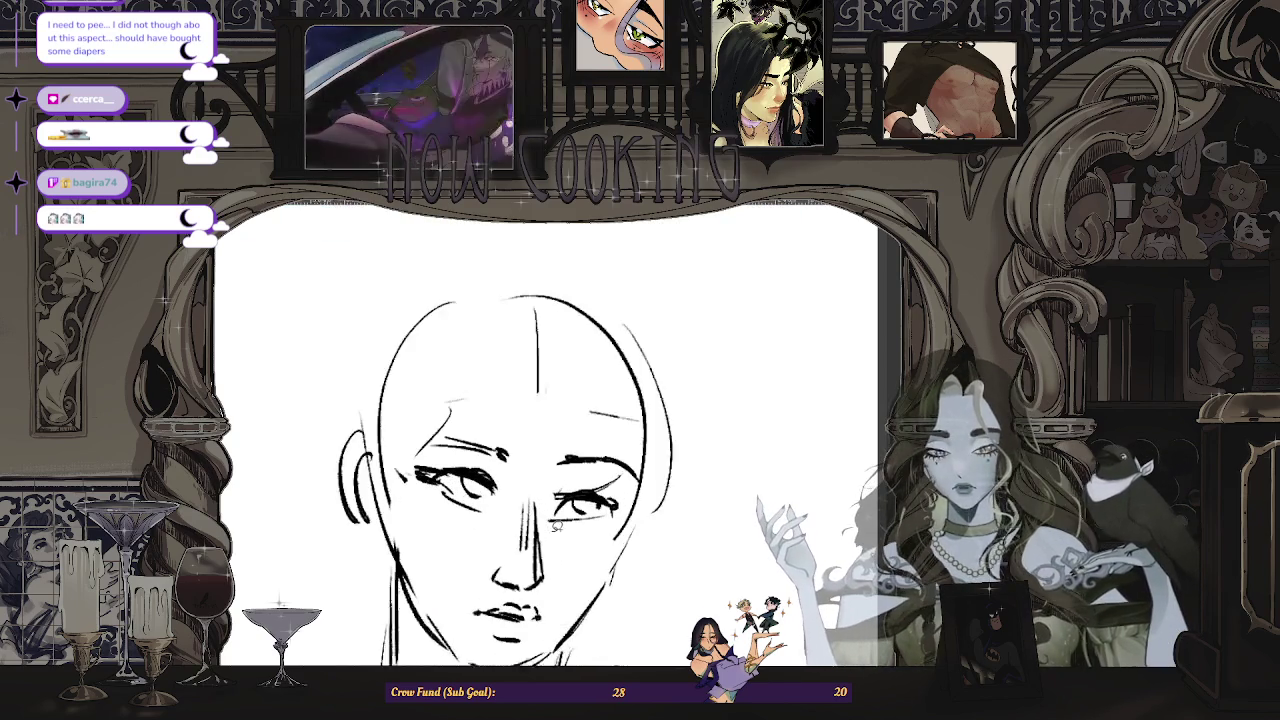
{"action": "scroll", "coordinate": [533, 494], "scroll_direction": "down", "scroll_amount": 3}
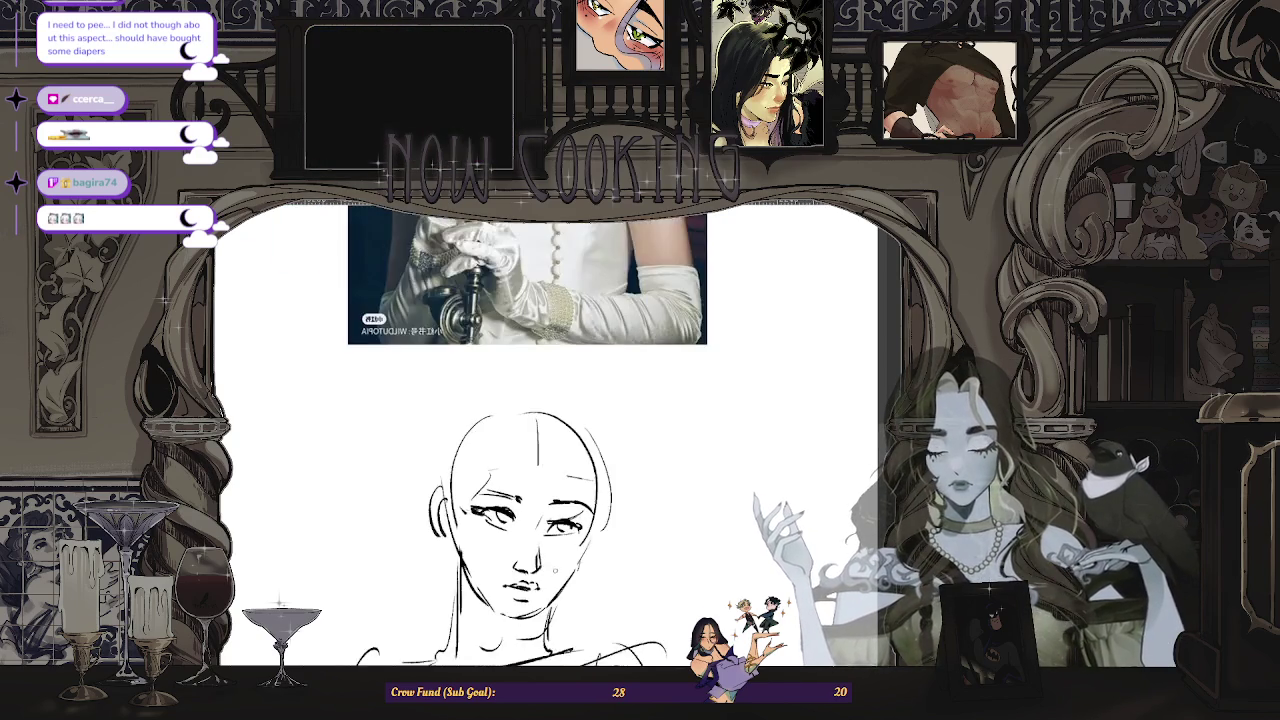
{"action": "scroll", "coordinate": [533, 494], "scroll_direction": "up", "scroll_amount": 1}
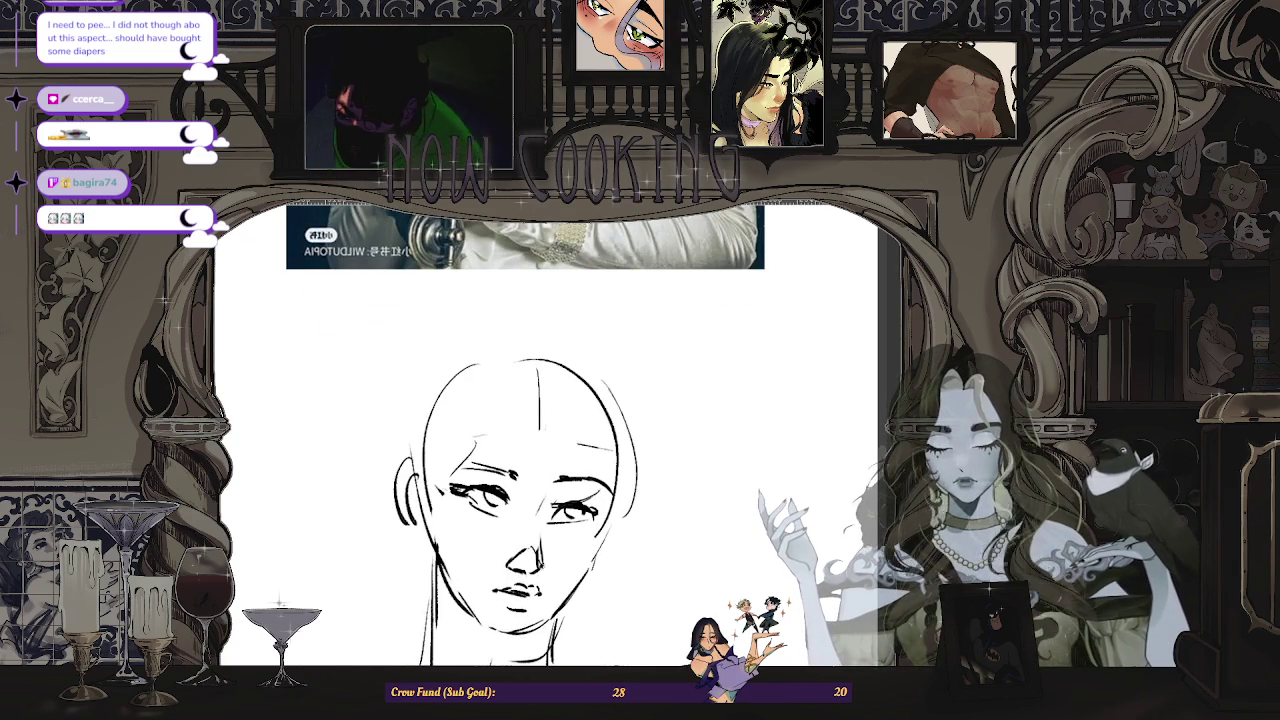
{"action": "scroll", "coordinate": [550, 570], "scroll_direction": "down", "scroll_amount": 2}
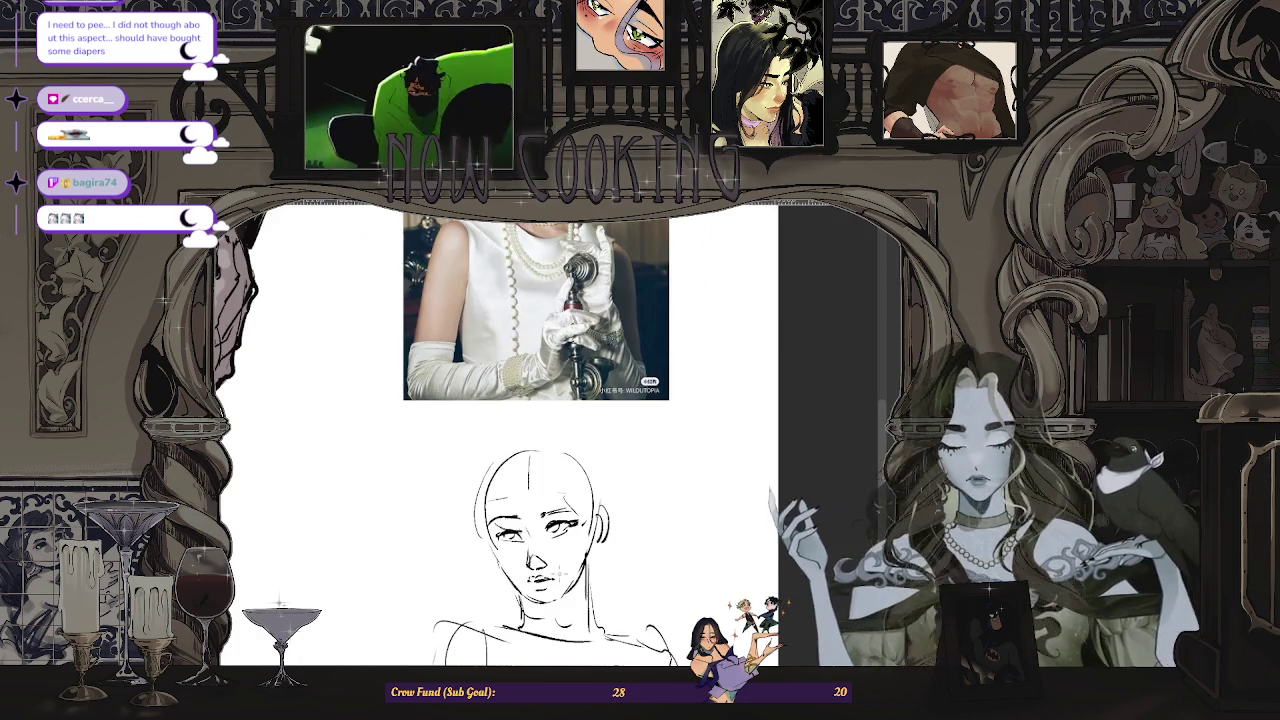
{"action": "scroll", "coordinate": [540, 540], "scroll_direction": "down", "scroll_amount": 1}
{"action": "scroll", "coordinate": [540, 540], "scroll_direction": "down", "scroll_amount": 2}
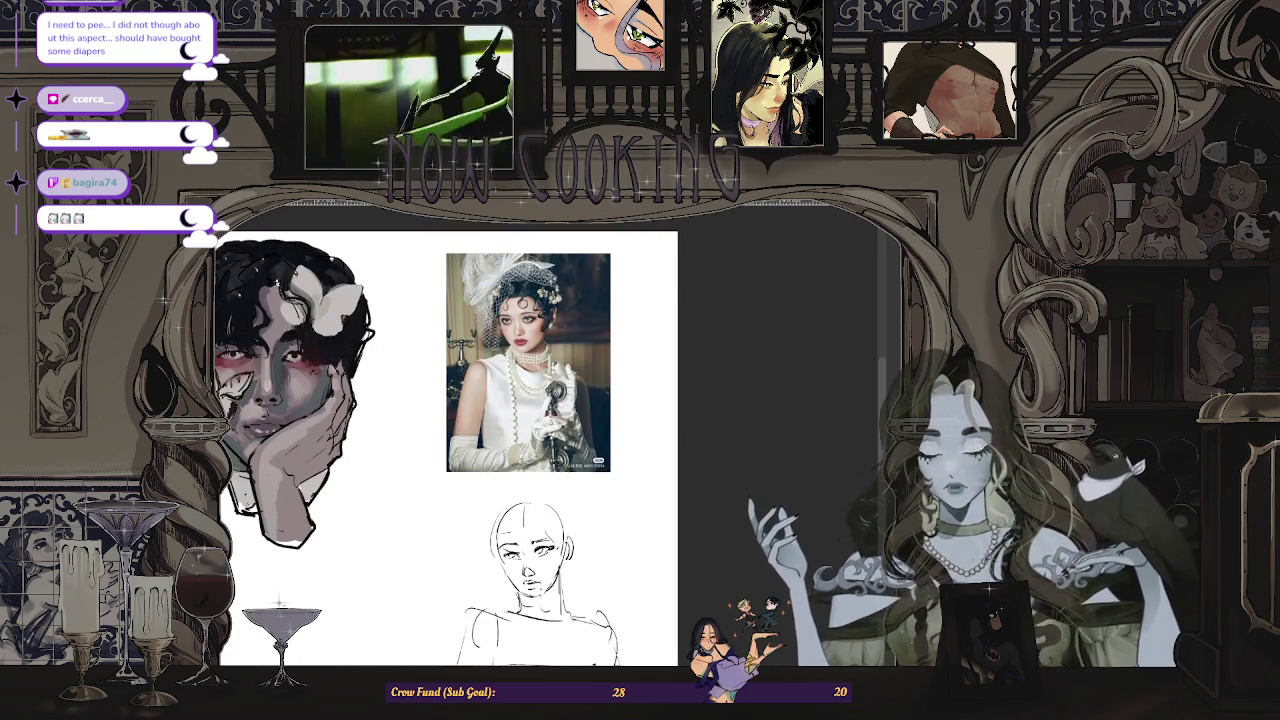
{"action": "scroll", "coordinate": [530, 450], "scroll_direction": "up", "scroll_amount": 2}
{"action": "scroll", "coordinate": [530, 450], "scroll_direction": "down", "scroll_amount": 1}
{"action": "scroll", "coordinate": [512, 563], "scroll_direction": "up", "scroll_amount": 2}
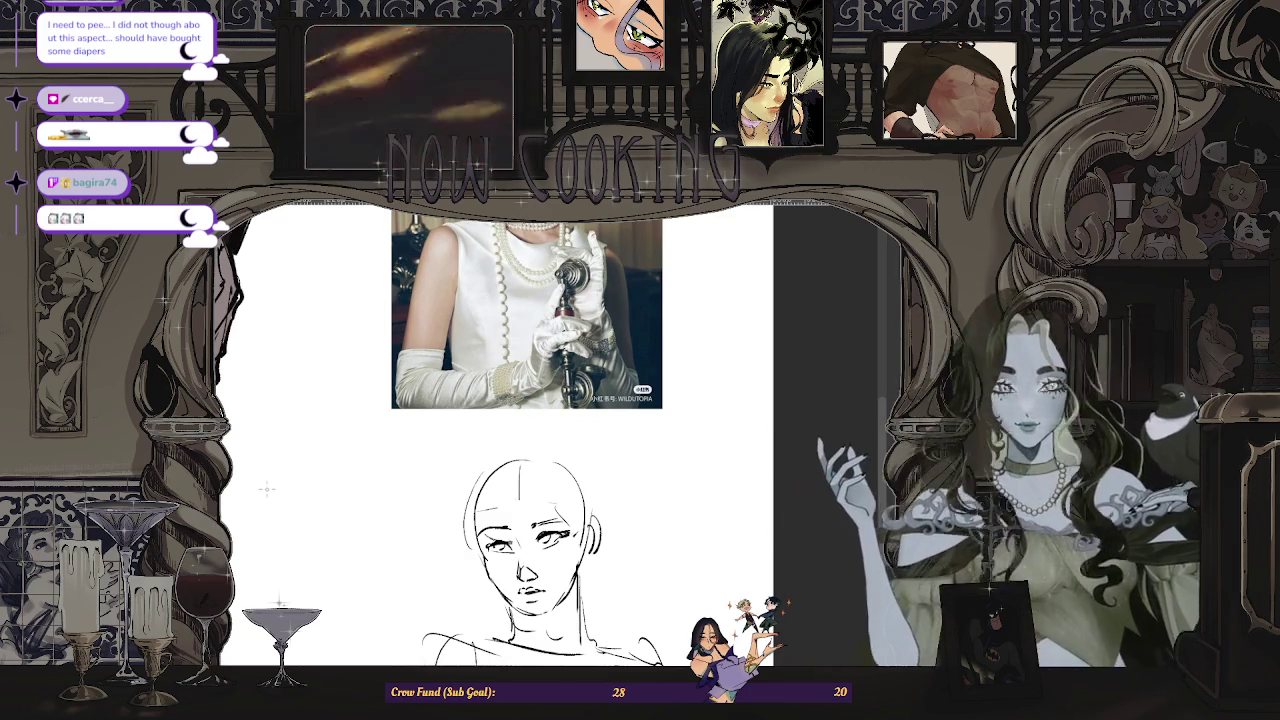
- Add a small curl marking the hairline on the sketch's forehead, then view all references
{"action": "scroll", "coordinate": [411, 506], "scroll_direction": "down", "scroll_amount": 2}
{"action": "scroll", "coordinate": [484, 590], "scroll_direction": "up", "scroll_amount": 1}
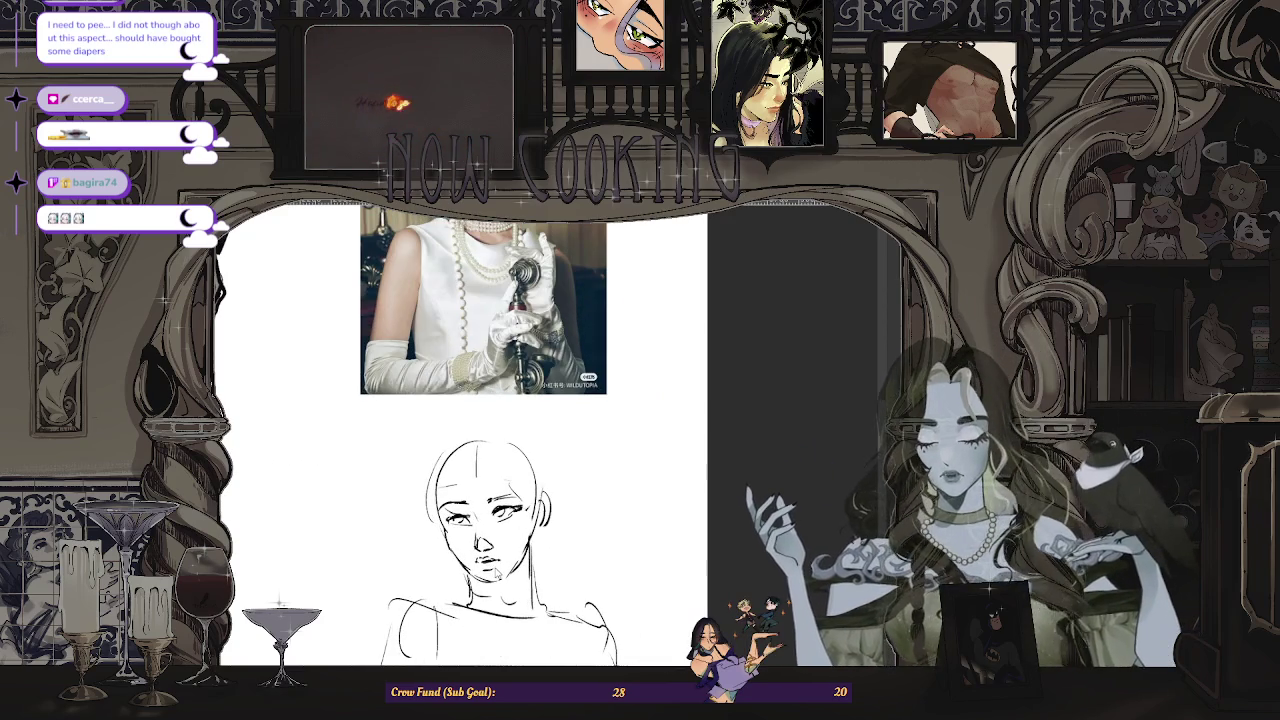
{"action": "scroll", "coordinate": [504, 578], "scroll_direction": "up", "scroll_amount": 1}
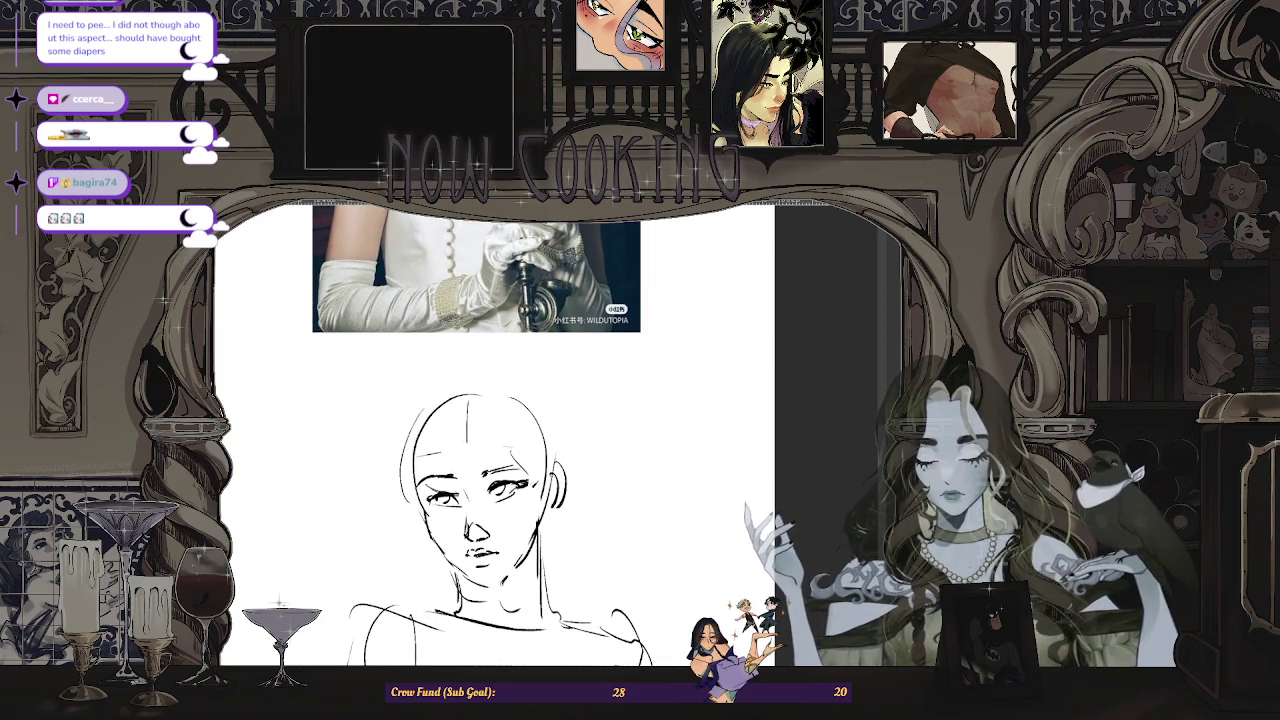
{"action": "scroll", "coordinate": [505, 577], "scroll_direction": "down", "scroll_amount": 2}
{"action": "scroll", "coordinate": [499, 446], "scroll_direction": "up", "scroll_amount": 1}
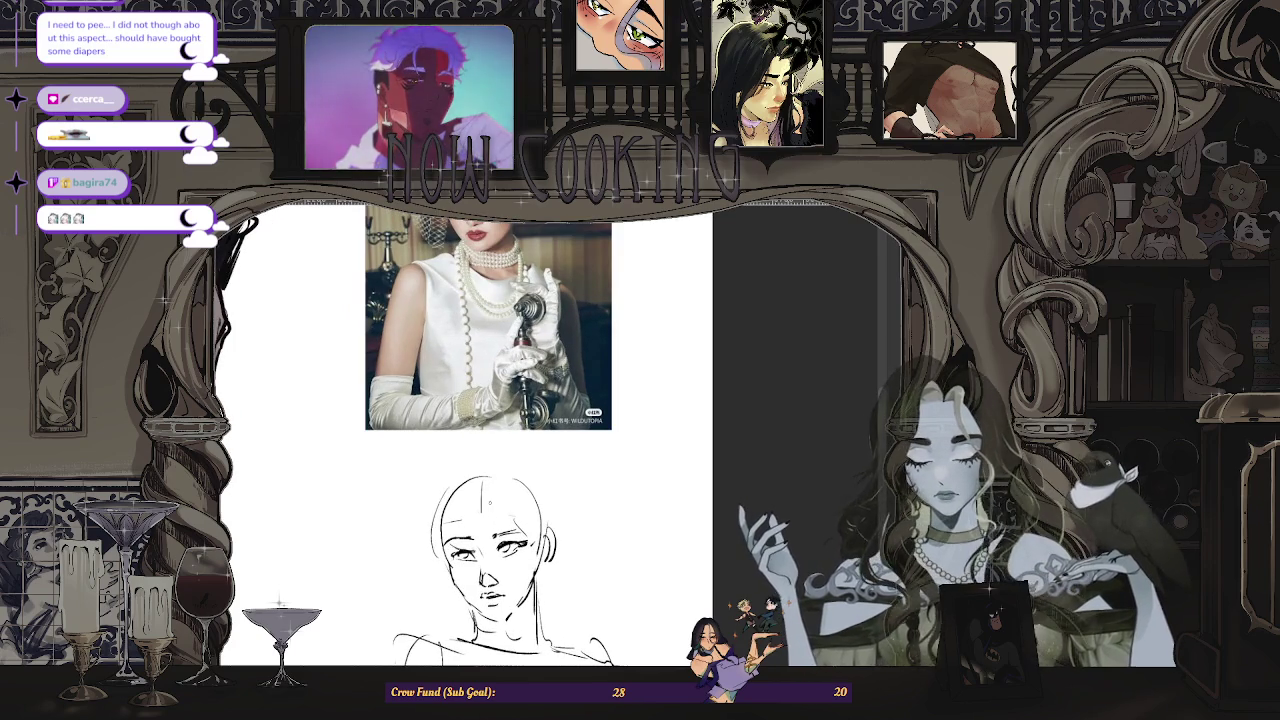
{"action": "scroll", "coordinate": [485, 512], "scroll_direction": "down", "scroll_amount": 1}
{"action": "scroll", "coordinate": [502, 521], "scroll_direction": "up", "scroll_amount": 1}
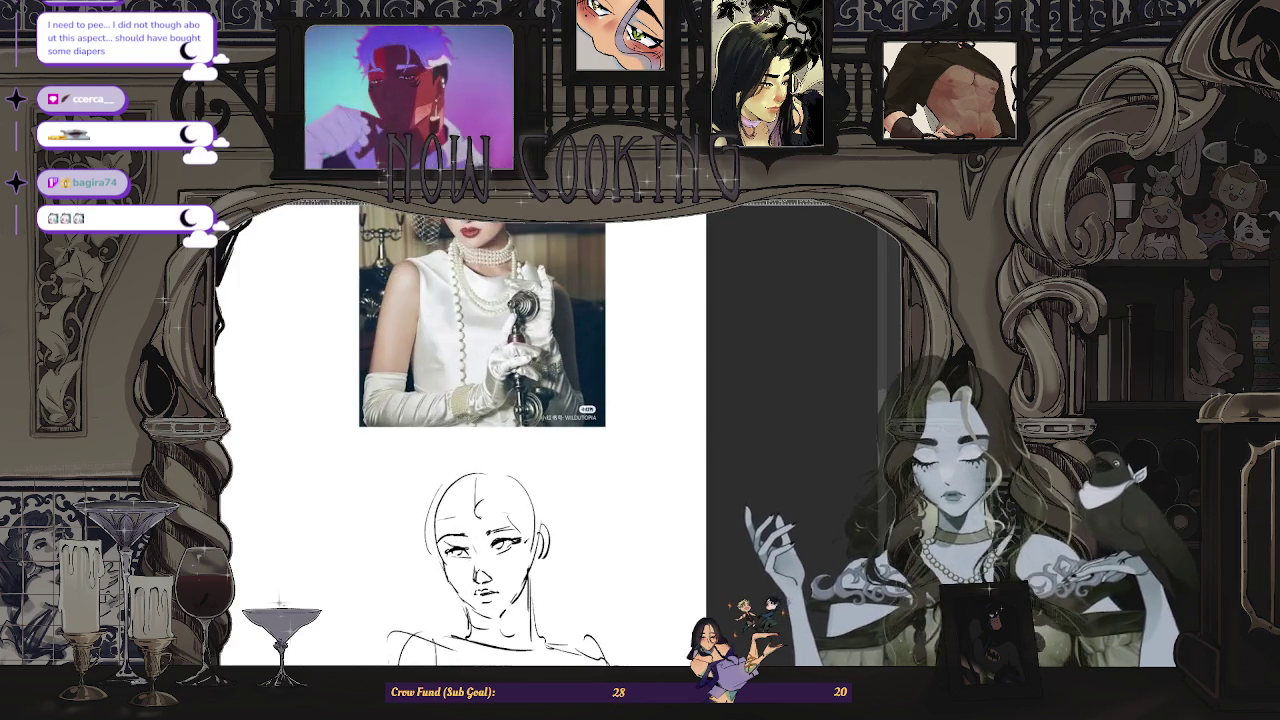
{"action": "scroll", "coordinate": [485, 512], "scroll_direction": "down", "scroll_amount": 1}
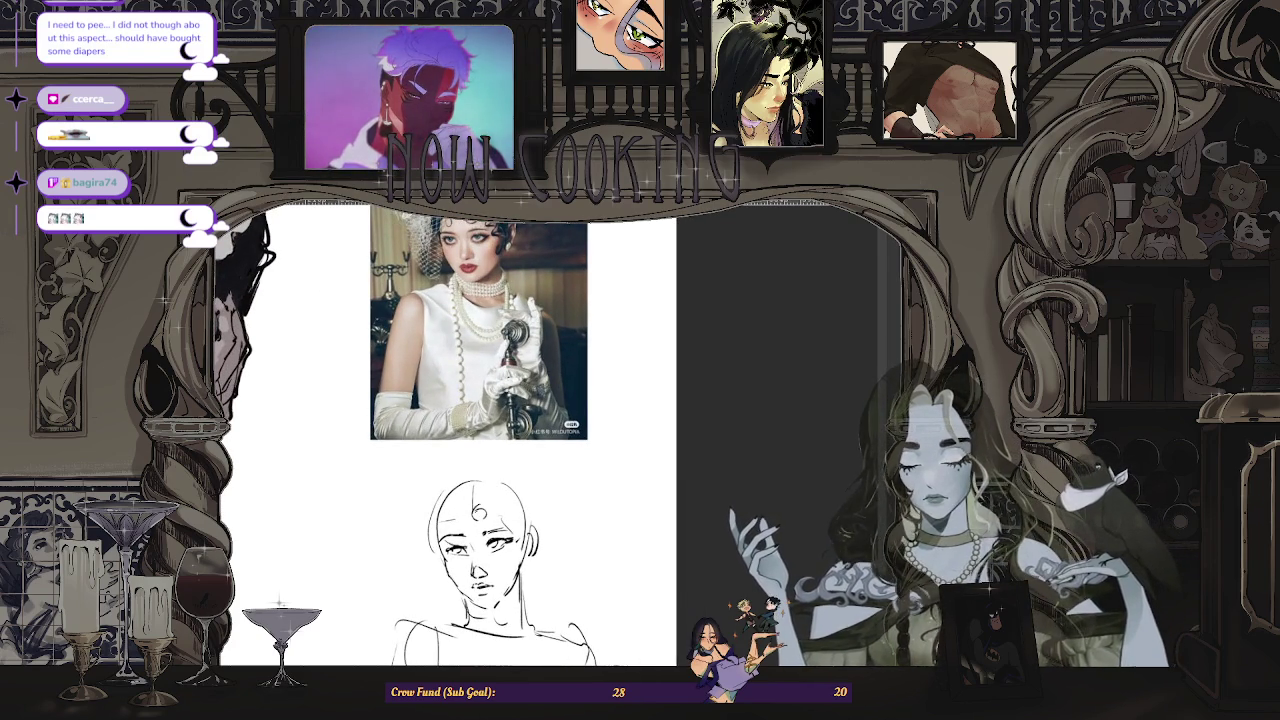
{"action": "scroll", "coordinate": [485, 520], "scroll_direction": "down", "scroll_amount": 1}
{"action": "scroll", "coordinate": [485, 520], "scroll_direction": "up", "scroll_amount": 1}
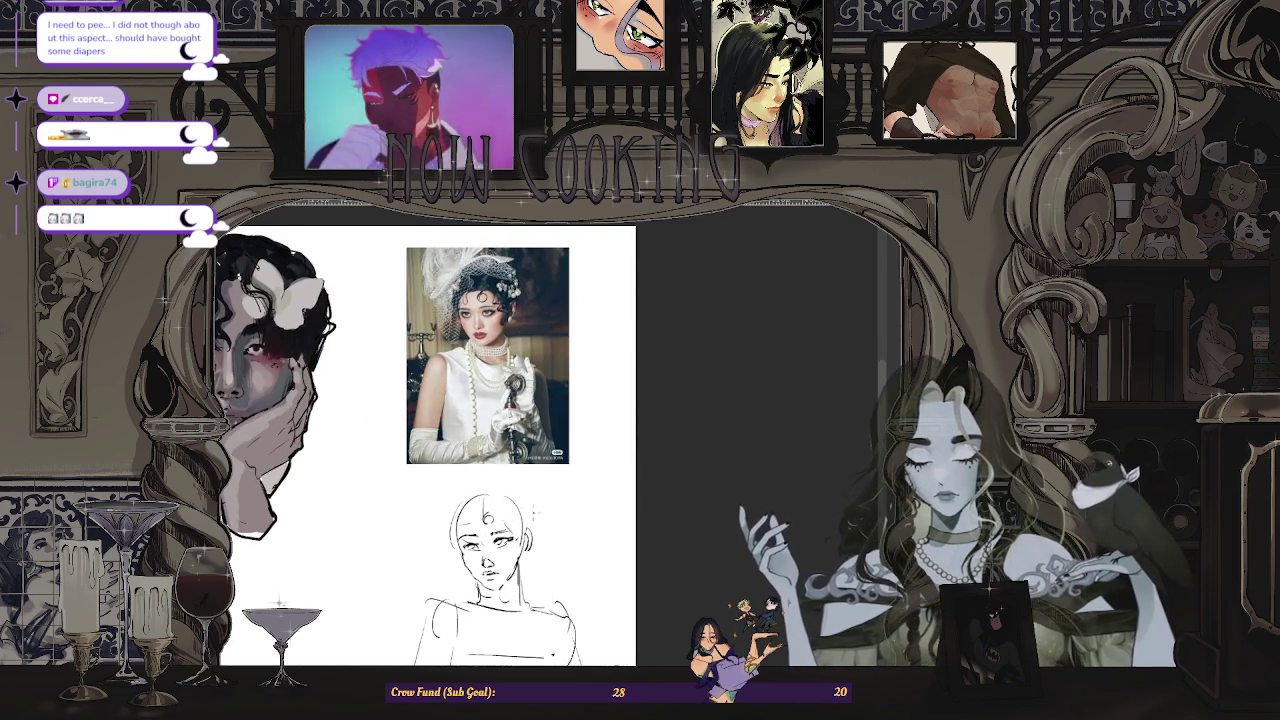
{"action": "scroll", "coordinate": [531, 506], "scroll_direction": "down", "scroll_amount": 2}
{"action": "scroll", "coordinate": [470, 504], "scroll_direction": "down", "scroll_amount": 1}
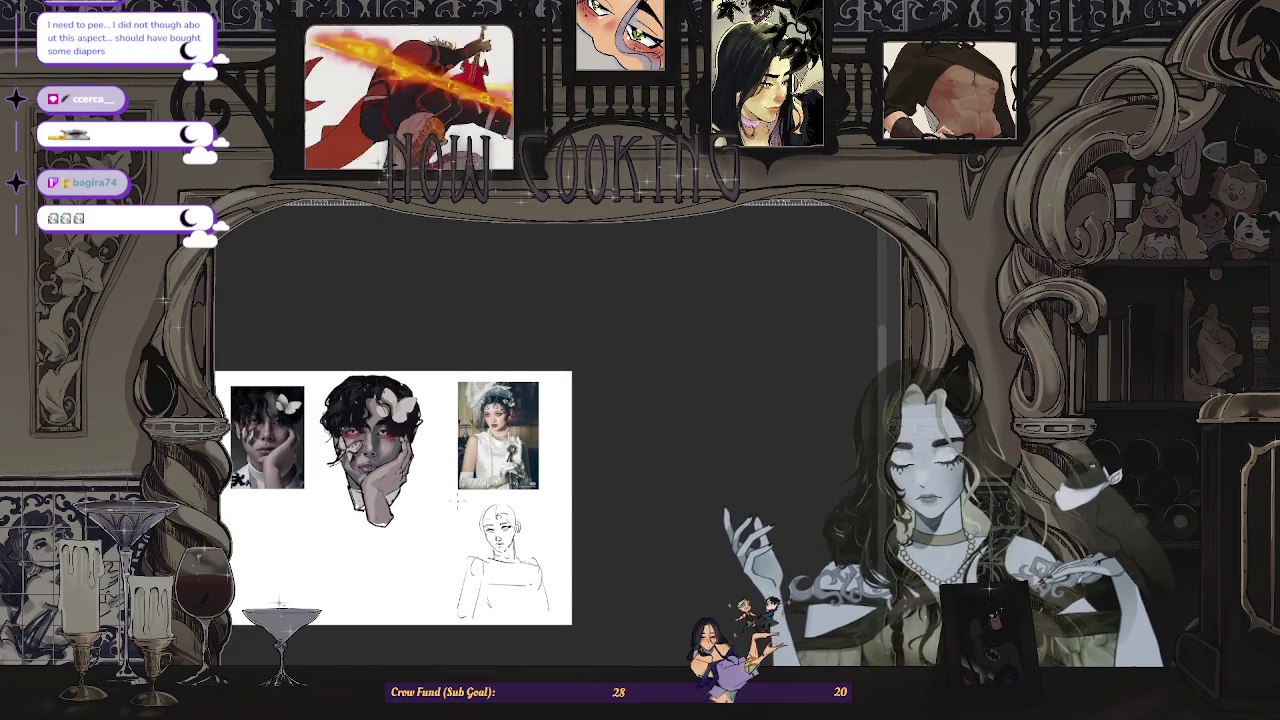
- Zoom in on the face sketch to continue refining its lines and forehead curl
{"action": "scroll", "coordinate": [302, 449], "scroll_direction": "up", "scroll_amount": 2}
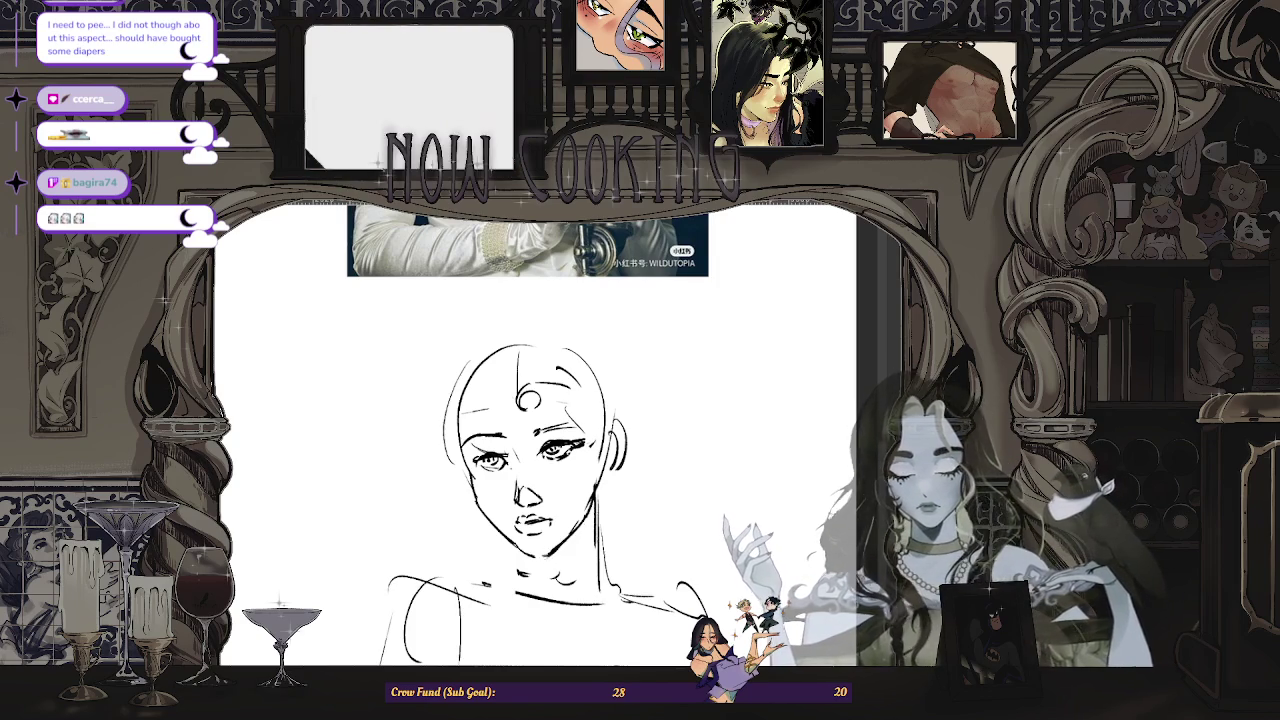
- Tilt the view, reset it upright, and zoom to compare the sketch with the reference photo
{"action": "left_click_drag", "start_coordinate": [540, 440], "coordinate": [620, 520]}
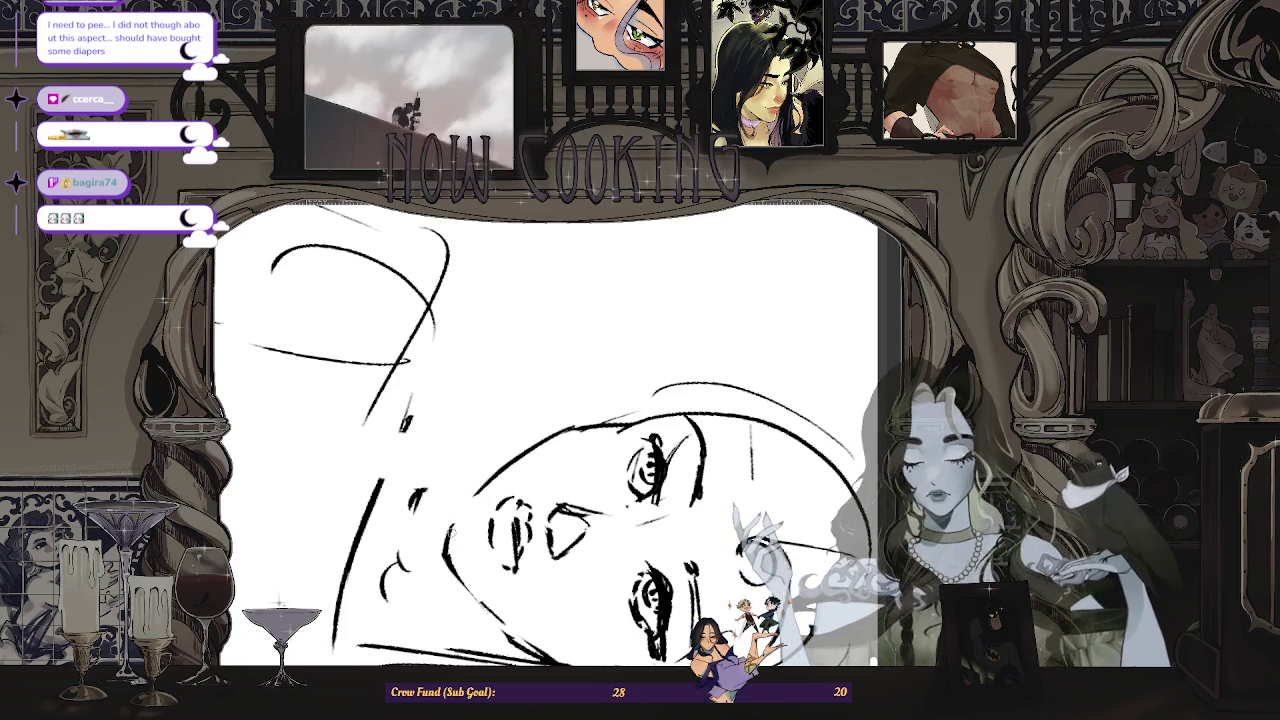
{"action": "key", "text": "ctrl+minus"}
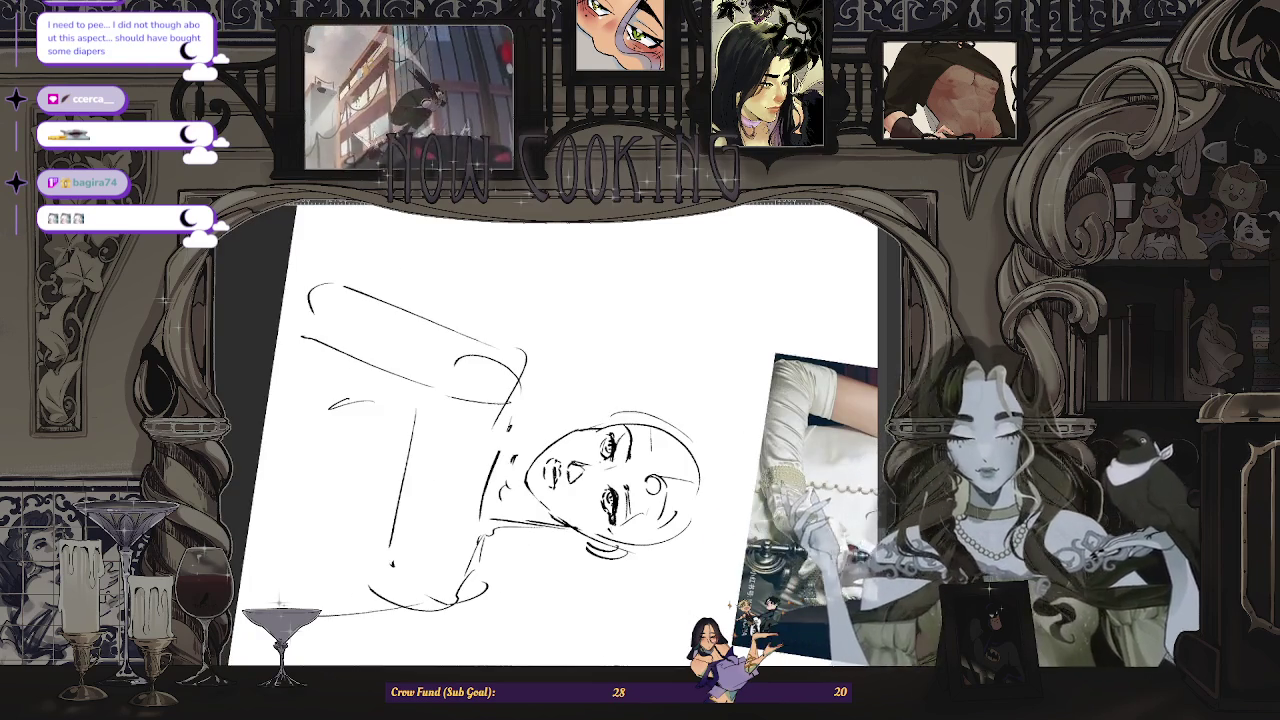
{"action": "key", "text": "ctrl+0"}
{"action": "key", "text": "ctrl+minus"}
{"action": "key", "text": "ctrl+minus"}
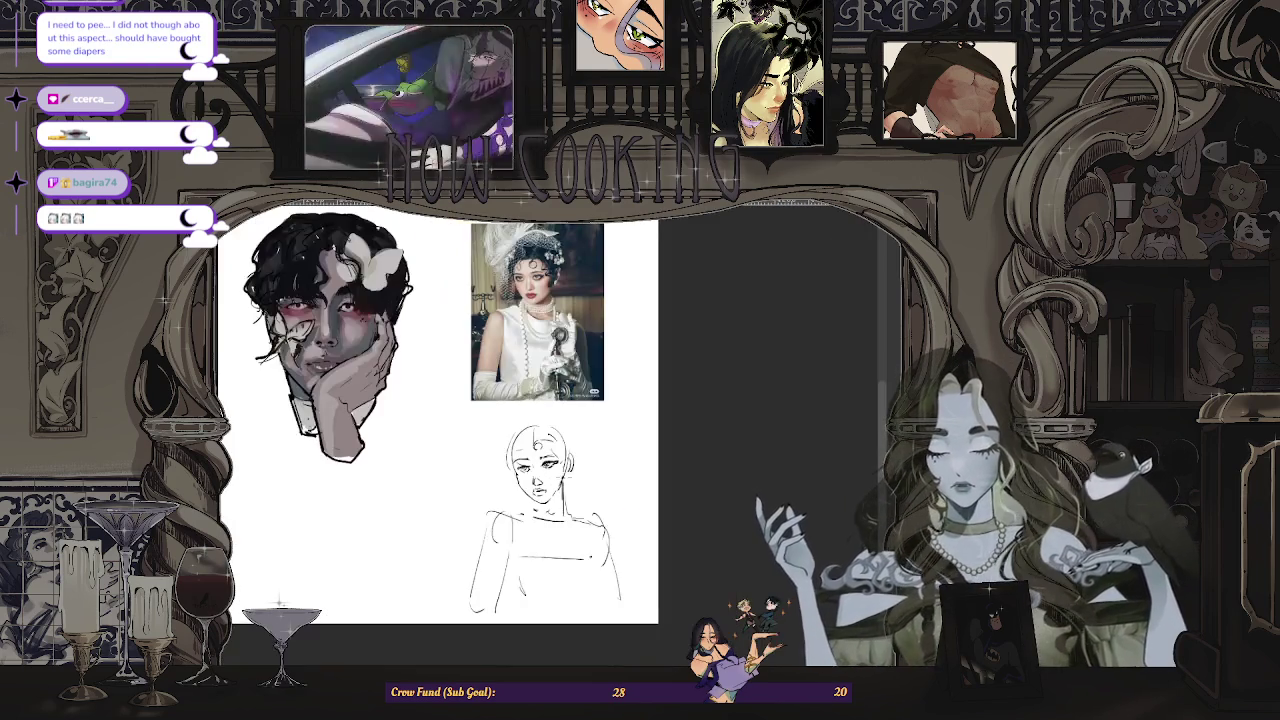
{"action": "key", "text": "ctrl+plus"}
{"action": "key", "text": "ctrl+plus"}
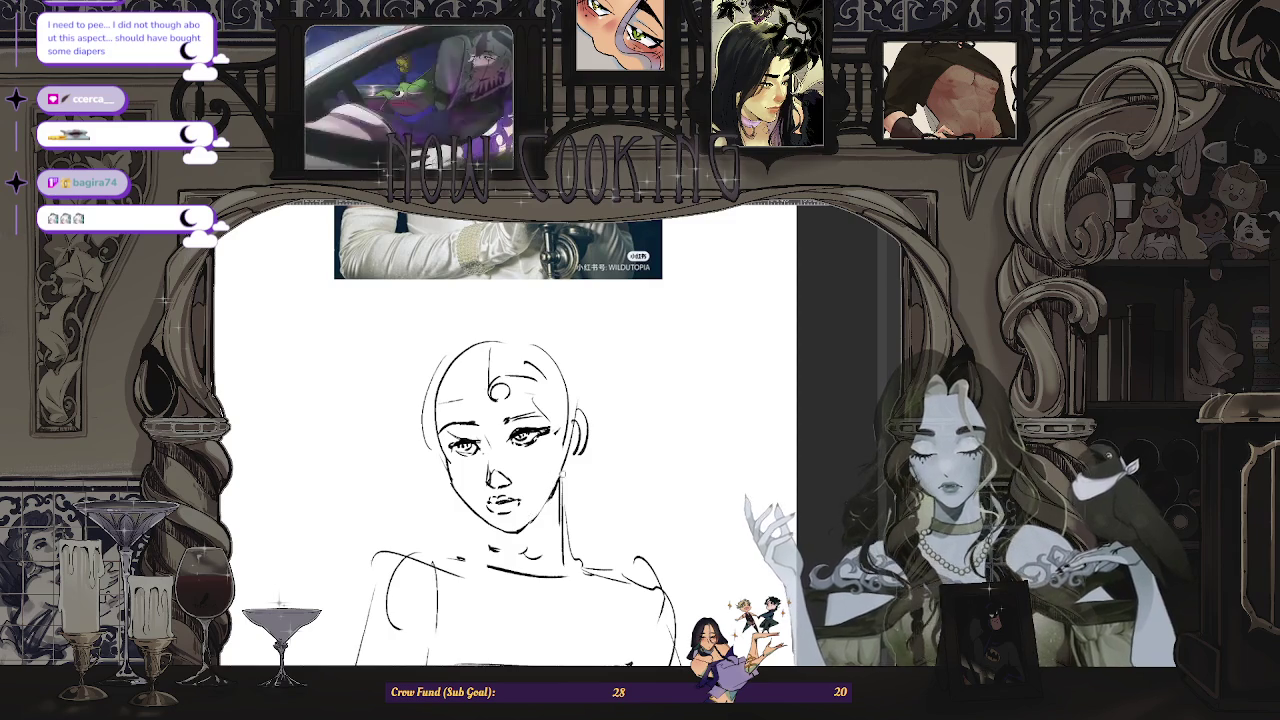
{"action": "key", "text": "ctrl+minus"}
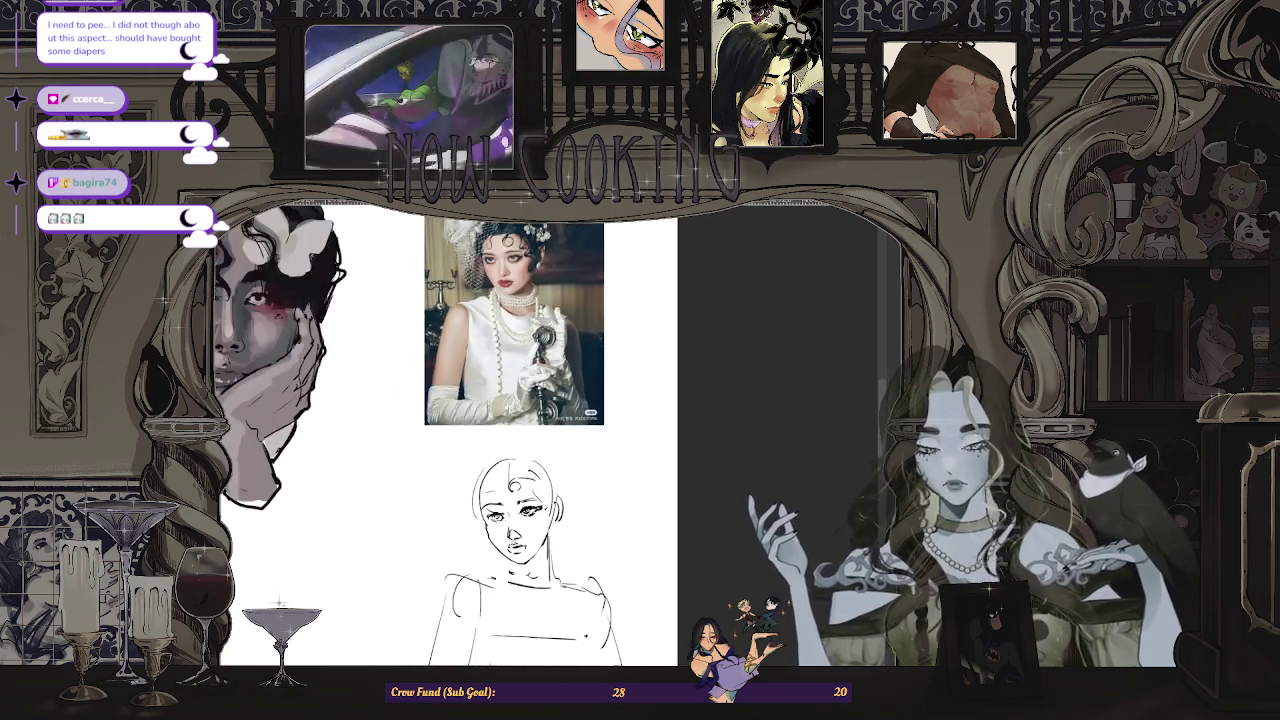
{"action": "key", "text": "ctrl+plus"}
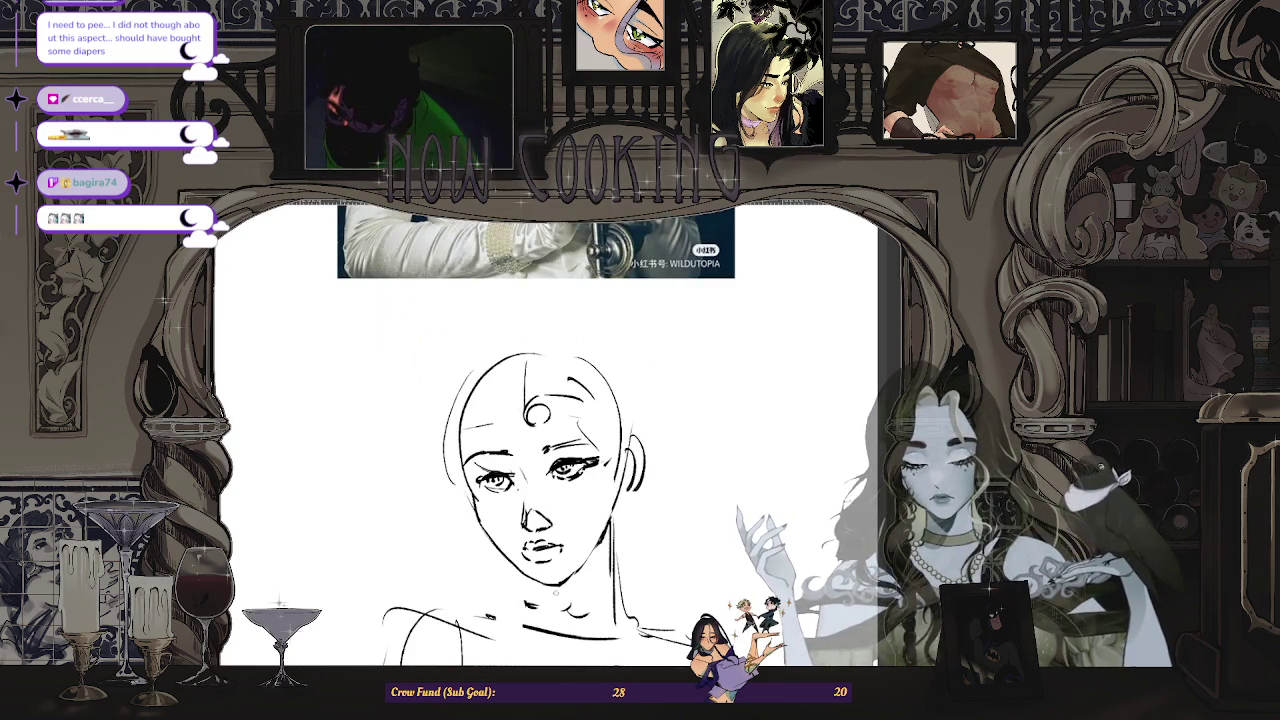
{"action": "key", "text": "ctrl+minus"}
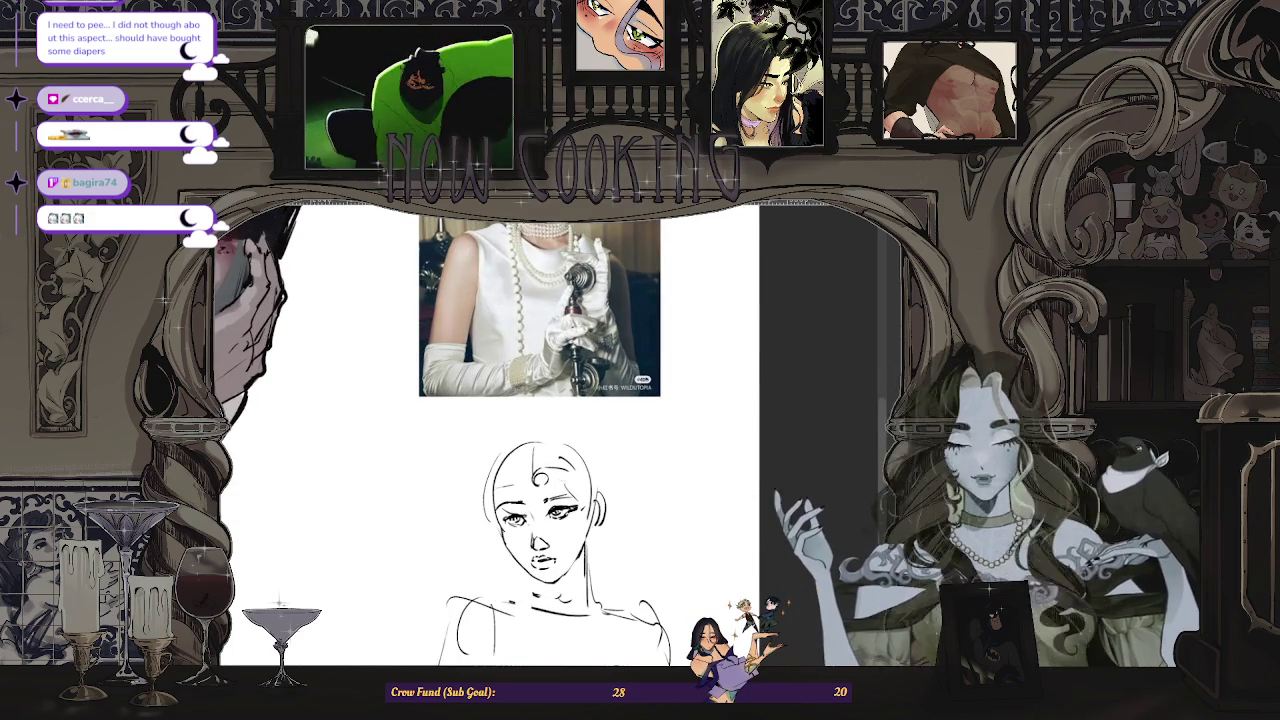
{"action": "key", "text": "ctrl+minus"}
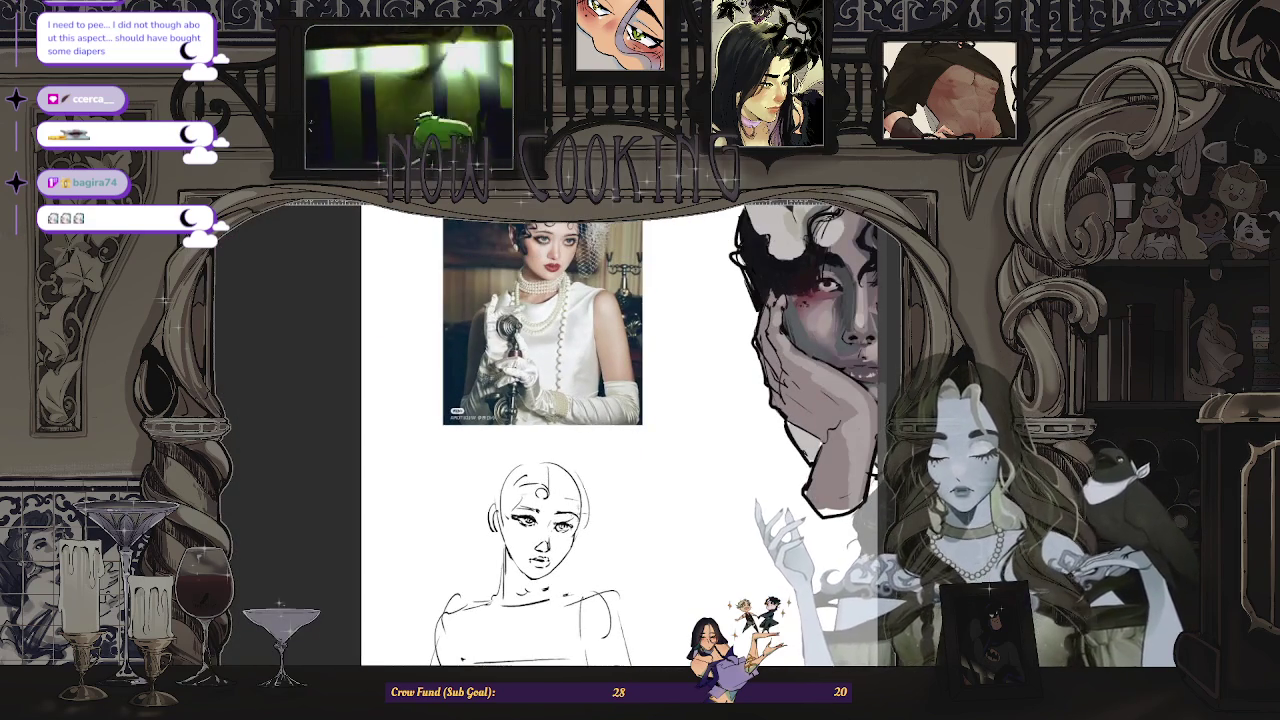
{"action": "key", "text": "ctrl+plus"}
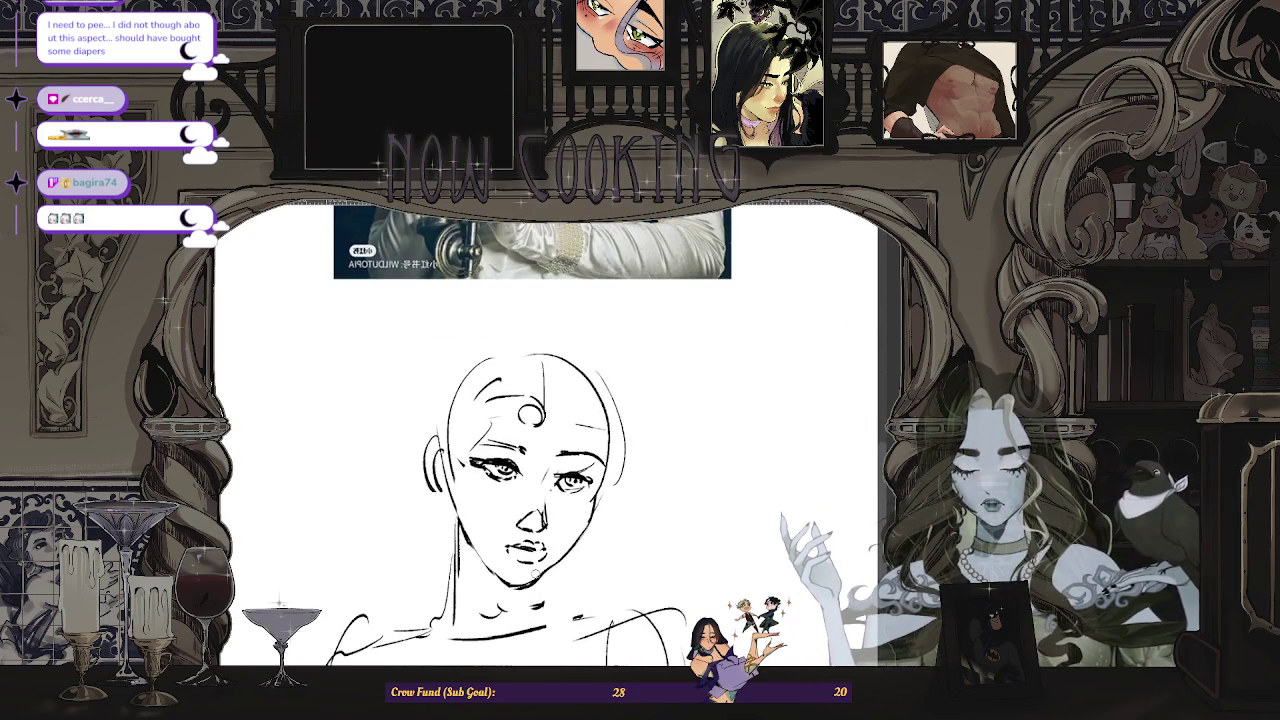
- Mirror the canvas to check proportions, then refine the face and start the wavy bob hairline
{"action": "scroll", "coordinate": [506, 570], "scroll_direction": "down", "scroll_amount": 3}
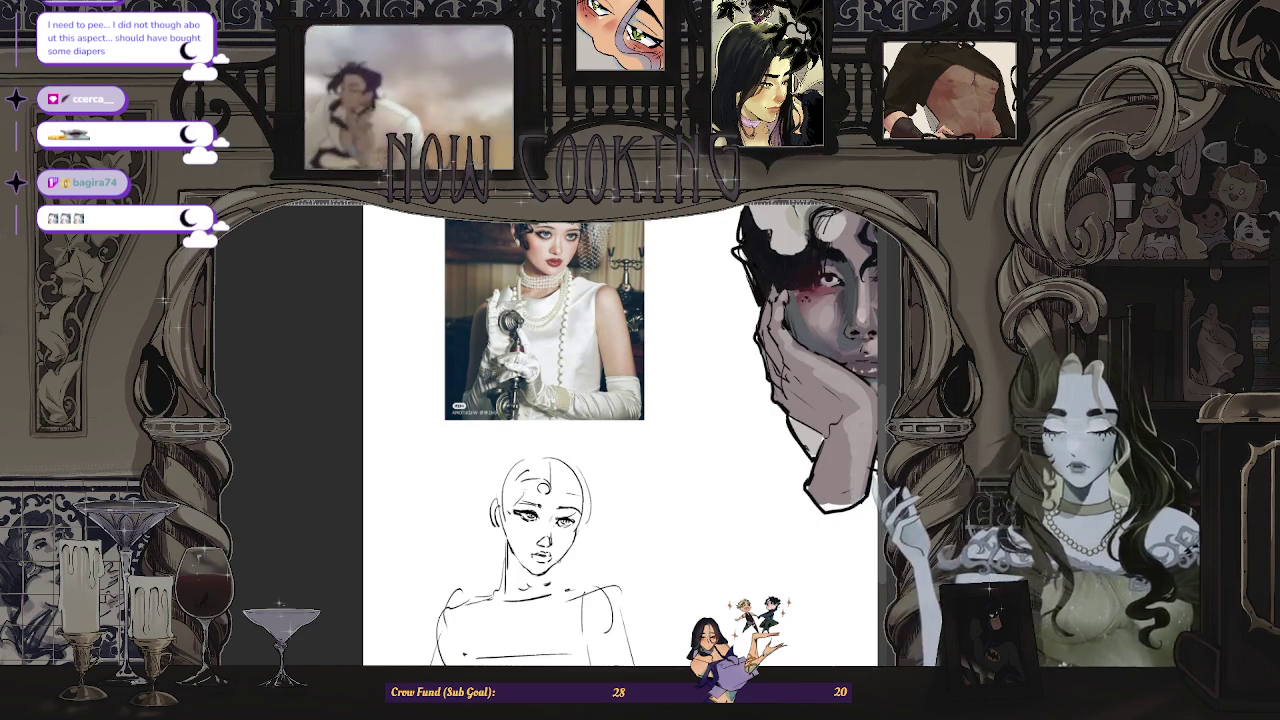
{"action": "key", "text": "m"}
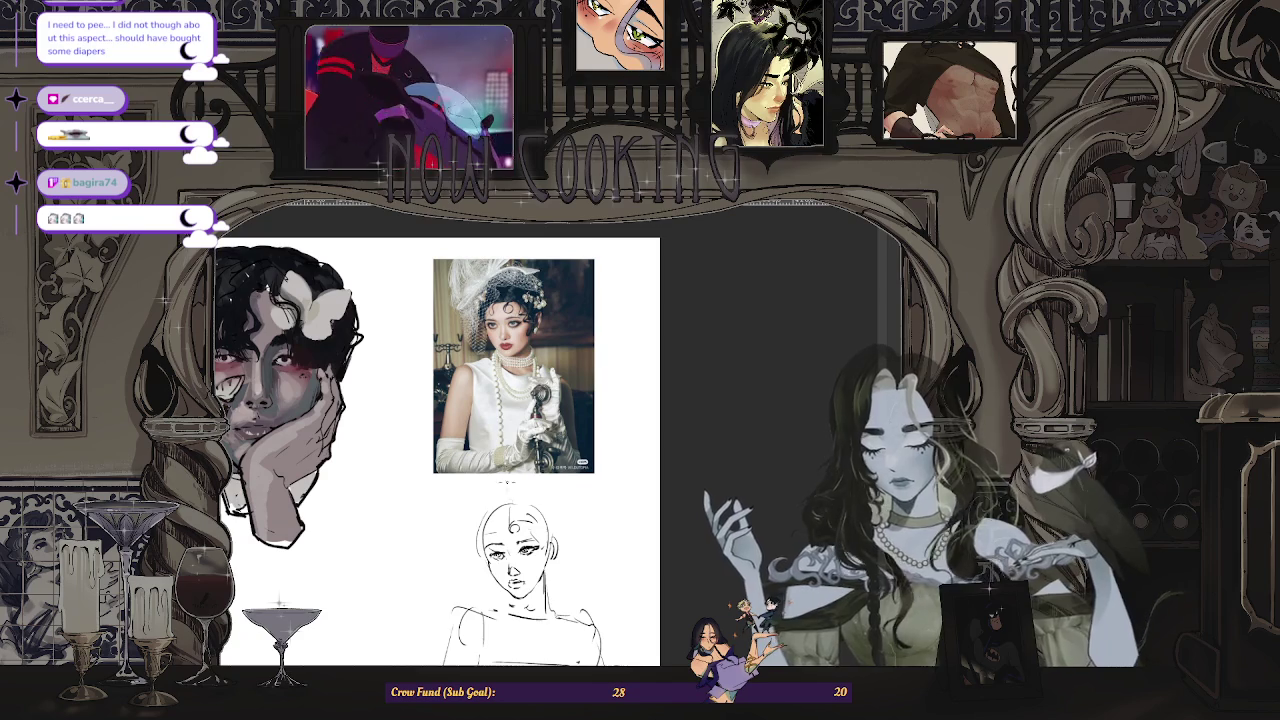
{"action": "key", "text": "ctrl+z"}
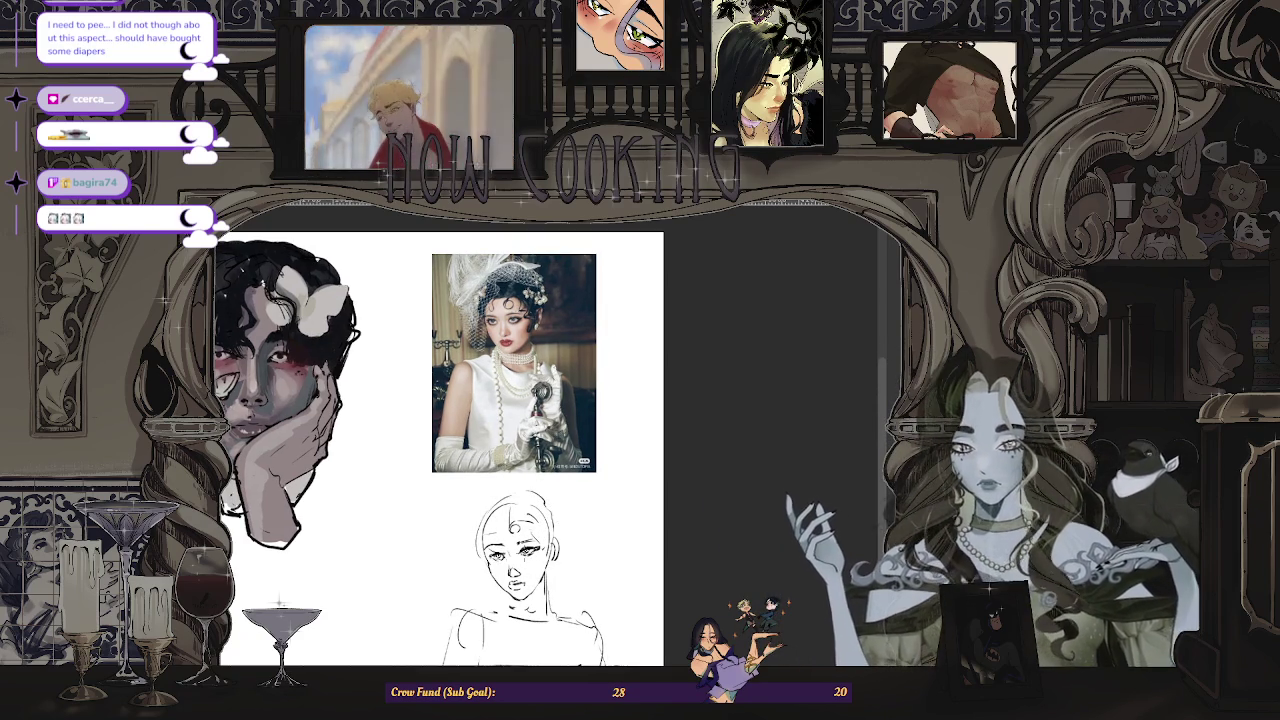
{"action": "scroll", "coordinate": [506, 537], "scroll_direction": "up", "scroll_amount": 3}
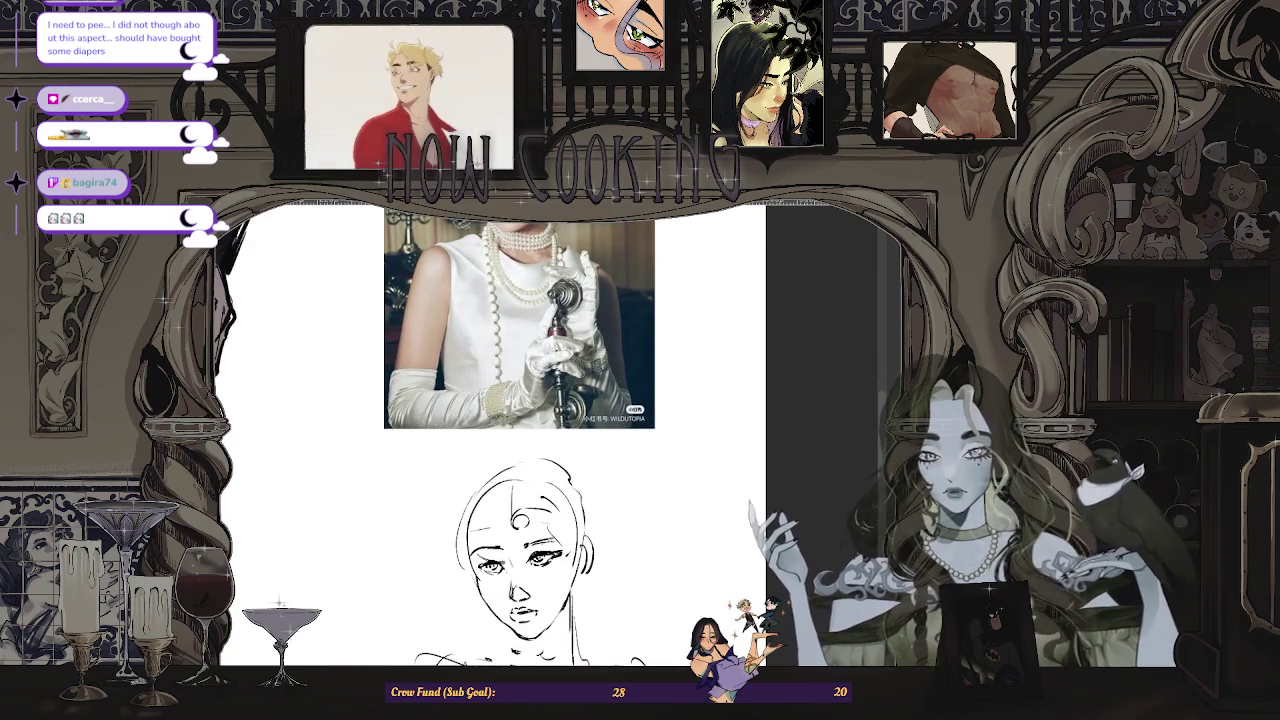
{"action": "scroll", "coordinate": [490, 440], "scroll_direction": "down", "scroll_amount": 3}
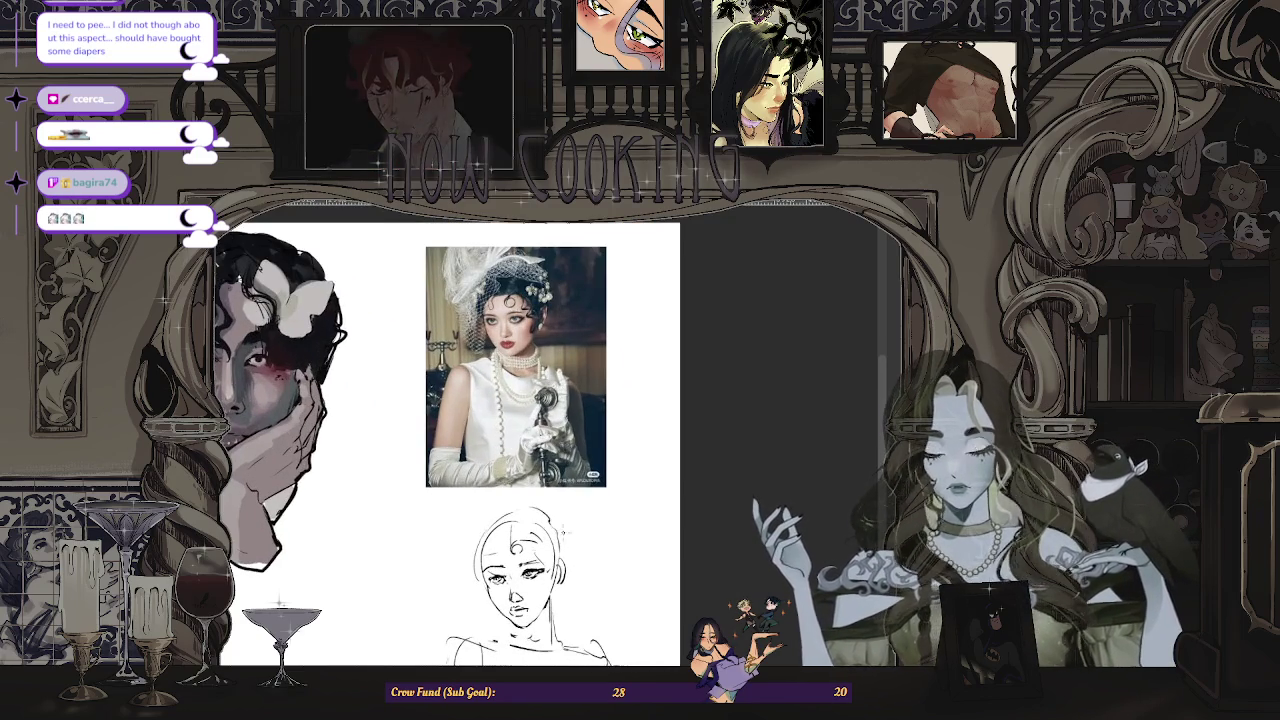
{"action": "scroll", "coordinate": [490, 440], "scroll_direction": "up", "scroll_amount": 2}
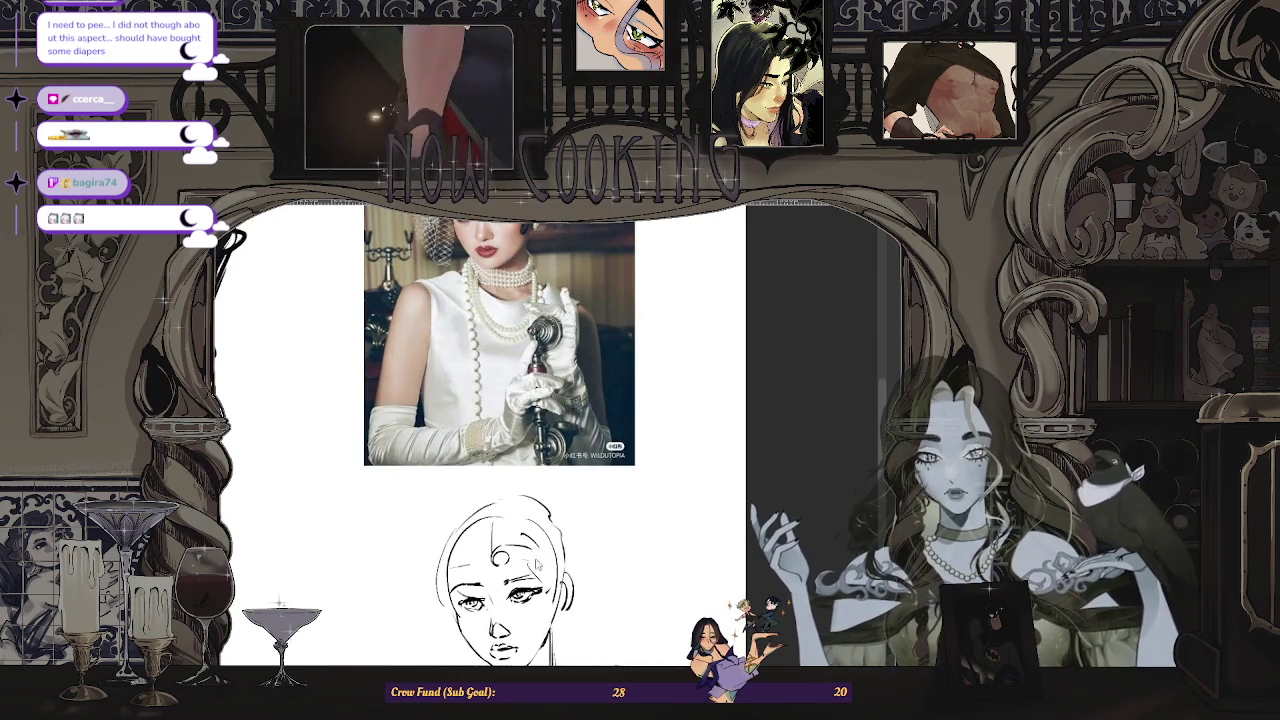
{"action": "scroll", "coordinate": [505, 350], "scroll_direction": "down", "scroll_amount": 1}
{"action": "scroll", "coordinate": [500, 440], "scroll_direction": "up", "scroll_amount": 1}
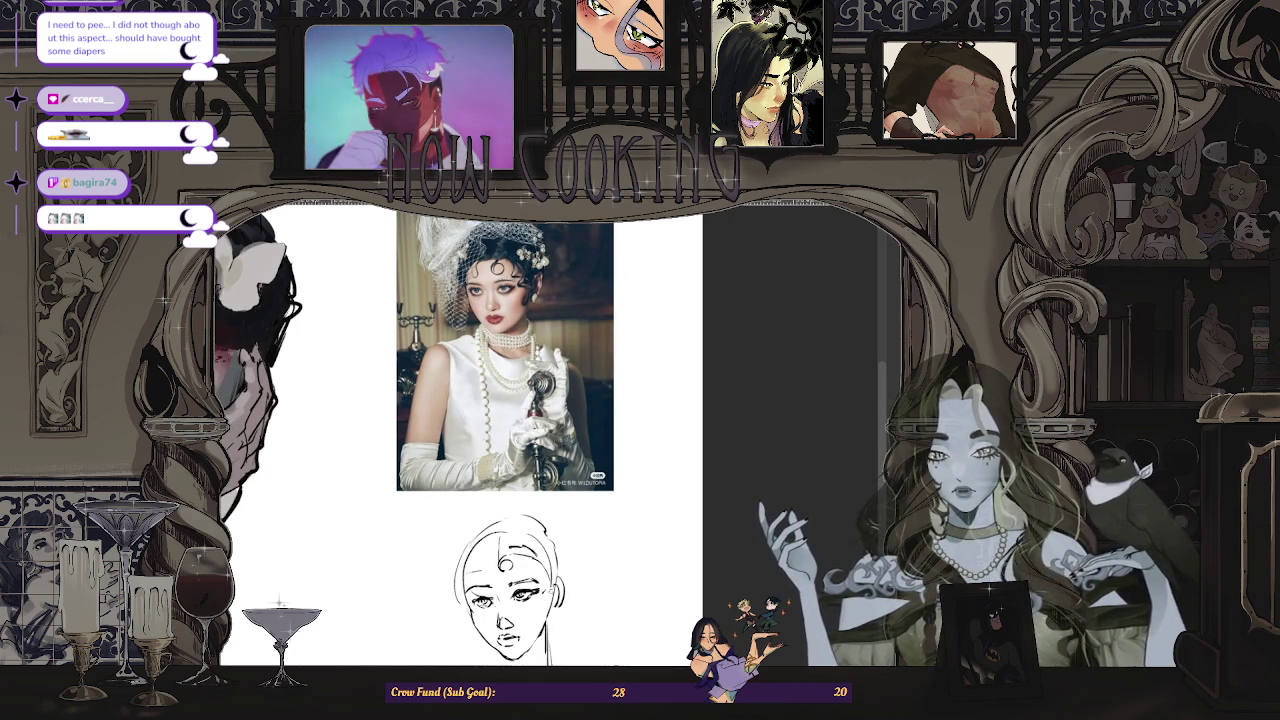
{"action": "scroll", "coordinate": [460, 430], "scroll_direction": "up", "scroll_amount": 2}
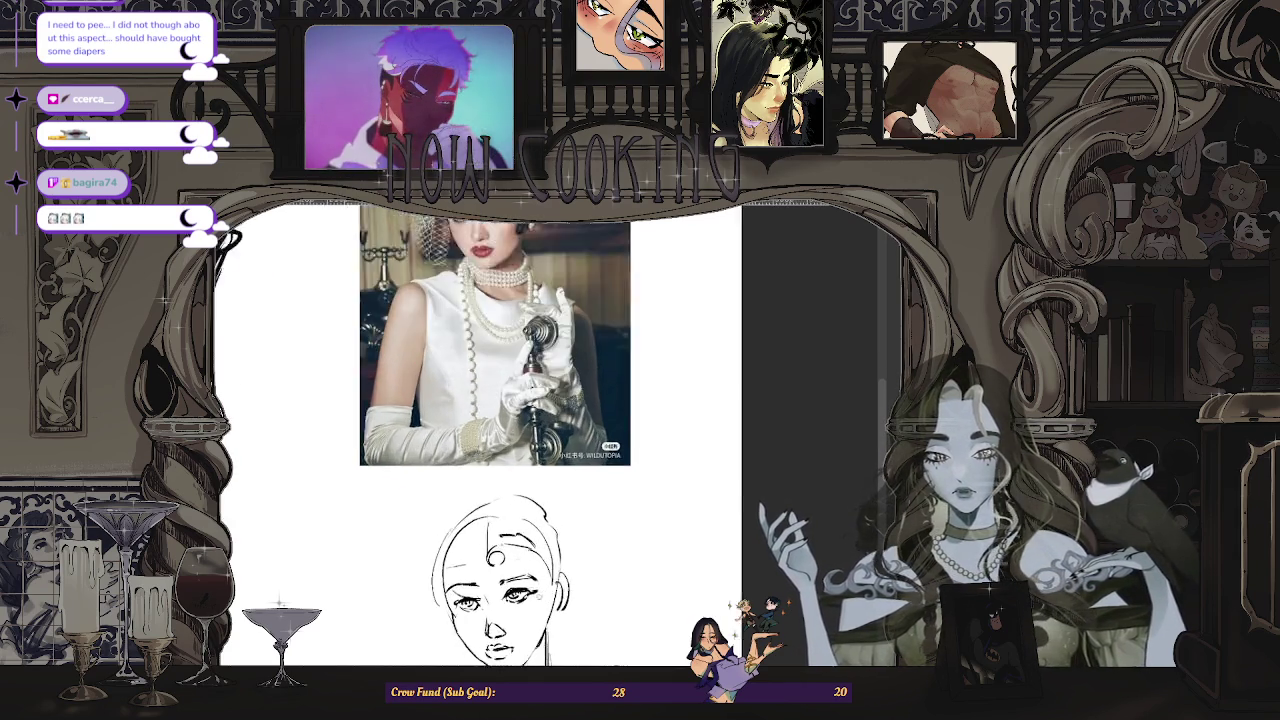
{"action": "scroll", "coordinate": [546, 600], "scroll_direction": "up", "scroll_amount": 2}
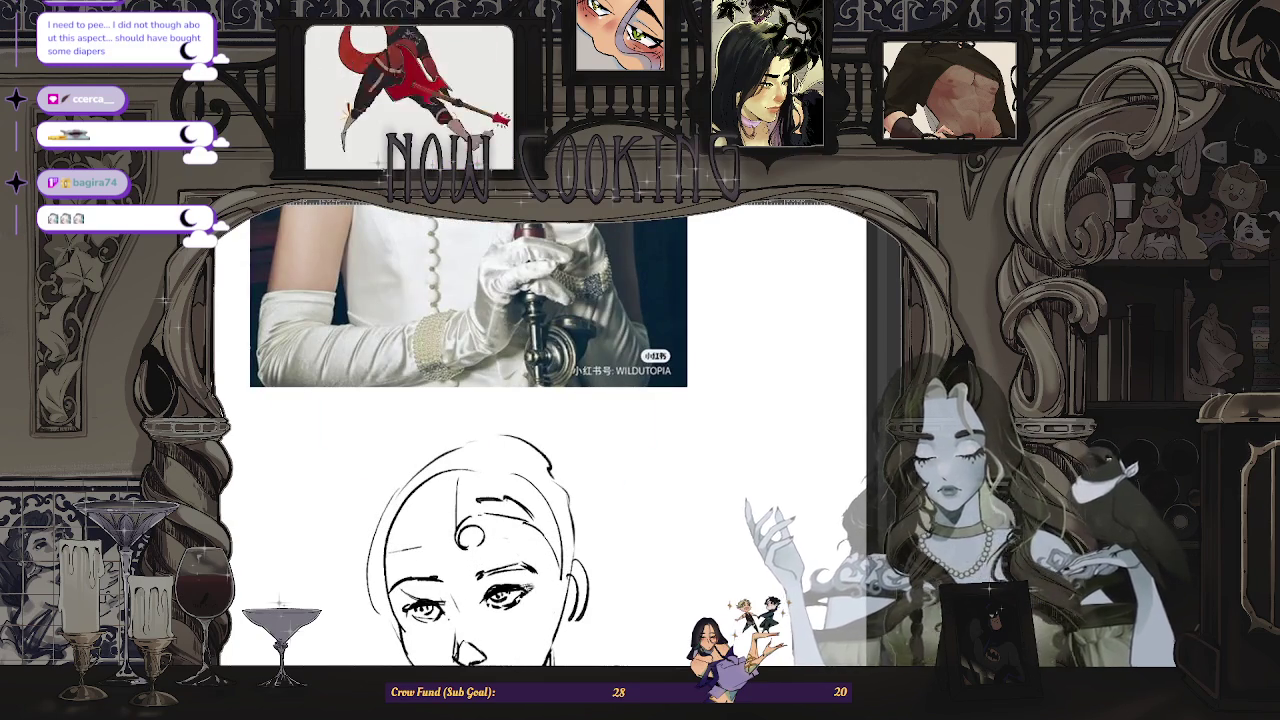
{"action": "scroll", "coordinate": [520, 480], "scroll_direction": "down", "scroll_amount": 2}
{"action": "scroll", "coordinate": [520, 480], "scroll_direction": "down", "scroll_amount": 2}
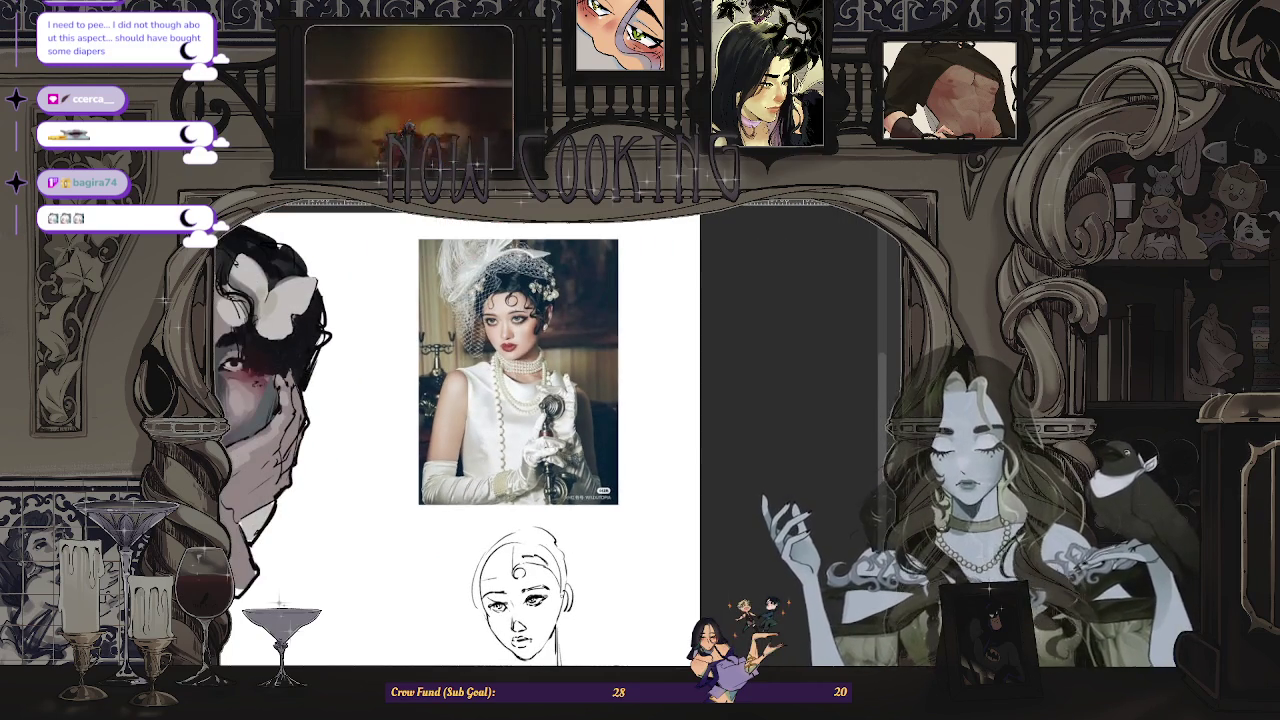
{"action": "scroll", "coordinate": [515, 430], "scroll_direction": "up", "scroll_amount": 1}
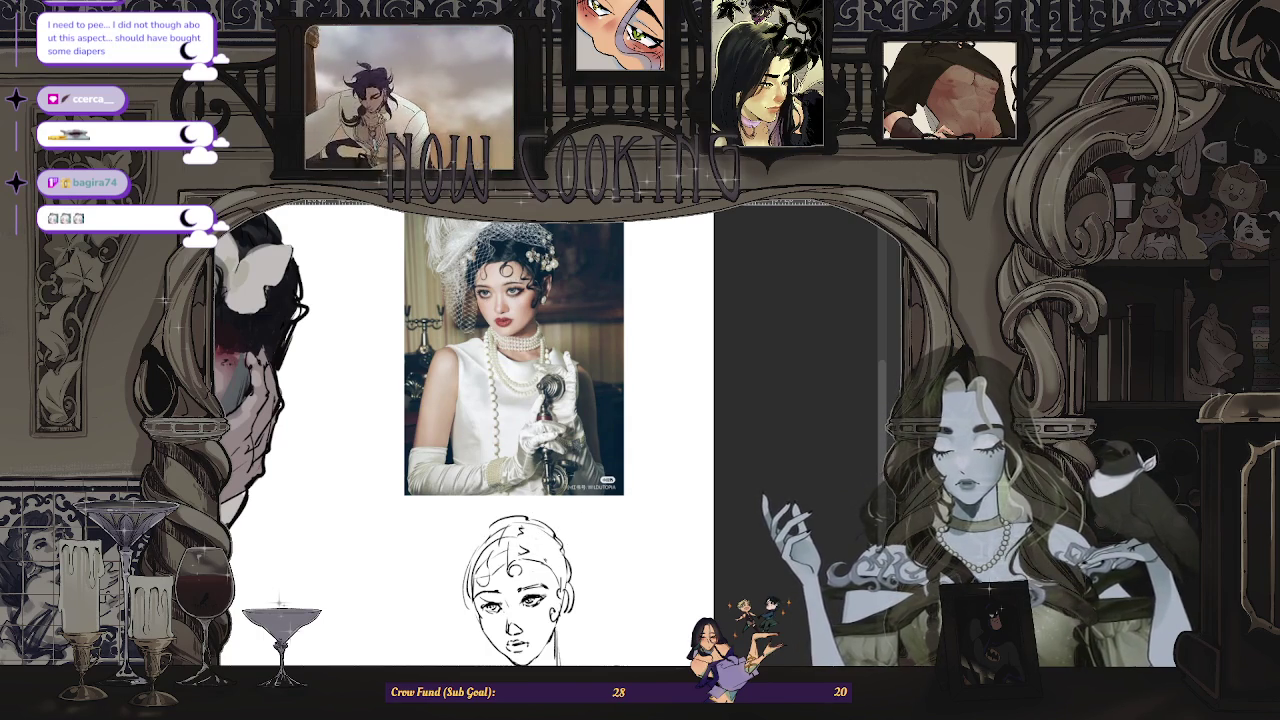
- Draw small circles for a pearl necklace around the woman's neck
{"action": "scroll", "coordinate": [463, 434], "scroll_direction": "down", "scroll_amount": 2}
{"action": "scroll", "coordinate": [463, 434], "scroll_direction": "up", "scroll_amount": 1}
{"action": "scroll", "coordinate": [463, 434], "scroll_direction": "down", "scroll_amount": 2}
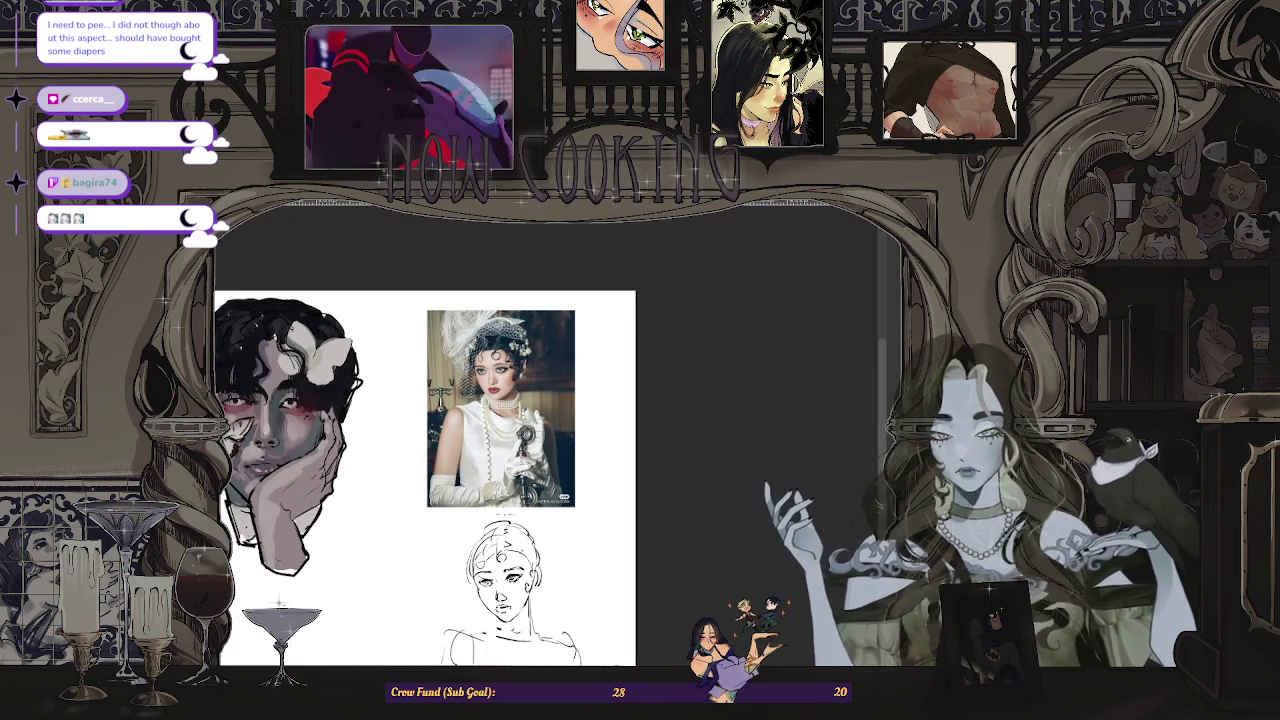
{"action": "scroll", "coordinate": [469, 373], "scroll_direction": "up", "scroll_amount": 1}
{"action": "scroll", "coordinate": [463, 434], "scroll_direction": "up", "scroll_amount": 1}
{"action": "scroll", "coordinate": [463, 434], "scroll_direction": "up", "scroll_amount": 1}
{"action": "scroll", "coordinate": [463, 434], "scroll_direction": "up", "scroll_amount": 2}
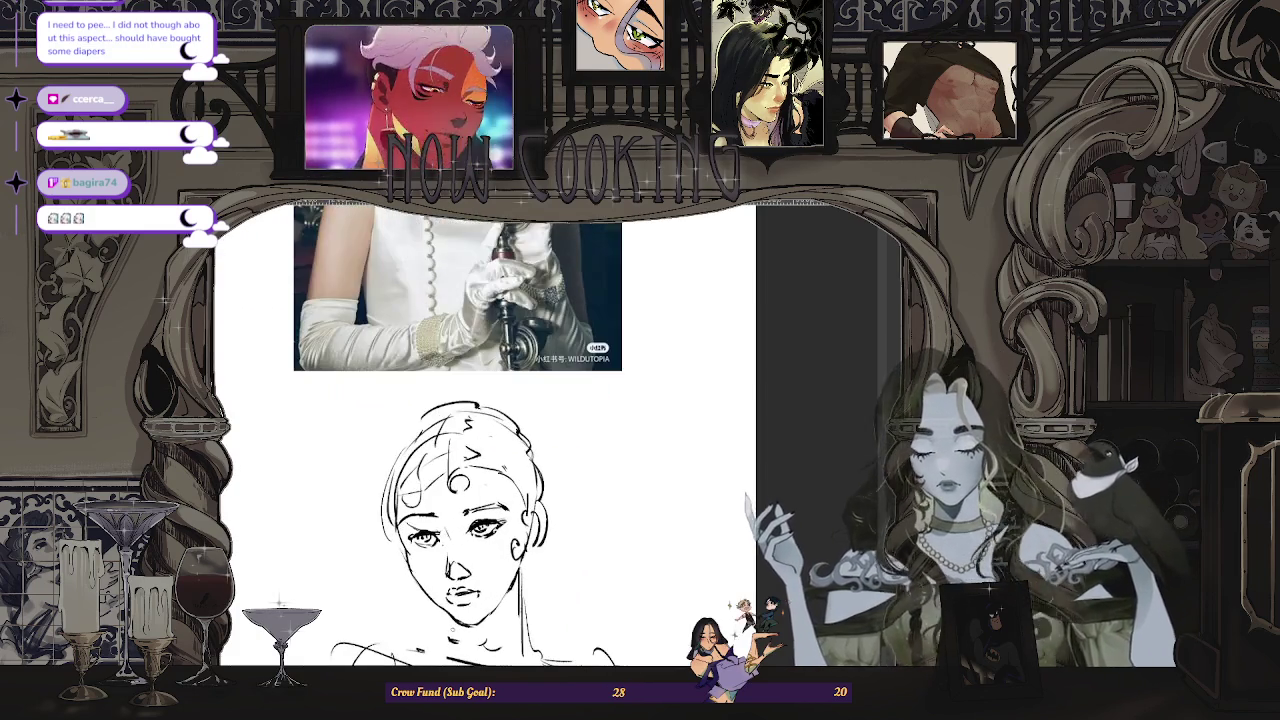
{"action": "scroll", "coordinate": [463, 434], "scroll_direction": "down", "scroll_amount": 1}
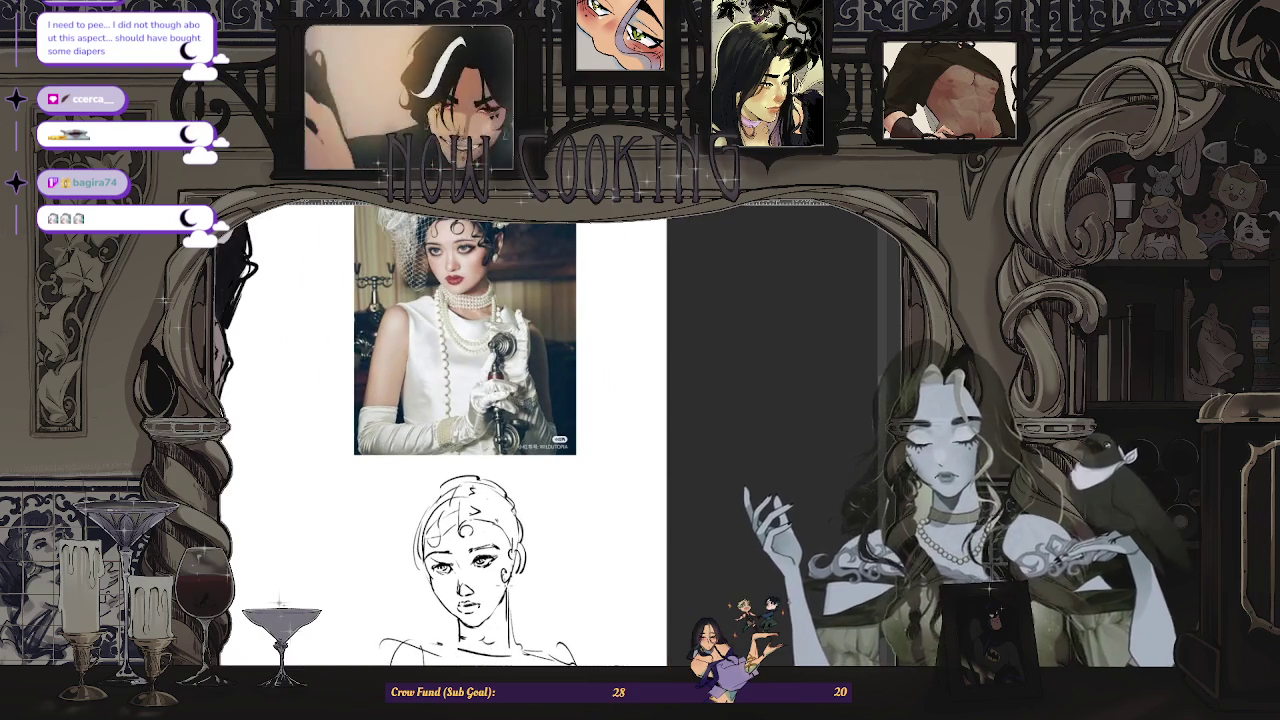
{"action": "scroll", "coordinate": [482, 642], "scroll_direction": "up", "scroll_amount": 1}
{"action": "scroll", "coordinate": [482, 642], "scroll_direction": "up", "scroll_amount": 2}
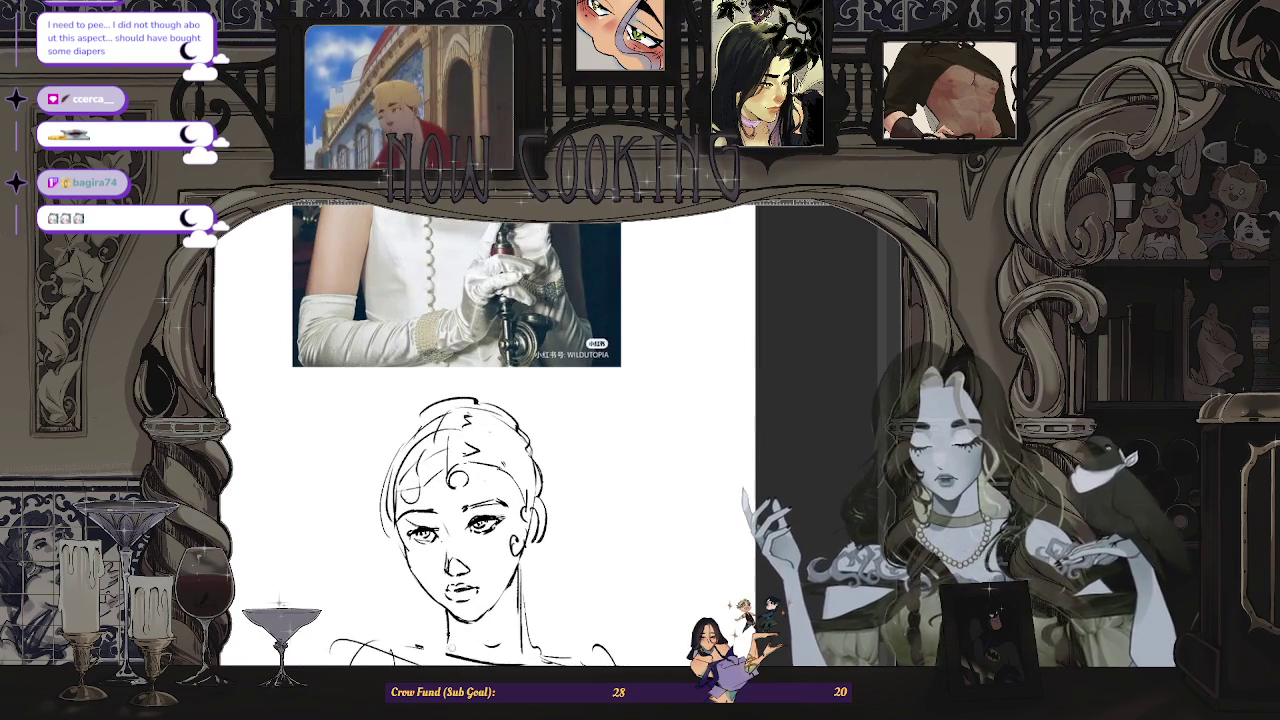
{"action": "scroll", "coordinate": [470, 560], "scroll_direction": "down", "scroll_amount": 2}
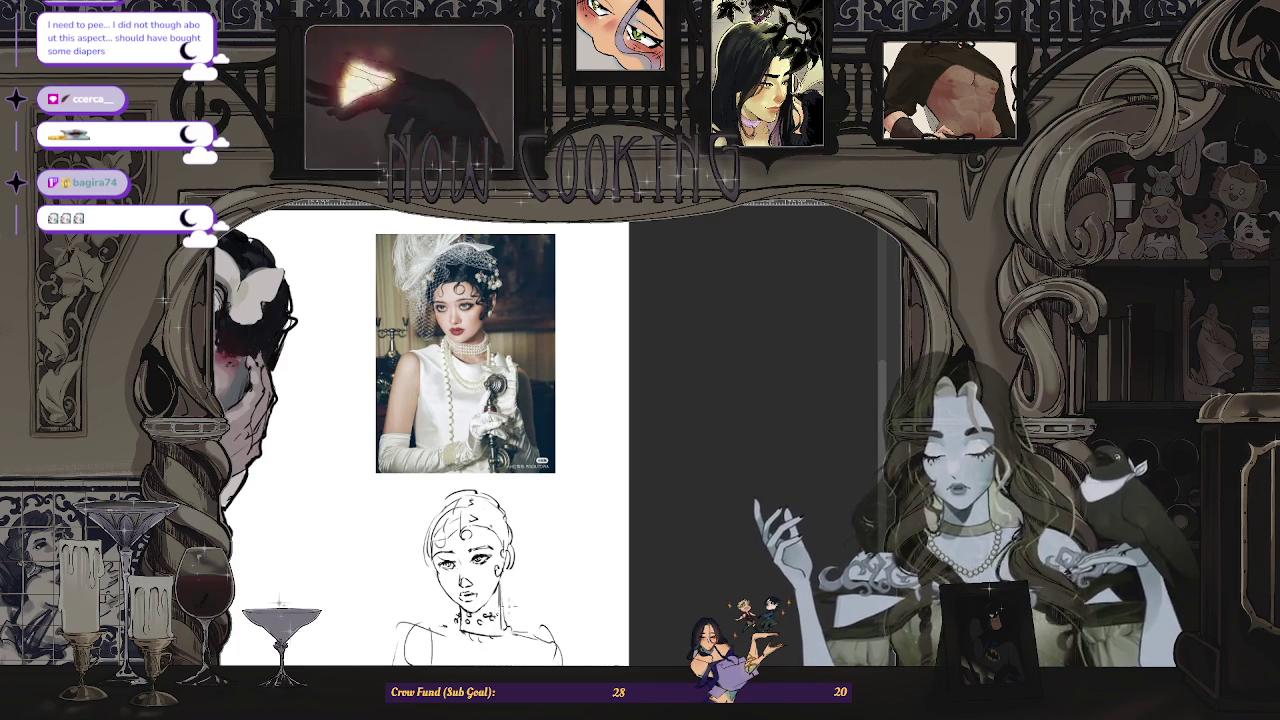
- Add loose curl strokes across the crown to rough in the short curled hair
{"action": "scroll", "coordinate": [495, 440], "scroll_direction": "down", "scroll_amount": 2}
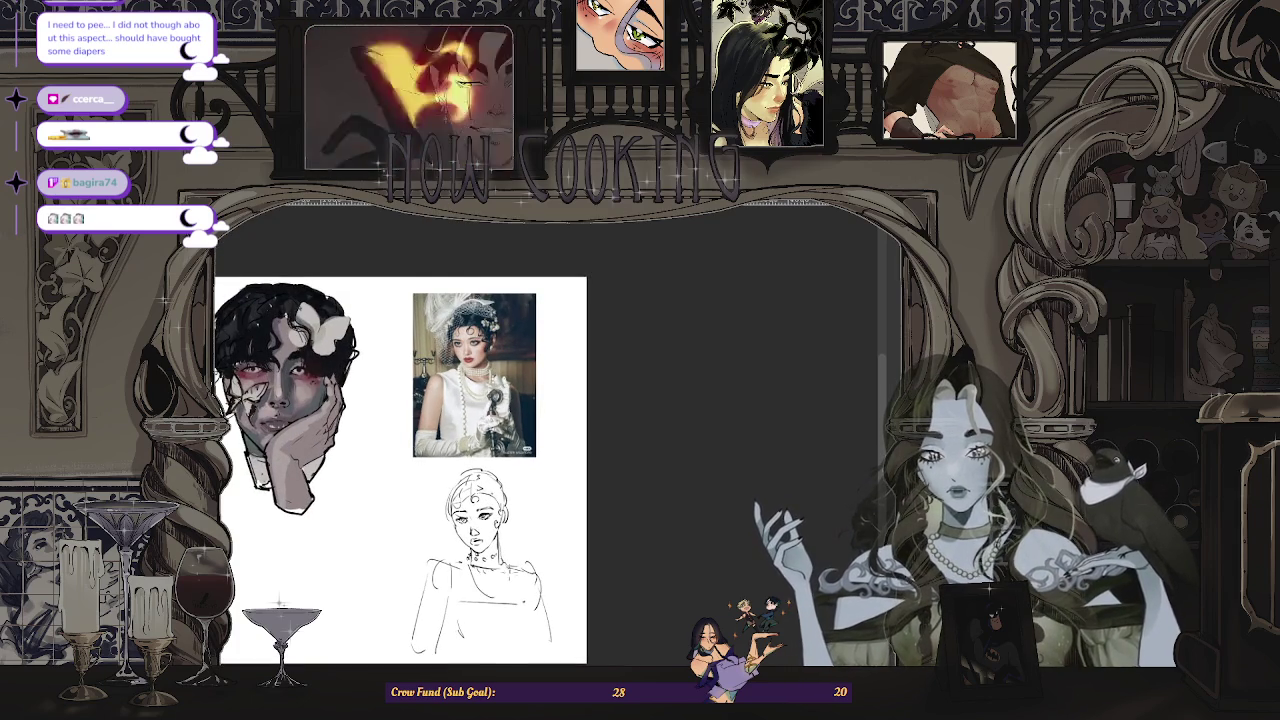
{"action": "scroll", "coordinate": [495, 507], "scroll_direction": "up", "scroll_amount": 1}
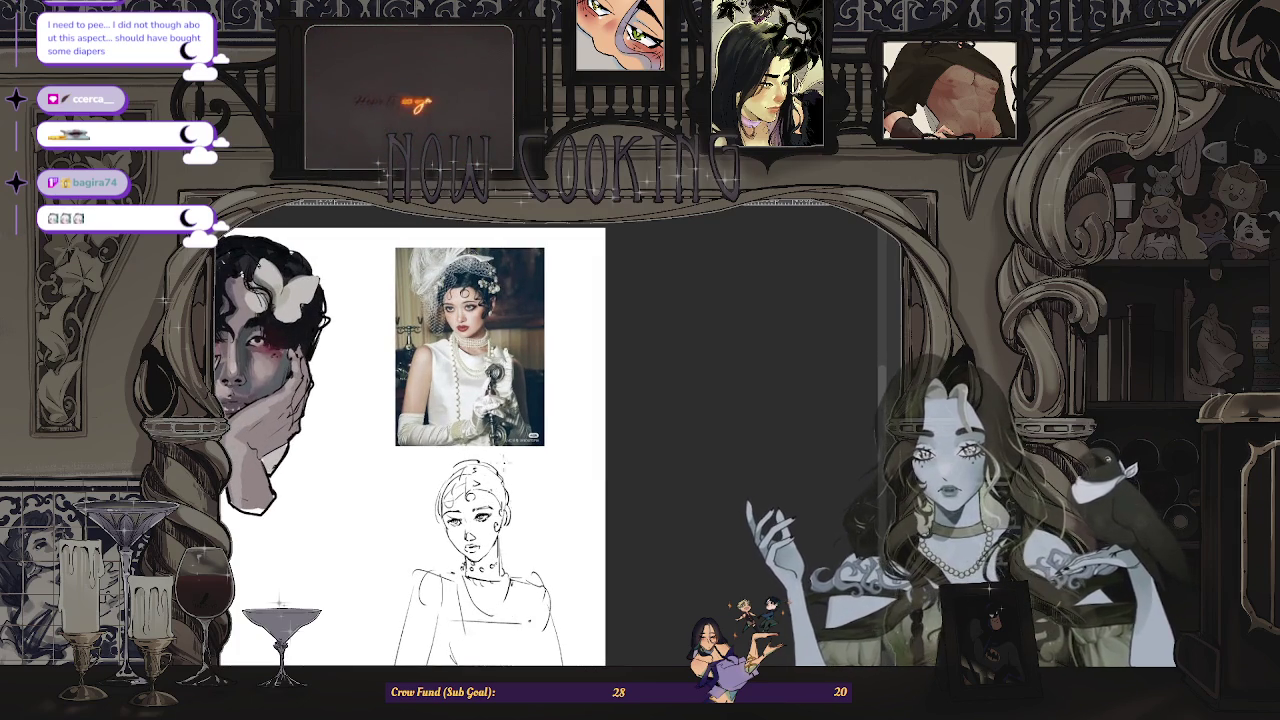
{"action": "scroll", "coordinate": [470, 510], "scroll_direction": "up", "scroll_amount": 3}
{"action": "scroll", "coordinate": [445, 540], "scroll_direction": "down", "scroll_amount": 1}
{"action": "scroll", "coordinate": [445, 540], "scroll_direction": "down", "scroll_amount": 1}
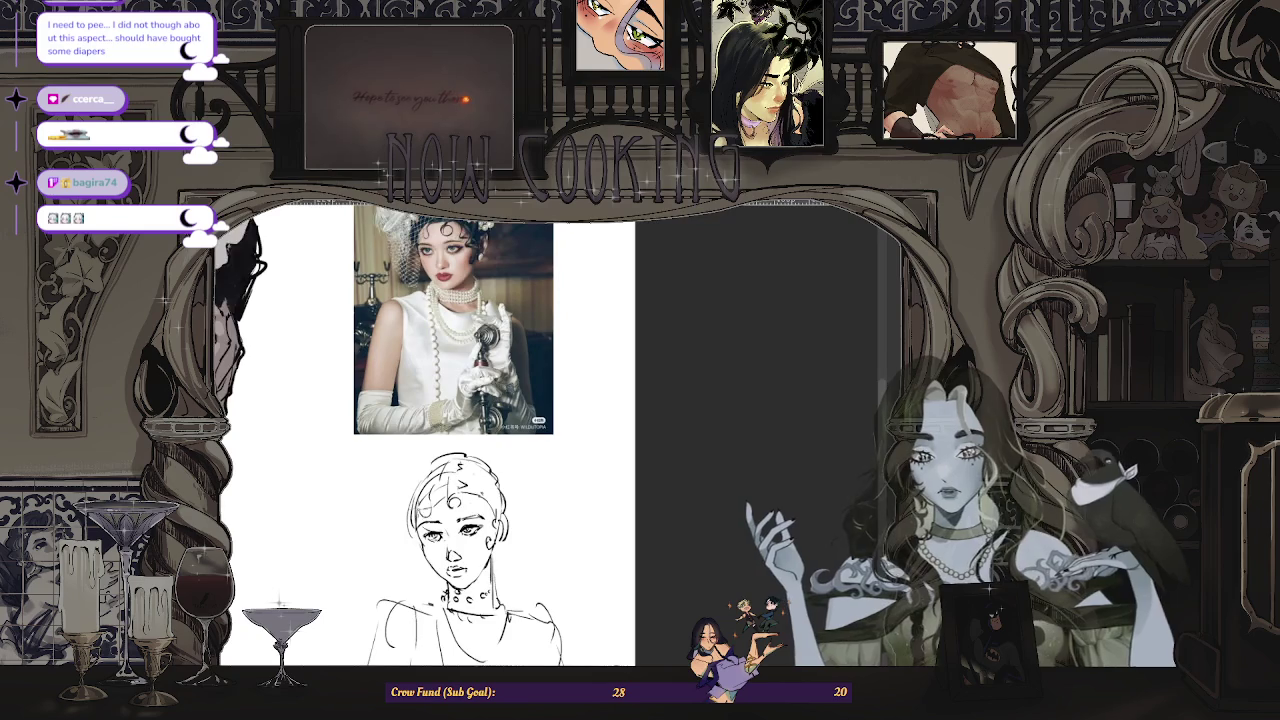
{"action": "scroll", "coordinate": [441, 531], "scroll_direction": "up", "scroll_amount": 2}
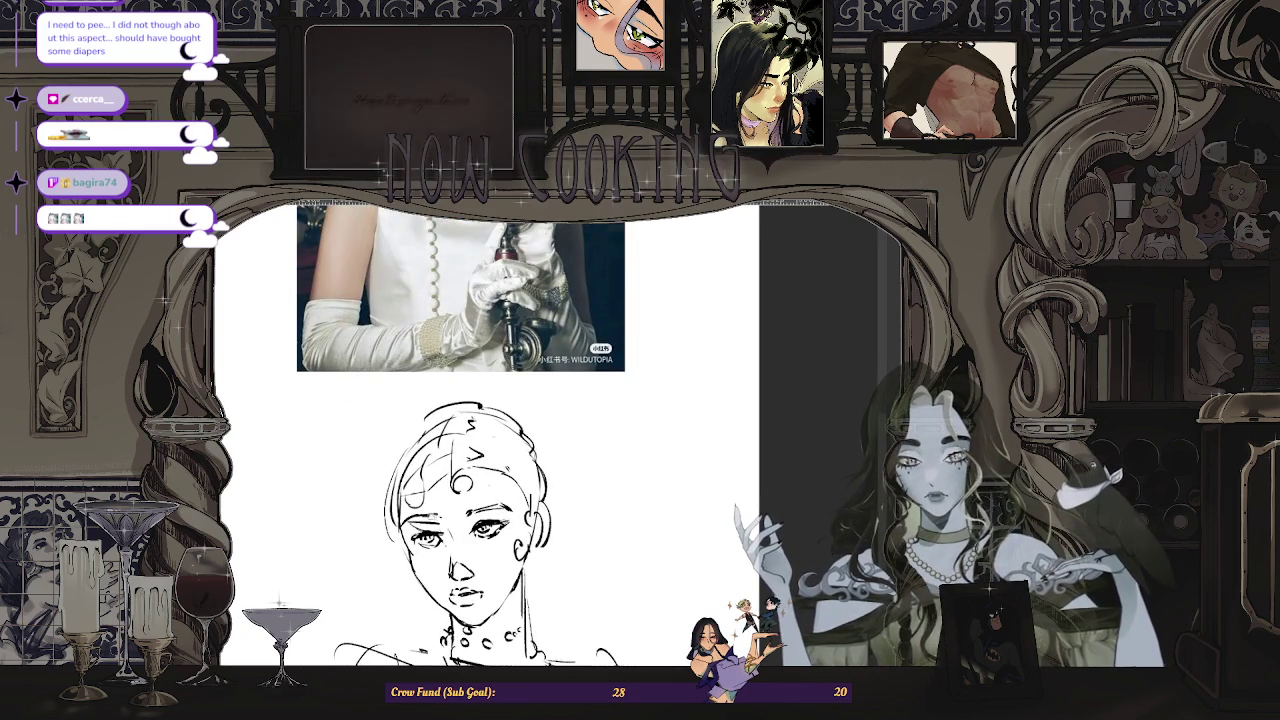
{"action": "scroll", "coordinate": [460, 480], "scroll_direction": "down", "scroll_amount": 1}
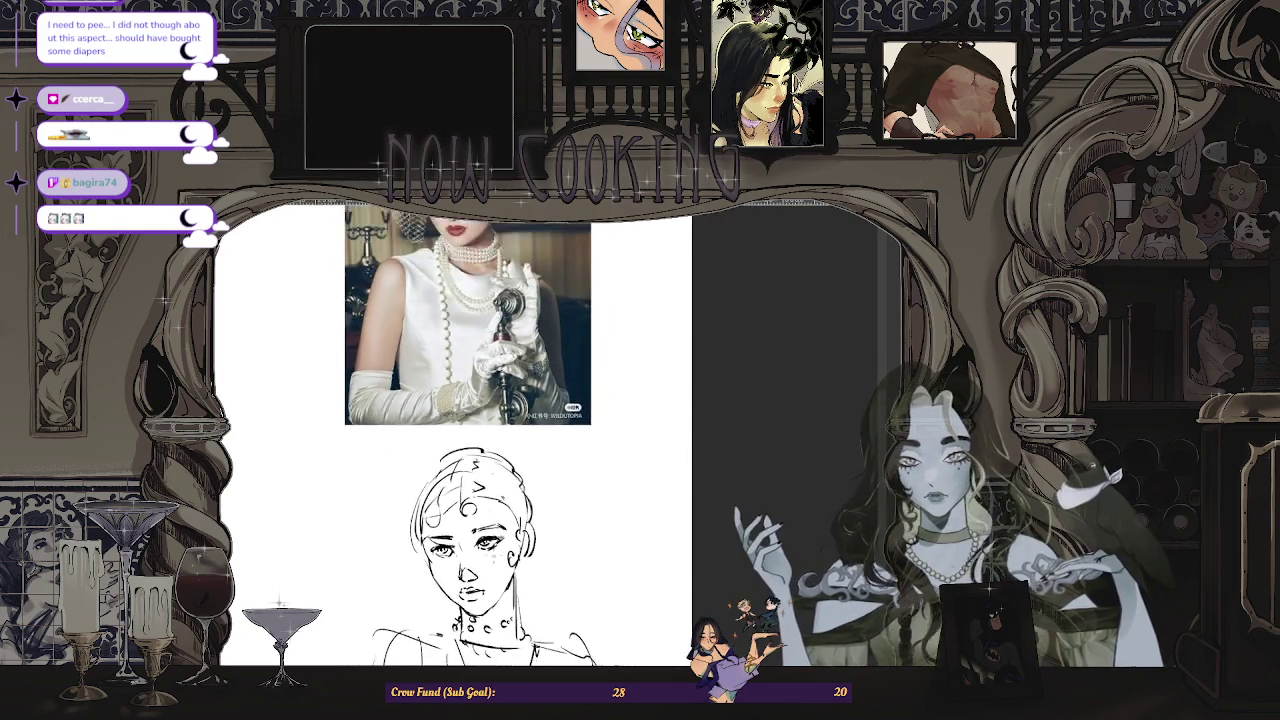
{"action": "scroll", "coordinate": [460, 480], "scroll_direction": "down", "scroll_amount": 1}
{"action": "scroll", "coordinate": [460, 480], "scroll_direction": "up", "scroll_amount": 1}
{"action": "scroll", "coordinate": [460, 540], "scroll_direction": "up", "scroll_amount": 1}
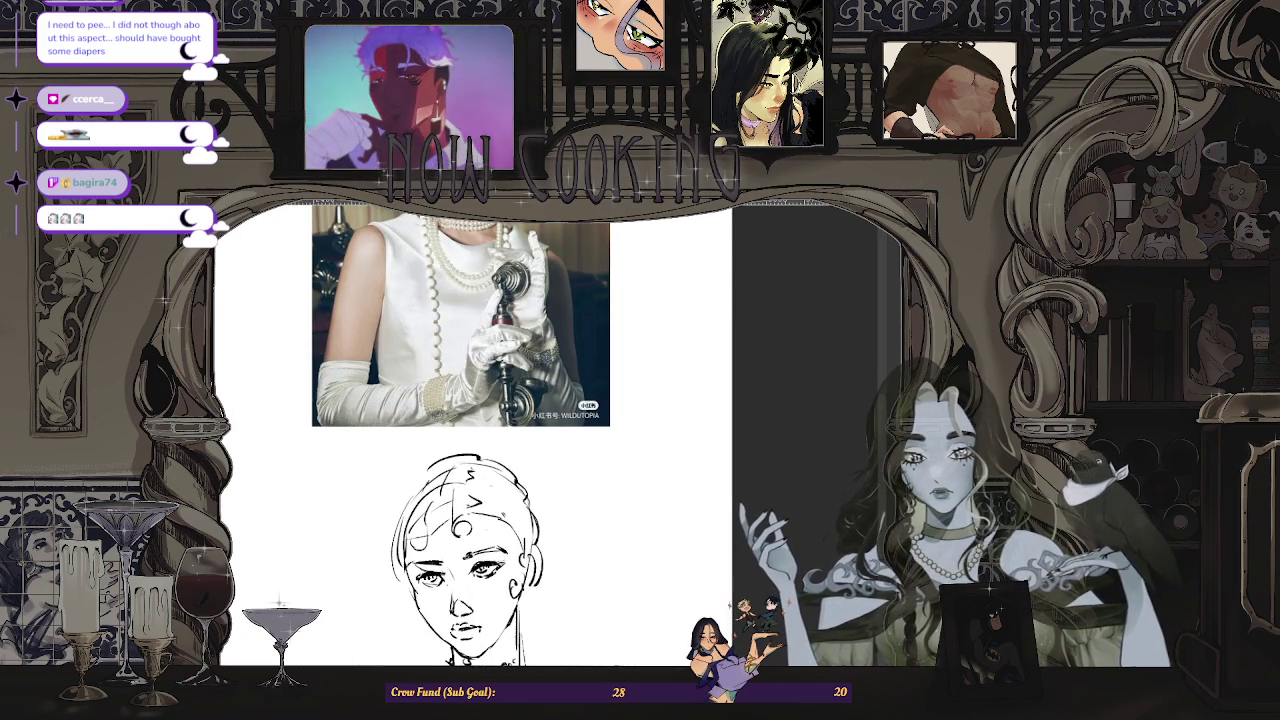
{"action": "scroll", "coordinate": [460, 440], "scroll_direction": "down", "scroll_amount": 1}
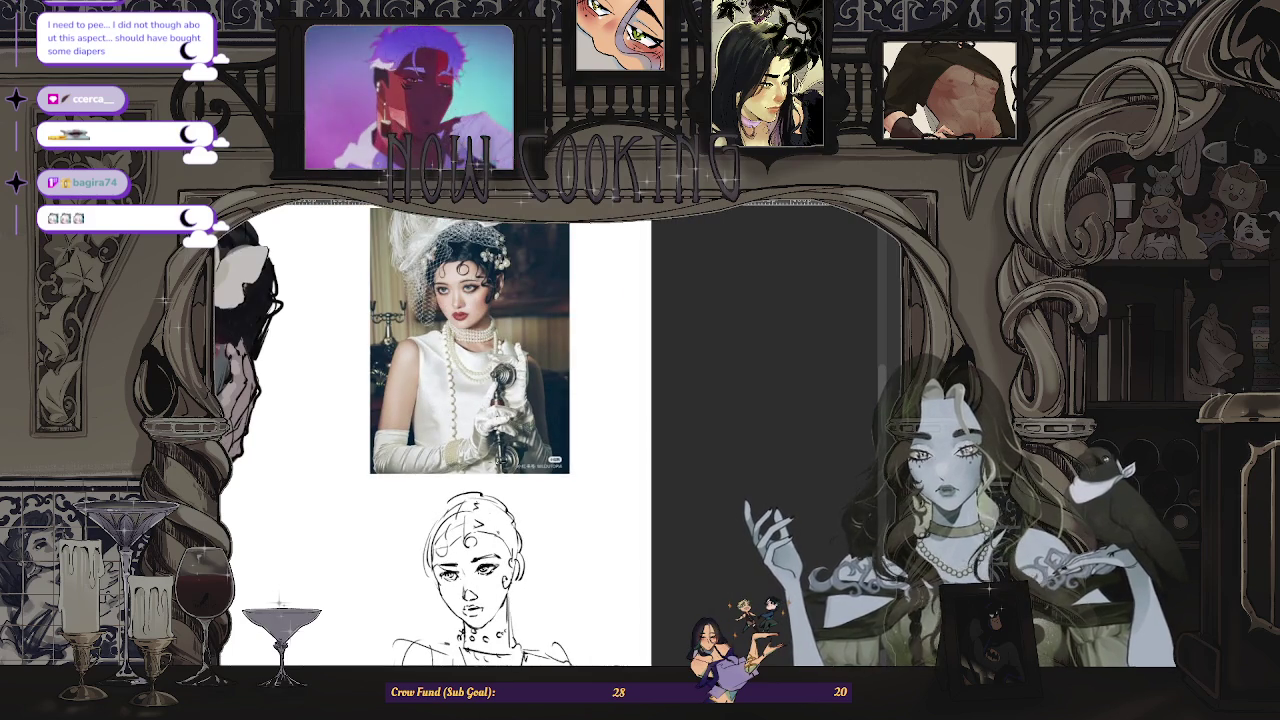
{"action": "scroll", "coordinate": [489, 562], "scroll_direction": "up", "scroll_amount": 2}
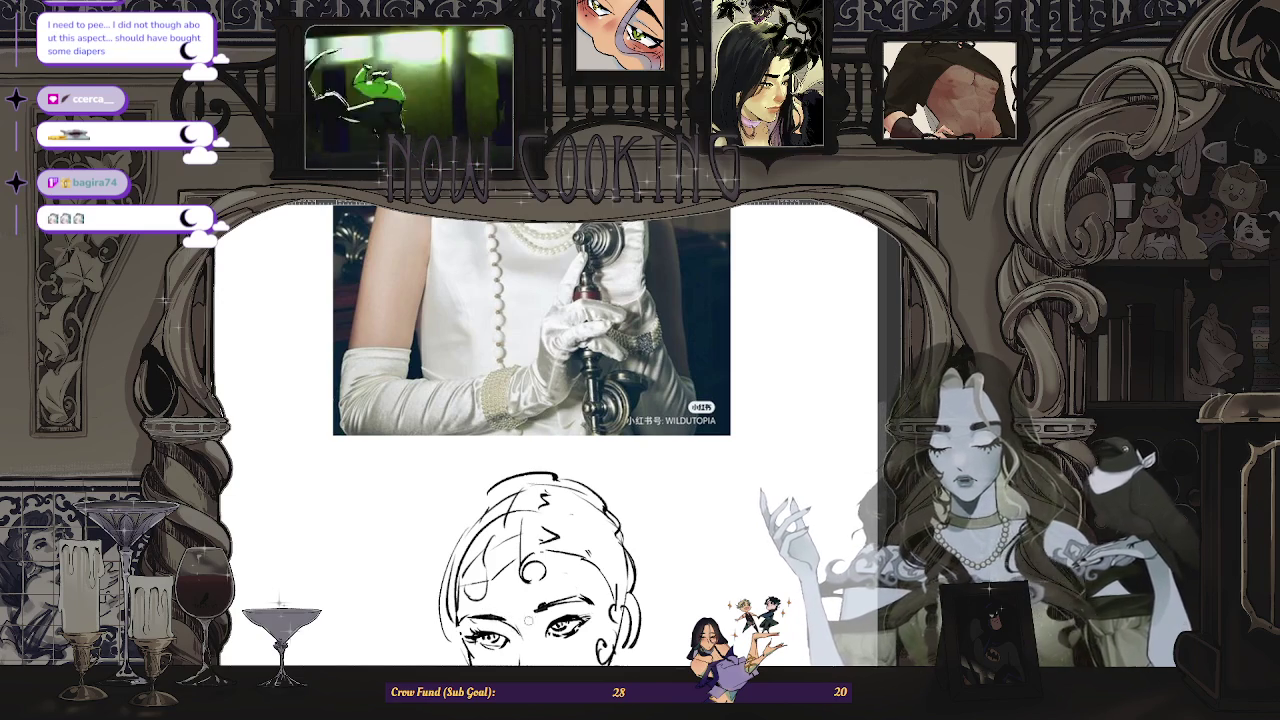
{"action": "scroll", "coordinate": [547, 435], "scroll_direction": "down", "scroll_amount": 1}
{"action": "scroll", "coordinate": [547, 435], "scroll_direction": "down", "scroll_amount": 1}
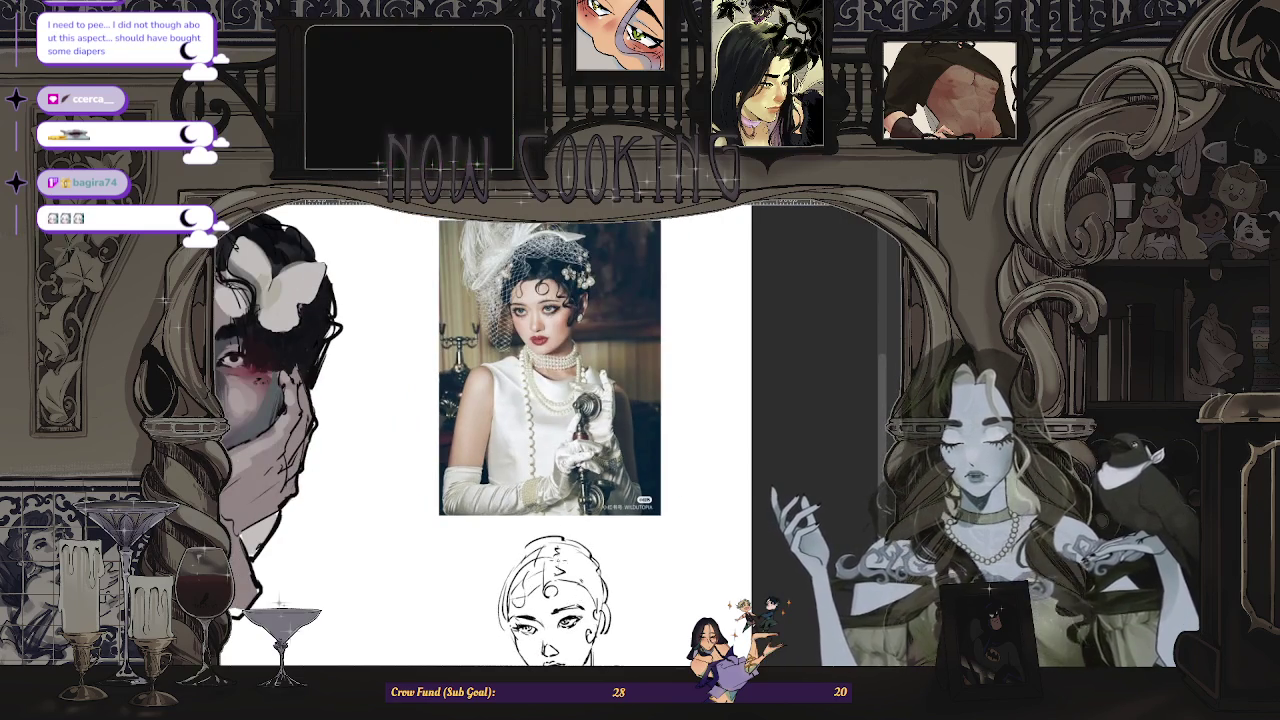
{"action": "scroll", "coordinate": [480, 435], "scroll_direction": "down", "scroll_amount": 1}
{"action": "scroll", "coordinate": [450, 460], "scroll_direction": "up", "scroll_amount": 1}
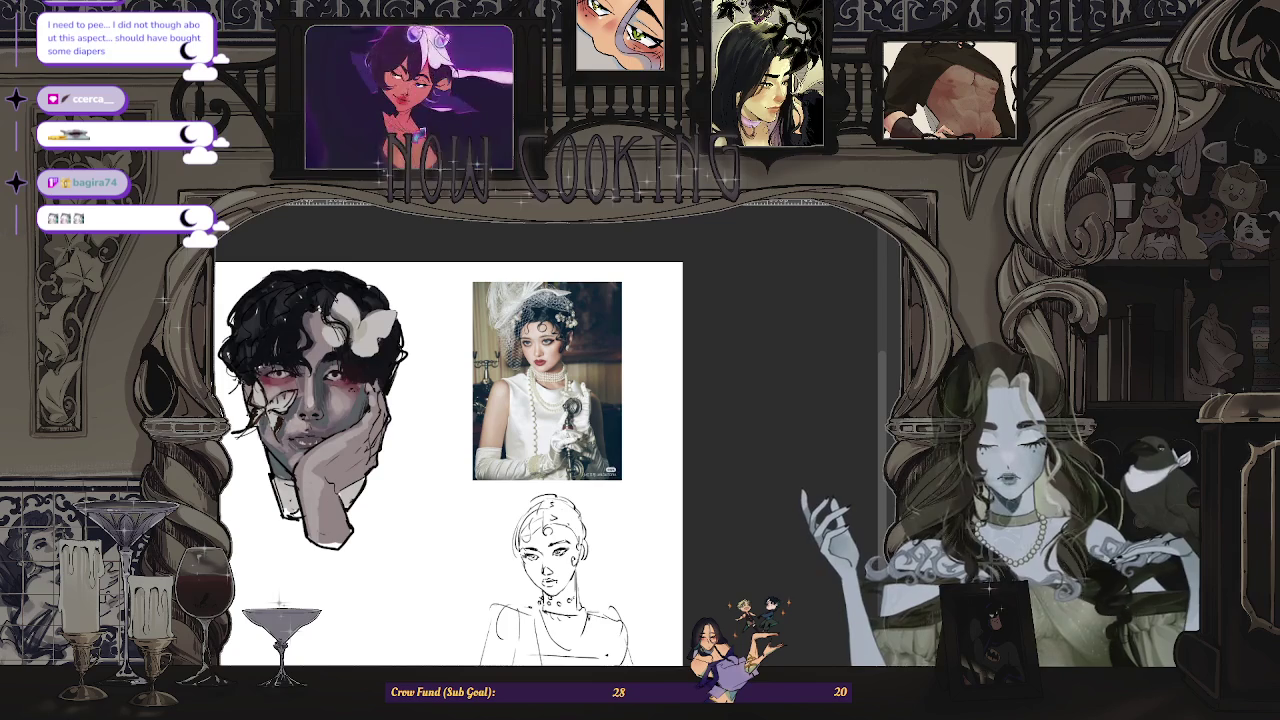
{"action": "scroll", "coordinate": [557, 350], "scroll_direction": "up", "scroll_amount": 3}
{"action": "scroll", "coordinate": [563, 362], "scroll_direction": "down", "scroll_amount": 1}
{"action": "scroll", "coordinate": [625, 412], "scroll_direction": "down", "scroll_amount": 2}
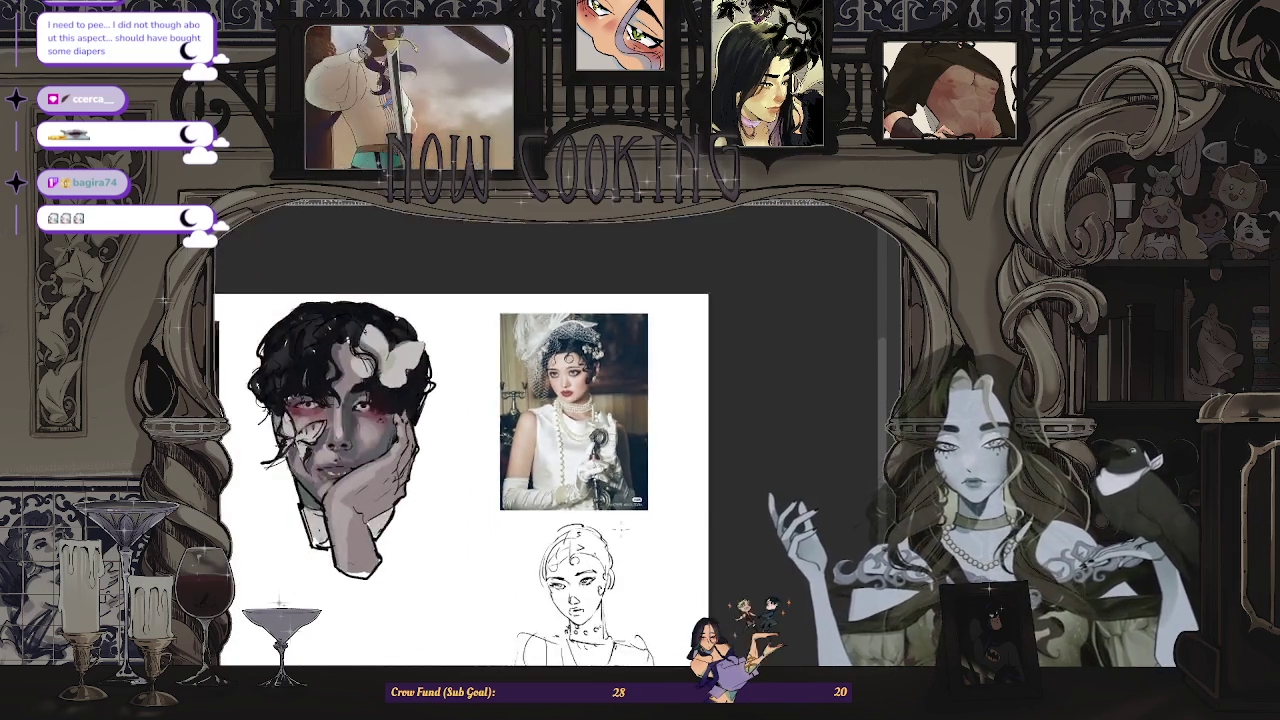
{"action": "scroll", "coordinate": [600, 616], "scroll_direction": "up", "scroll_amount": 3}
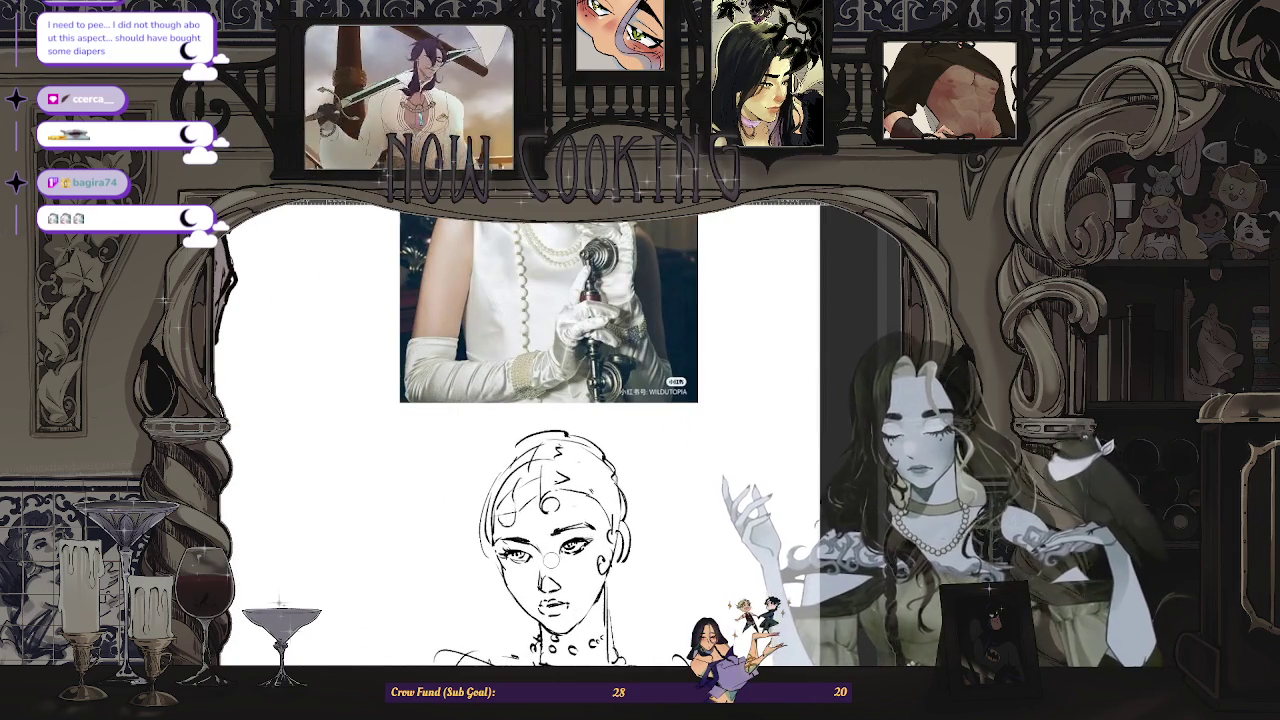
- Paint skin tone over the face, forehead, right cheek, jaw and neck
{"action": "left_click_drag", "start_coordinate": [570, 588], "coordinate": [506, 513]}
{"action": "mouse_move", "coordinate": [508, 560]}
{"action": "left_mouse_down"}
{"action": "mouse_move", "coordinate": [560, 630]}
{"action": "mouse_move", "coordinate": [530, 580]}
{"action": "left_mouse_up"}
{"action": "mouse_move", "coordinate": [515, 515]}
{"action": "left_mouse_down"}
{"action": "mouse_move", "coordinate": [545, 478]}
{"action": "mouse_move", "coordinate": [565, 575]}
{"action": "left_mouse_up"}
{"action": "mouse_move", "coordinate": [575, 480]}
{"action": "left_mouse_down"}
{"action": "mouse_move", "coordinate": [570, 595]}
{"action": "mouse_move", "coordinate": [585, 598]}
{"action": "left_mouse_up"}
{"action": "left_click_drag", "start_coordinate": [606, 498], "coordinate": [600, 664]}
{"action": "mouse_move", "coordinate": [588, 596]}
{"action": "left_mouse_down"}
{"action": "mouse_move", "coordinate": [582, 664]}
{"action": "mouse_move", "coordinate": [550, 664]}
{"action": "left_mouse_up"}
{"action": "scroll", "coordinate": [517, 434], "scroll_direction": "down", "scroll_amount": 2}
{"action": "scroll", "coordinate": [517, 434], "scroll_direction": "down", "scroll_amount": 3}
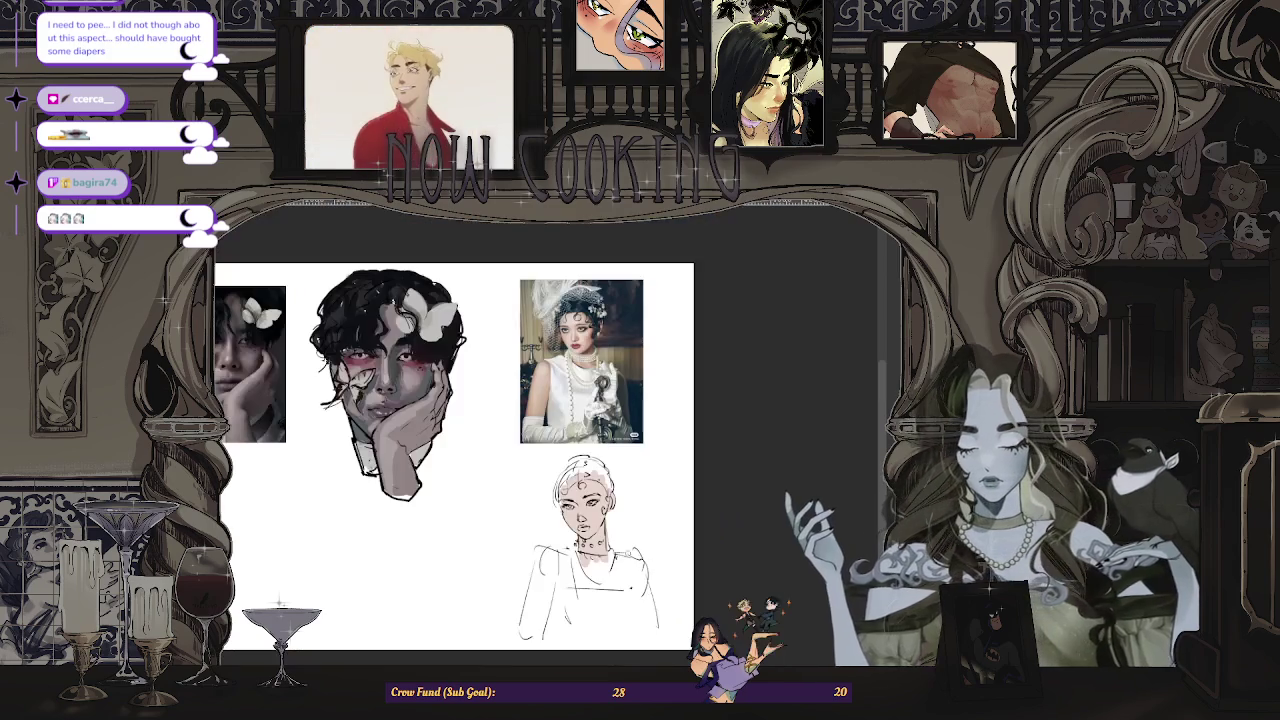
{"action": "scroll", "coordinate": [584, 538], "scroll_direction": "up", "scroll_amount": 2}
- Extend the skin tone down the torso and across the right shoulder
{"action": "mouse_move", "coordinate": [526, 556]}
{"action": "left_mouse_down"}
{"action": "mouse_move", "coordinate": [504, 626]}
{"action": "mouse_move", "coordinate": [526, 648]}
{"action": "left_mouse_up"}
{"action": "left_click_drag", "start_coordinate": [530, 596], "coordinate": [520, 640]}
{"action": "left_click_drag", "start_coordinate": [574, 566], "coordinate": [488, 664]}
{"action": "mouse_move", "coordinate": [490, 614]}
{"action": "left_mouse_down"}
{"action": "mouse_move", "coordinate": [502, 664]}
{"action": "mouse_move", "coordinate": [530, 630]}
{"action": "left_mouse_up"}
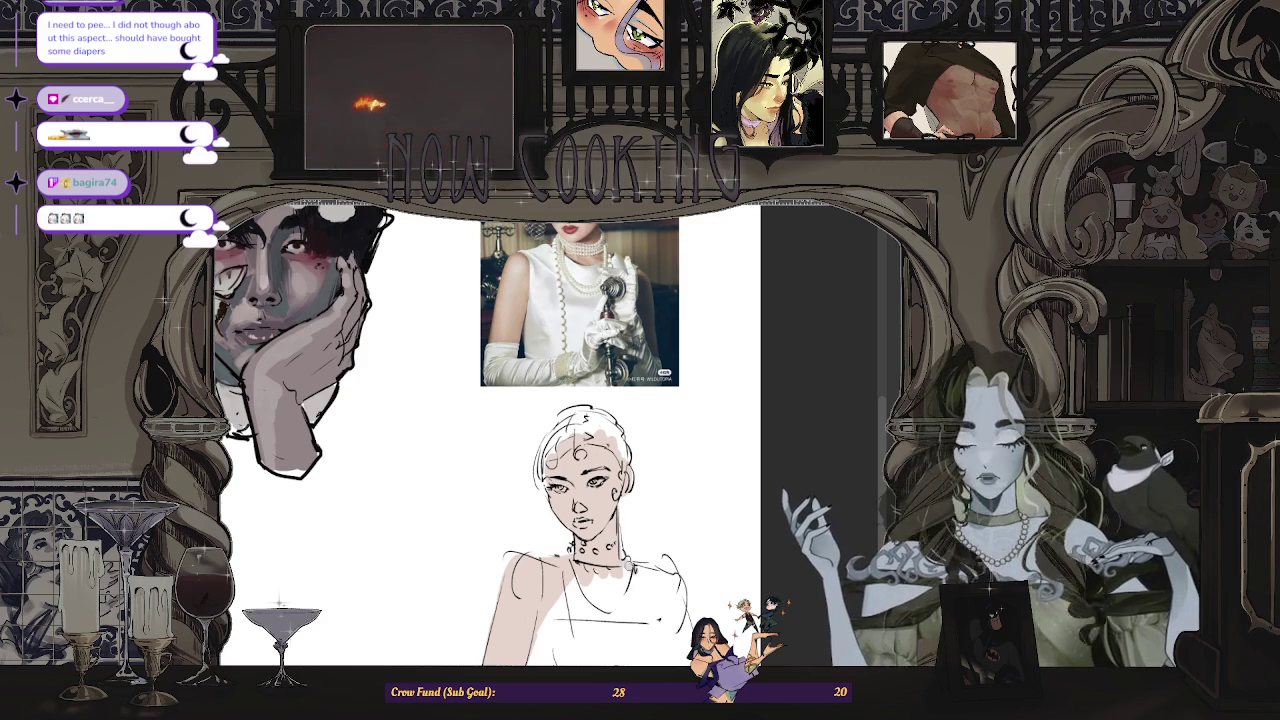
{"action": "mouse_move", "coordinate": [638, 566]}
{"action": "left_mouse_down"}
{"action": "mouse_move", "coordinate": [672, 576]}
{"action": "mouse_move", "coordinate": [684, 650]}
{"action": "left_mouse_up"}
{"action": "mouse_move", "coordinate": [680, 566]}
{"action": "left_mouse_down"}
{"action": "mouse_move", "coordinate": [676, 650]}
{"action": "mouse_move", "coordinate": [672, 612]}
{"action": "left_mouse_up"}
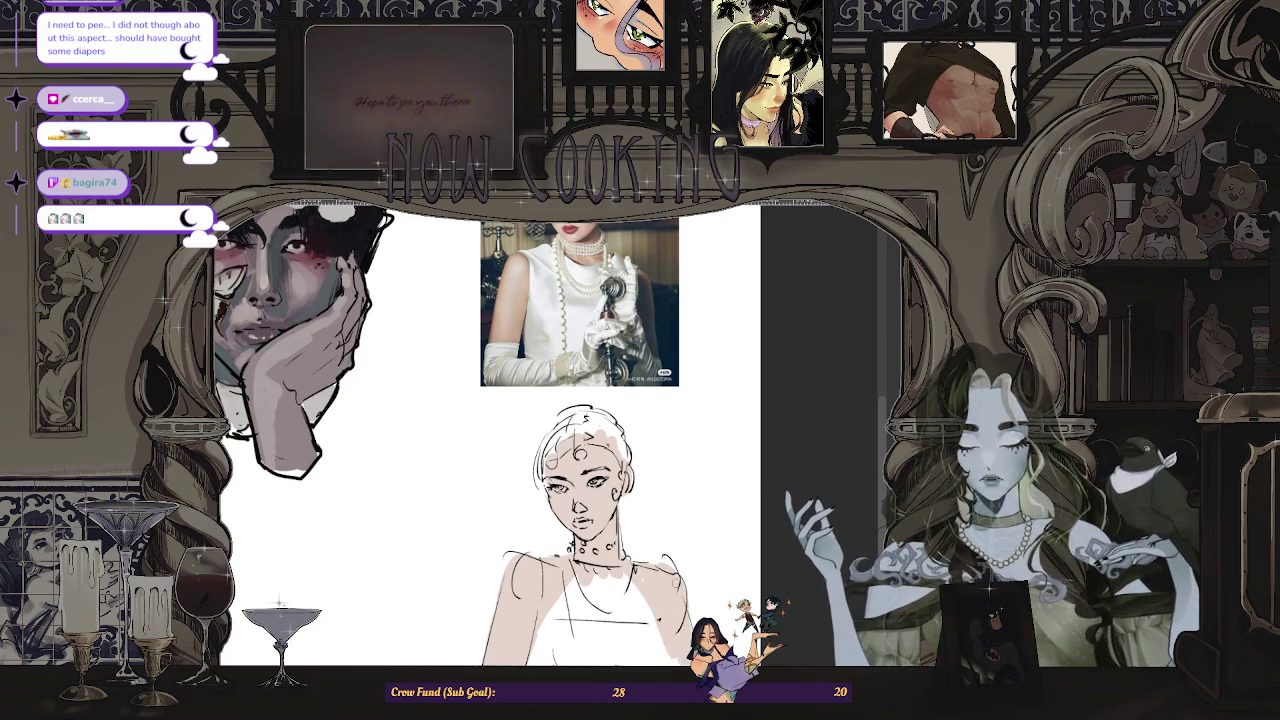
{"action": "scroll", "coordinate": [666, 618], "scroll_direction": "down", "scroll_amount": 1}
{"action": "scroll", "coordinate": [666, 618], "scroll_direction": "down", "scroll_amount": 1}
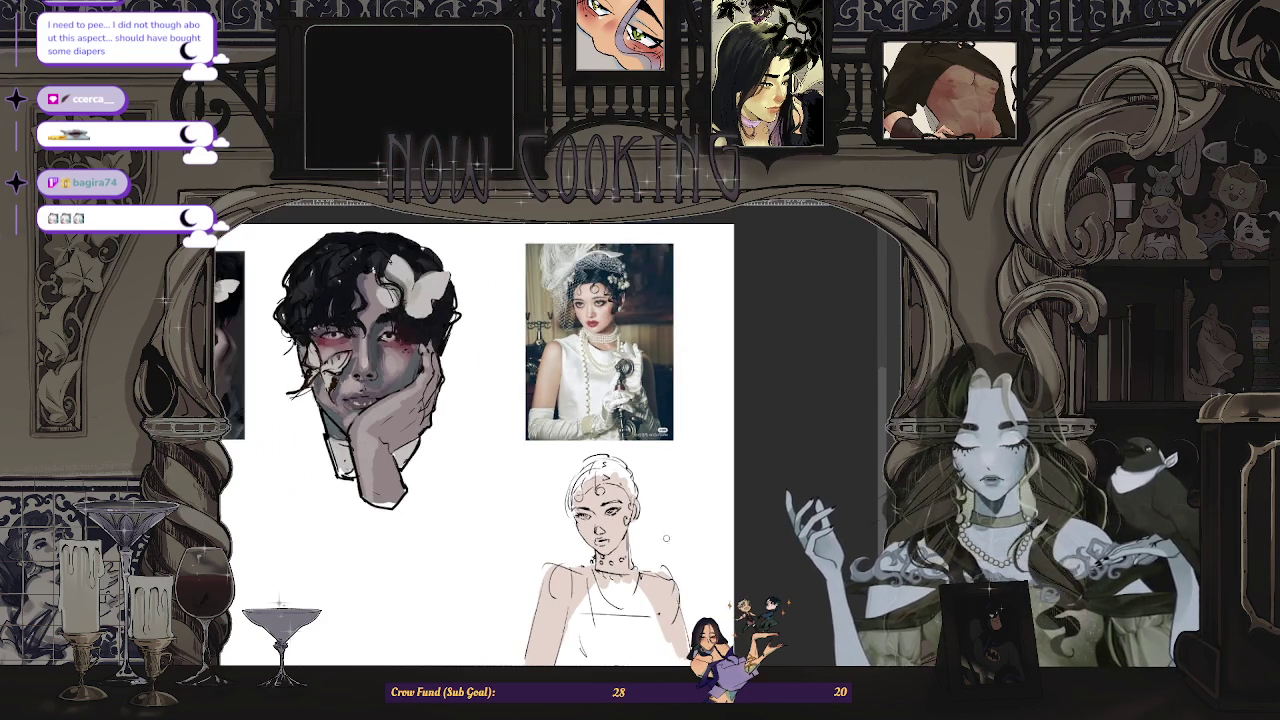
{"action": "scroll", "coordinate": [600, 340], "scroll_direction": "up", "scroll_amount": 2}
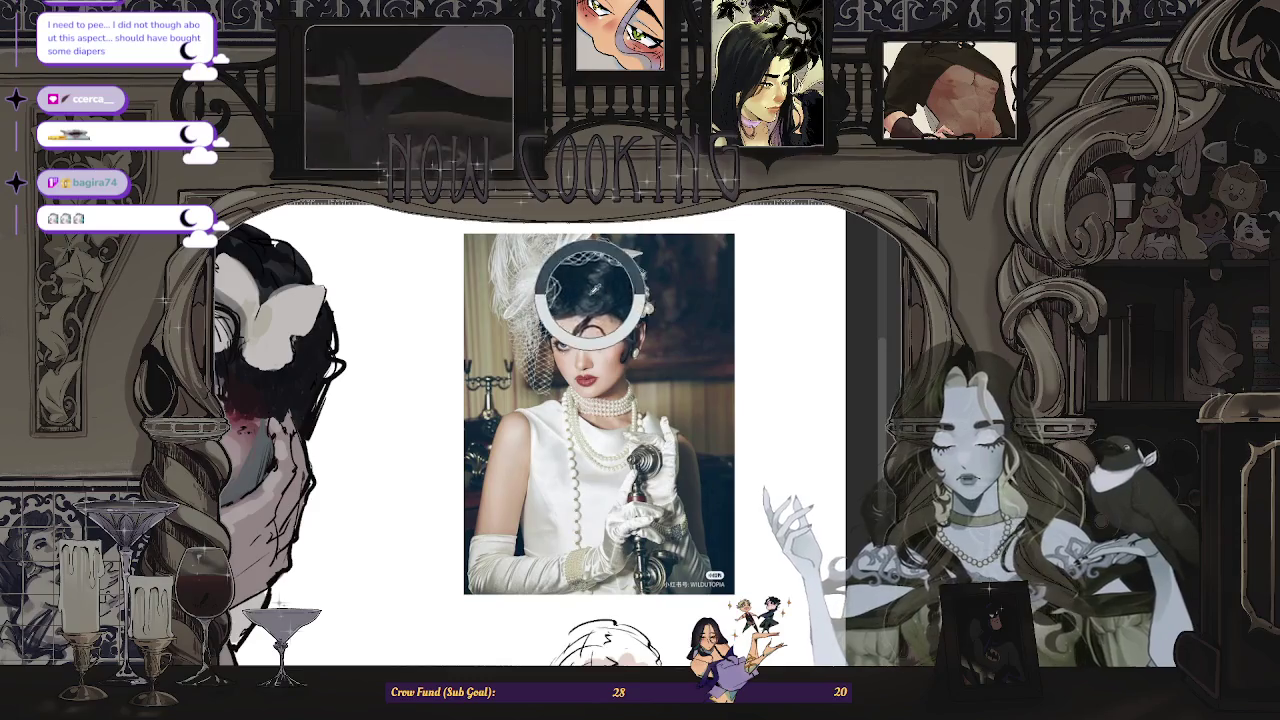
- Brush dark navy over the top-left and top-right of the sketch's hair
{"action": "scroll", "coordinate": [500, 420], "scroll_direction": "down", "scroll_amount": 2}
{"action": "scroll", "coordinate": [580, 480], "scroll_direction": "up", "scroll_amount": 2}
{"action": "mouse_move", "coordinate": [566, 467]}
{"action": "left_mouse_down"}
{"action": "mouse_move", "coordinate": [540, 462]}
{"action": "mouse_move", "coordinate": [512, 524]}
{"action": "left_mouse_up"}
{"action": "mouse_move", "coordinate": [580, 445]}
{"action": "left_mouse_down"}
{"action": "mouse_move", "coordinate": [545, 460]}
{"action": "mouse_move", "coordinate": [600, 438]}
{"action": "mouse_move", "coordinate": [645, 490]}
{"action": "mouse_move", "coordinate": [605, 485]}
{"action": "mouse_move", "coordinate": [630, 490]}
{"action": "left_mouse_up"}
{"action": "left_click_drag", "start_coordinate": [620, 445], "coordinate": [645, 510]}
- Scroll up and down the canvas to check the filled dark hair
{"action": "scroll", "coordinate": [640, 500], "scroll_direction": "down", "scroll_amount": 3}
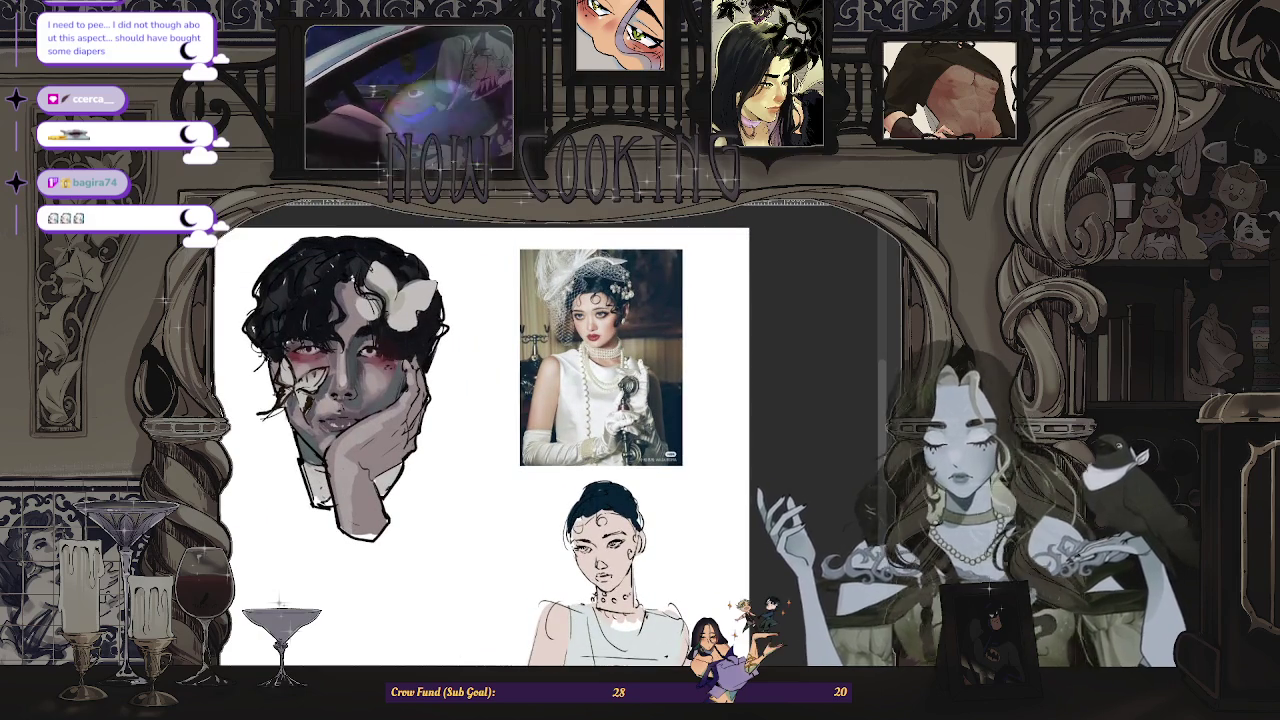
{"action": "scroll", "coordinate": [609, 498], "scroll_direction": "up", "scroll_amount": 2}
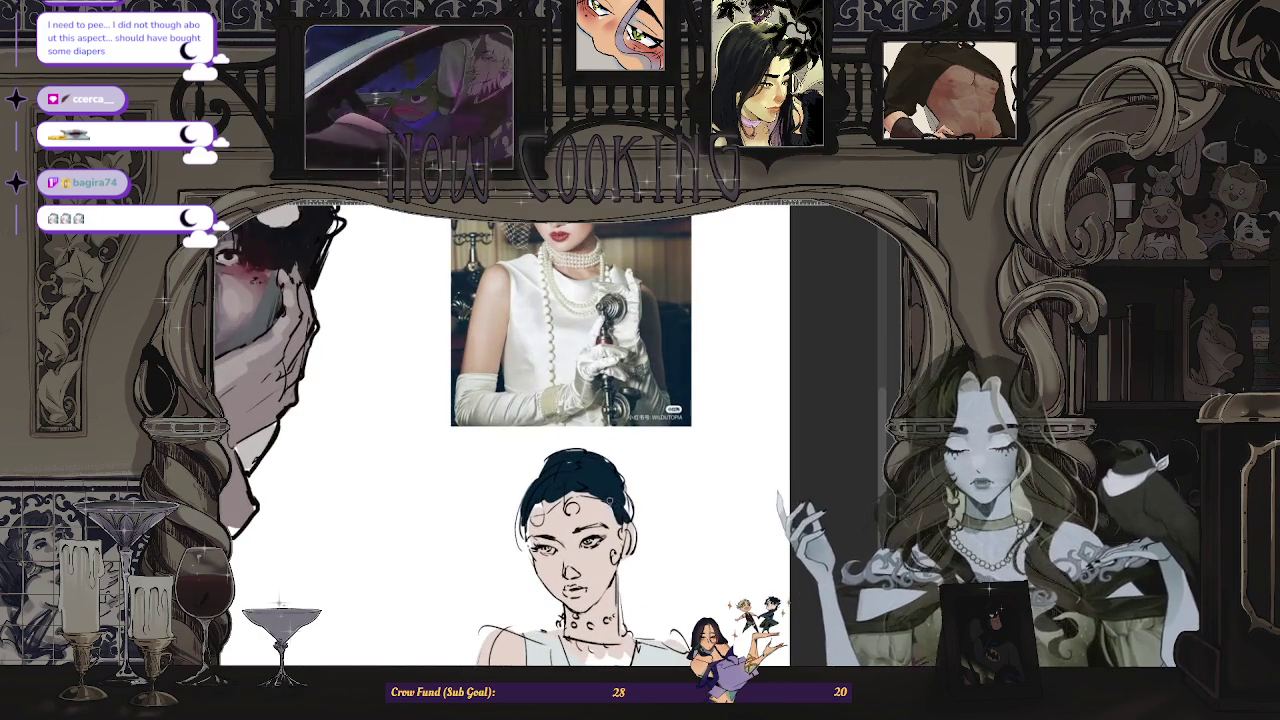
{"action": "scroll", "coordinate": [627, 513], "scroll_direction": "down", "scroll_amount": 2}
{"action": "scroll", "coordinate": [627, 513], "scroll_direction": "up", "scroll_amount": 2}
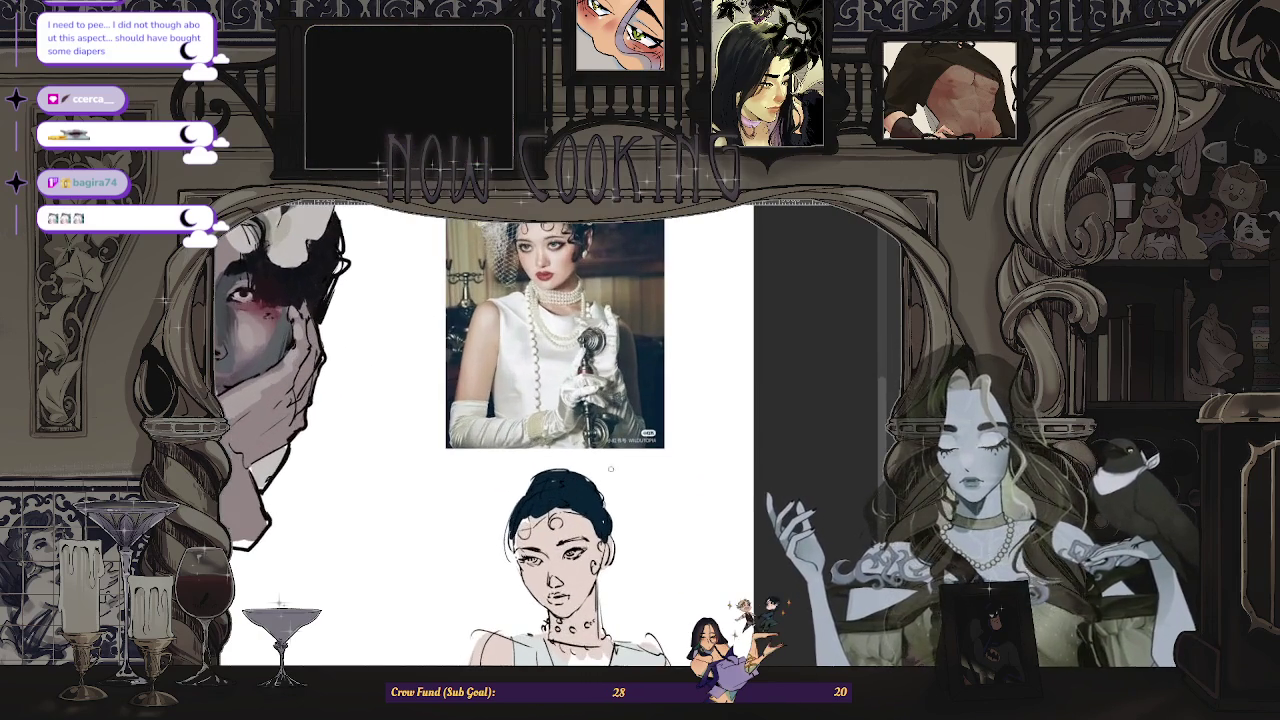
{"action": "scroll", "coordinate": [627, 513], "scroll_direction": "up", "scroll_amount": 1}
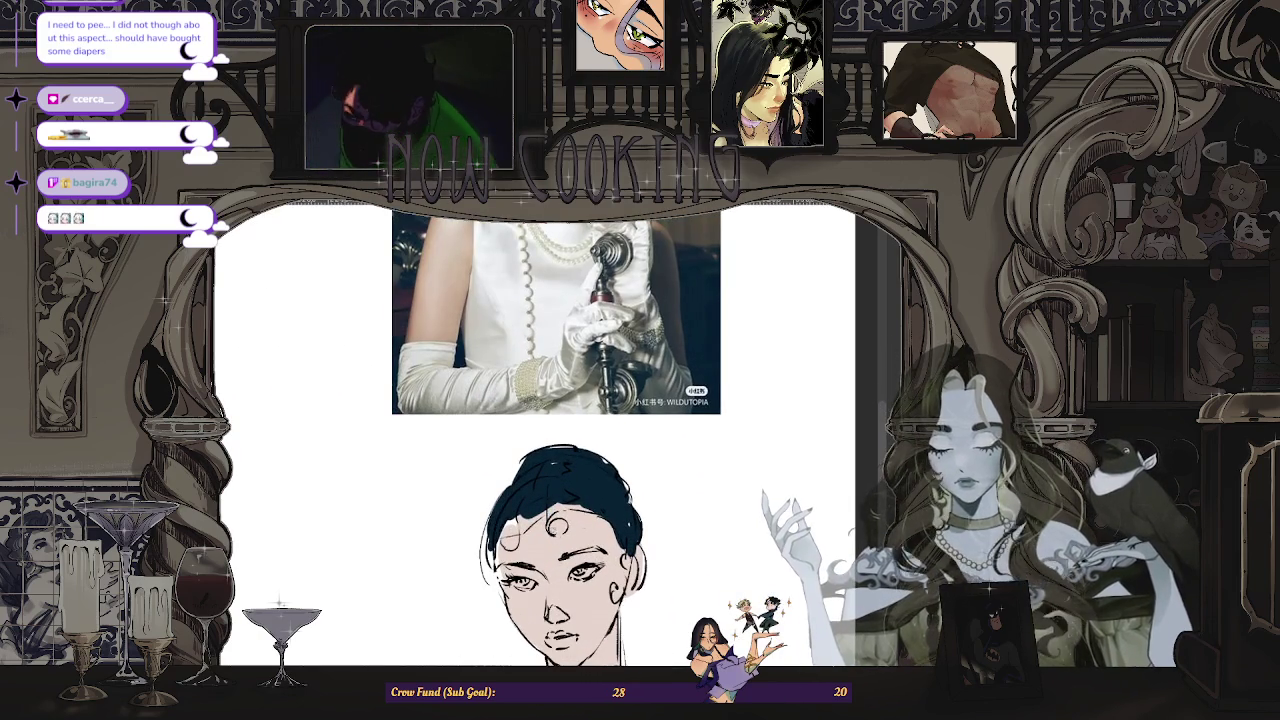
{"action": "scroll", "coordinate": [566, 506], "scroll_direction": "down", "scroll_amount": 2}
{"action": "scroll", "coordinate": [566, 506], "scroll_direction": "down", "scroll_amount": 1}
{"action": "scroll", "coordinate": [566, 506], "scroll_direction": "up", "scroll_amount": 1}
{"action": "scroll", "coordinate": [566, 506], "scroll_direction": "up", "scroll_amount": 2}
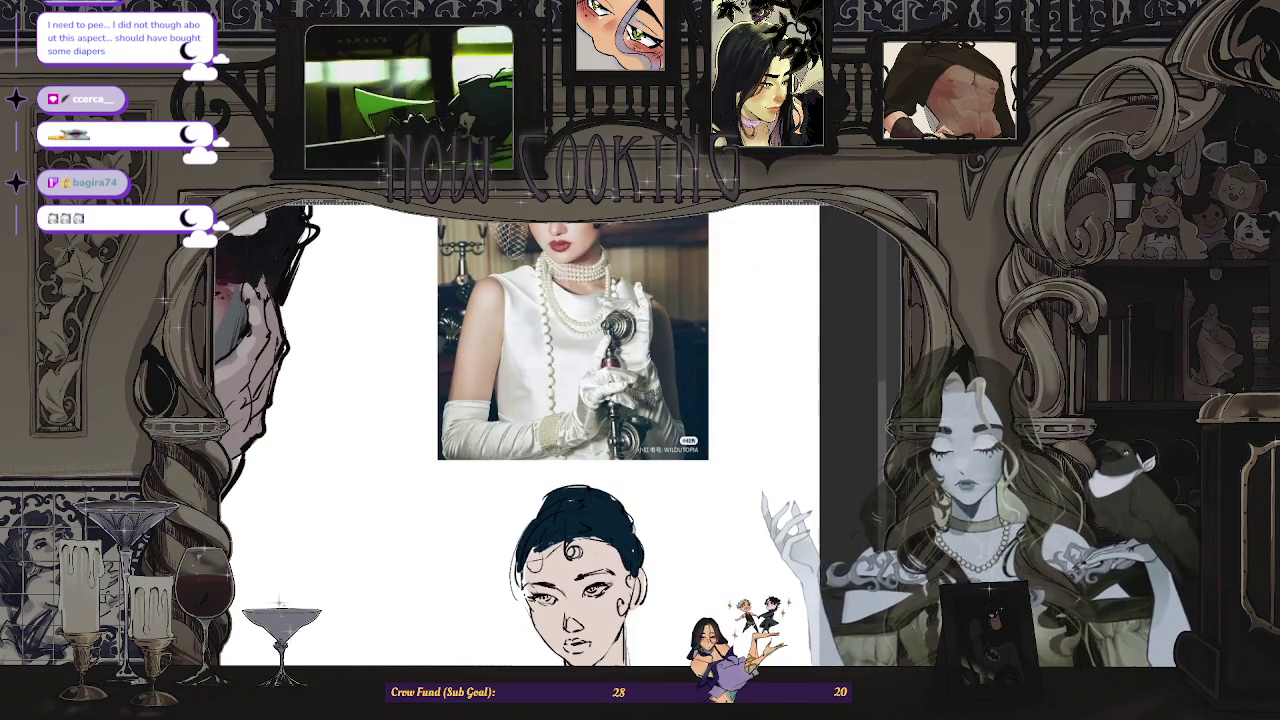
{"action": "scroll", "coordinate": [642, 505], "scroll_direction": "down", "scroll_amount": 2}
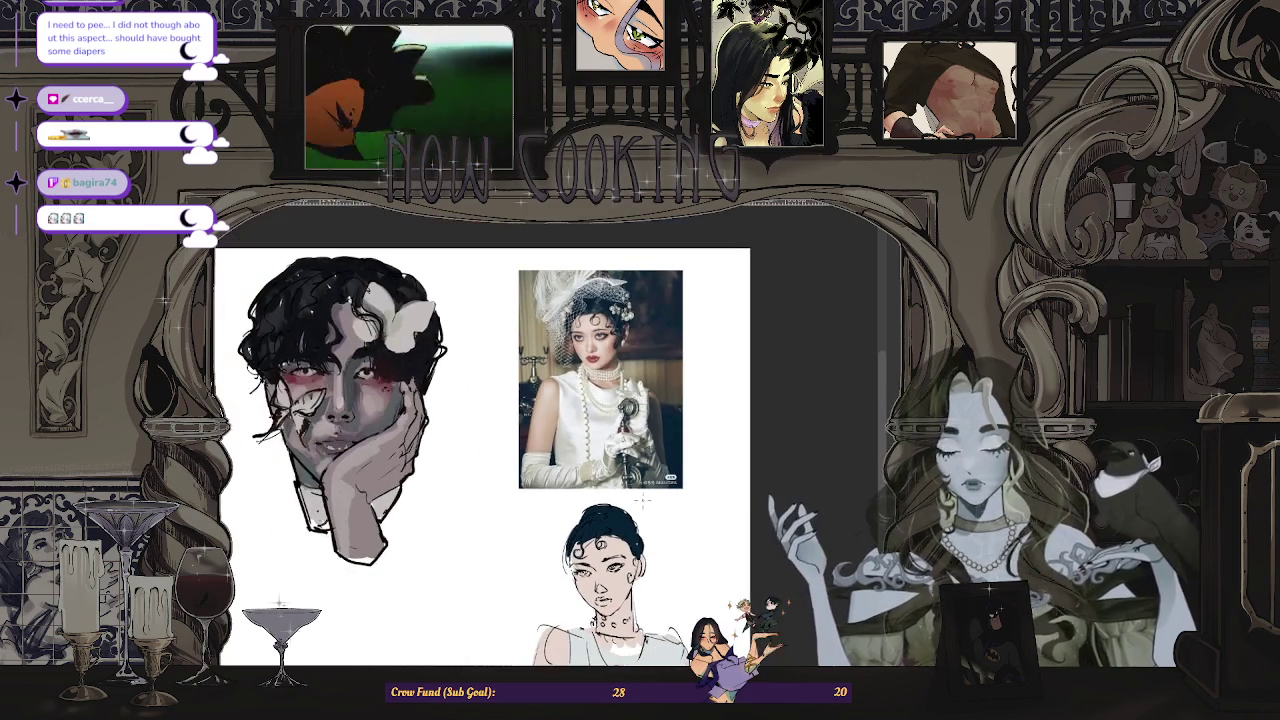
{"action": "scroll", "coordinate": [620, 524], "scroll_direction": "up", "scroll_amount": 1}
{"action": "scroll", "coordinate": [620, 524], "scroll_direction": "up", "scroll_amount": 1}
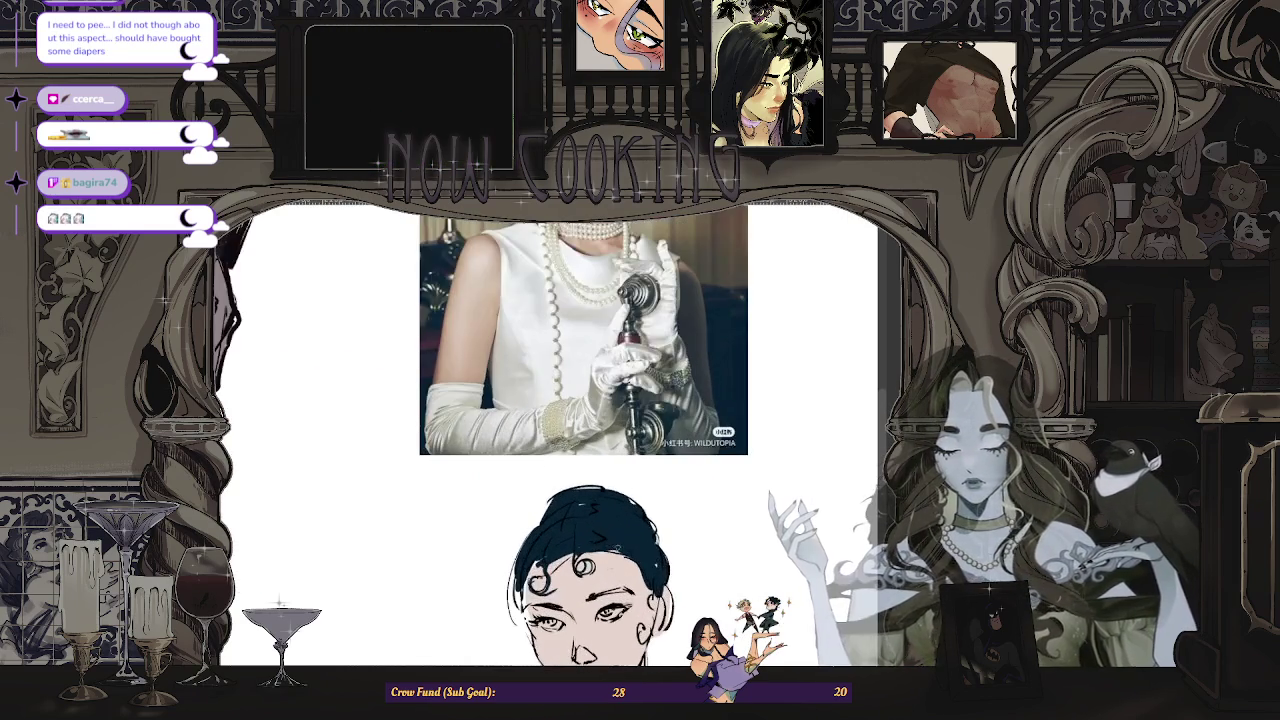
- Scroll the canvas to bring the sketch's eyes into view
{"action": "scroll", "coordinate": [620, 524], "scroll_direction": "down", "scroll_amount": 2}
{"action": "scroll", "coordinate": [620, 524], "scroll_direction": "up", "scroll_amount": 1}
{"action": "scroll", "coordinate": [584, 500], "scroll_direction": "up", "scroll_amount": 1}
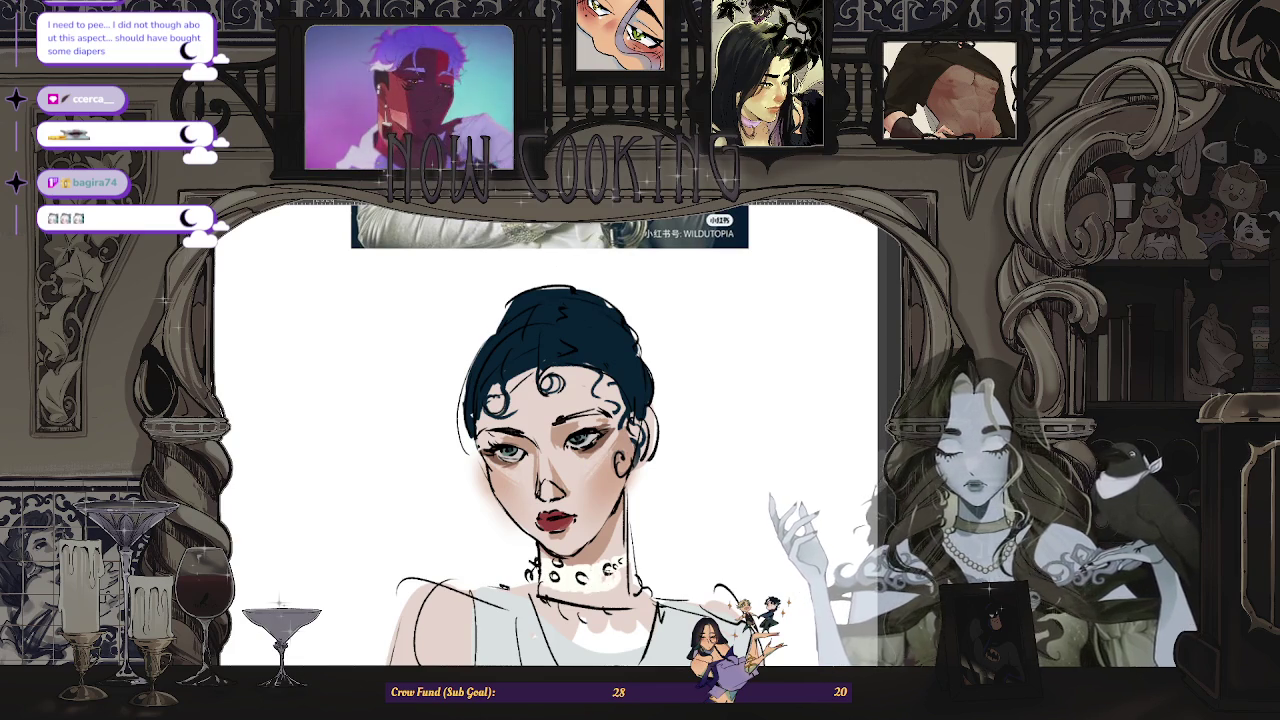
- Scroll down the canvas toward the white pearl choker at the throat
{"action": "scroll", "coordinate": [545, 430], "scroll_direction": "down", "scroll_amount": 1}
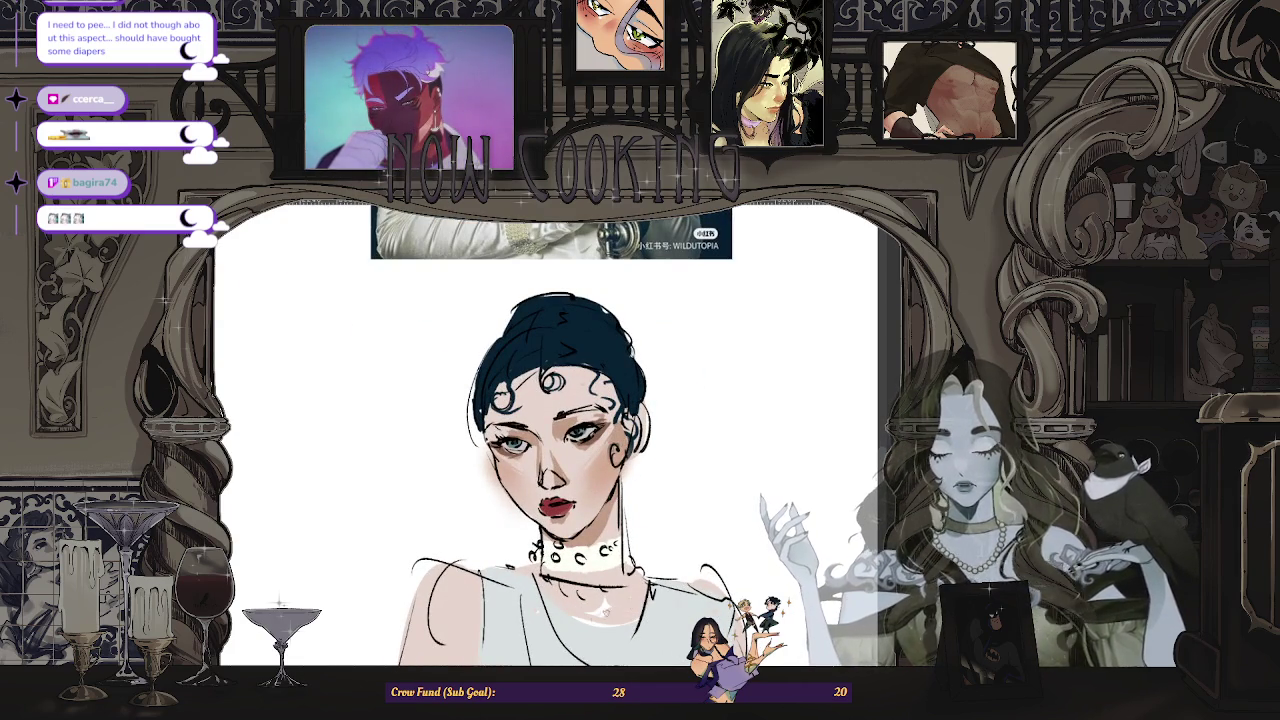
{"action": "scroll", "coordinate": [545, 430], "scroll_direction": "down", "scroll_amount": 3}
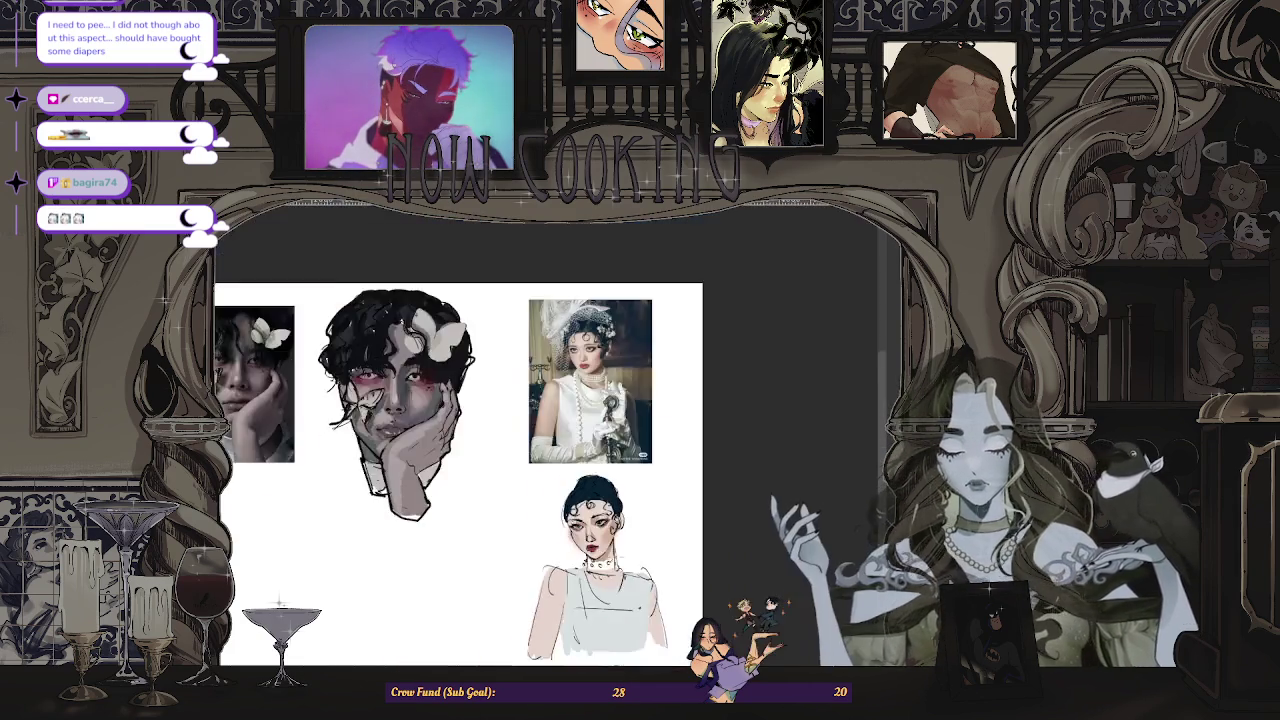
{"action": "scroll", "coordinate": [542, 395], "scroll_direction": "up", "scroll_amount": 3}
{"action": "scroll", "coordinate": [542, 395], "scroll_direction": "up", "scroll_amount": 2}
{"action": "scroll", "coordinate": [542, 395], "scroll_direction": "down", "scroll_amount": 2}
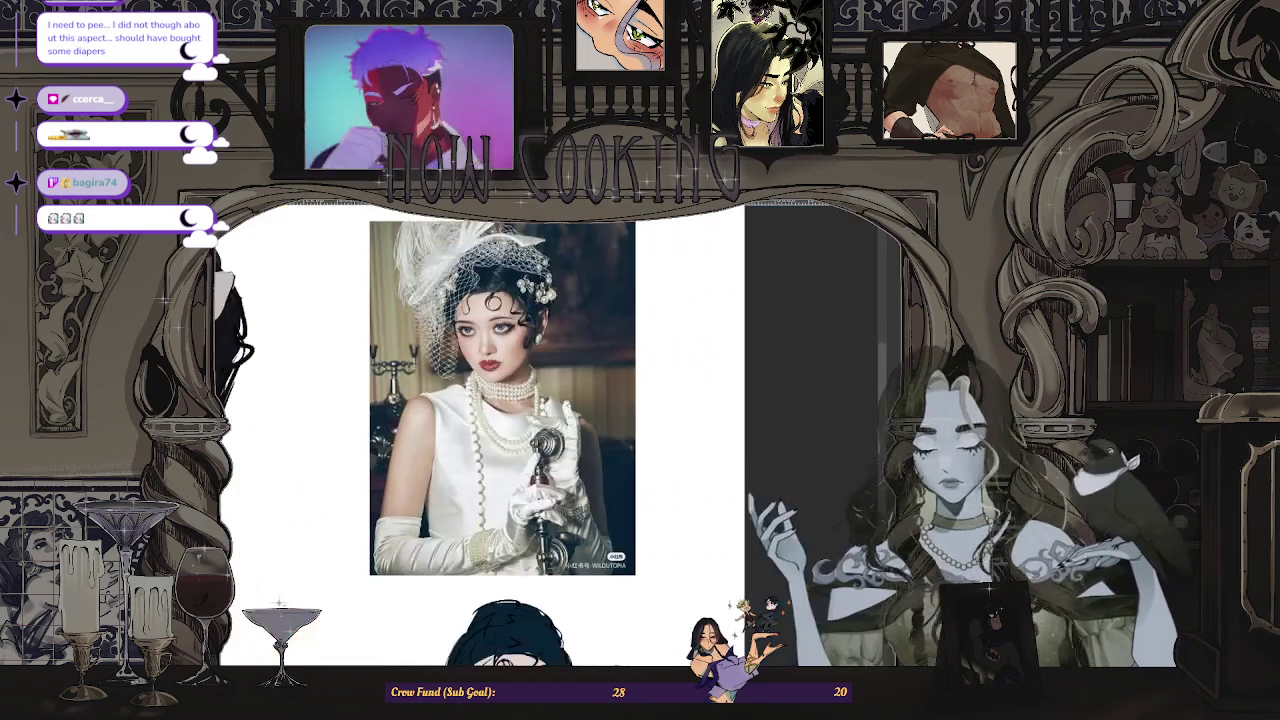
{"action": "scroll", "coordinate": [440, 430], "scroll_direction": "down", "scroll_amount": 2}
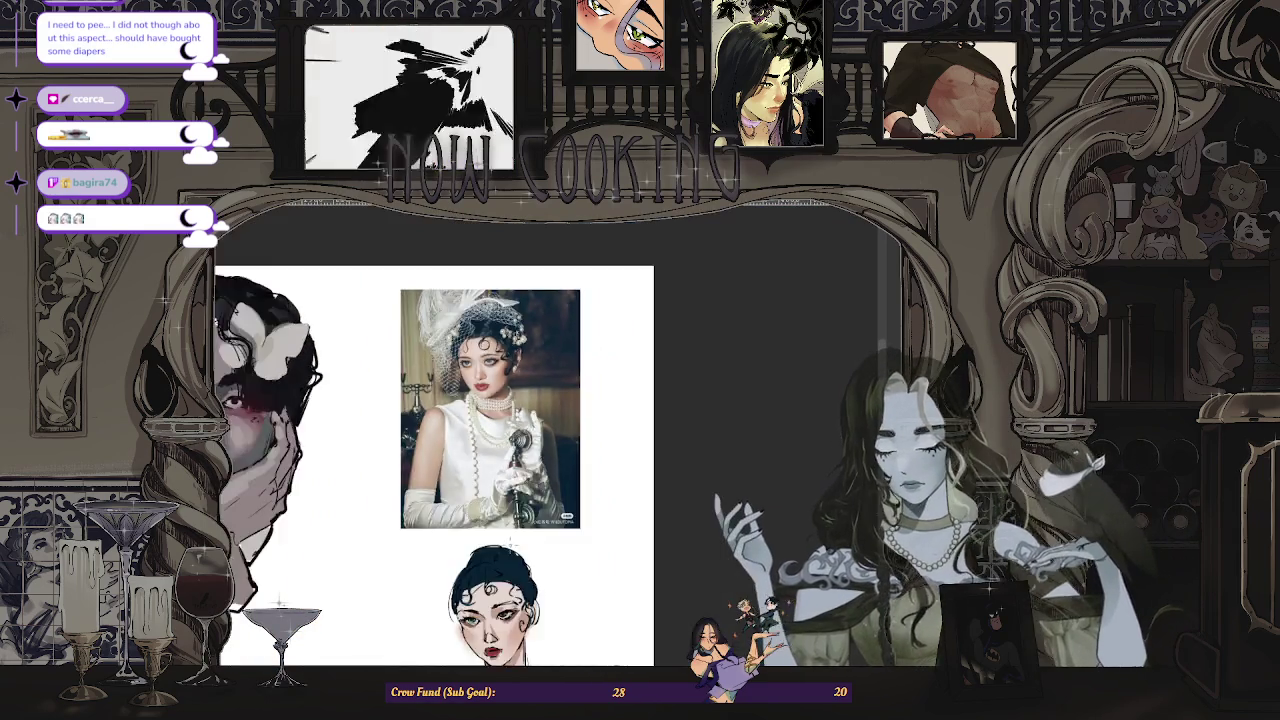
{"action": "scroll", "coordinate": [440, 430], "scroll_direction": "down", "scroll_amount": 2}
{"action": "scroll", "coordinate": [440, 430], "scroll_direction": "up", "scroll_amount": 3}
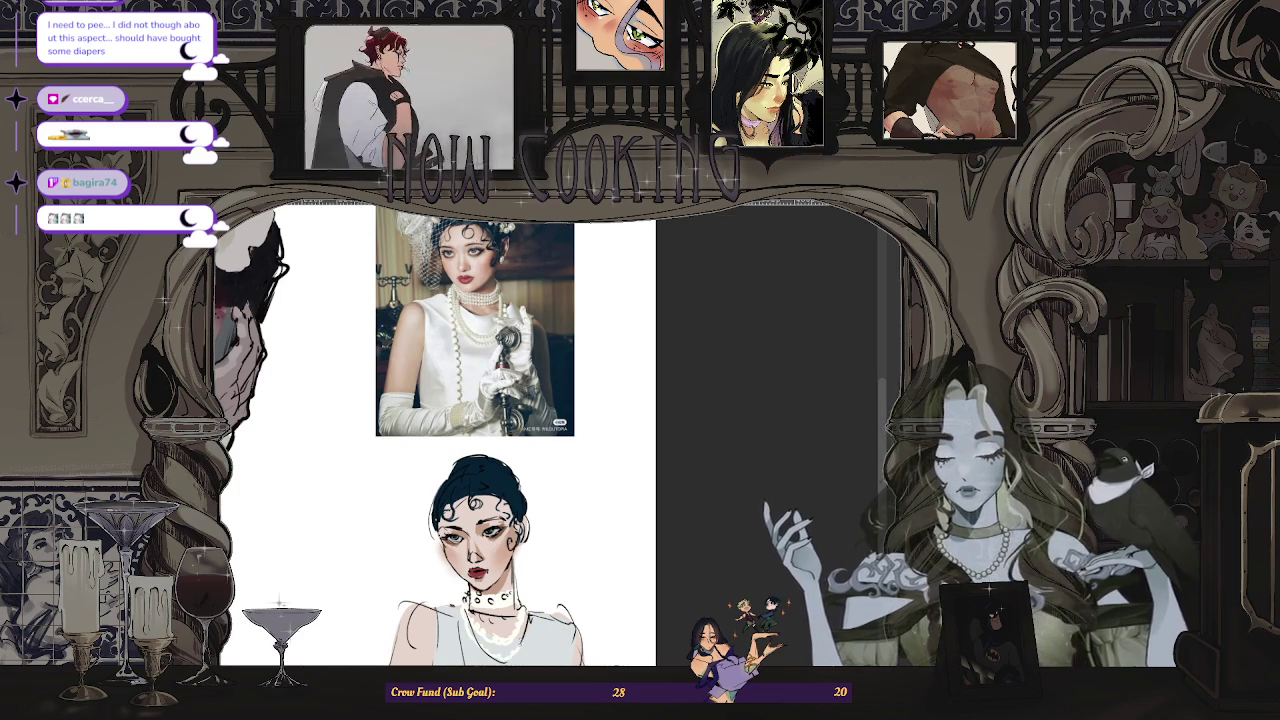
{"action": "scroll", "coordinate": [633, 513], "scroll_direction": "down", "scroll_amount": 2}
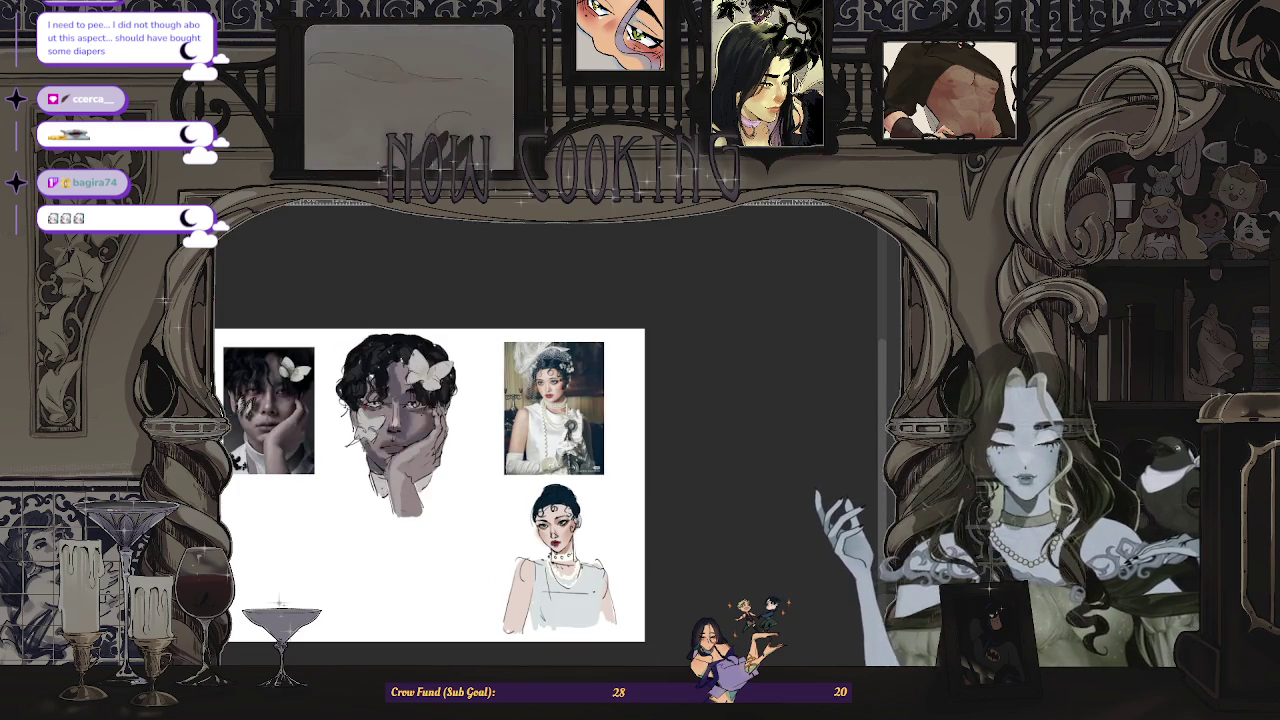
{"action": "scroll", "coordinate": [568, 583], "scroll_direction": "up", "scroll_amount": 2}
{"action": "scroll", "coordinate": [550, 500], "scroll_direction": "up", "scroll_amount": 3}
{"action": "scroll", "coordinate": [550, 500], "scroll_direction": "up", "scroll_amount": 2}
{"action": "scroll", "coordinate": [550, 500], "scroll_direction": "down", "scroll_amount": 3}
{"action": "scroll", "coordinate": [545, 400], "scroll_direction": "down", "scroll_amount": 3}
{"action": "scroll", "coordinate": [545, 350], "scroll_direction": "up", "scroll_amount": 1}
{"action": "scroll", "coordinate": [545, 350], "scroll_direction": "up", "scroll_amount": 3}
{"action": "scroll", "coordinate": [545, 390], "scroll_direction": "down", "scroll_amount": 2}
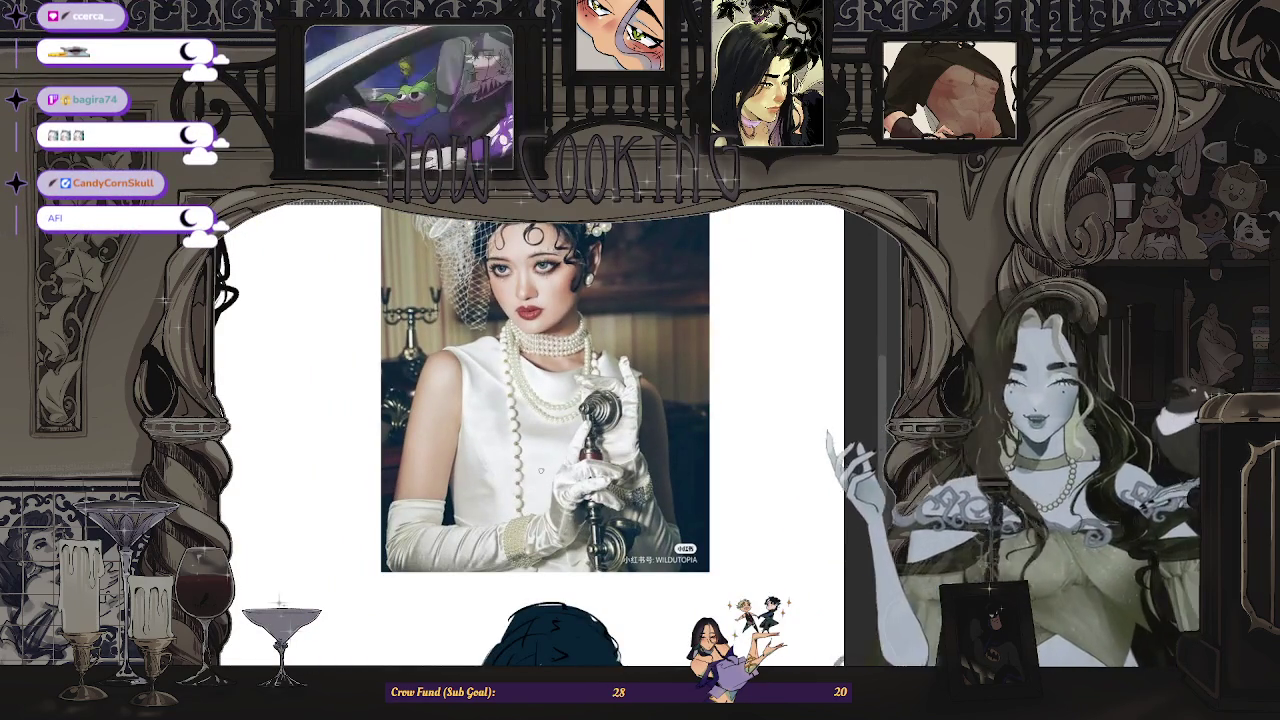
{"action": "scroll", "coordinate": [545, 430], "scroll_direction": "down", "scroll_amount": 2}
{"action": "scroll", "coordinate": [545, 430], "scroll_direction": "up", "scroll_amount": 3}
{"action": "scroll", "coordinate": [545, 430], "scroll_direction": "down", "scroll_amount": 1}
{"action": "scroll", "coordinate": [558, 338], "scroll_direction": "down", "scroll_amount": 2}
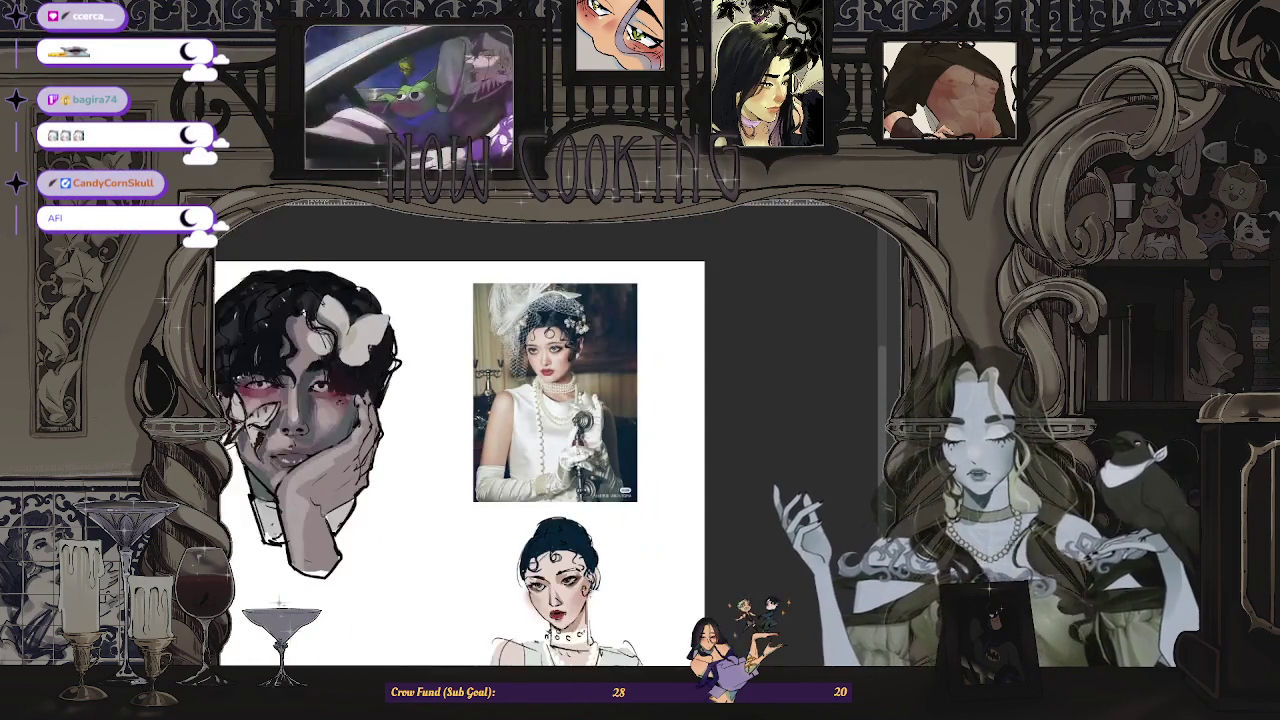
{"action": "scroll", "coordinate": [598, 607], "scroll_direction": "up", "scroll_amount": 3}
{"action": "scroll", "coordinate": [598, 607], "scroll_direction": "up", "scroll_amount": 1}
{"action": "scroll", "coordinate": [598, 607], "scroll_direction": "down", "scroll_amount": 1}
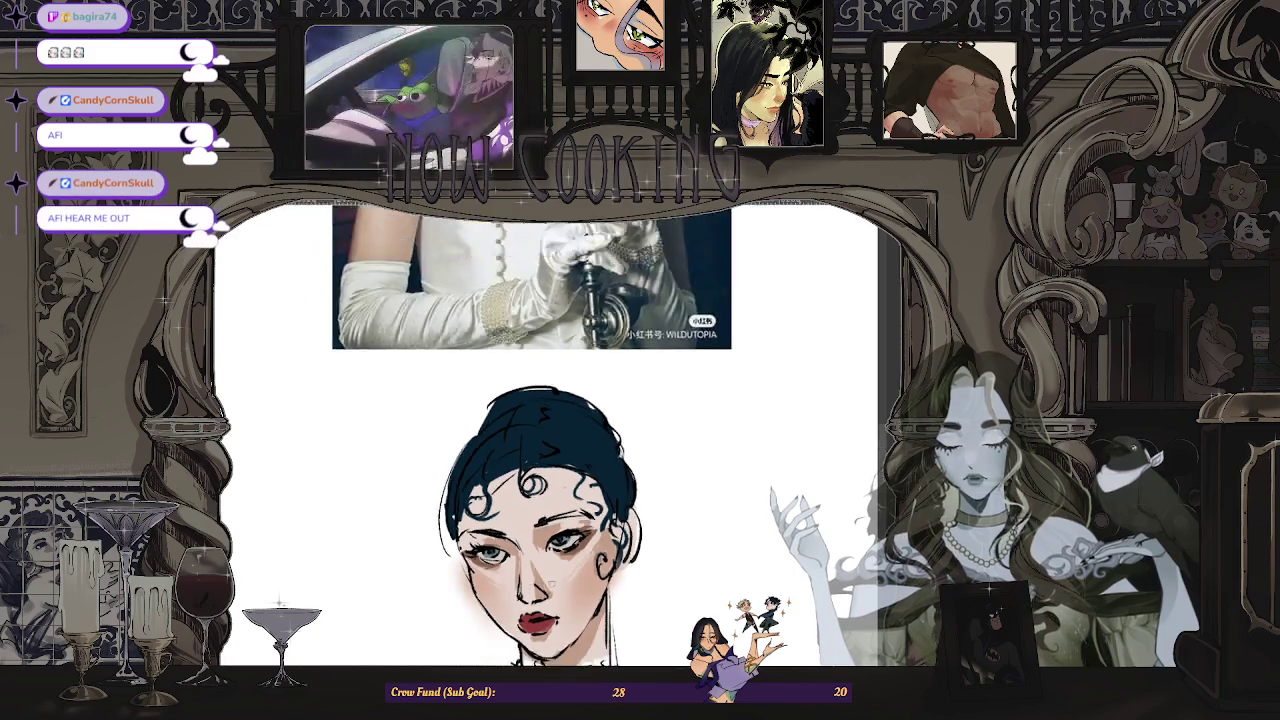
{"action": "scroll", "coordinate": [598, 607], "scroll_direction": "up", "scroll_amount": 2}
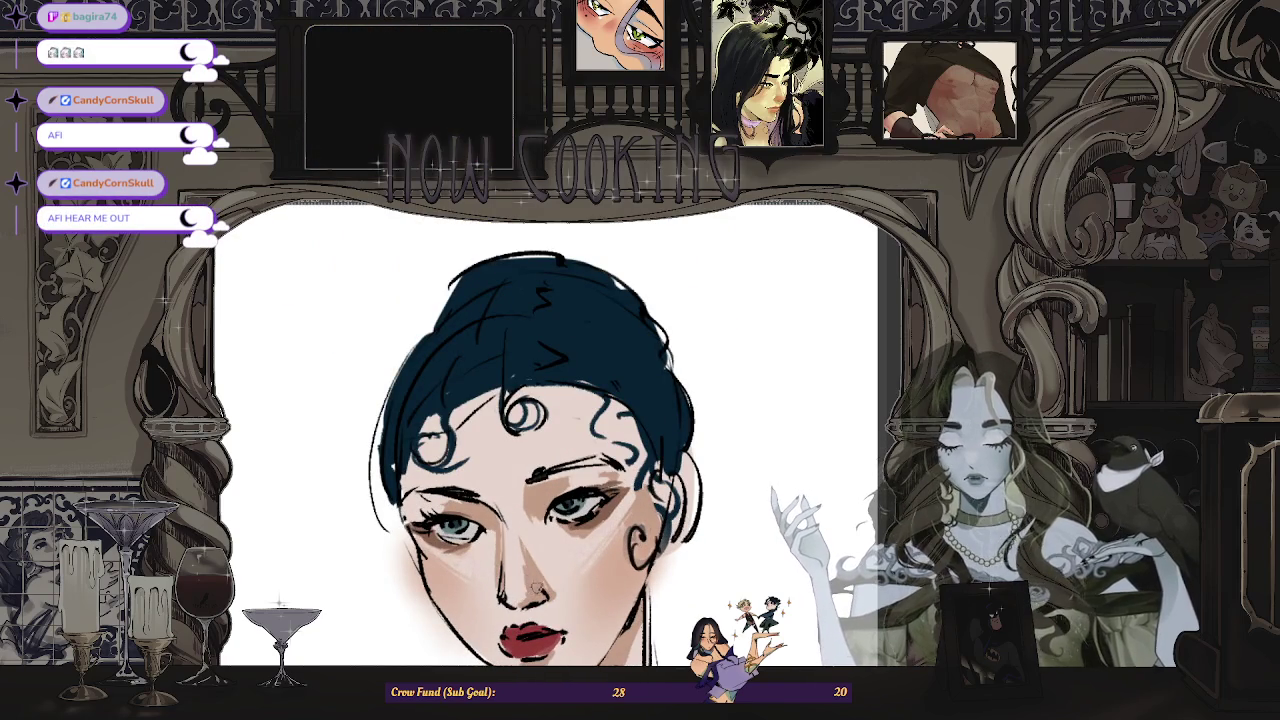
{"action": "scroll", "coordinate": [540, 582], "scroll_direction": "down", "scroll_amount": 2}
{"action": "scroll", "coordinate": [540, 582], "scroll_direction": "up", "scroll_amount": 1}
{"action": "scroll", "coordinate": [540, 582], "scroll_direction": "down", "scroll_amount": 2}
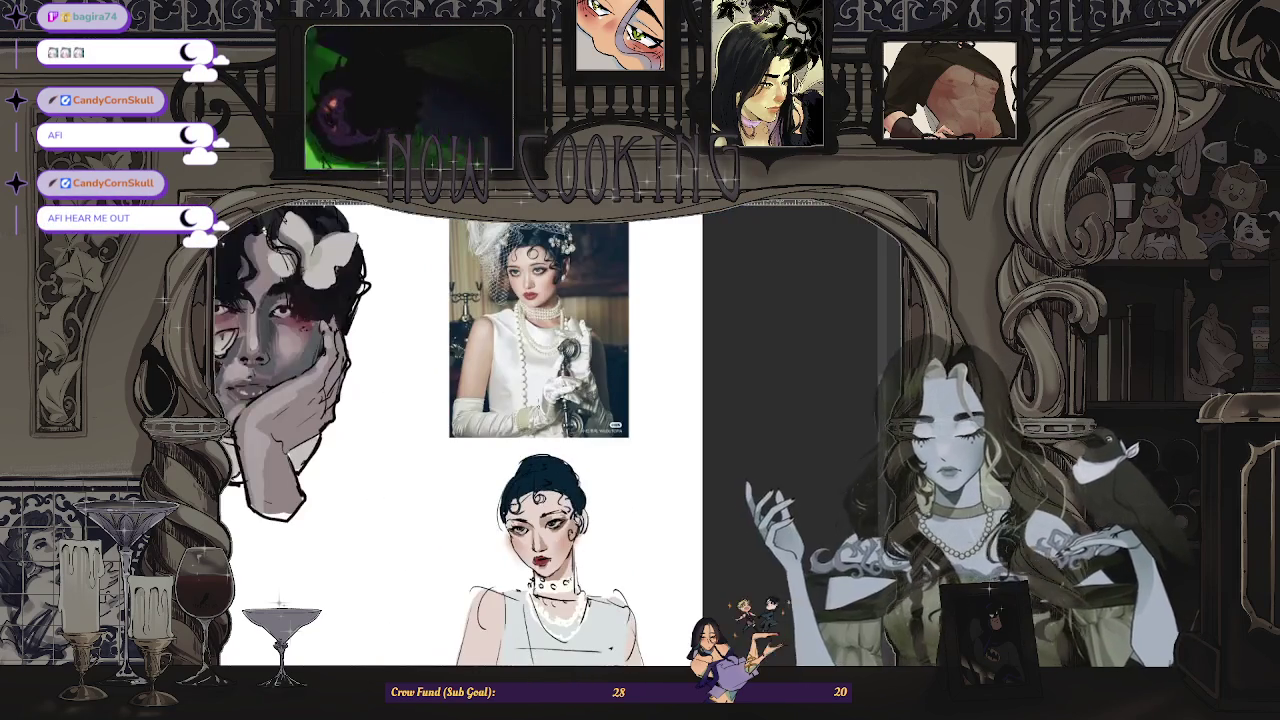
{"action": "scroll", "coordinate": [539, 520], "scroll_direction": "up", "scroll_amount": 3}
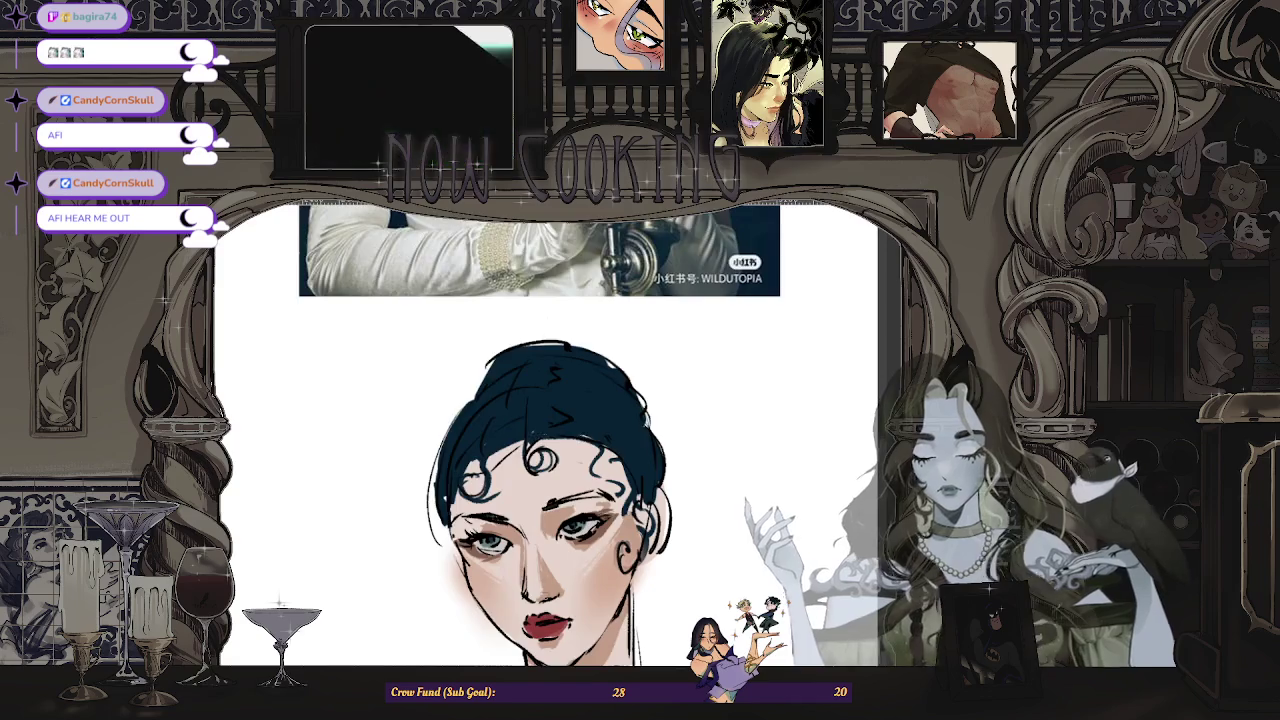
{"action": "scroll", "coordinate": [550, 590], "scroll_direction": "down", "scroll_amount": 3}
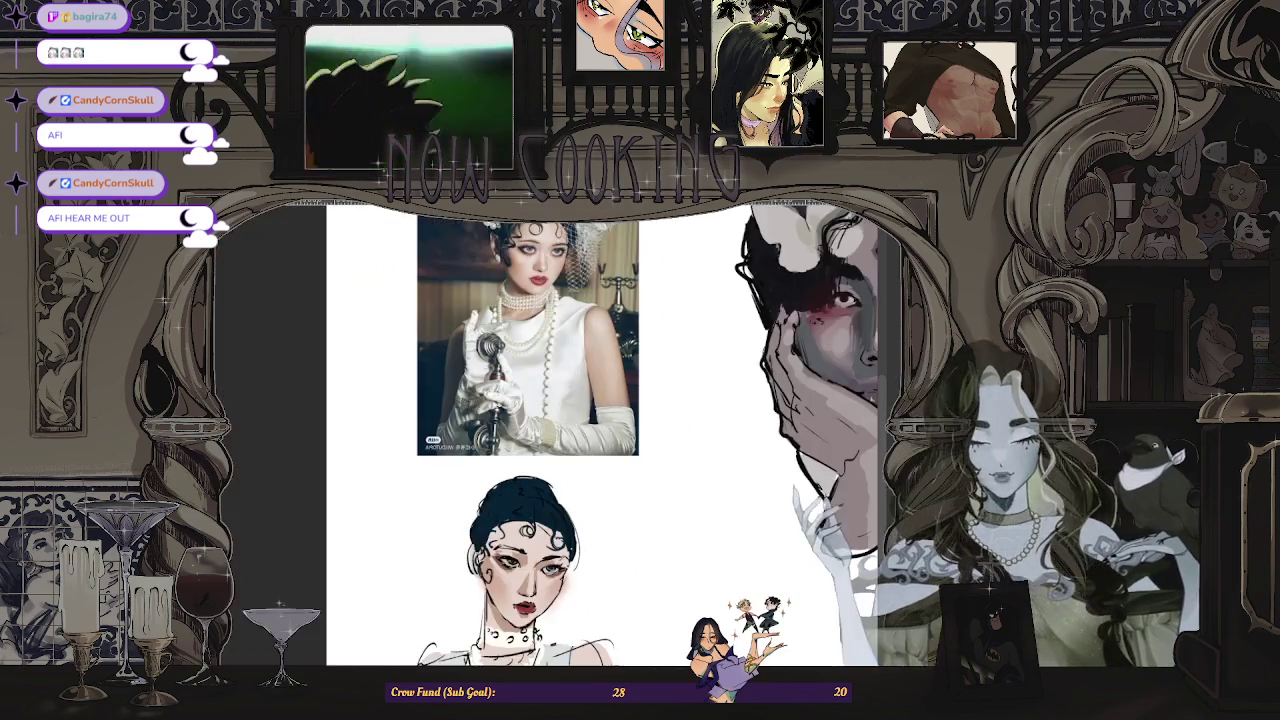
{"action": "scroll", "coordinate": [570, 590], "scroll_direction": "up", "scroll_amount": 3}
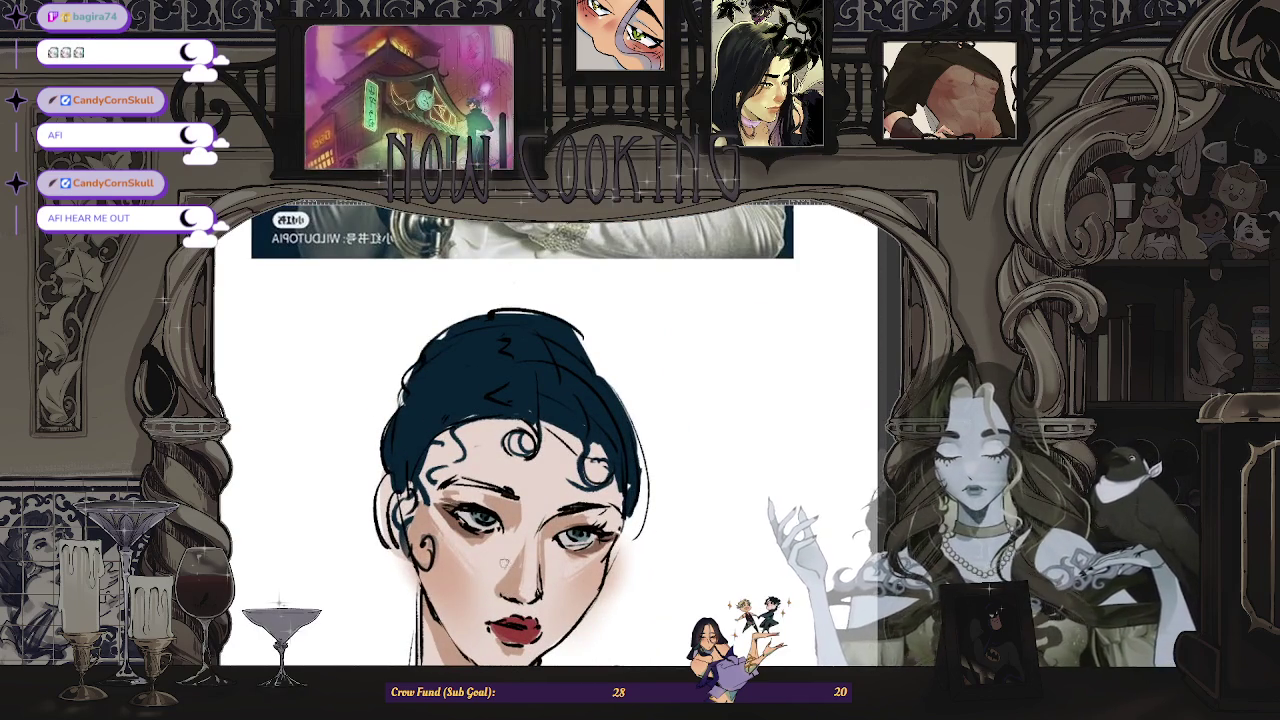
{"action": "scroll", "coordinate": [545, 460], "scroll_direction": "down", "scroll_amount": 2}
{"action": "scroll", "coordinate": [545, 460], "scroll_direction": "down", "scroll_amount": 1}
{"action": "scroll", "coordinate": [545, 460], "scroll_direction": "down", "scroll_amount": 1}
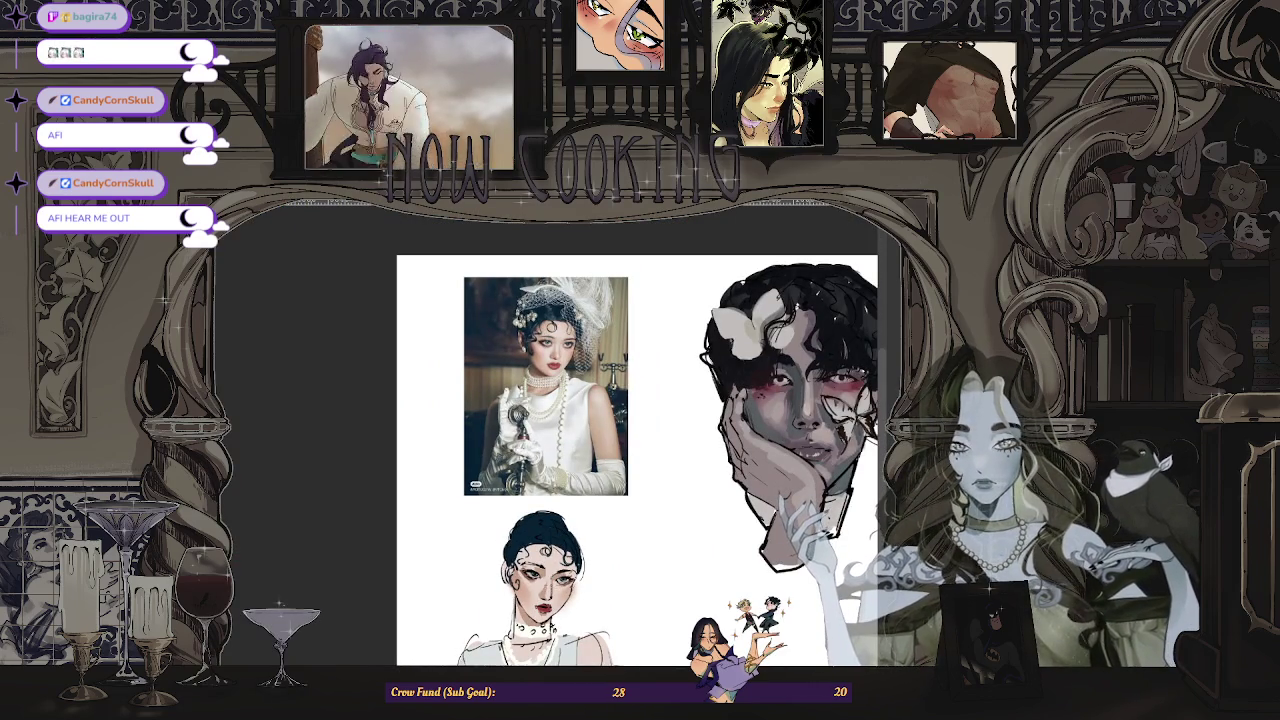
{"action": "scroll", "coordinate": [576, 537], "scroll_direction": "up", "scroll_amount": 1}
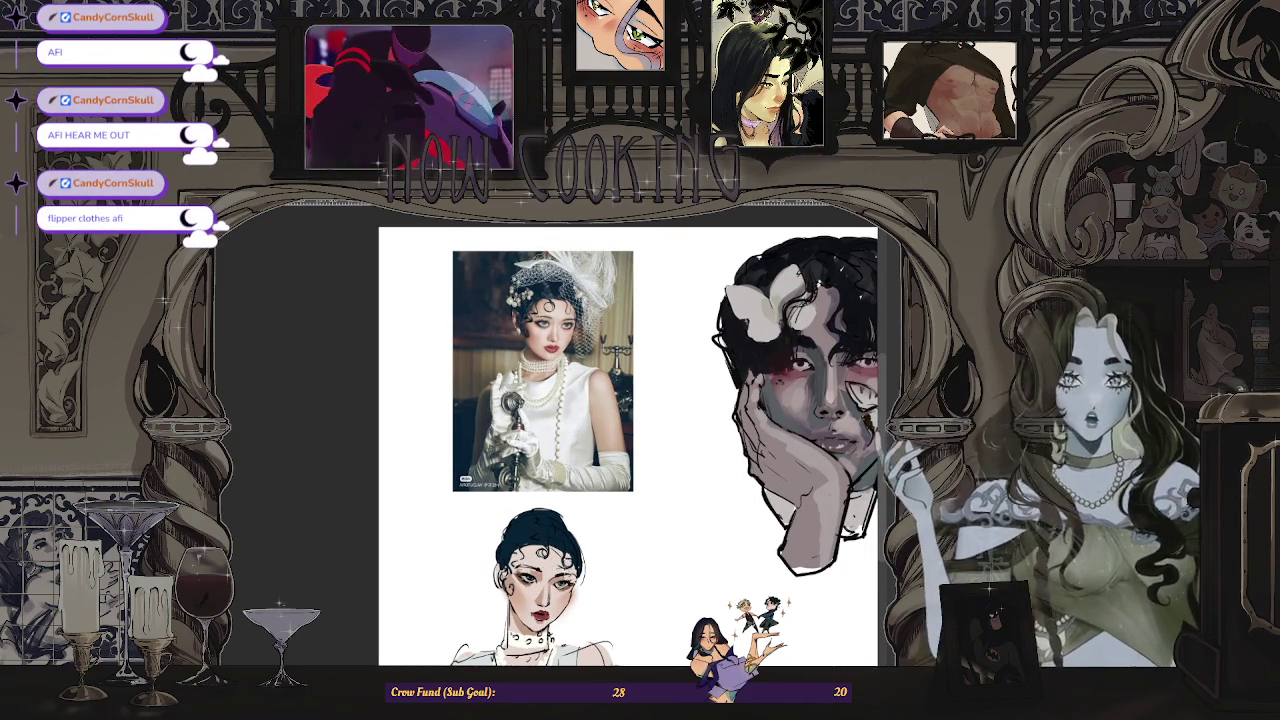
{"action": "scroll", "coordinate": [565, 620], "scroll_direction": "up", "scroll_amount": 1}
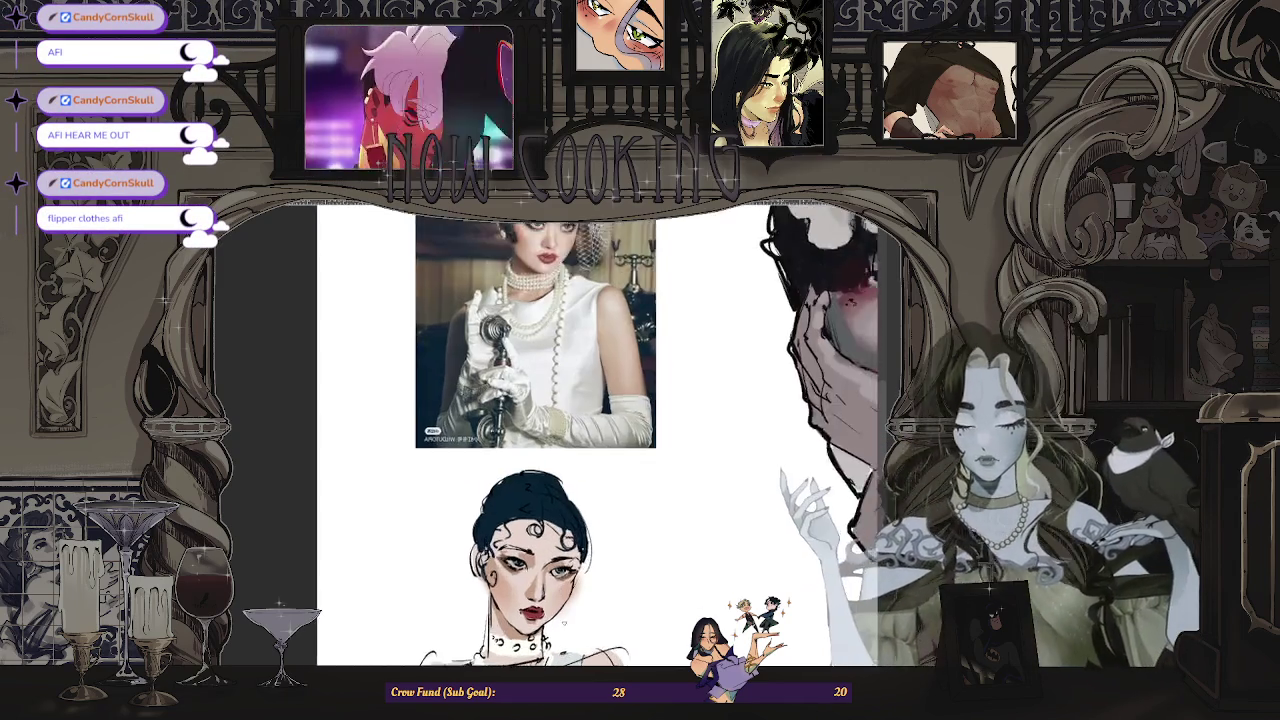
{"action": "scroll", "coordinate": [567, 623], "scroll_direction": "up", "scroll_amount": 1}
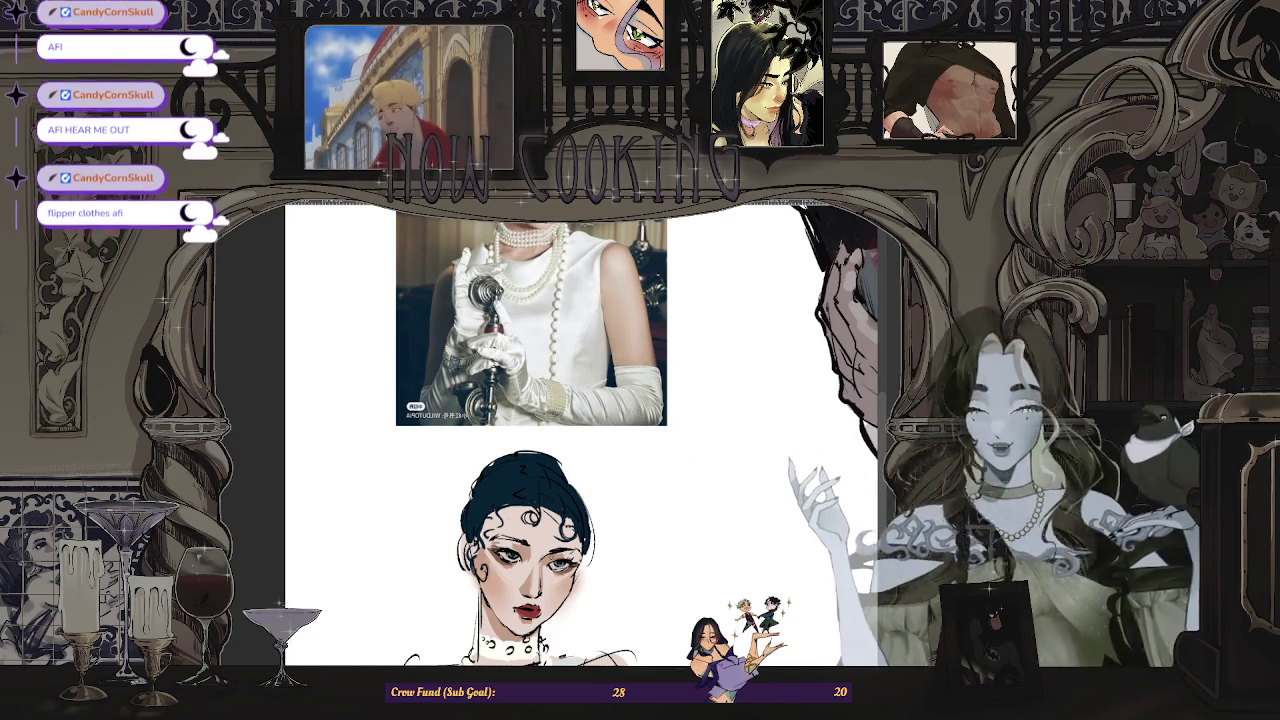
{"action": "scroll", "coordinate": [567, 440], "scroll_direction": "down", "scroll_amount": 1}
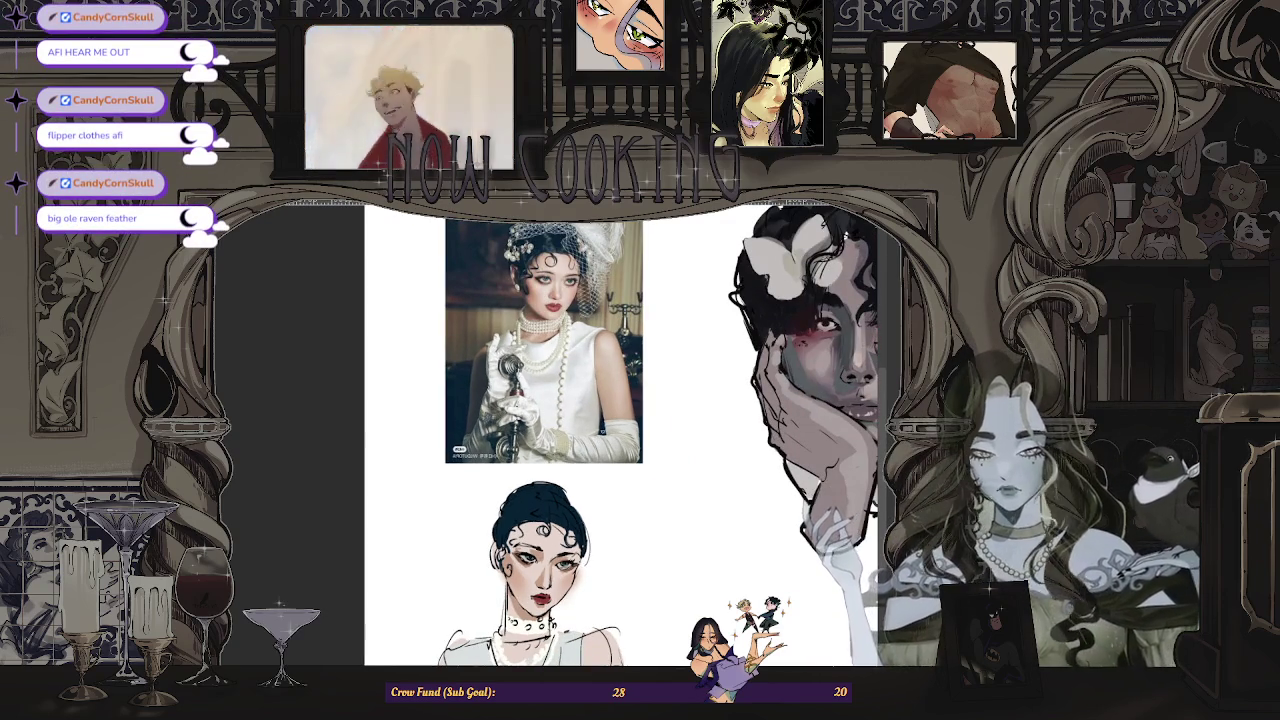
{"action": "scroll", "coordinate": [523, 593], "scroll_direction": "up", "scroll_amount": 1}
{"action": "scroll", "coordinate": [523, 593], "scroll_direction": "up", "scroll_amount": 1}
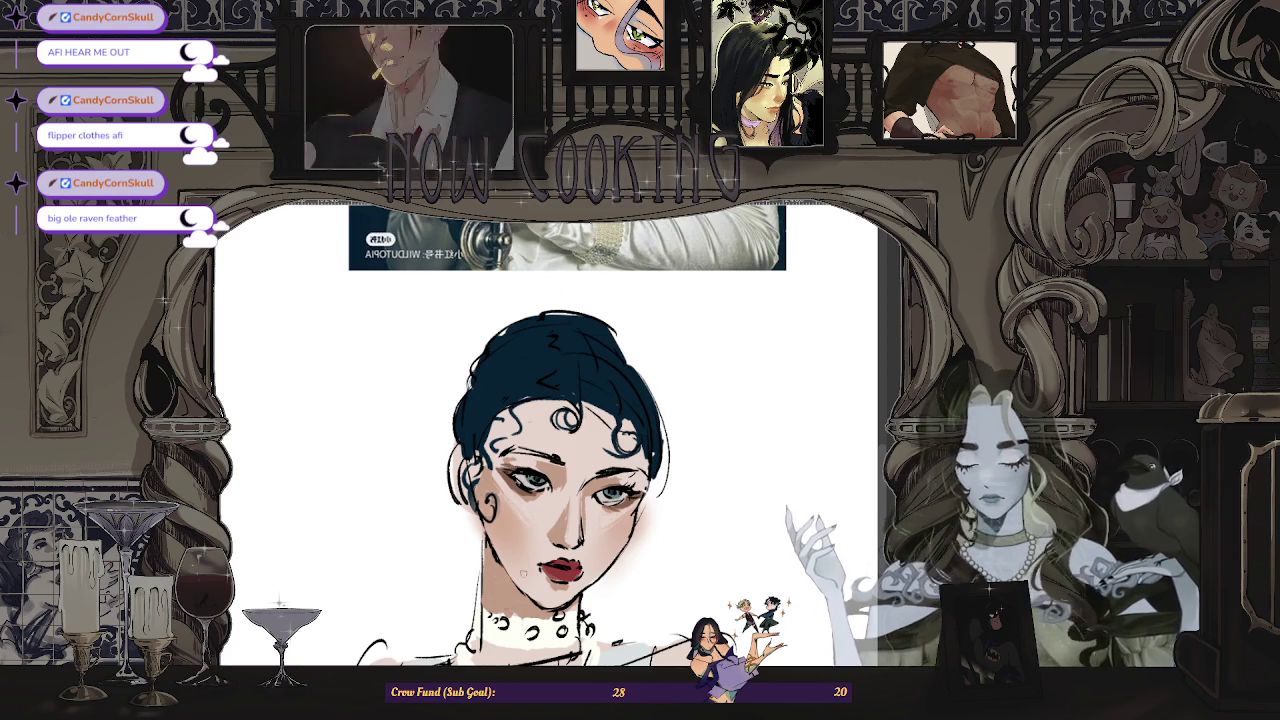
{"action": "scroll", "coordinate": [567, 440], "scroll_direction": "up", "scroll_amount": 1}
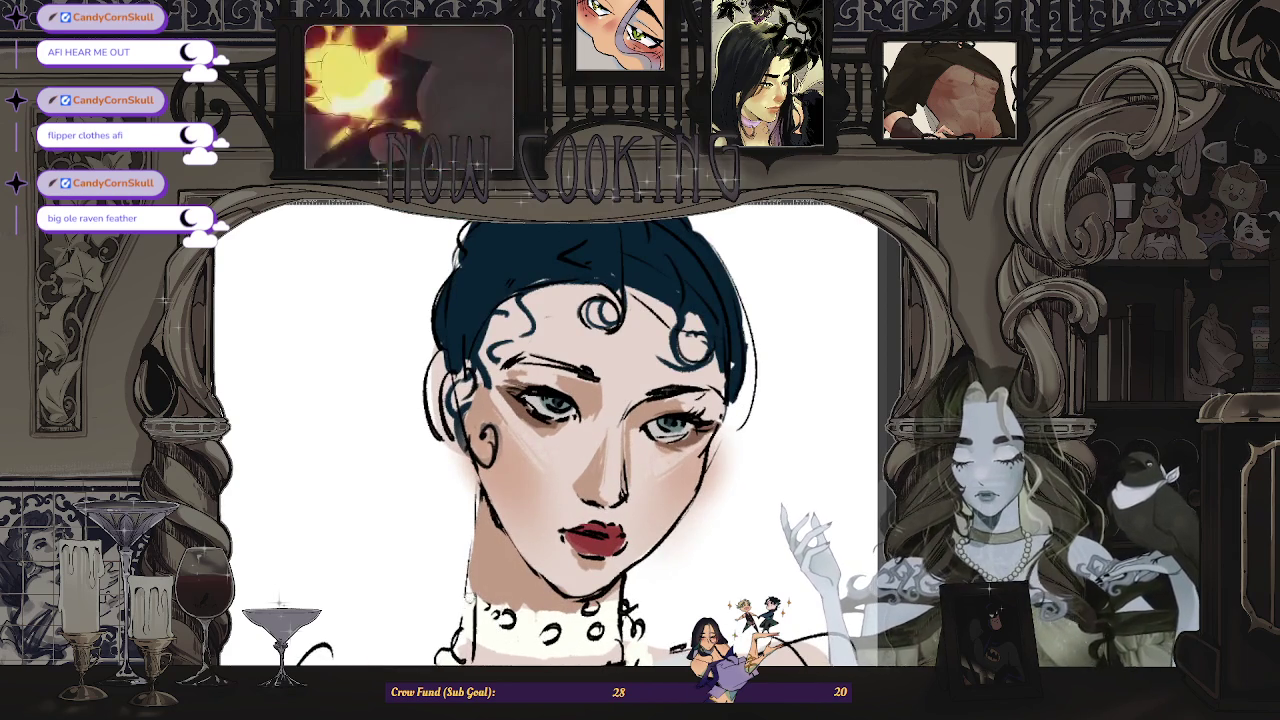
- Paint white over the collar circles along the neckline, then review the chest area
{"action": "mouse_move", "coordinate": [478, 604]}
{"action": "left_mouse_down"}
{"action": "mouse_move", "coordinate": [604, 632]}
{"action": "mouse_move", "coordinate": [621, 607]}
{"action": "left_mouse_up"}
{"action": "left_click_drag", "start_coordinate": [474, 618], "coordinate": [552, 627]}
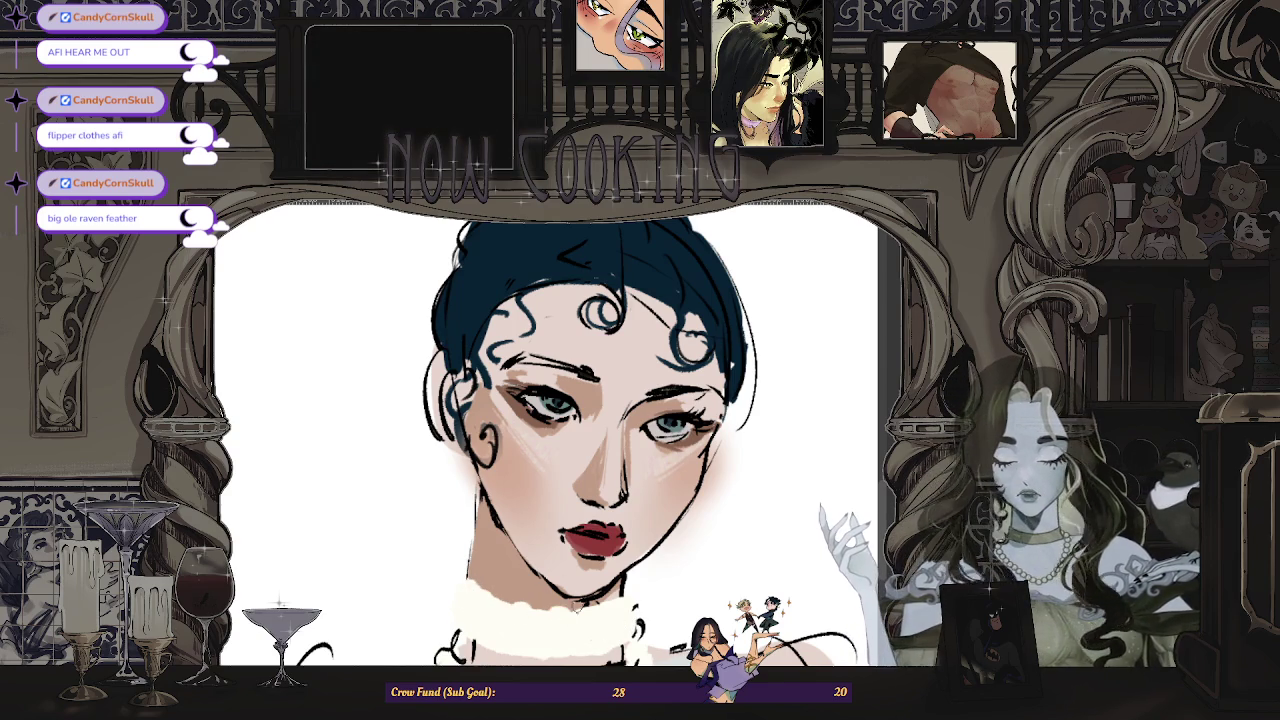
{"action": "scroll", "coordinate": [589, 619], "scroll_direction": "down", "scroll_amount": 5}
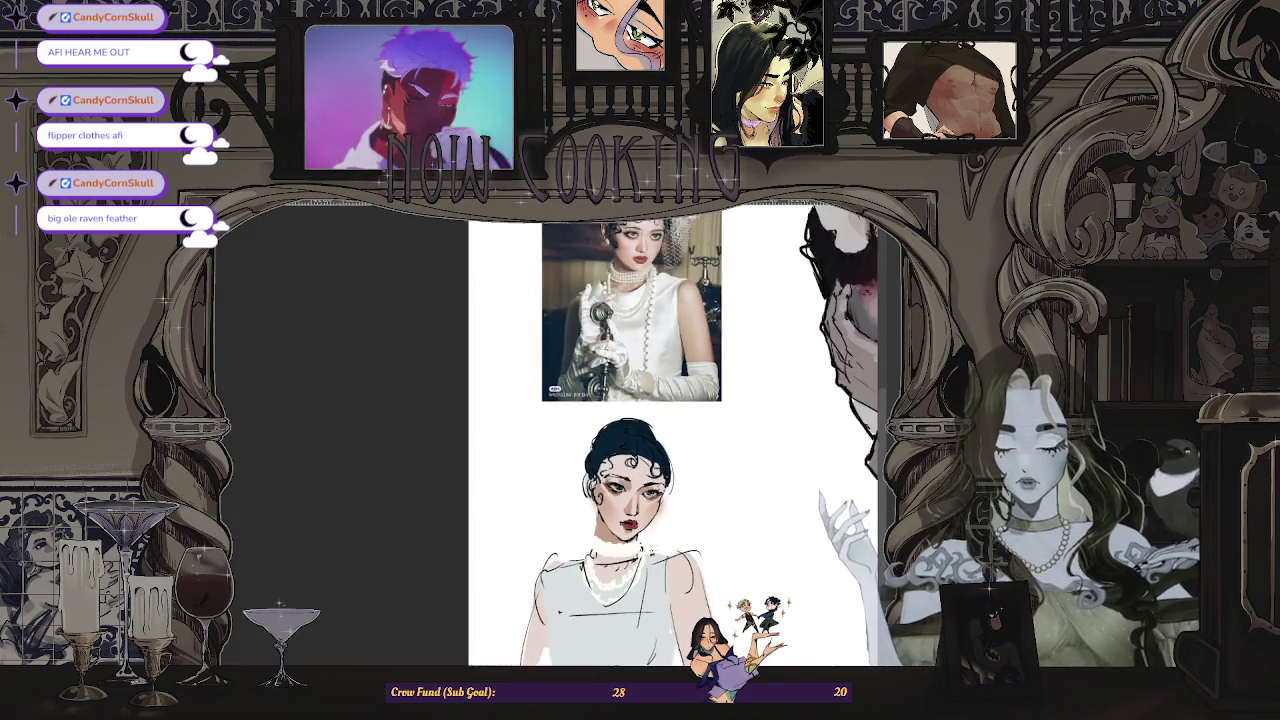
{"action": "scroll", "coordinate": [589, 576], "scroll_direction": "up", "scroll_amount": 5}
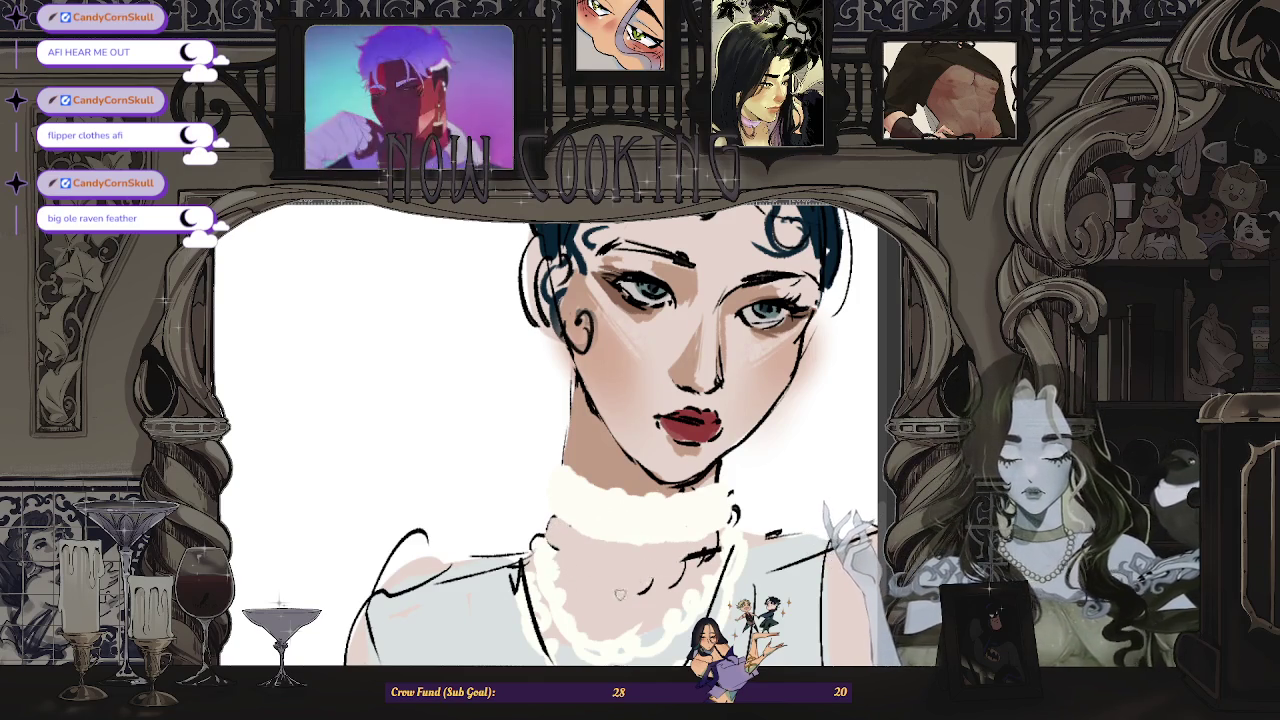
{"action": "scroll", "coordinate": [716, 550], "scroll_direction": "down", "scroll_amount": 2}
{"action": "scroll", "coordinate": [712, 575], "scroll_direction": "down", "scroll_amount": 3}
{"action": "scroll", "coordinate": [690, 570], "scroll_direction": "up", "scroll_amount": 3}
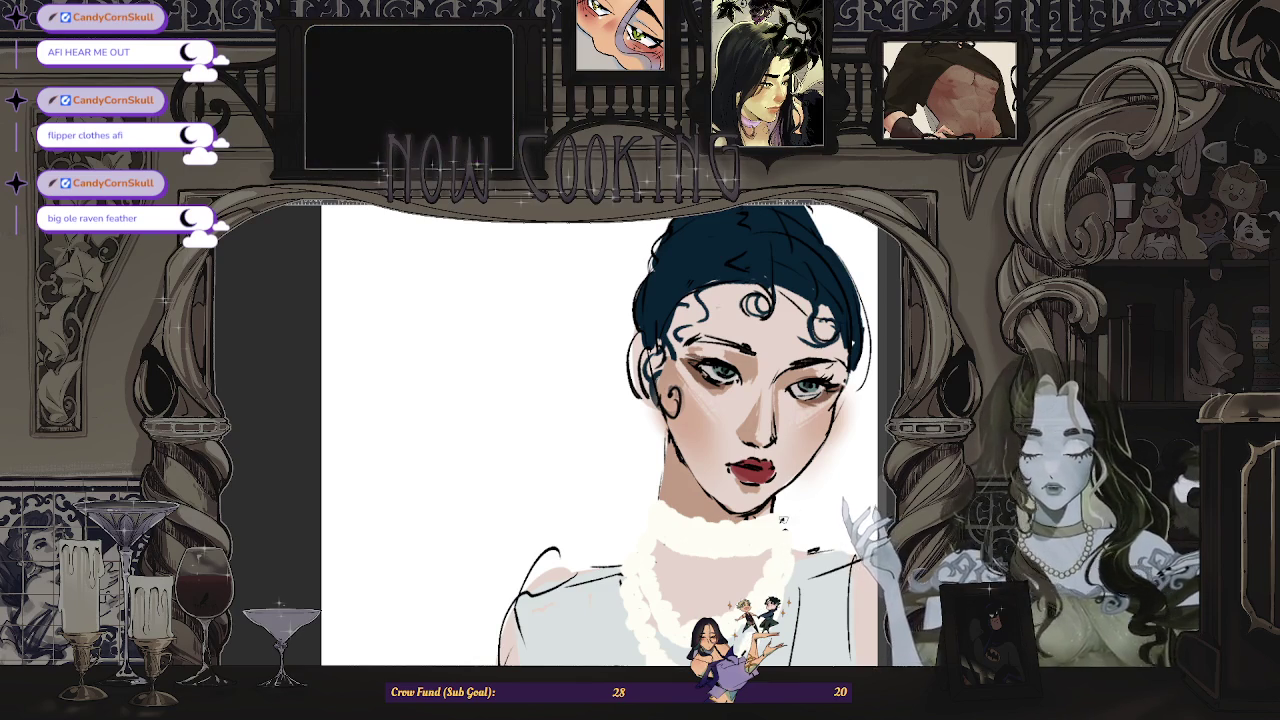
{"action": "scroll", "coordinate": [786, 513], "scroll_direction": "down", "scroll_amount": 3}
{"action": "scroll", "coordinate": [786, 513], "scroll_direction": "down", "scroll_amount": 1}
{"action": "scroll", "coordinate": [760, 525], "scroll_direction": "down", "scroll_amount": 3}
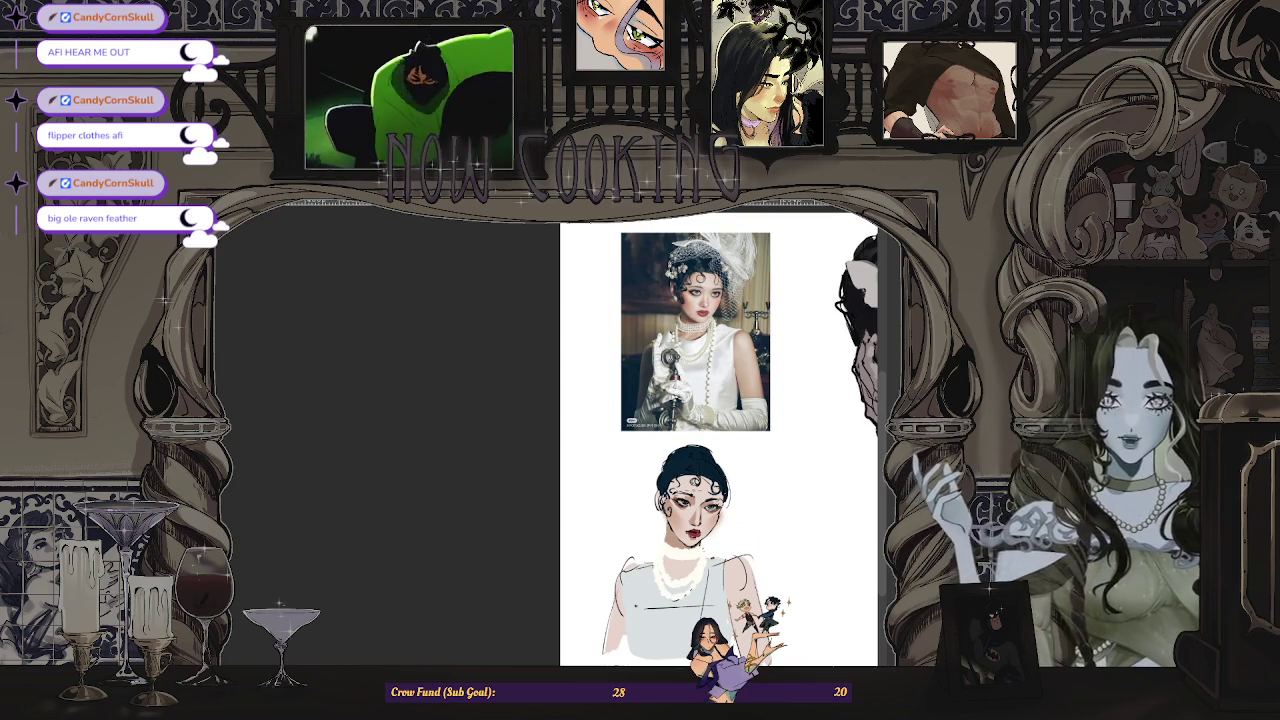
{"action": "scroll", "coordinate": [690, 490], "scroll_direction": "up", "scroll_amount": 3}
{"action": "scroll", "coordinate": [690, 490], "scroll_direction": "up", "scroll_amount": 2}
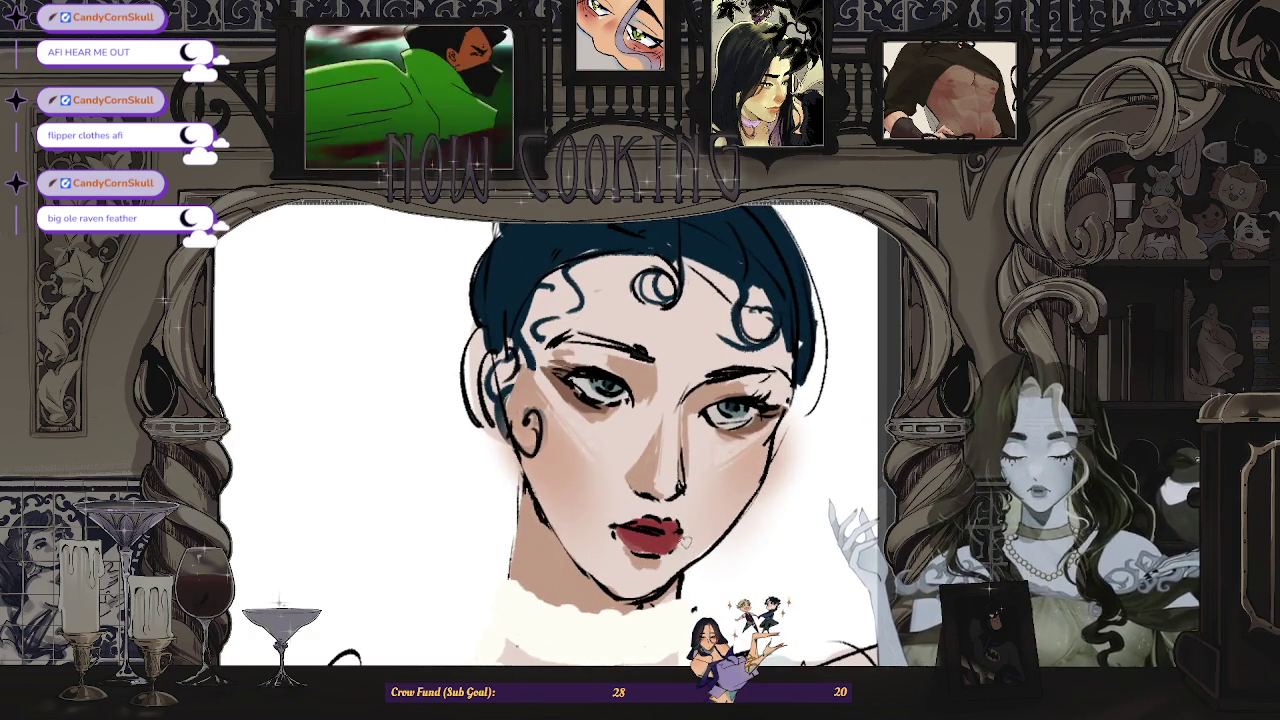
{"action": "scroll", "coordinate": [686, 540], "scroll_direction": "down", "scroll_amount": 2}
{"action": "scroll", "coordinate": [686, 540], "scroll_direction": "down", "scroll_amount": 1}
{"action": "scroll", "coordinate": [660, 545], "scroll_direction": "up", "scroll_amount": 4}
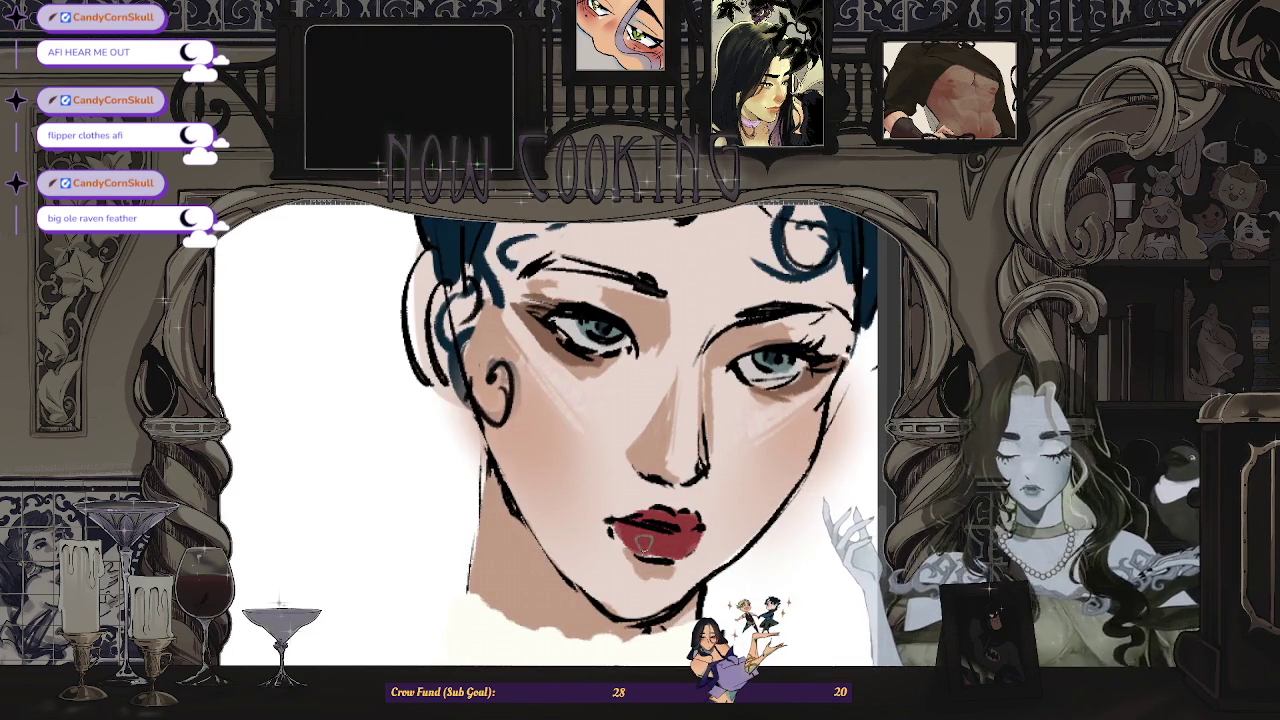
{"action": "scroll", "coordinate": [688, 545], "scroll_direction": "down", "scroll_amount": 3}
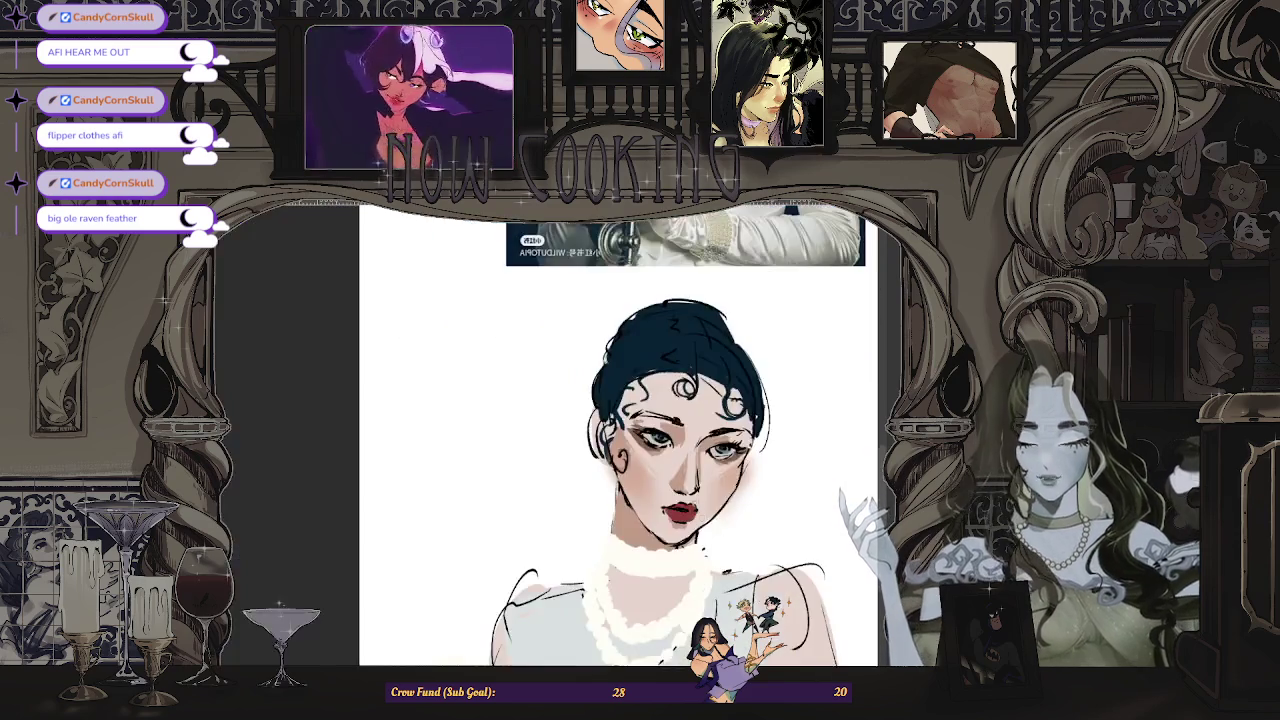
{"action": "left_click_drag", "start_coordinate": [520, 380], "coordinate": [690, 450]}
{"action": "scroll", "coordinate": [680, 400], "scroll_direction": "down", "scroll_amount": 1}
{"action": "scroll", "coordinate": [670, 300], "scroll_direction": "up", "scroll_amount": 4}
{"action": "scroll", "coordinate": [680, 560], "scroll_direction": "down", "scroll_amount": 2}
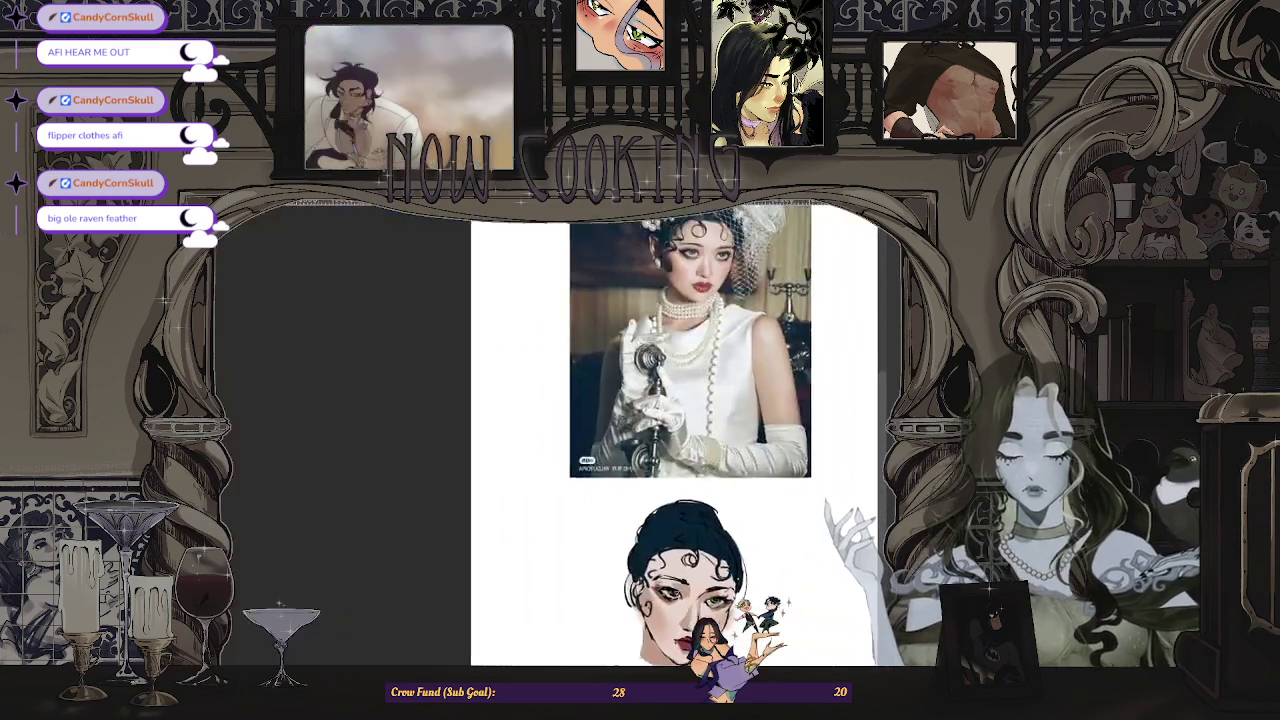
{"action": "scroll", "coordinate": [680, 560], "scroll_direction": "up", "scroll_amount": 2}
{"action": "scroll", "coordinate": [670, 550], "scroll_direction": "up", "scroll_amount": 1}
{"action": "scroll", "coordinate": [668, 545], "scroll_direction": "up", "scroll_amount": 1}
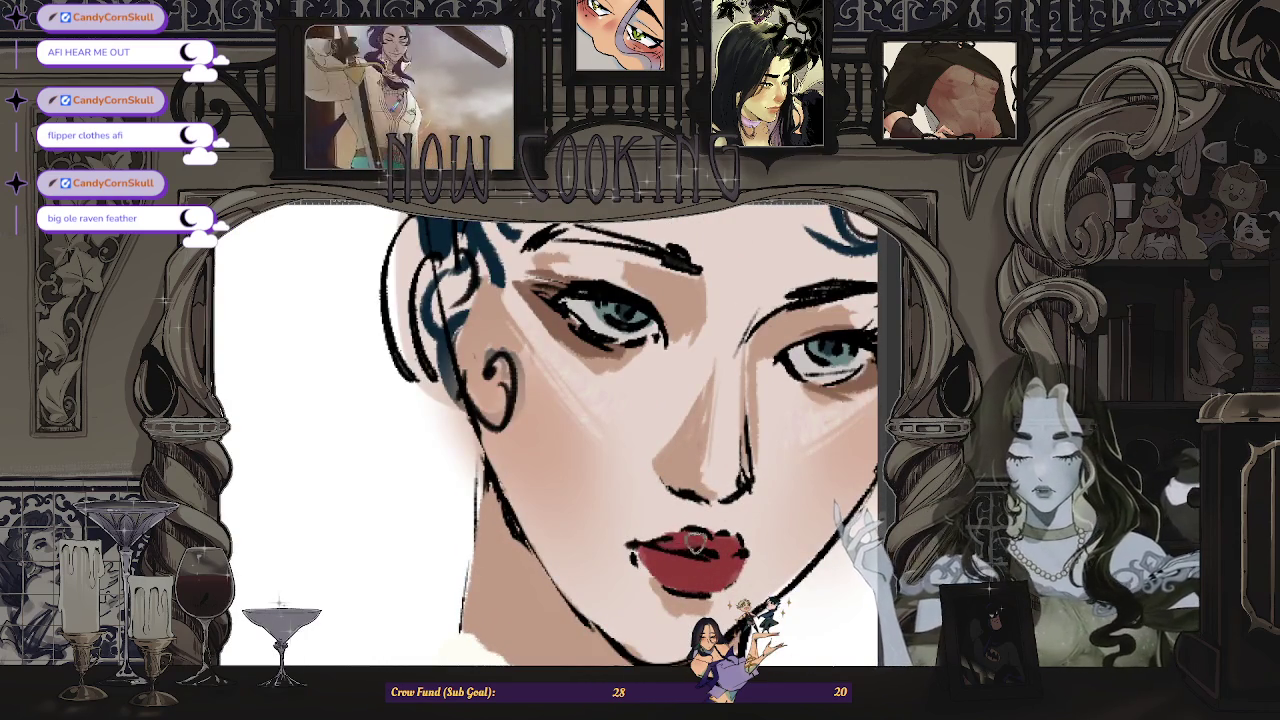
{"action": "scroll", "coordinate": [684, 530], "scroll_direction": "down", "scroll_amount": 2}
{"action": "scroll", "coordinate": [684, 530], "scroll_direction": "down", "scroll_amount": 2}
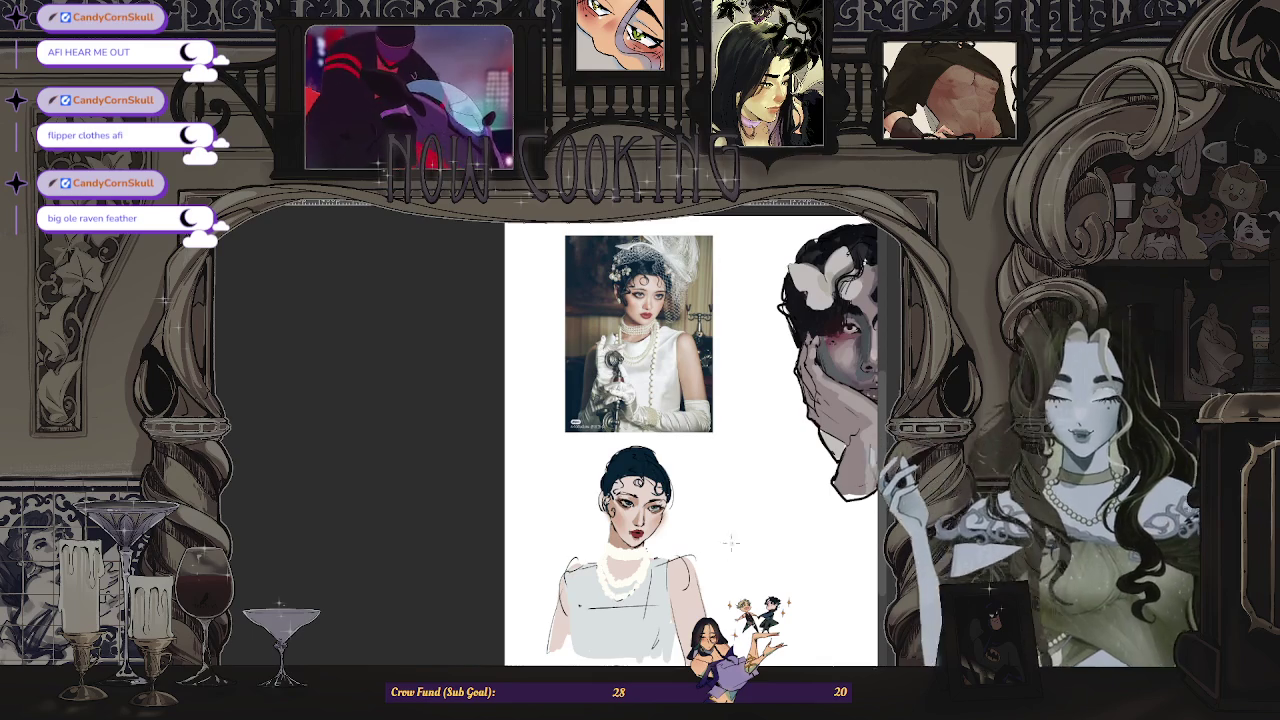
{"action": "scroll", "coordinate": [685, 300], "scroll_direction": "up", "scroll_amount": 1}
{"action": "scroll", "coordinate": [685, 300], "scroll_direction": "up", "scroll_amount": 1}
{"action": "scroll", "coordinate": [615, 630], "scroll_direction": "up", "scroll_amount": 2}
{"action": "scroll", "coordinate": [615, 630], "scroll_direction": "up", "scroll_amount": 2}
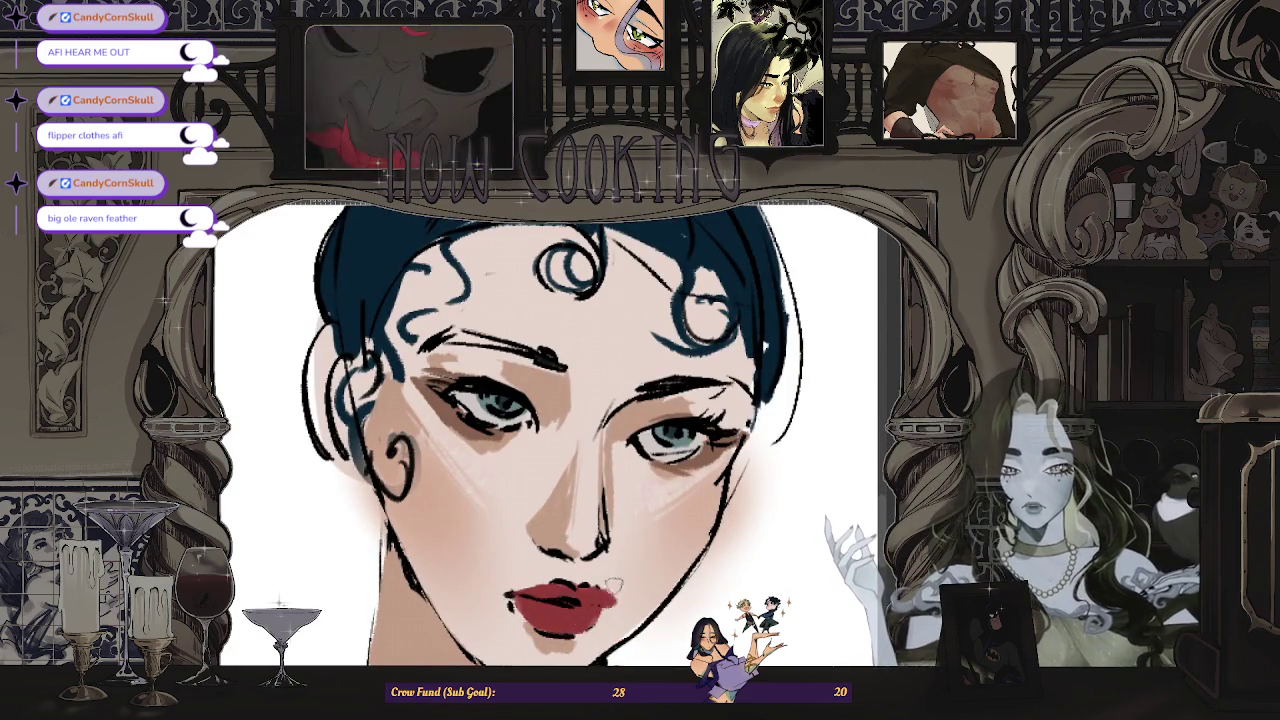
{"action": "scroll", "coordinate": [621, 600], "scroll_direction": "down", "scroll_amount": 3}
{"action": "scroll", "coordinate": [593, 553], "scroll_direction": "up", "scroll_amount": 3}
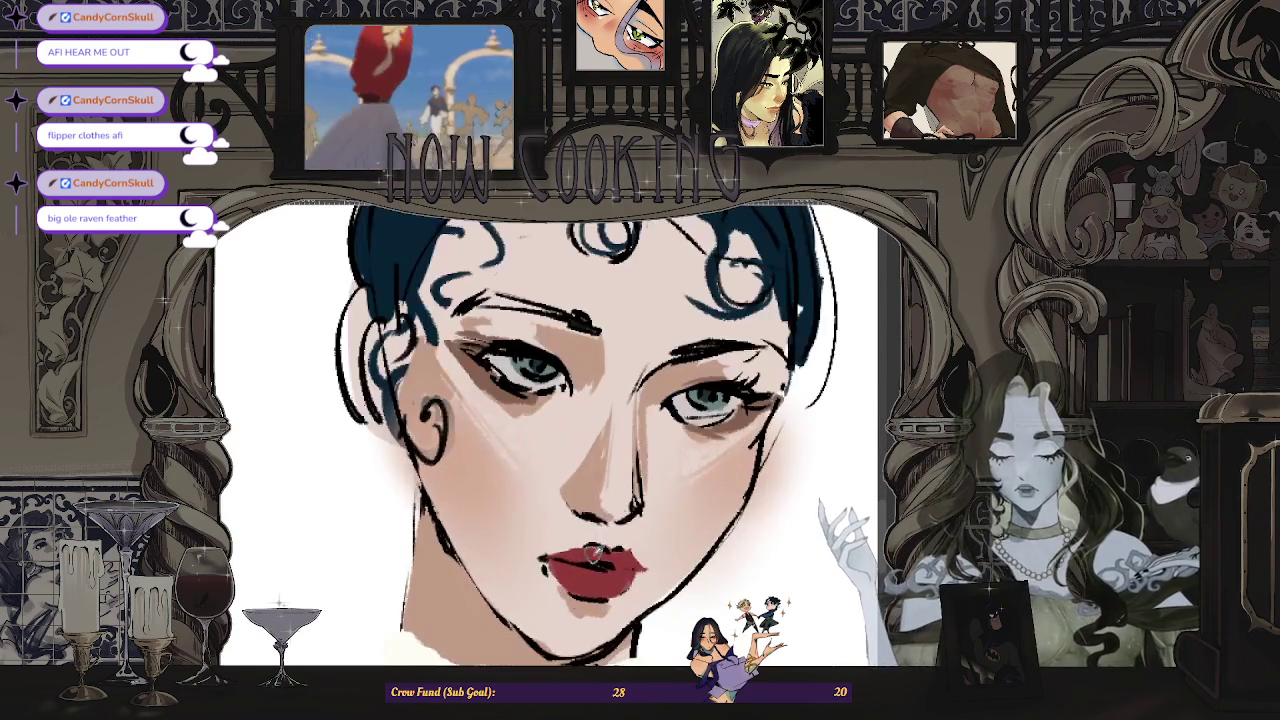
{"action": "scroll", "coordinate": [546, 434], "scroll_direction": "down", "scroll_amount": 3}
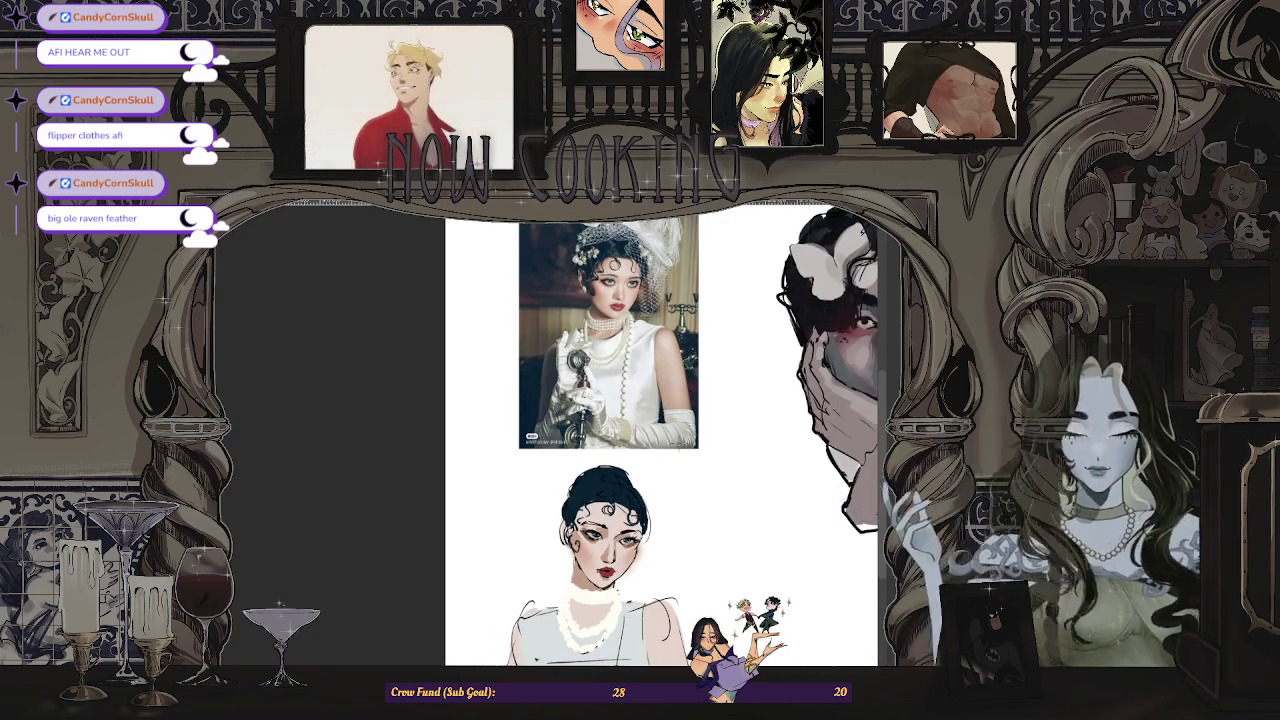
{"action": "scroll", "coordinate": [606, 440], "scroll_direction": "up", "scroll_amount": 1}
{"action": "scroll", "coordinate": [610, 585], "scroll_direction": "up", "scroll_amount": 3}
{"action": "scroll", "coordinate": [610, 585], "scroll_direction": "up", "scroll_amount": 2}
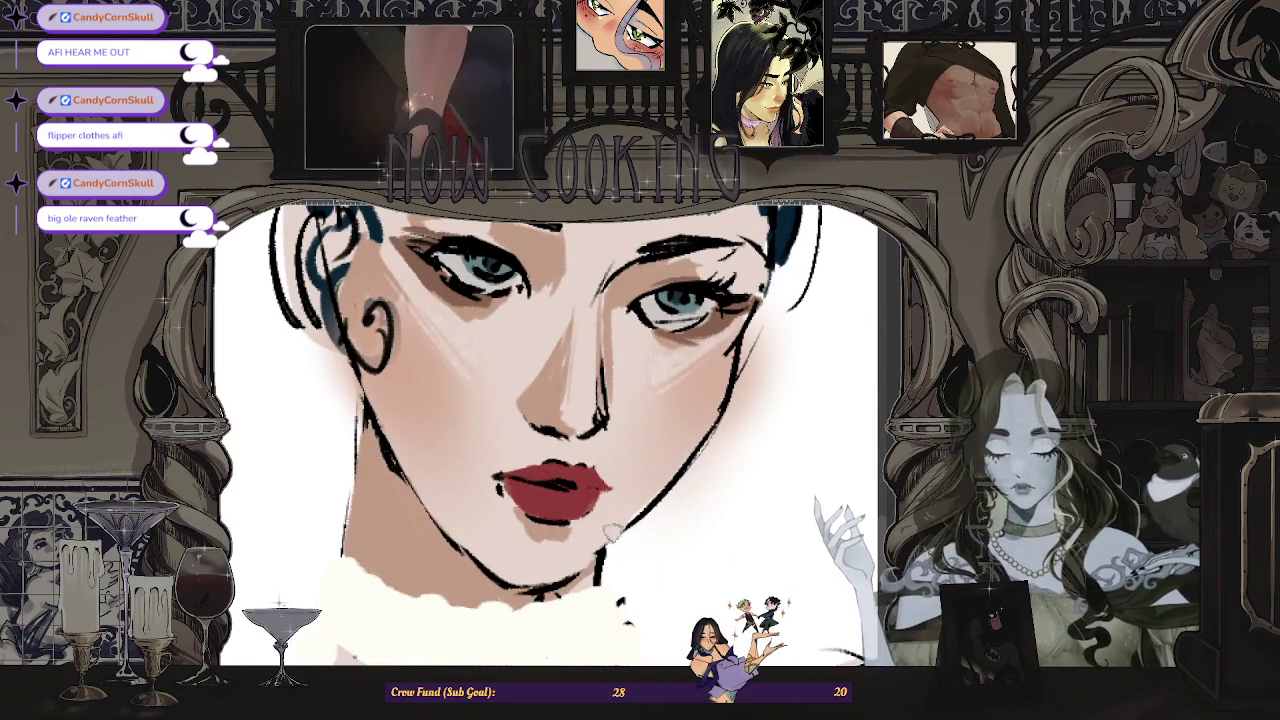
{"action": "scroll", "coordinate": [546, 434], "scroll_direction": "down", "scroll_amount": 2}
{"action": "scroll", "coordinate": [593, 530], "scroll_direction": "up", "scroll_amount": 1}
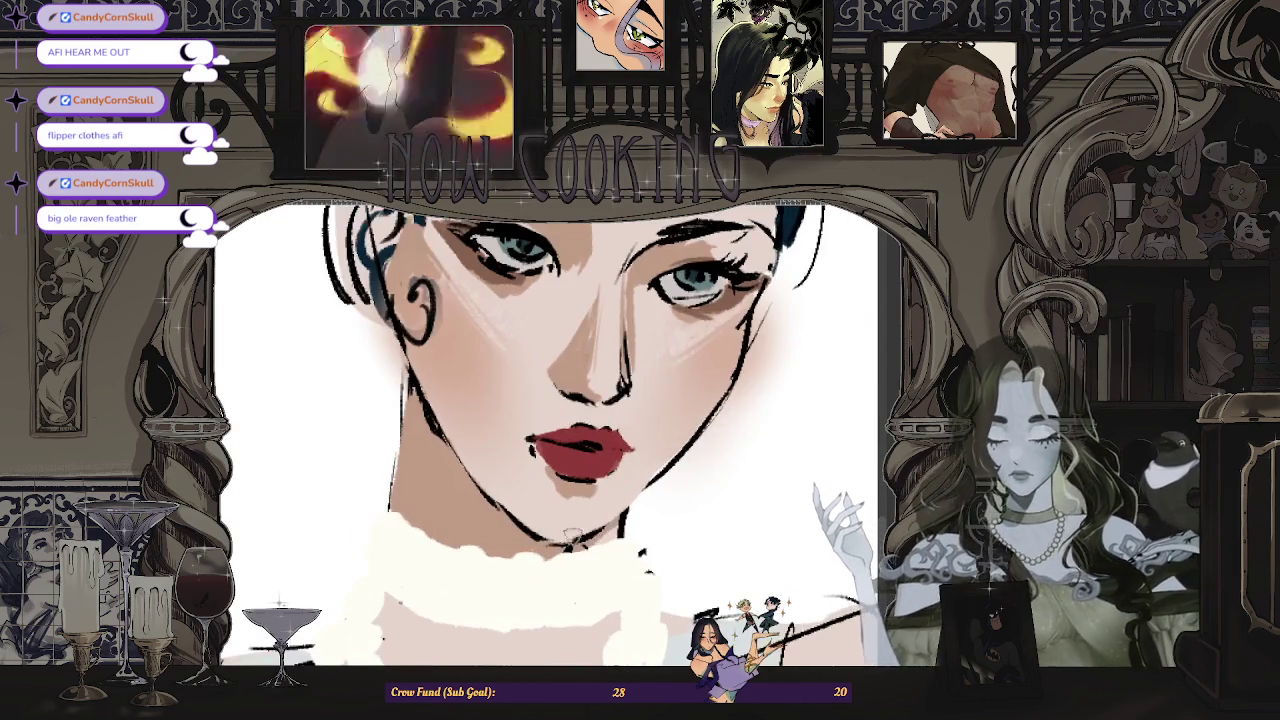
{"action": "scroll", "coordinate": [556, 528], "scroll_direction": "down", "scroll_amount": 3}
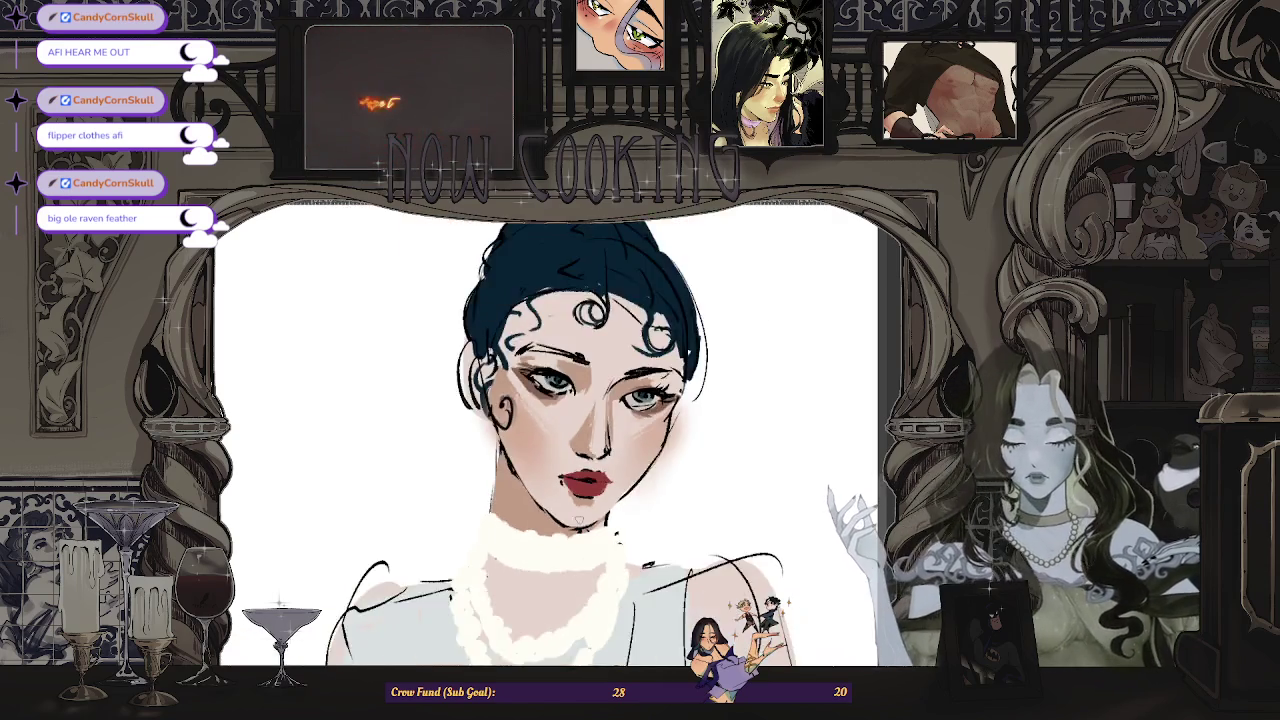
{"action": "scroll", "coordinate": [601, 505], "scroll_direction": "up", "scroll_amount": 2}
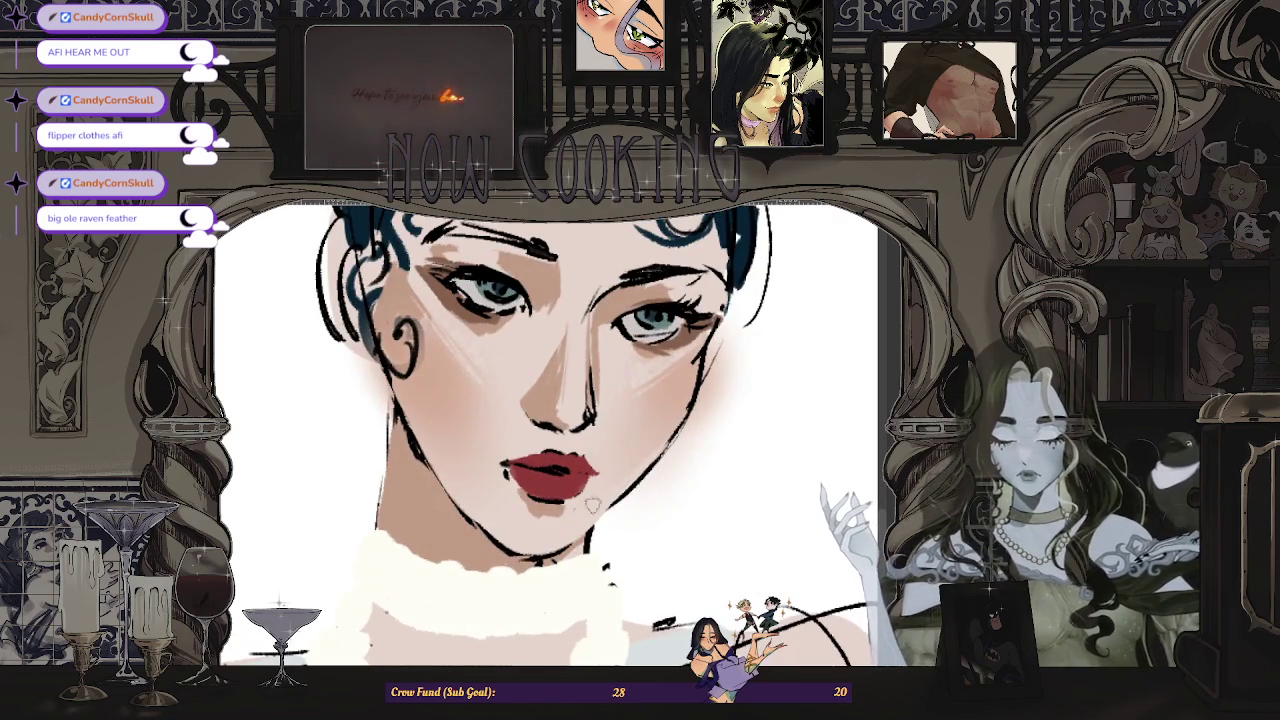
{"action": "scroll", "coordinate": [580, 513], "scroll_direction": "down", "scroll_amount": 3}
{"action": "scroll", "coordinate": [652, 448], "scroll_direction": "up", "scroll_amount": 2}
{"action": "scroll", "coordinate": [659, 440], "scroll_direction": "down", "scroll_amount": 1}
{"action": "scroll", "coordinate": [659, 440], "scroll_direction": "down", "scroll_amount": 1}
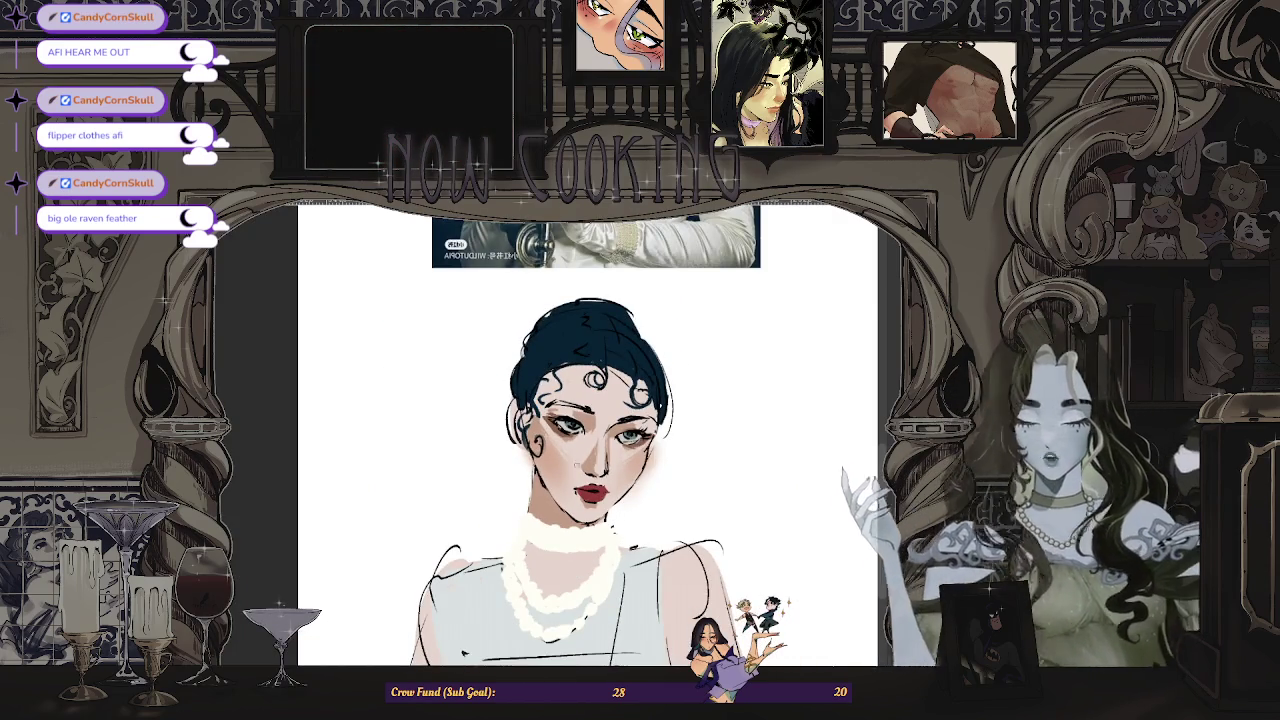
{"action": "scroll", "coordinate": [600, 430], "scroll_direction": "down", "scroll_amount": 2}
{"action": "scroll", "coordinate": [600, 520], "scroll_direction": "up", "scroll_amount": 3}
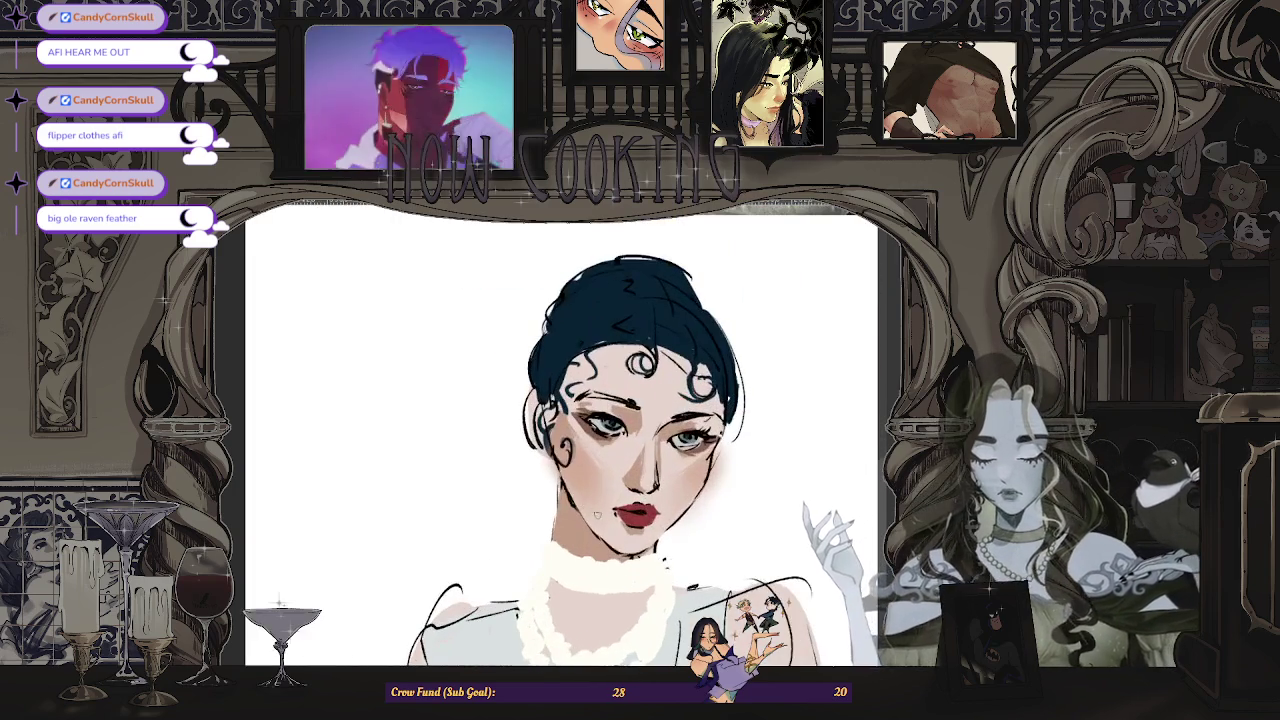
{"action": "scroll", "coordinate": [566, 471], "scroll_direction": "up", "scroll_amount": 2}
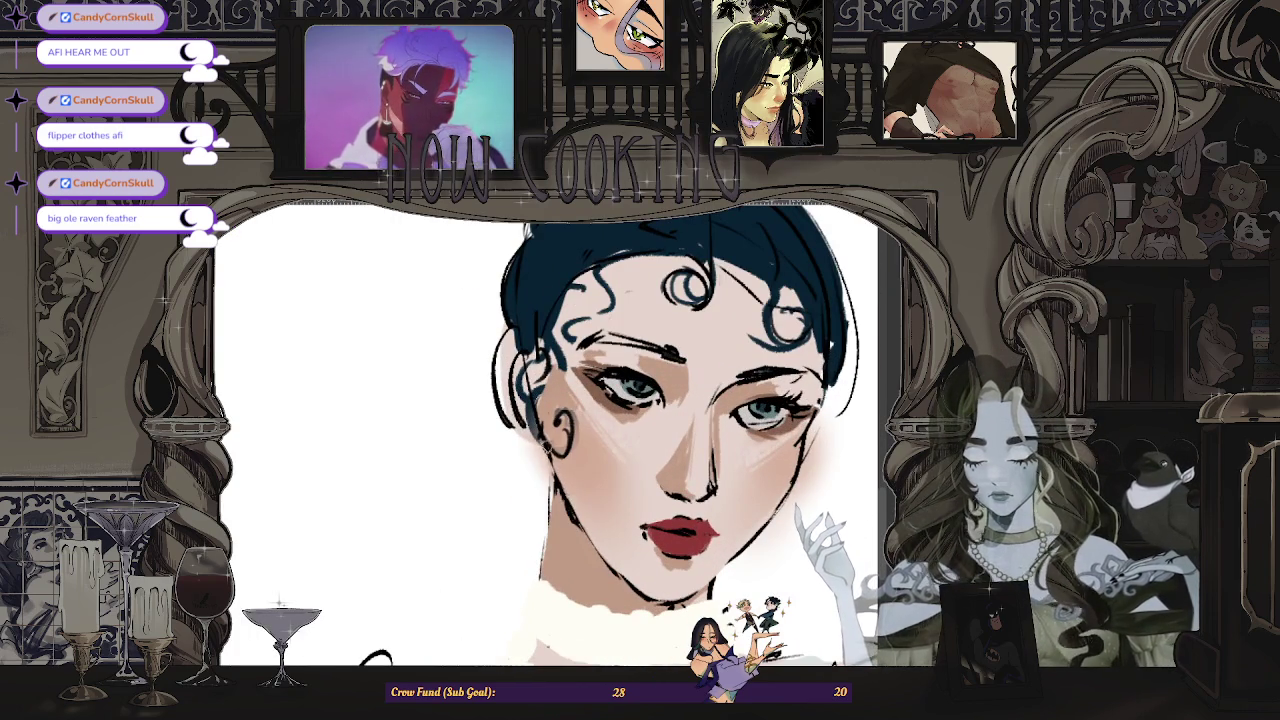
{"action": "scroll", "coordinate": [605, 553], "scroll_direction": "down", "scroll_amount": 3}
{"action": "scroll", "coordinate": [600, 556], "scroll_direction": "up", "scroll_amount": 2}
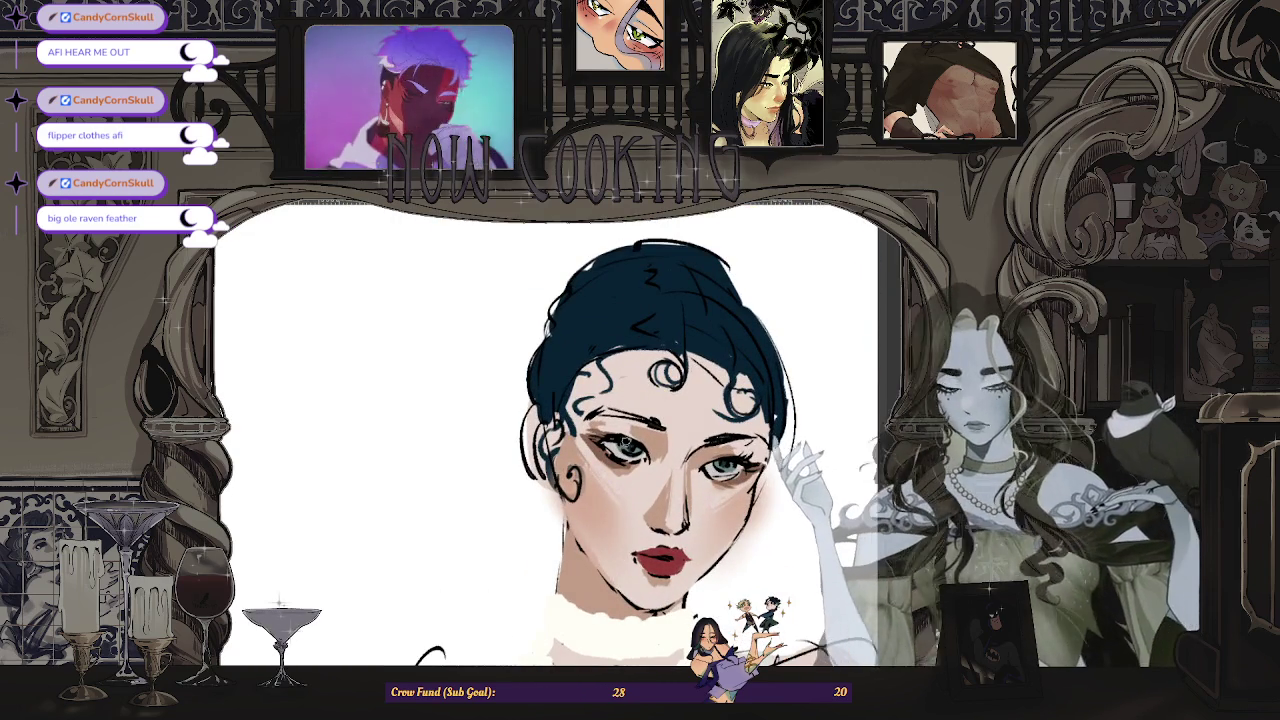
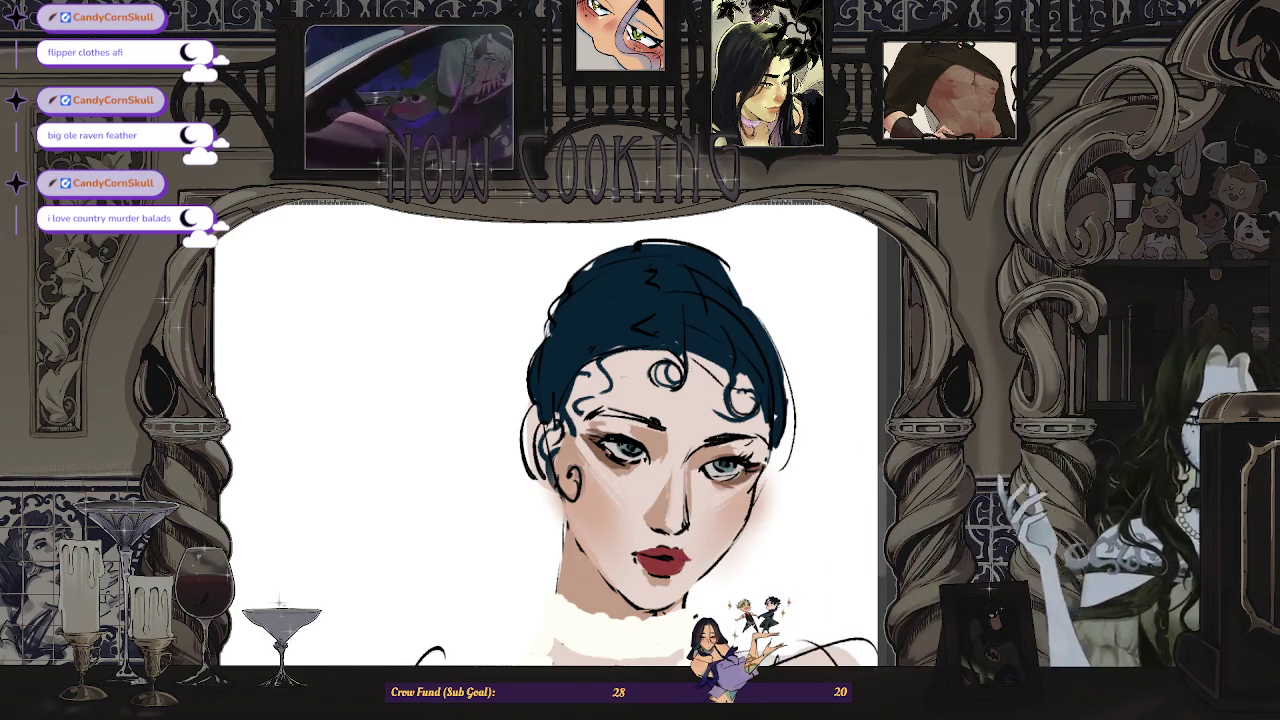
- Zoom and scroll the canvas to frame the sketch's jaw beside the reference photo
{"action": "key", "text": "ctrl+minus"}
{"action": "key", "text": "ctrl+minus"}
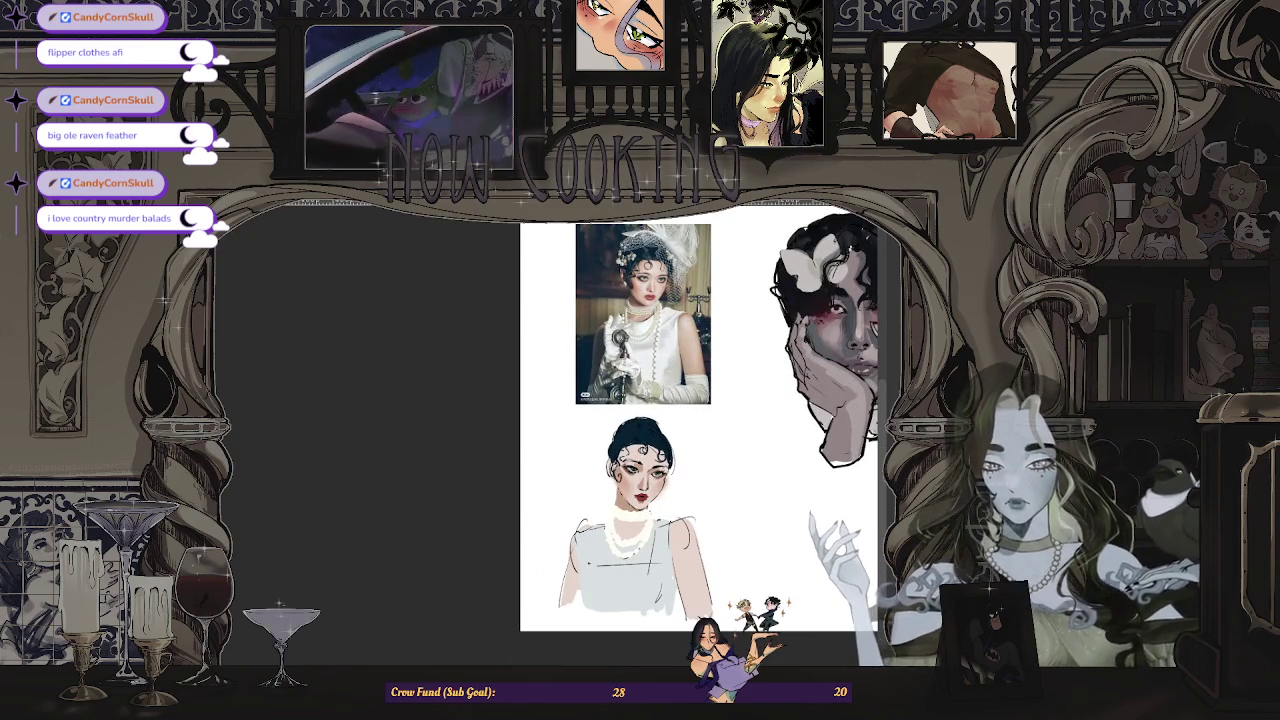
{"action": "key", "text": "ctrl+plus"}
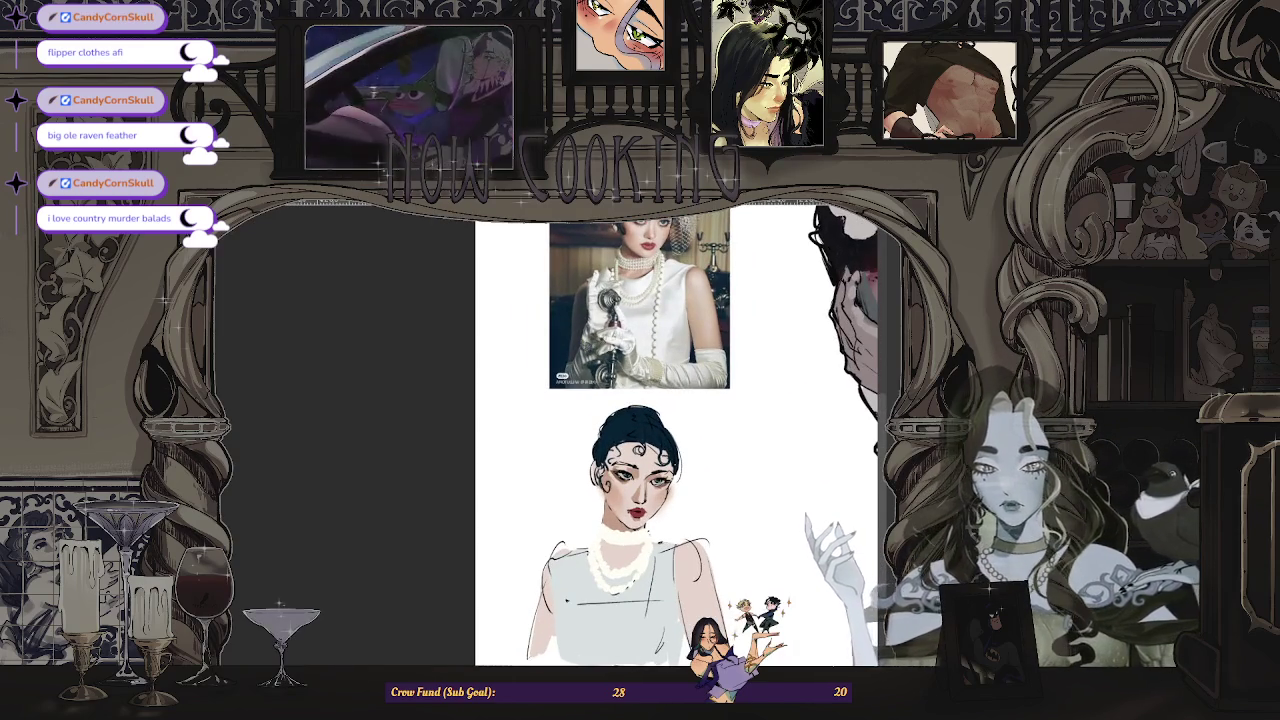
{"action": "scroll", "coordinate": [595, 488], "scroll_direction": "up", "scroll_amount": 3}
{"action": "scroll", "coordinate": [595, 488], "scroll_direction": "up", "scroll_amount": 2}
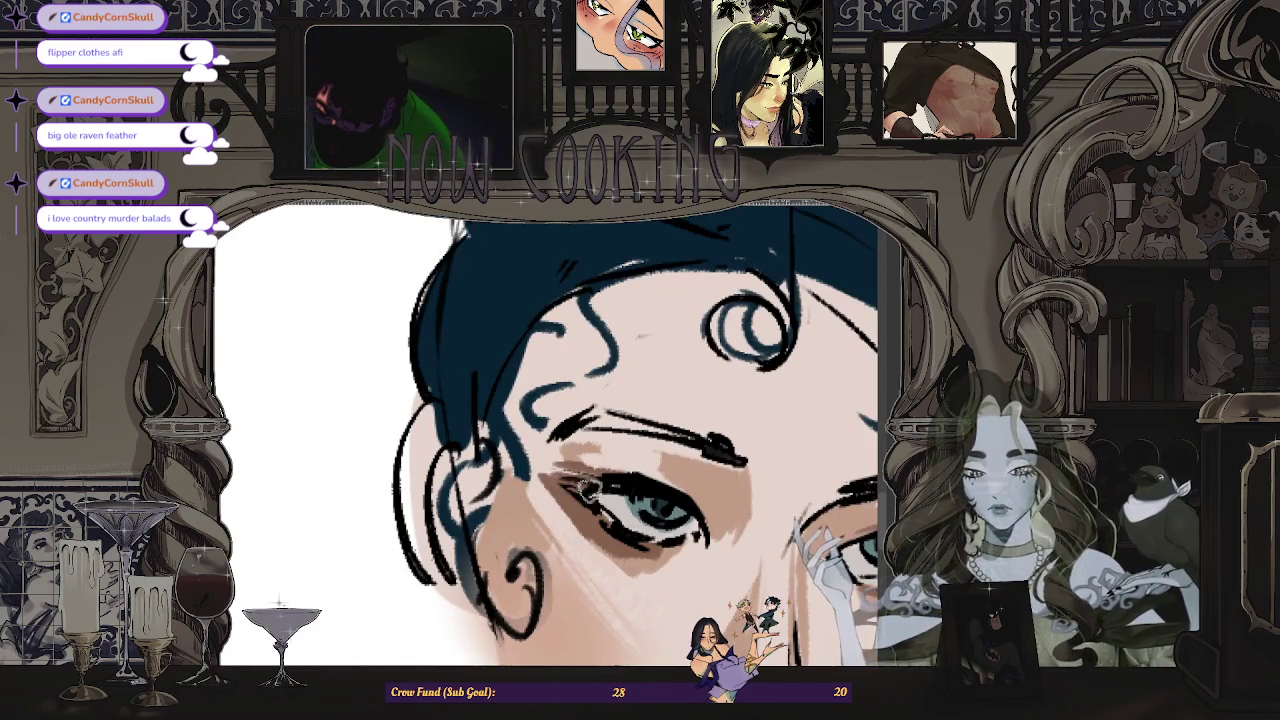
{"action": "scroll", "coordinate": [625, 483], "scroll_direction": "down", "scroll_amount": 2}
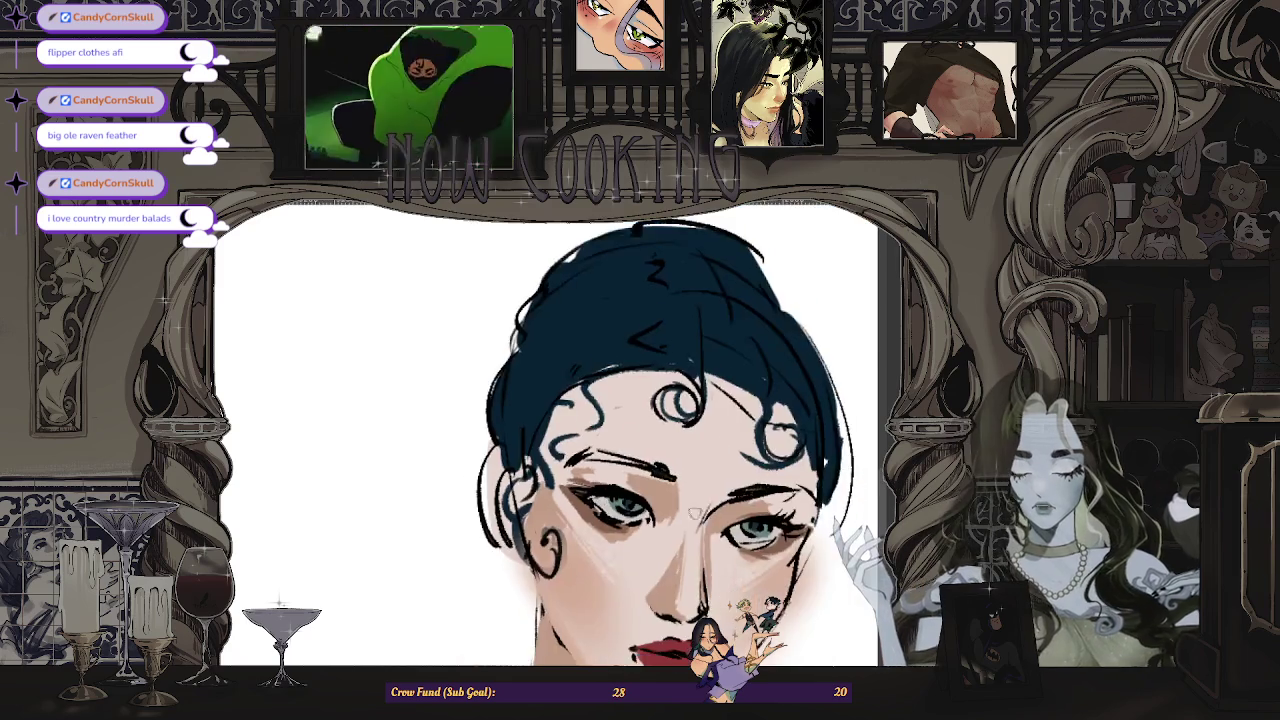
{"action": "scroll", "coordinate": [625, 483], "scroll_direction": "down", "scroll_amount": 2}
{"action": "scroll", "coordinate": [625, 483], "scroll_direction": "down", "scroll_amount": 1}
{"action": "scroll", "coordinate": [625, 483], "scroll_direction": "up", "scroll_amount": 1}
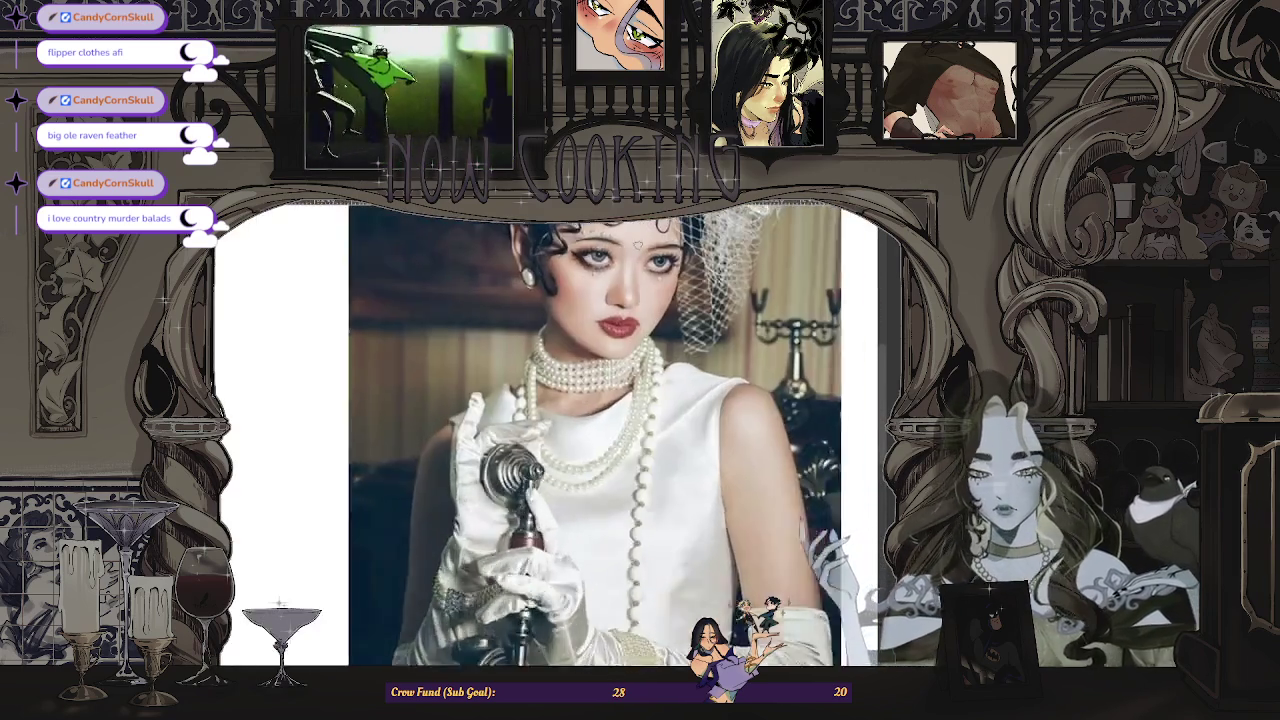
{"action": "scroll", "coordinate": [625, 483], "scroll_direction": "up", "scroll_amount": 1}
{"action": "scroll", "coordinate": [625, 483], "scroll_direction": "down", "scroll_amount": 2}
{"action": "scroll", "coordinate": [625, 483], "scroll_direction": "up", "scroll_amount": 2}
{"action": "scroll", "coordinate": [598, 645], "scroll_direction": "up", "scroll_amount": 2}
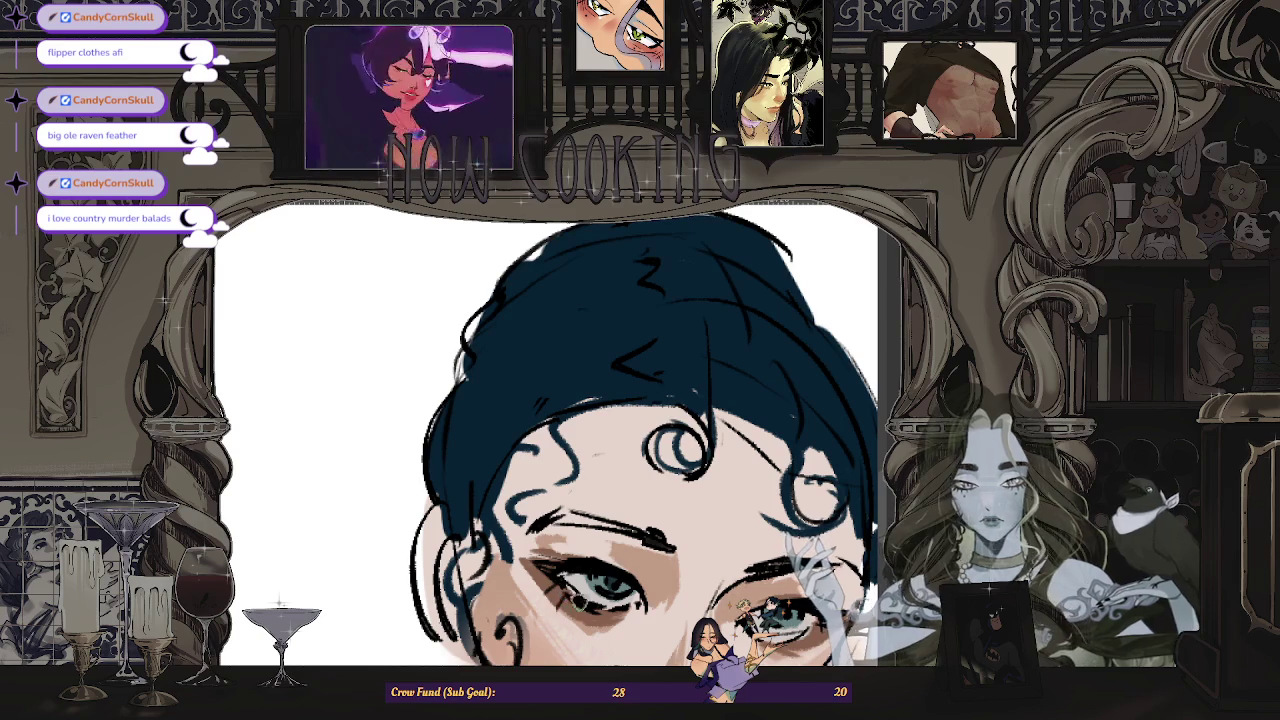
{"action": "scroll", "coordinate": [614, 614], "scroll_direction": "down", "scroll_amount": 2}
{"action": "scroll", "coordinate": [620, 455], "scroll_direction": "up", "scroll_amount": 2}
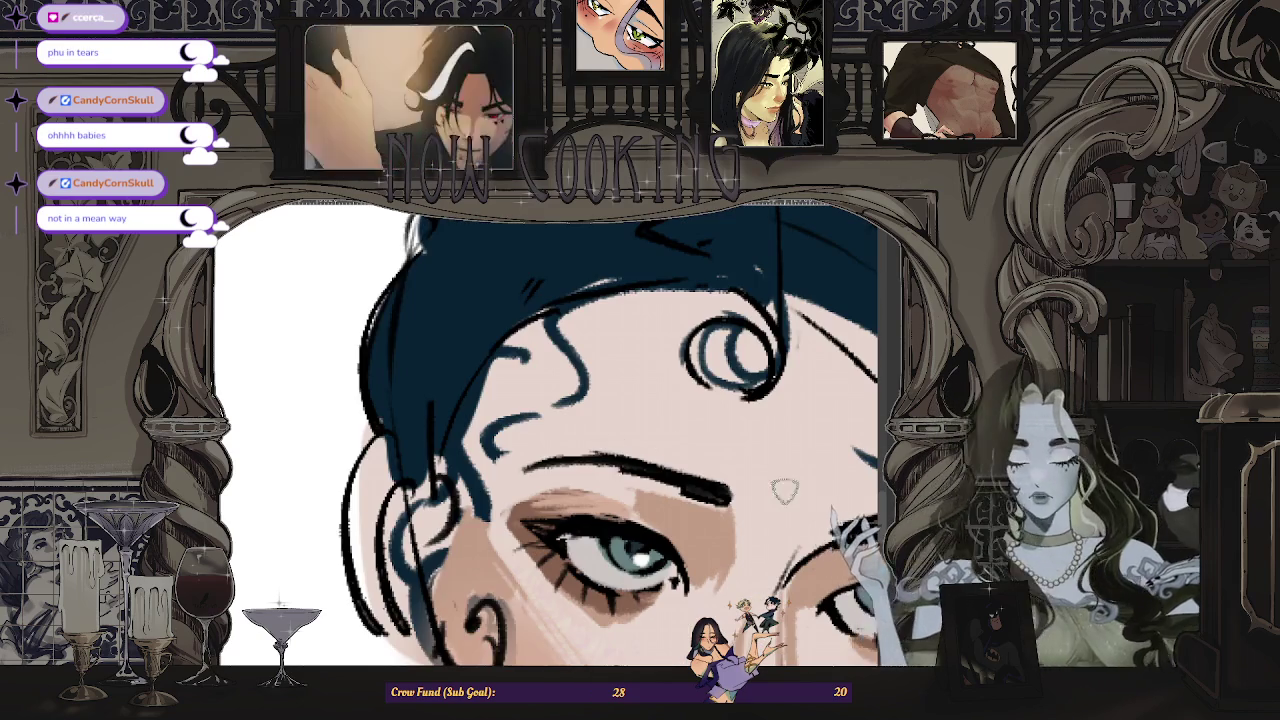
{"action": "scroll", "coordinate": [757, 478], "scroll_direction": "down", "scroll_amount": 1}
{"action": "scroll", "coordinate": [757, 478], "scroll_direction": "down", "scroll_amount": 2}
{"action": "scroll", "coordinate": [600, 508], "scroll_direction": "up", "scroll_amount": 3}
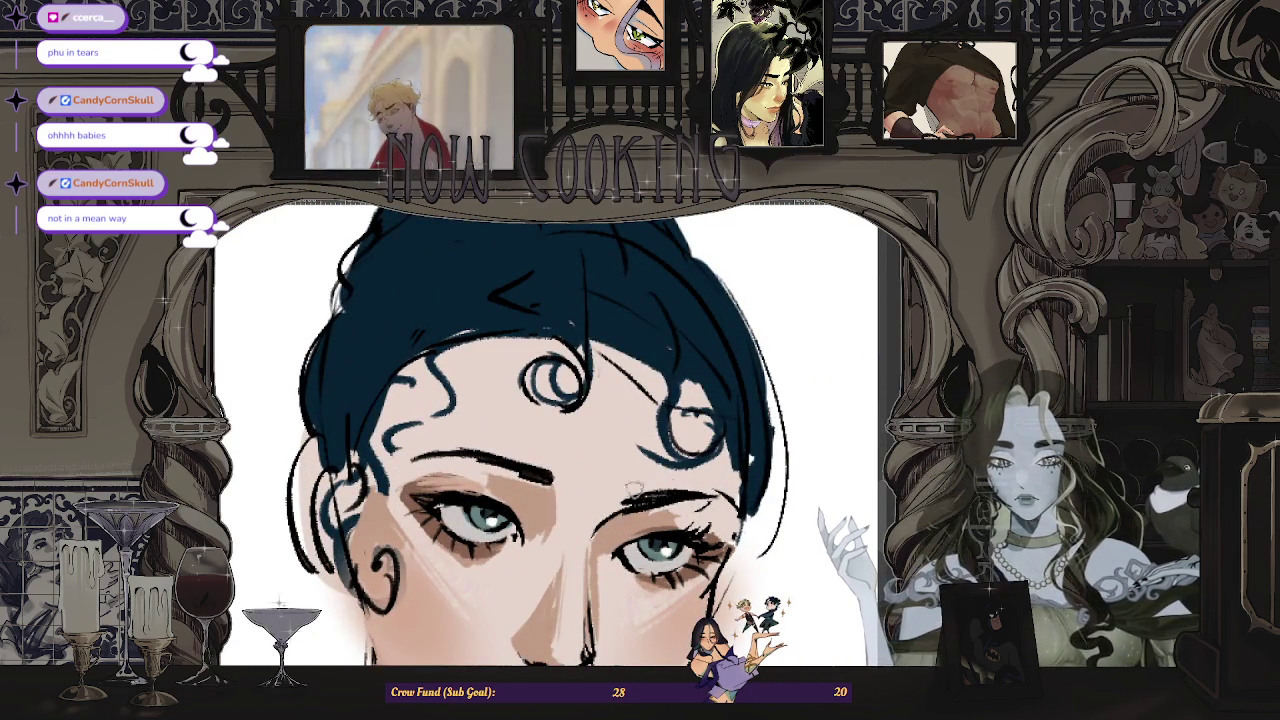
{"action": "scroll", "coordinate": [725, 503], "scroll_direction": "up", "scroll_amount": 1}
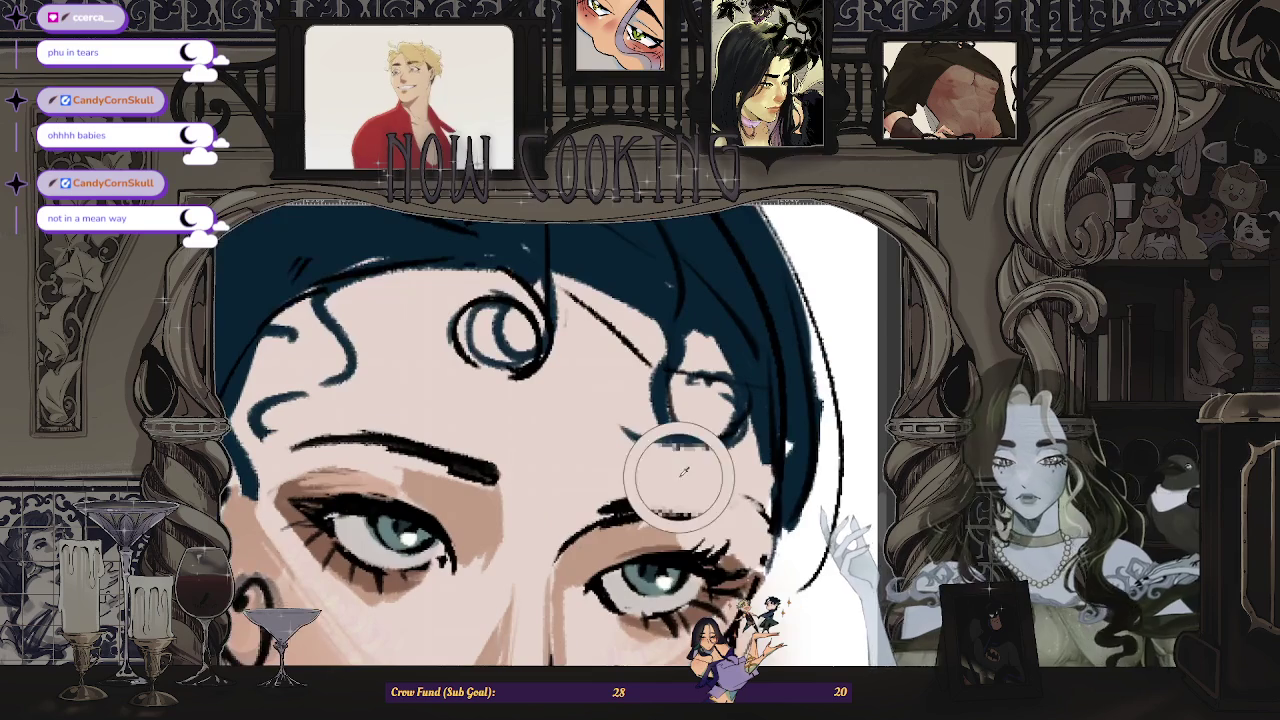
{"action": "scroll", "coordinate": [671, 502], "scroll_direction": "down", "scroll_amount": 2}
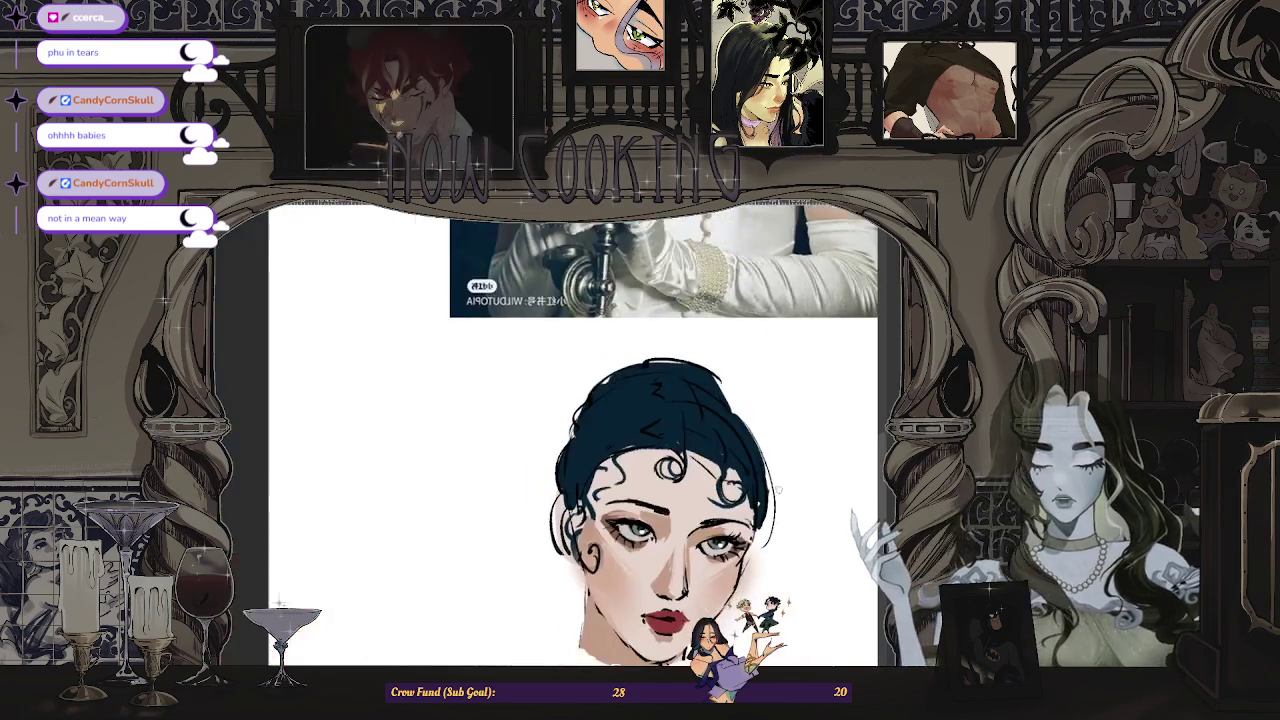
{"action": "scroll", "coordinate": [700, 450], "scroll_direction": "up", "scroll_amount": 1}
{"action": "scroll", "coordinate": [715, 417], "scroll_direction": "down", "scroll_amount": 1}
{"action": "scroll", "coordinate": [714, 418], "scroll_direction": "down", "scroll_amount": 3}
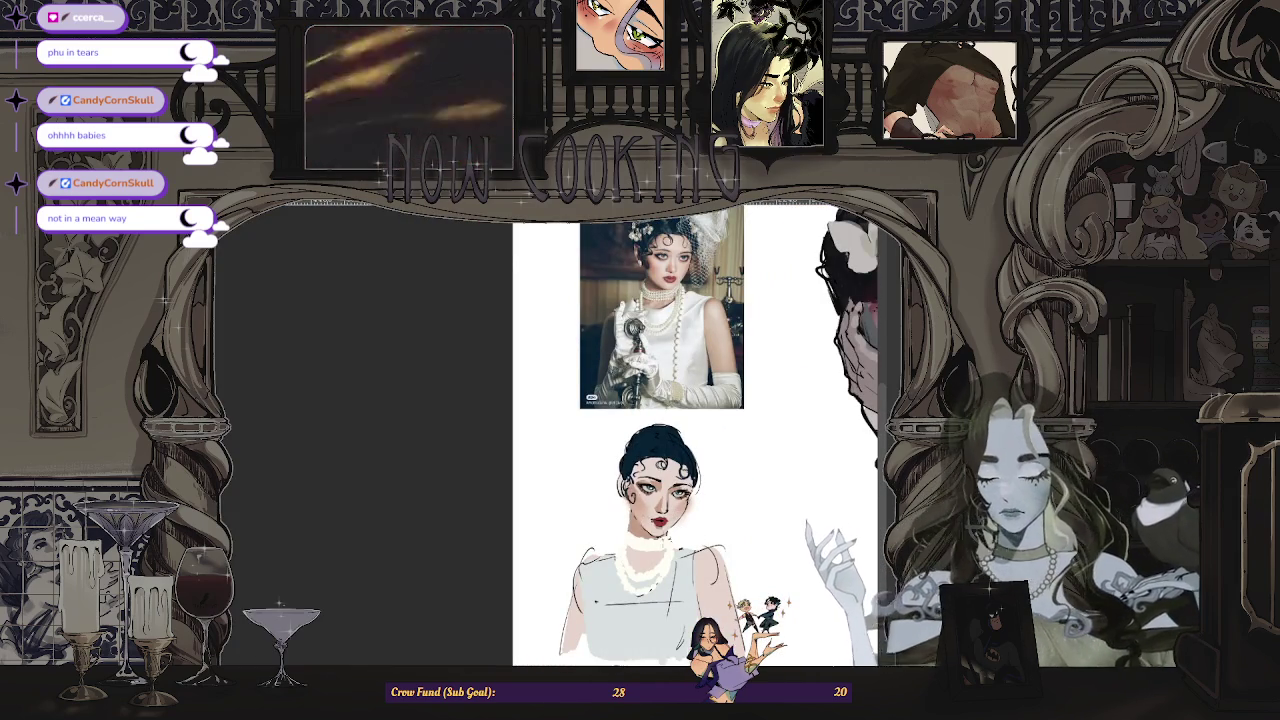
{"action": "scroll", "coordinate": [600, 480], "scroll_direction": "up", "scroll_amount": 1}
{"action": "scroll", "coordinate": [600, 480], "scroll_direction": "up", "scroll_amount": 2}
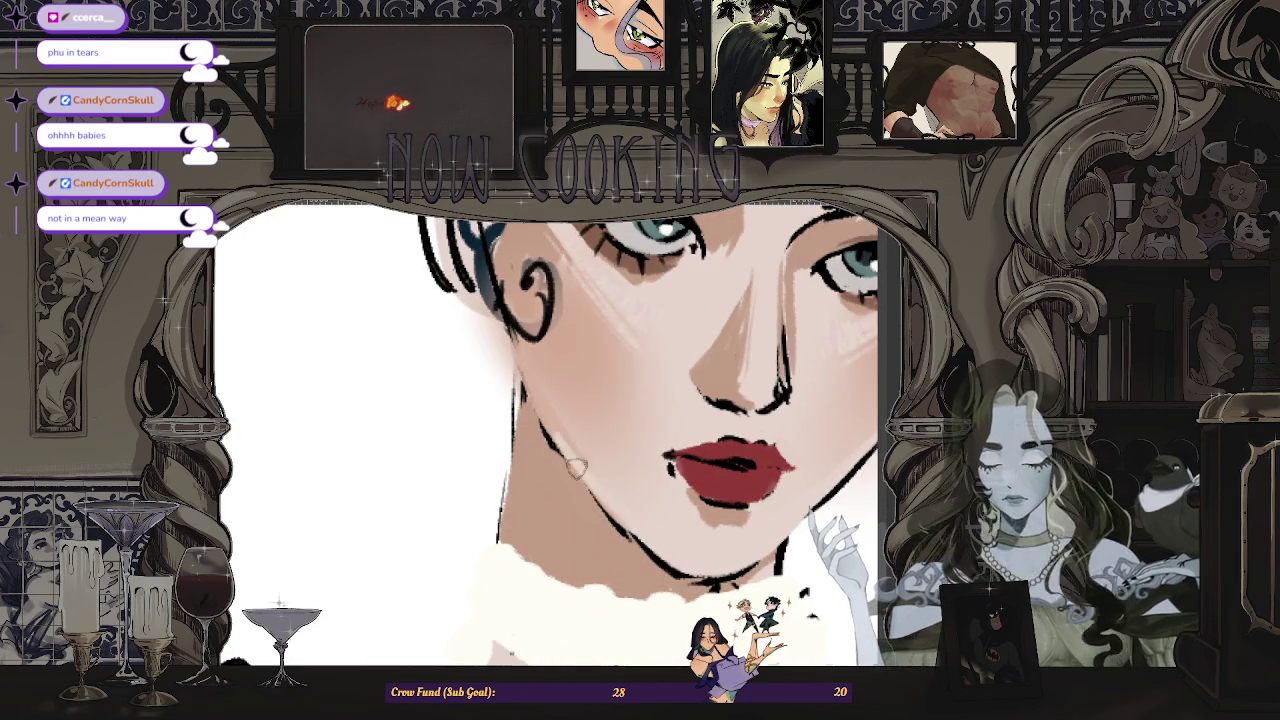
{"action": "scroll", "coordinate": [583, 474], "scroll_direction": "down", "scroll_amount": 1}
{"action": "scroll", "coordinate": [583, 474], "scroll_direction": "down", "scroll_amount": 2}
{"action": "scroll", "coordinate": [631, 529], "scroll_direction": "up", "scroll_amount": 2}
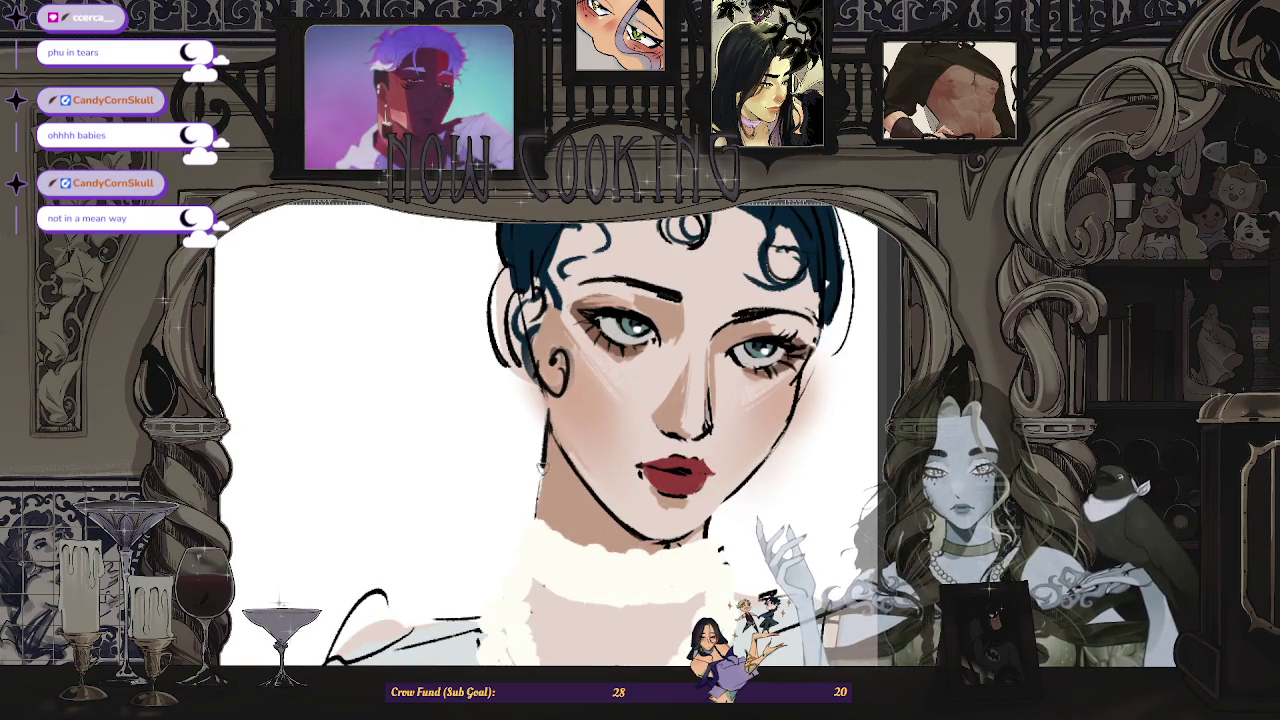
- Ink both sides of the neck below the jaw, then zoom out to the whole figure
{"action": "left_click_drag", "start_coordinate": [521, 525], "coordinate": [519, 560]}
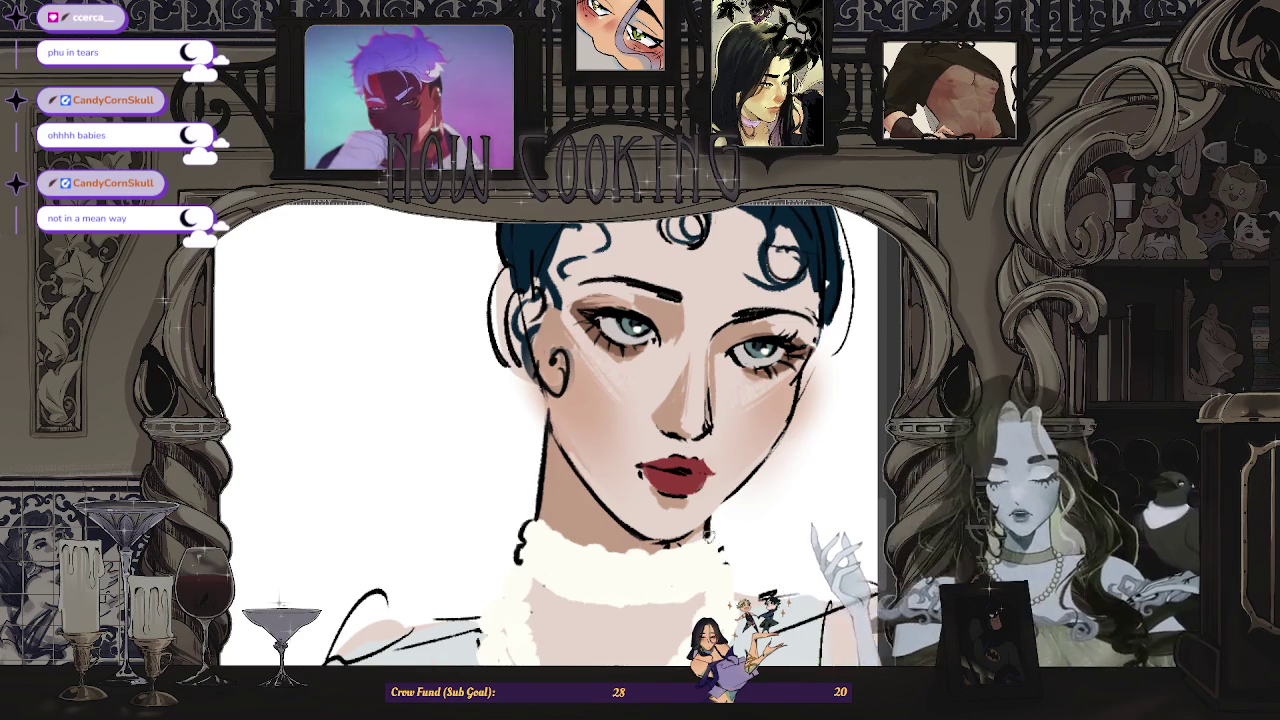
{"action": "left_click_drag", "start_coordinate": [706, 522], "coordinate": [716, 562]}
{"action": "scroll", "coordinate": [716, 558], "scroll_direction": "down", "scroll_amount": 2}
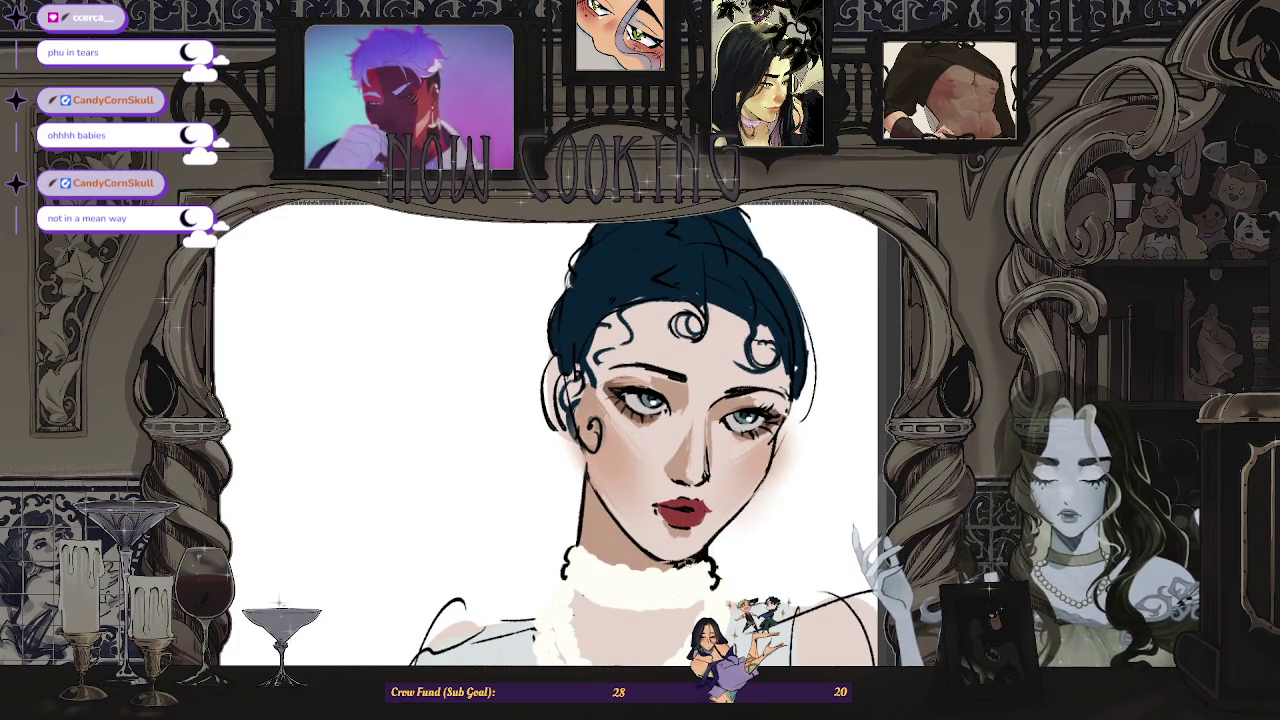
{"action": "scroll", "coordinate": [873, 250], "scroll_direction": "down", "scroll_amount": 5}
{"action": "scroll", "coordinate": [873, 250], "scroll_direction": "down", "scroll_amount": 1}
{"action": "left_click_drag", "start_coordinate": [857, 271], "coordinate": [222, 290]}
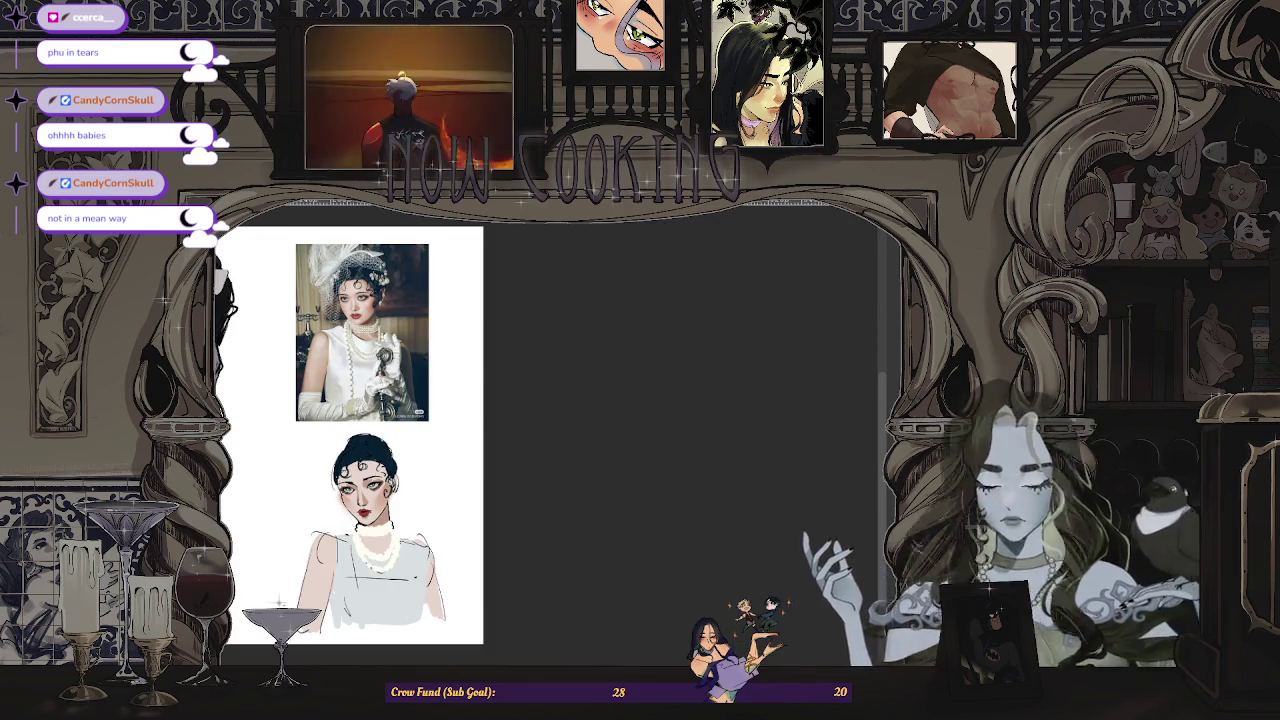
{"action": "scroll", "coordinate": [362, 530], "scroll_direction": "up", "scroll_amount": 5}
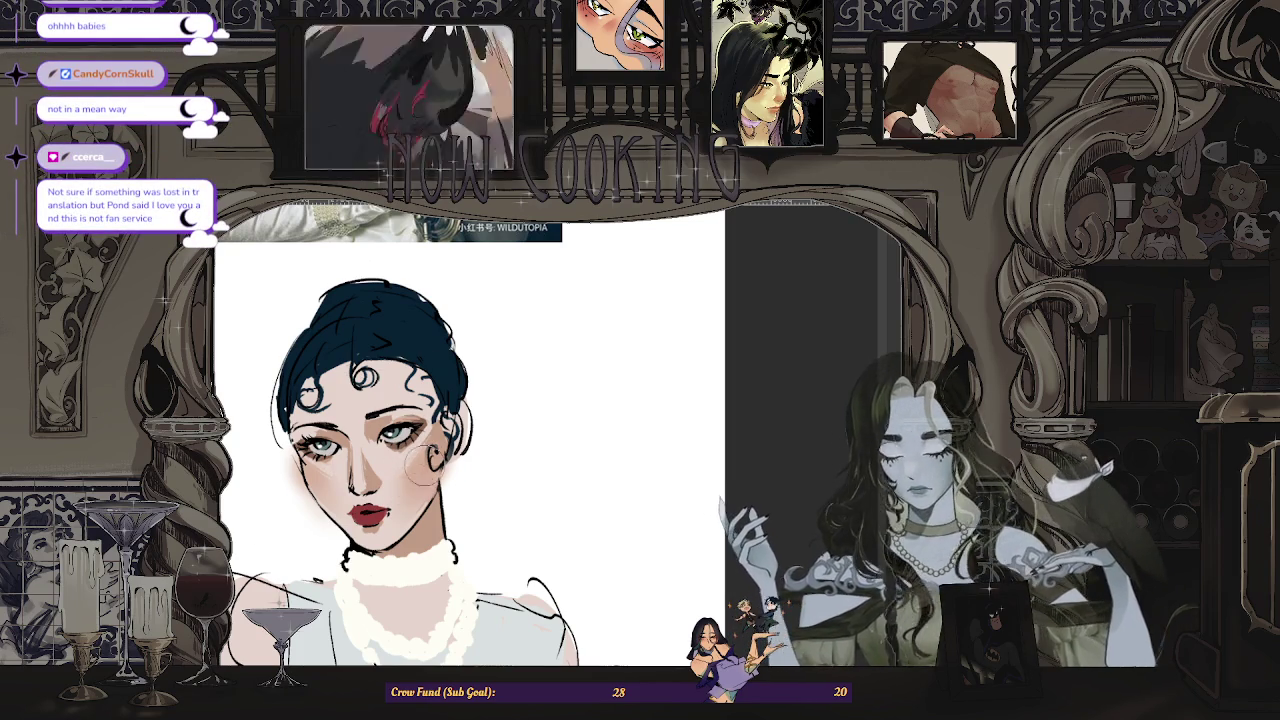
{"action": "key", "text": "ctrl+minus"}
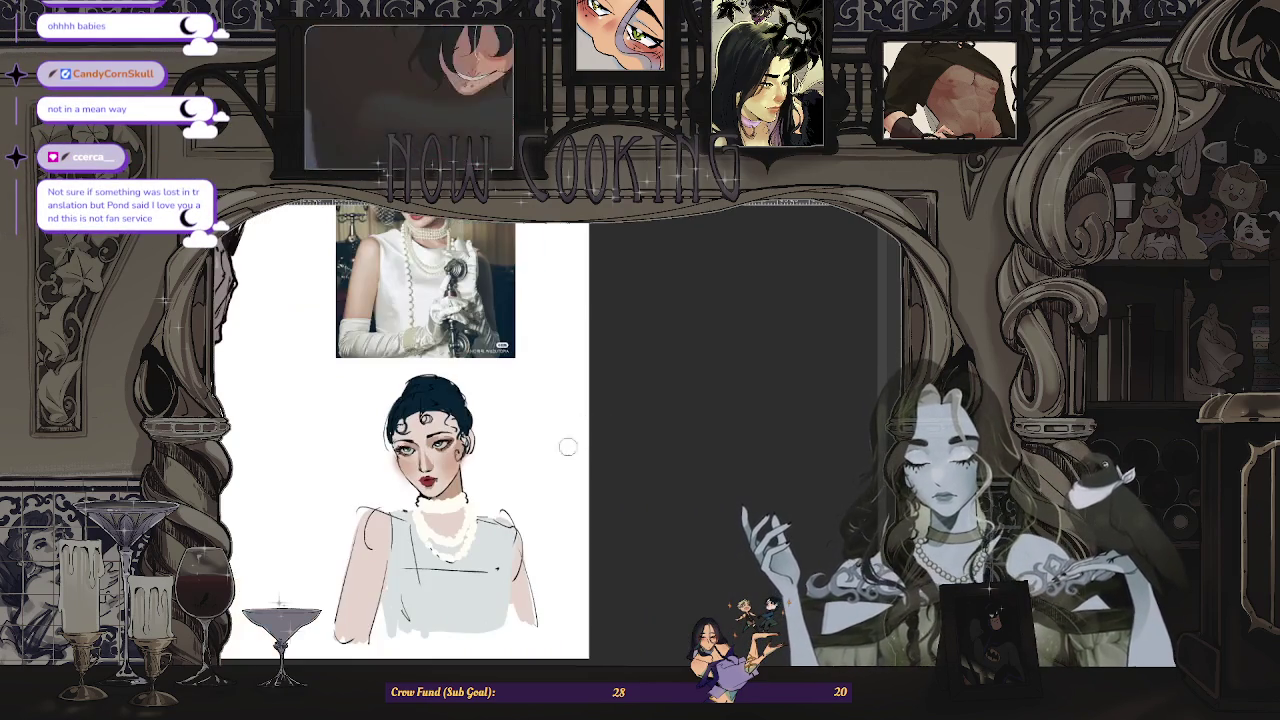
{"action": "key", "text": "ctrl+minus"}
{"action": "key", "text": "ctrl+minus"}
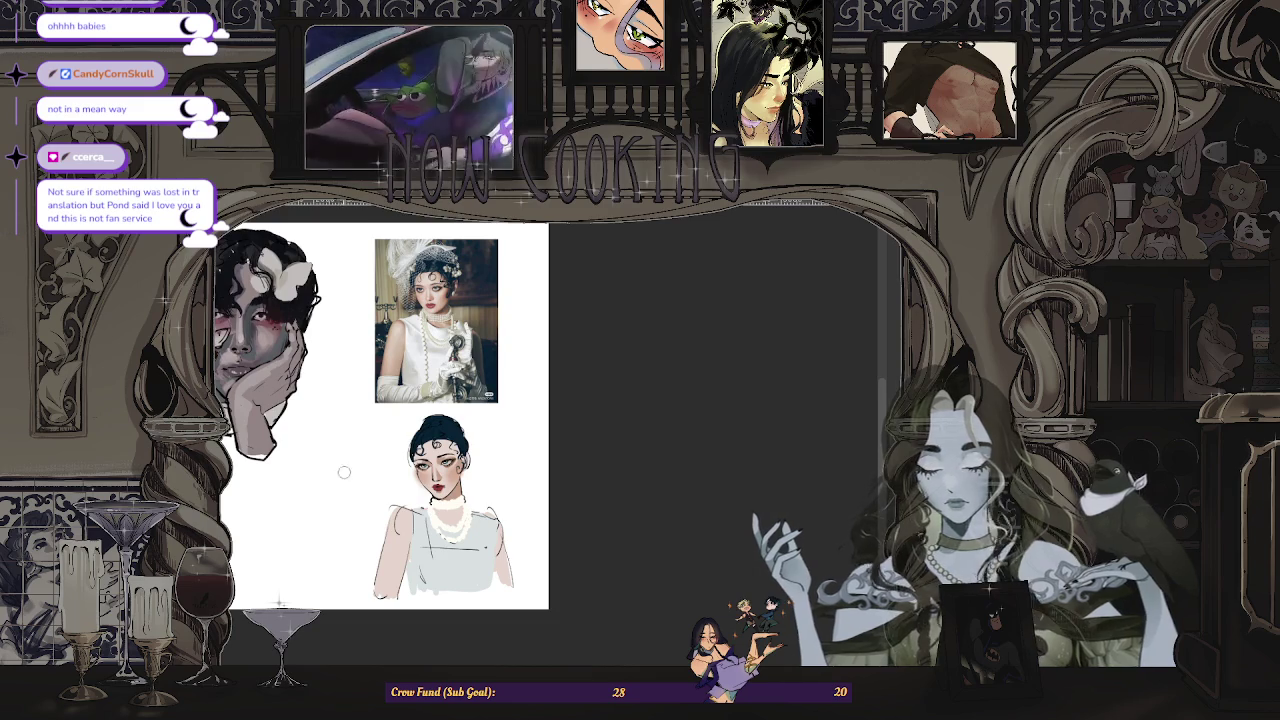
{"action": "scroll", "coordinate": [341, 471], "scroll_direction": "up", "scroll_amount": 2}
{"action": "scroll", "coordinate": [554, 466], "scroll_direction": "down", "scroll_amount": 1}
{"action": "scroll", "coordinate": [383, 508], "scroll_direction": "up", "scroll_amount": 2}
{"action": "scroll", "coordinate": [383, 508], "scroll_direction": "down", "scroll_amount": 1}
{"action": "scroll", "coordinate": [697, 440], "scroll_direction": "up", "scroll_amount": 2}
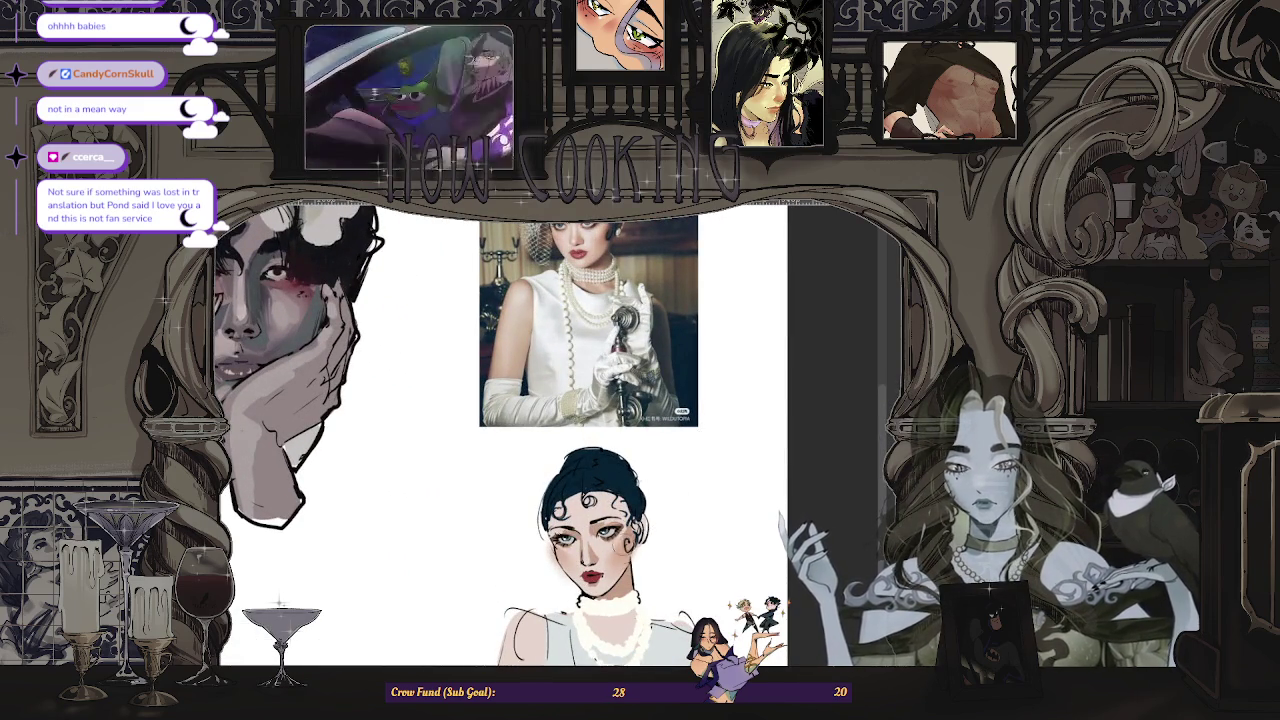
{"action": "scroll", "coordinate": [600, 535], "scroll_direction": "up", "scroll_amount": 3}
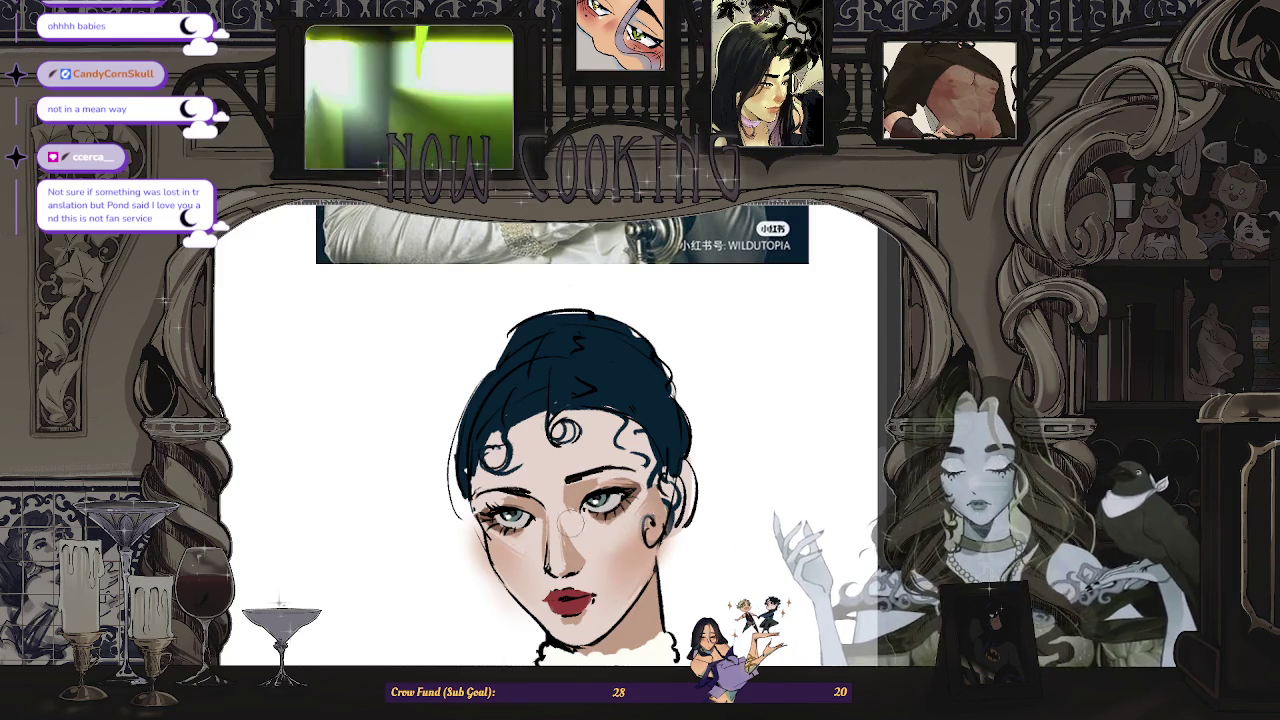
{"action": "key", "text": "ctrl+minus"}
{"action": "key", "text": "ctrl+minus"}
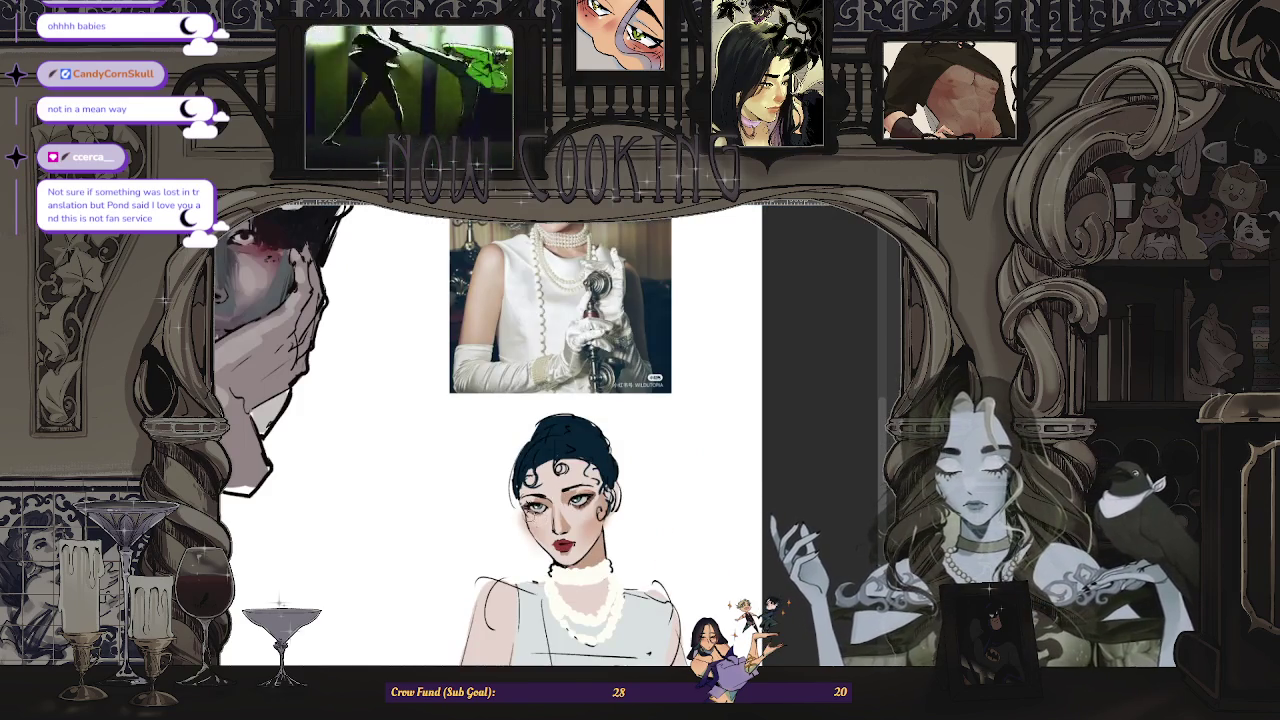
{"action": "key", "text": "ctrl+minus"}
{"action": "key", "text": "ctrl+plus"}
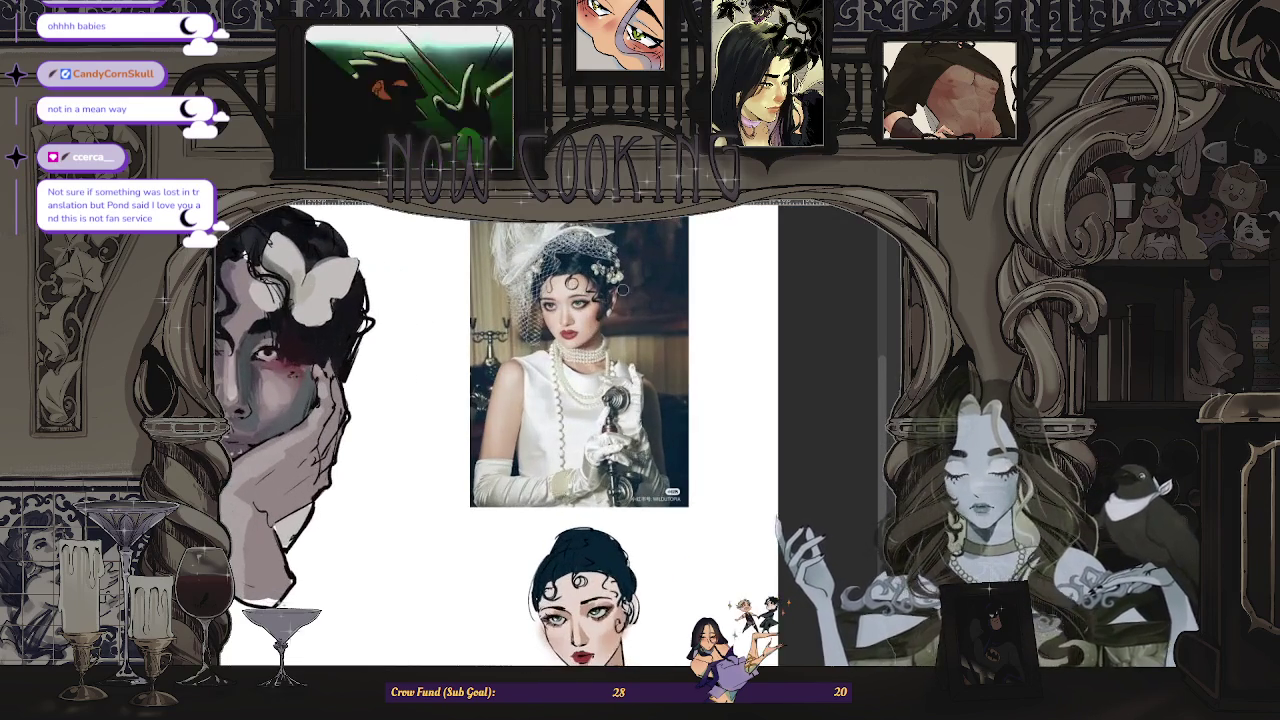
{"action": "key", "text": "ctrl+plus"}
{"action": "key", "text": "ctrl+minus"}
{"action": "key", "text": "ctrl+plus"}
{"action": "key", "text": "ctrl+plus"}
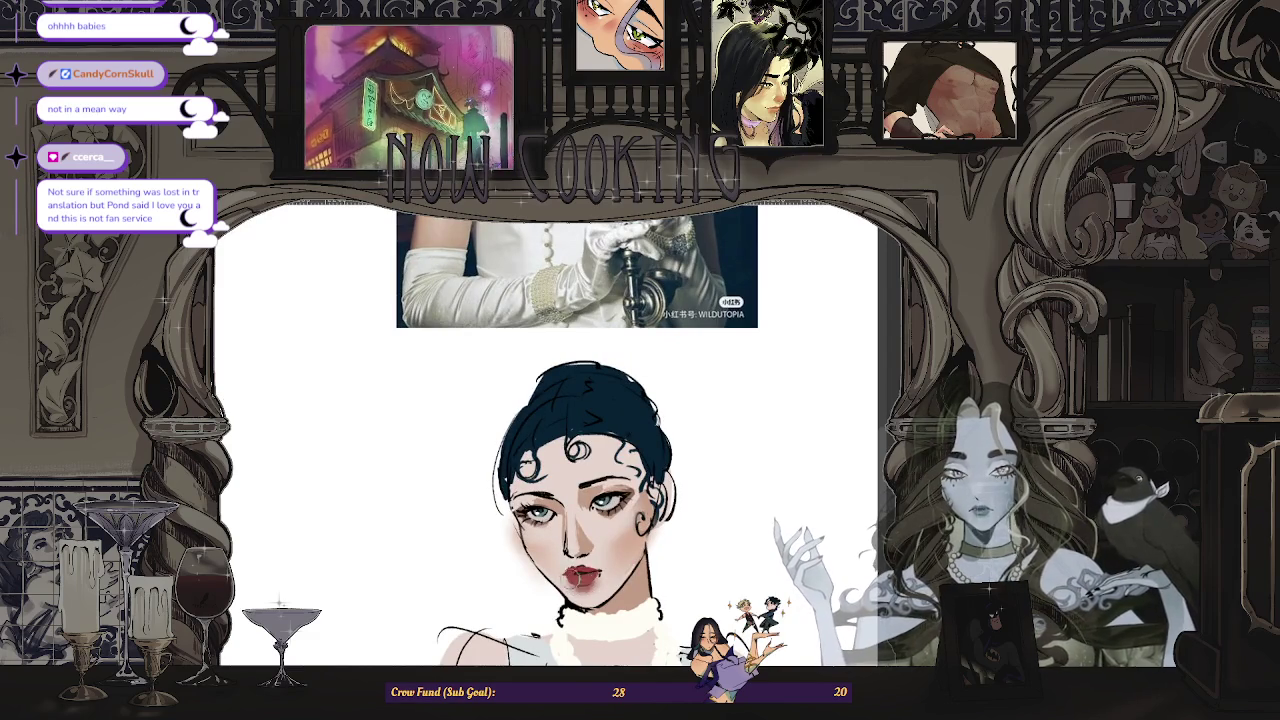
{"action": "key", "text": "ctrl+minus"}
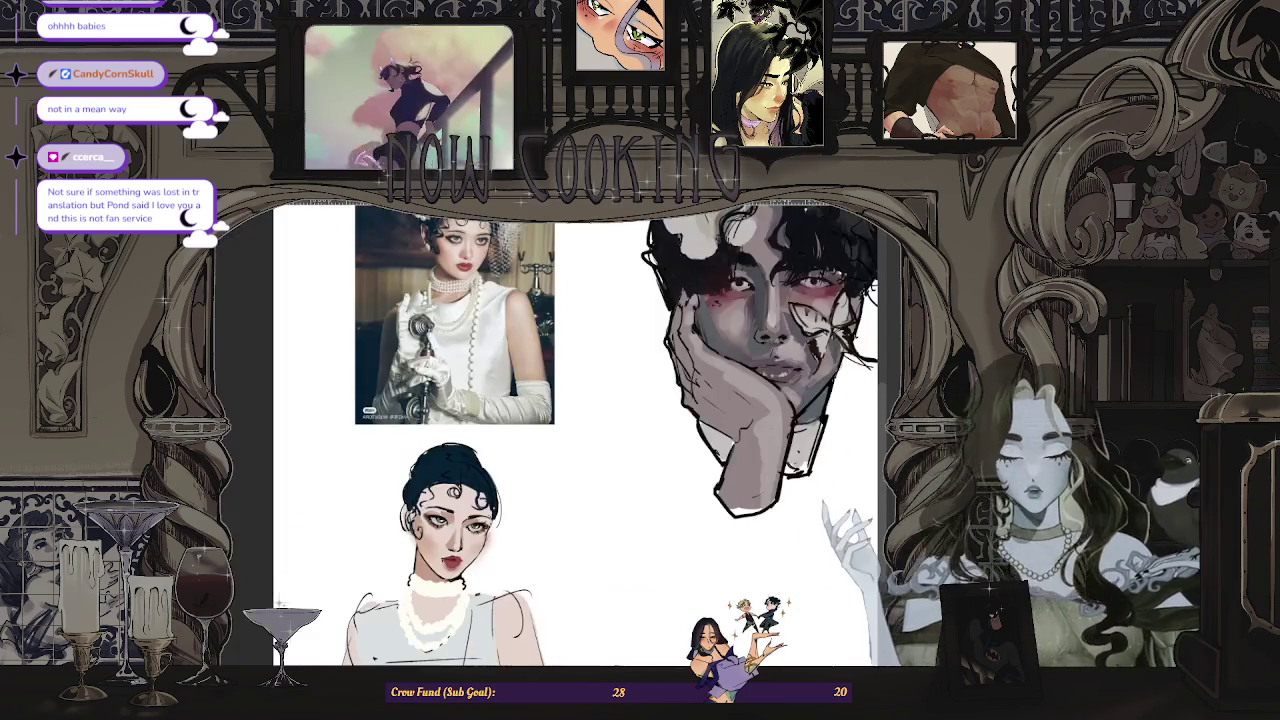
{"action": "key", "text": "m"}
{"action": "key", "text": "ctrl+minus"}
{"action": "key", "text": "ctrl+plus"}
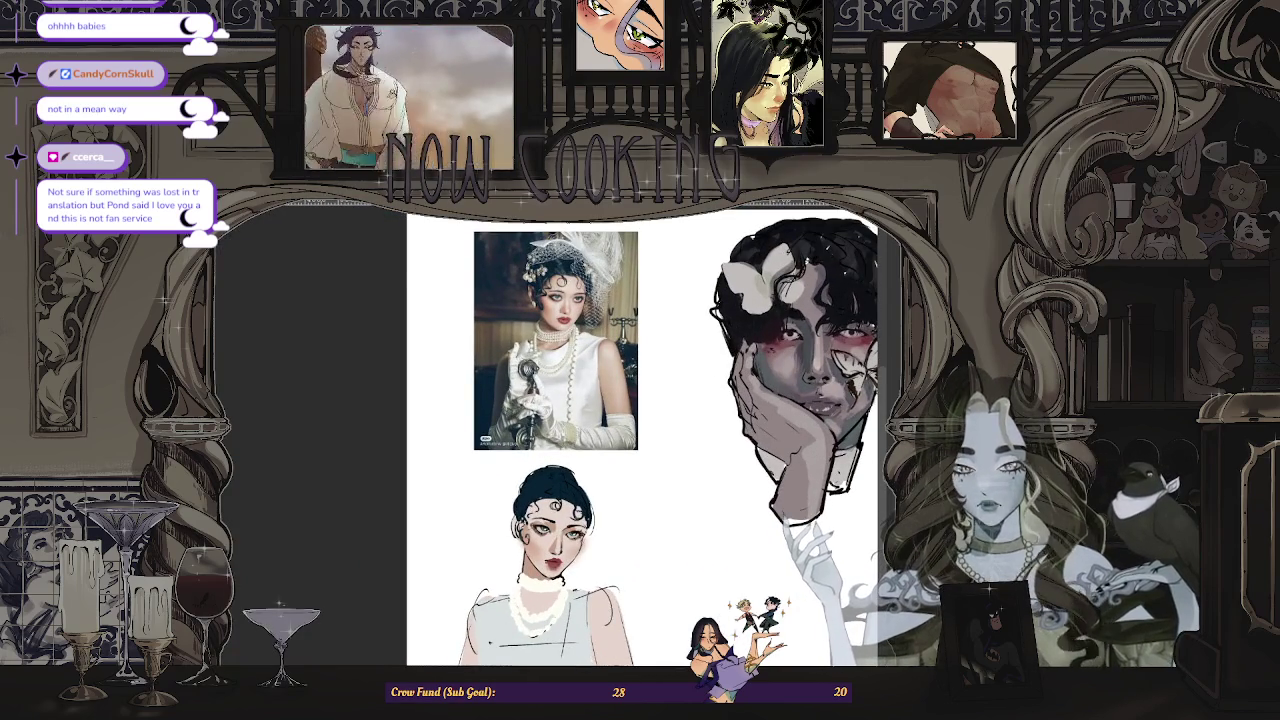
{"action": "key", "text": "ctrl+plus"}
{"action": "key", "text": "ctrl+plus"}
{"action": "scroll", "coordinate": [560, 430], "scroll_direction": "up", "scroll_amount": 1}
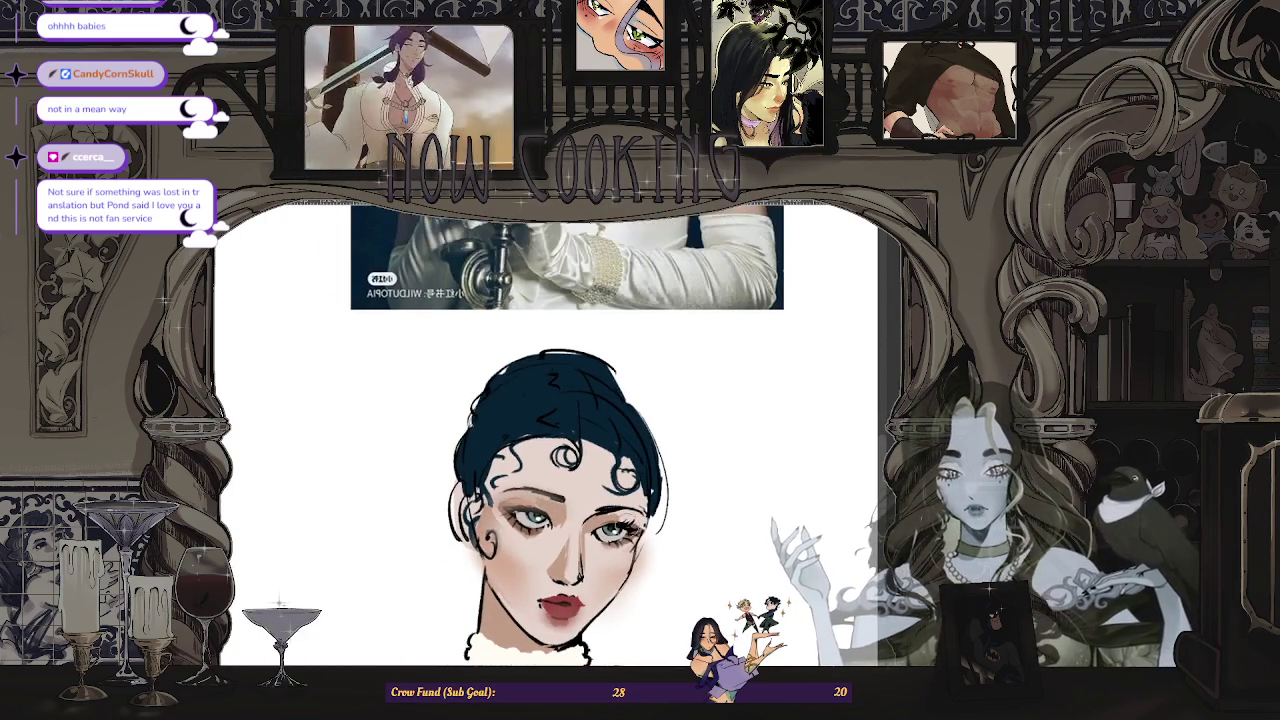
{"action": "key", "text": "m"}
{"action": "key", "text": "ctrl+minus"}
{"action": "key", "text": "ctrl+minus"}
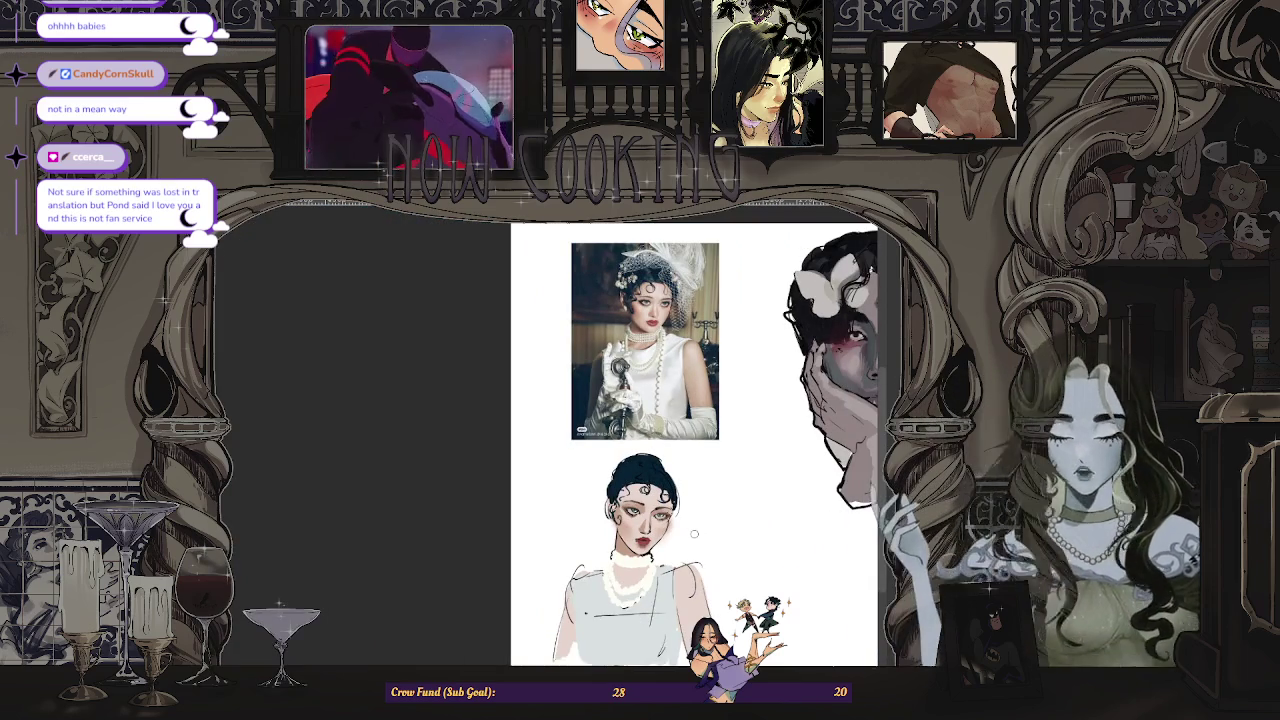
{"action": "key", "text": "ctrl+plus"}
{"action": "key", "text": "ctrl+plus"}
{"action": "key", "text": "ctrl+plus"}
{"action": "key", "text": "ctrl+plus"}
{"action": "key", "text": "ctrl+plus"}
{"action": "key", "text": "ctrl+plus"}
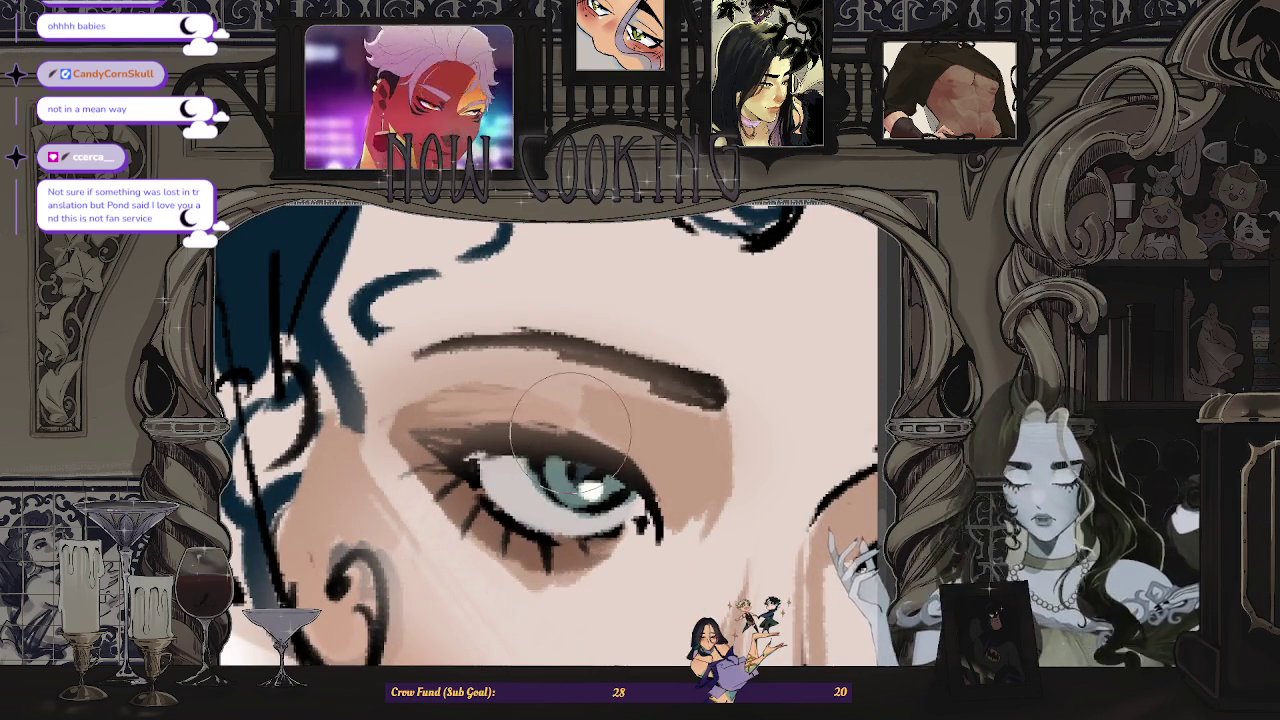
- Shrink the brush and ink fine lashes along the upper eyelids, including the right eye's outer corner
{"action": "key", "text": "bracketleft"}
{"action": "key", "text": "bracketleft"}
{"action": "key", "text": "bracketleft"}
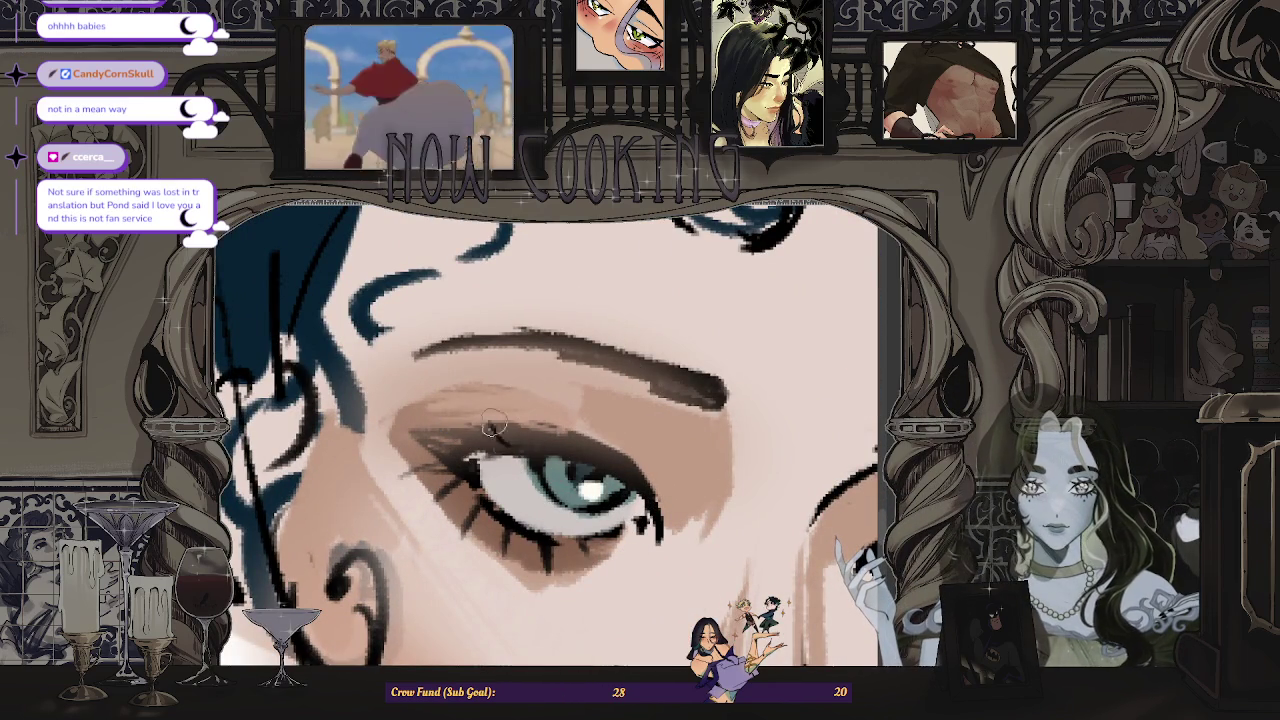
{"action": "left_click_drag", "start_coordinate": [522, 446], "coordinate": [500, 418]}
{"action": "left_click_drag", "start_coordinate": [565, 456], "coordinate": [540, 402]}
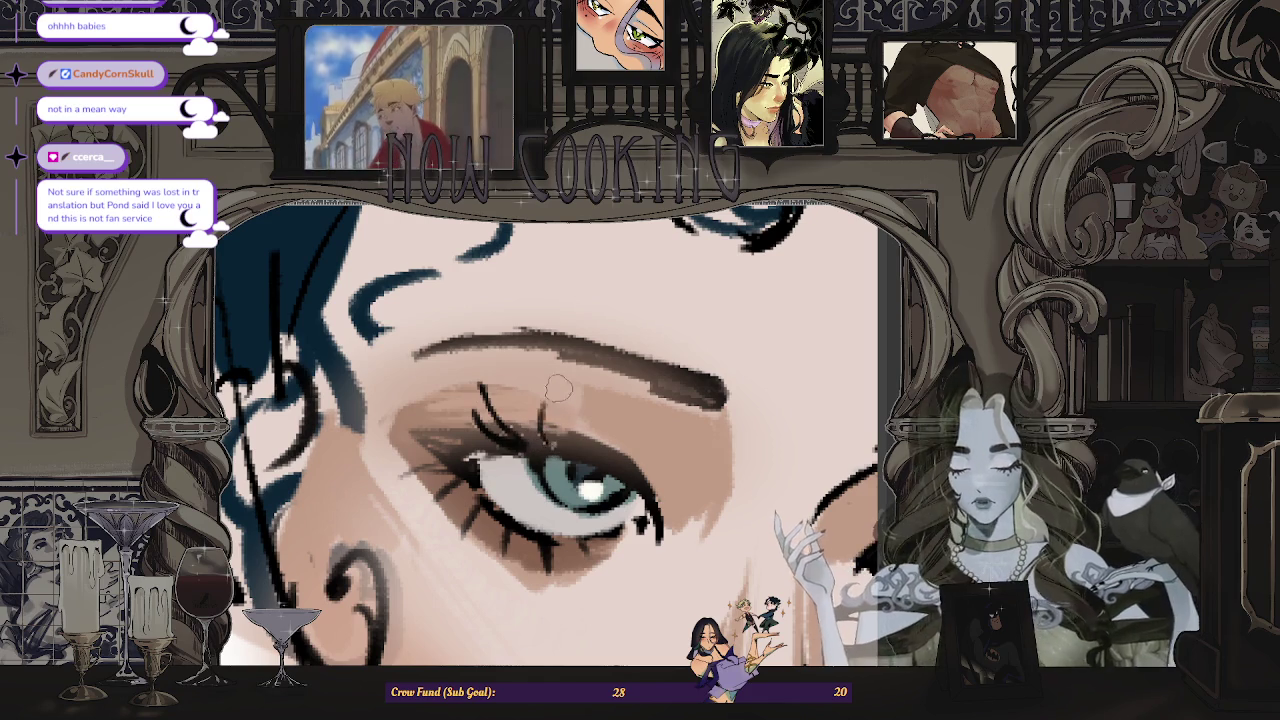
{"action": "left_click_drag", "start_coordinate": [500, 458], "coordinate": [455, 390]}
{"action": "left_click_drag", "start_coordinate": [592, 440], "coordinate": [580, 392]}
{"action": "scroll", "coordinate": [594, 453], "scroll_direction": "down", "scroll_amount": 3}
{"action": "scroll", "coordinate": [594, 453], "scroll_direction": "down", "scroll_amount": 3}
{"action": "scroll", "coordinate": [653, 482], "scroll_direction": "up", "scroll_amount": 2}
{"action": "left_click_drag", "start_coordinate": [665, 466], "coordinate": [682, 484]}
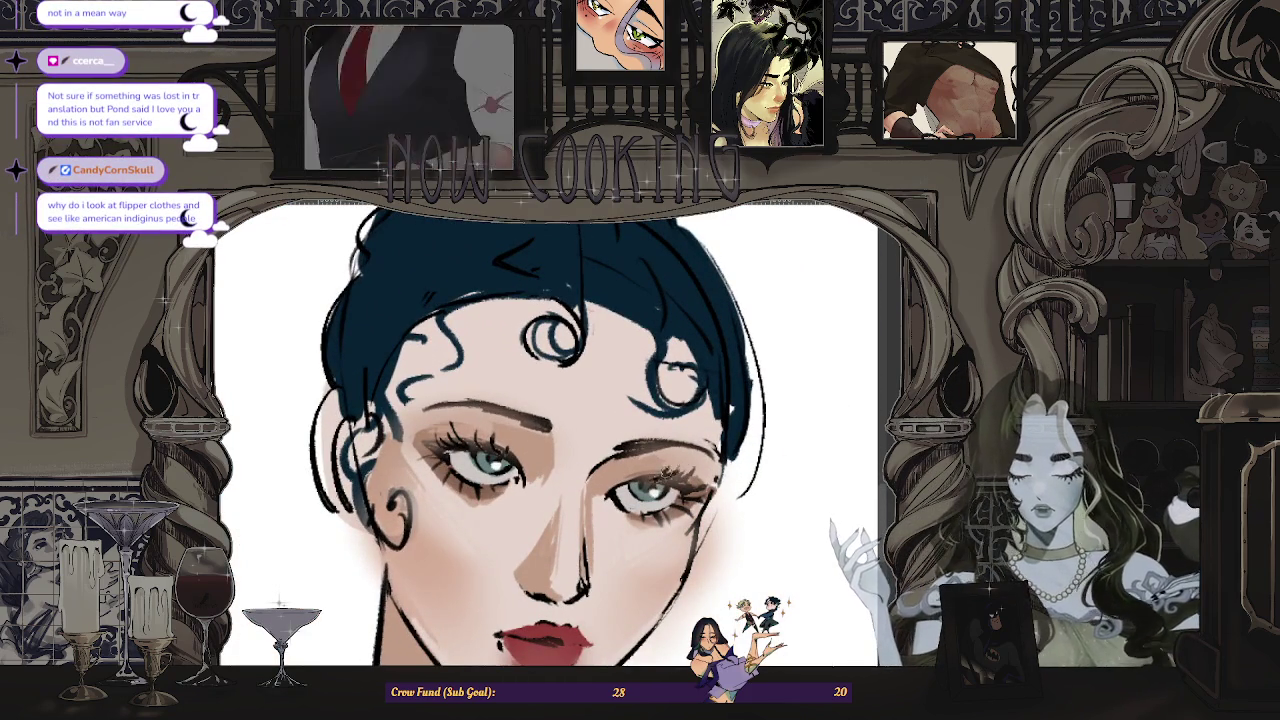
{"action": "scroll", "coordinate": [600, 450], "scroll_direction": "down", "scroll_amount": 2}
{"action": "scroll", "coordinate": [600, 450], "scroll_direction": "down", "scroll_amount": 2}
{"action": "scroll", "coordinate": [600, 450], "scroll_direction": "up", "scroll_amount": 3}
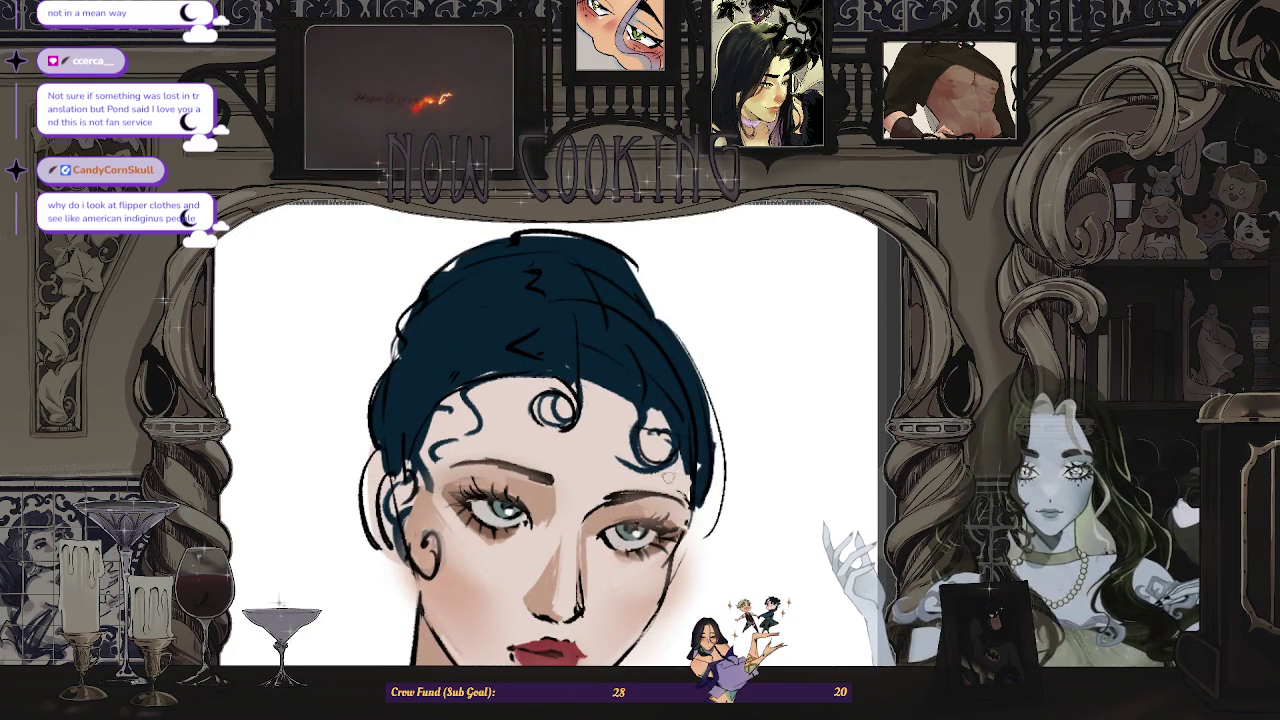
{"action": "scroll", "coordinate": [678, 488], "scroll_direction": "up", "scroll_amount": 2}
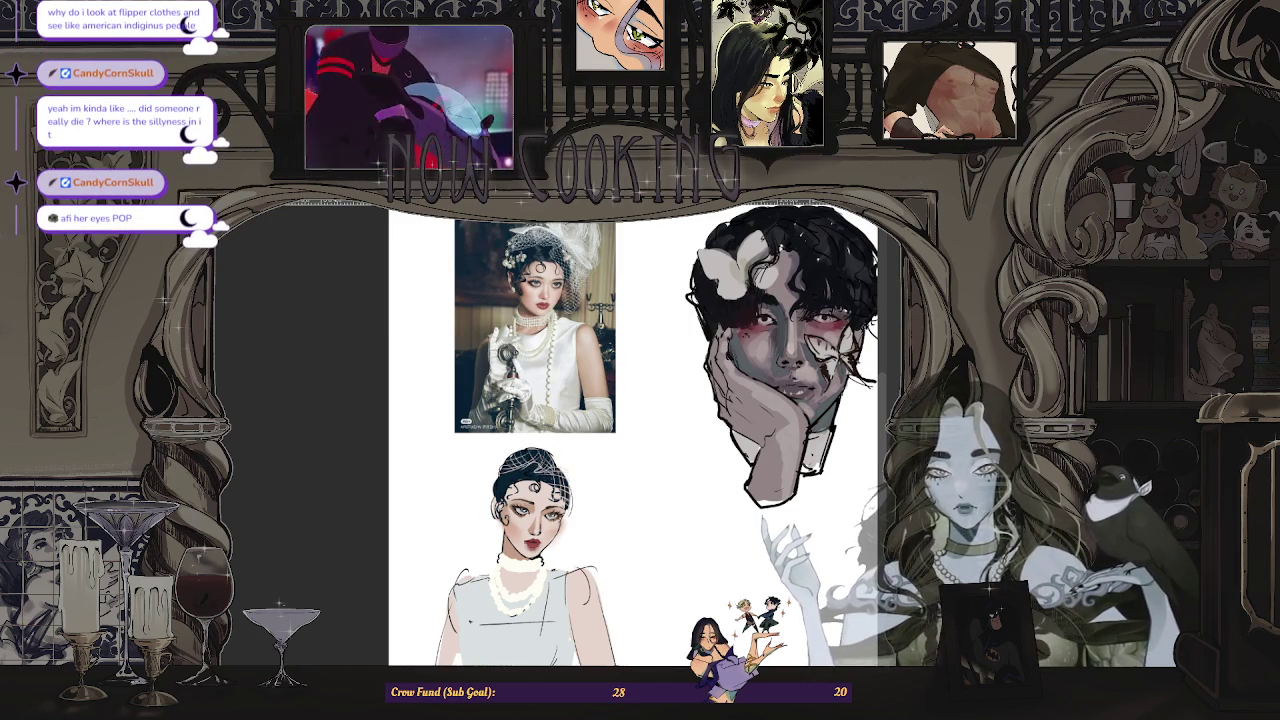
{"action": "scroll", "coordinate": [512, 470], "scroll_direction": "up", "scroll_amount": 2}
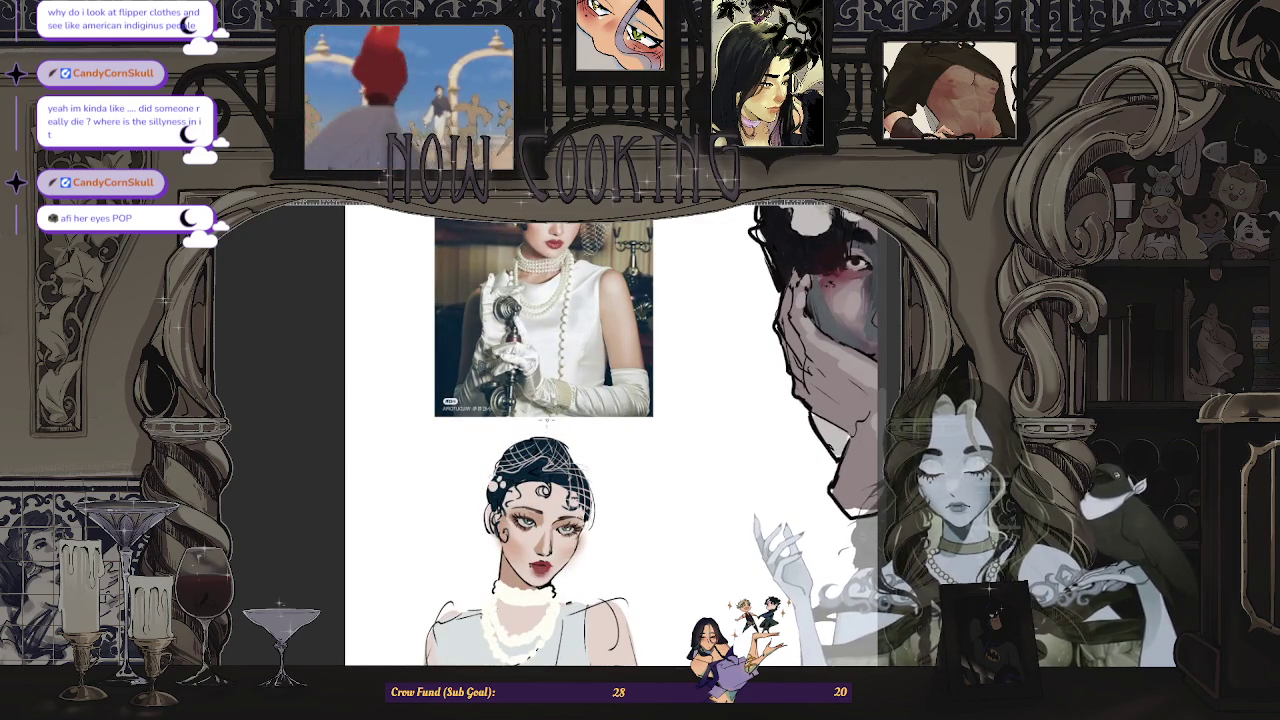
{"action": "scroll", "coordinate": [530, 438], "scroll_direction": "up", "scroll_amount": 1}
{"action": "scroll", "coordinate": [542, 463], "scroll_direction": "down", "scroll_amount": 2}
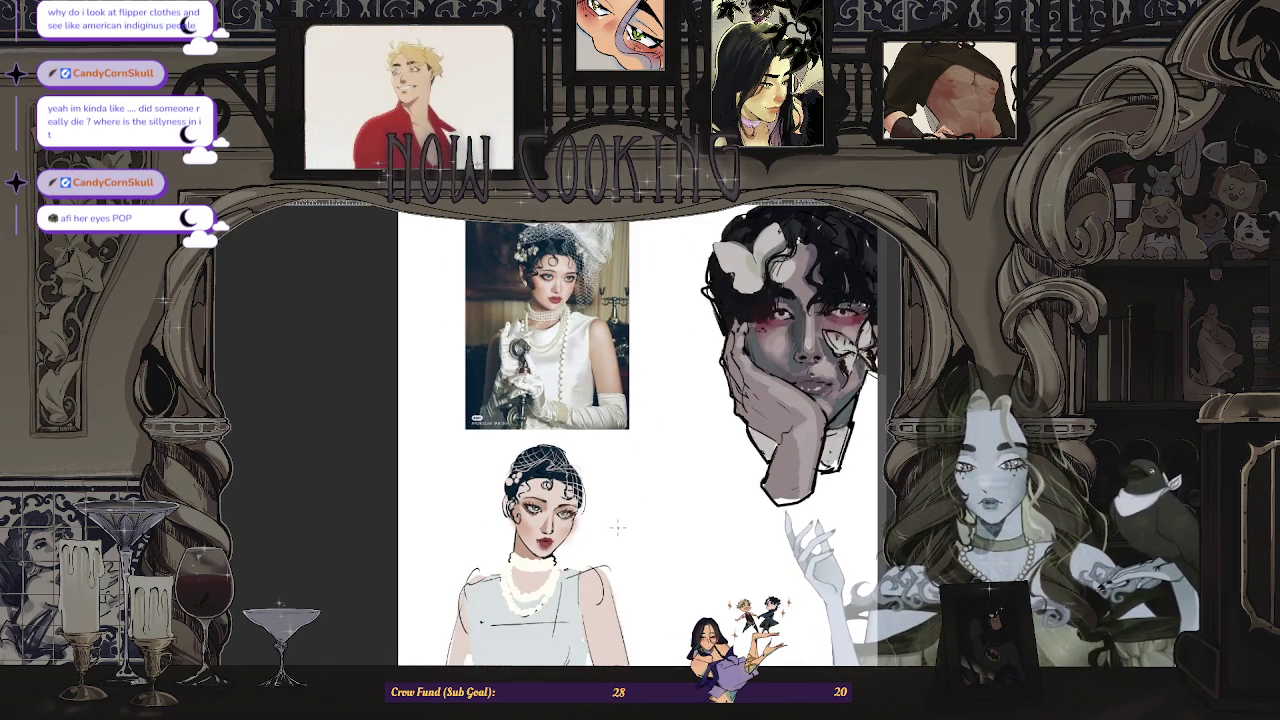
{"action": "scroll", "coordinate": [617, 525], "scroll_direction": "up", "scroll_amount": 2}
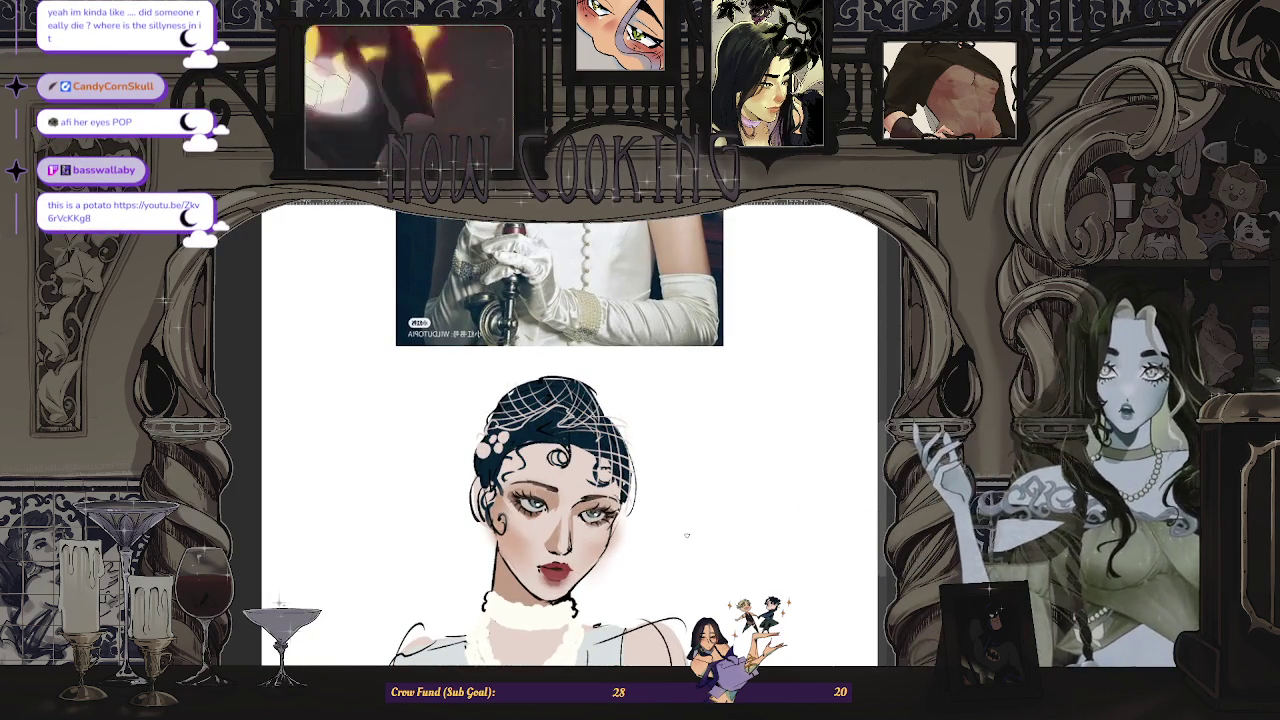
{"action": "scroll", "coordinate": [686, 535], "scroll_direction": "down", "scroll_amount": 1}
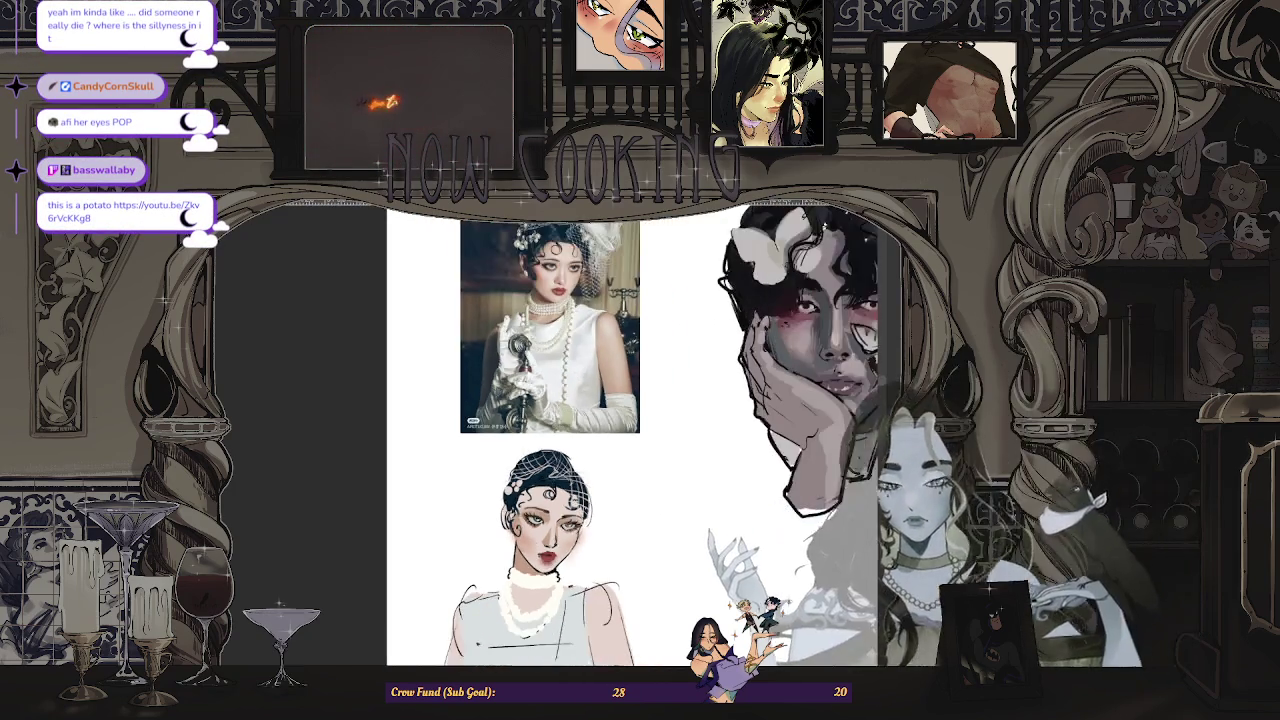
{"action": "scroll", "coordinate": [540, 500], "scroll_direction": "down", "scroll_amount": 1}
{"action": "scroll", "coordinate": [540, 560], "scroll_direction": "up", "scroll_amount": 2}
{"action": "scroll", "coordinate": [560, 450], "scroll_direction": "up", "scroll_amount": 2}
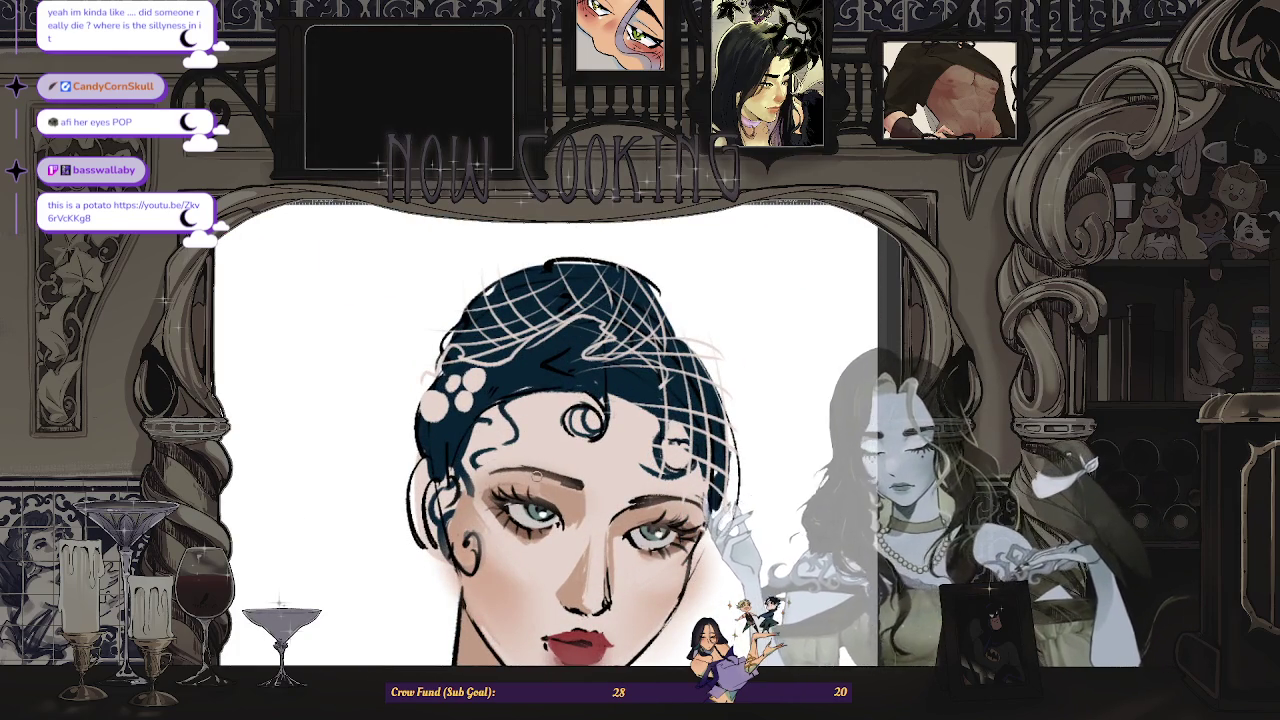
{"action": "scroll", "coordinate": [536, 476], "scroll_direction": "down", "scroll_amount": 2}
{"action": "scroll", "coordinate": [536, 476], "scroll_direction": "down", "scroll_amount": 2}
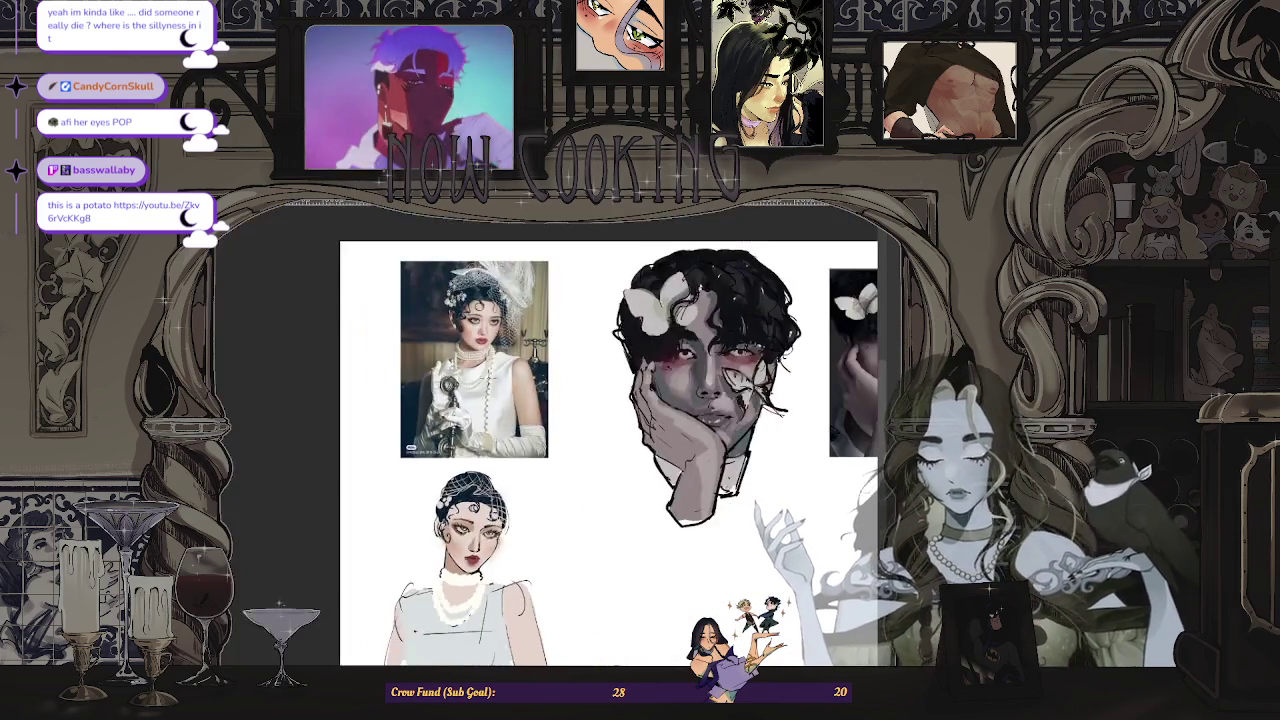
{"action": "scroll", "coordinate": [460, 340], "scroll_direction": "up", "scroll_amount": 4}
{"action": "scroll", "coordinate": [550, 430], "scroll_direction": "down", "scroll_amount": 1}
{"action": "scroll", "coordinate": [550, 430], "scroll_direction": "down", "scroll_amount": 1}
{"action": "scroll", "coordinate": [550, 430], "scroll_direction": "down", "scroll_amount": 2}
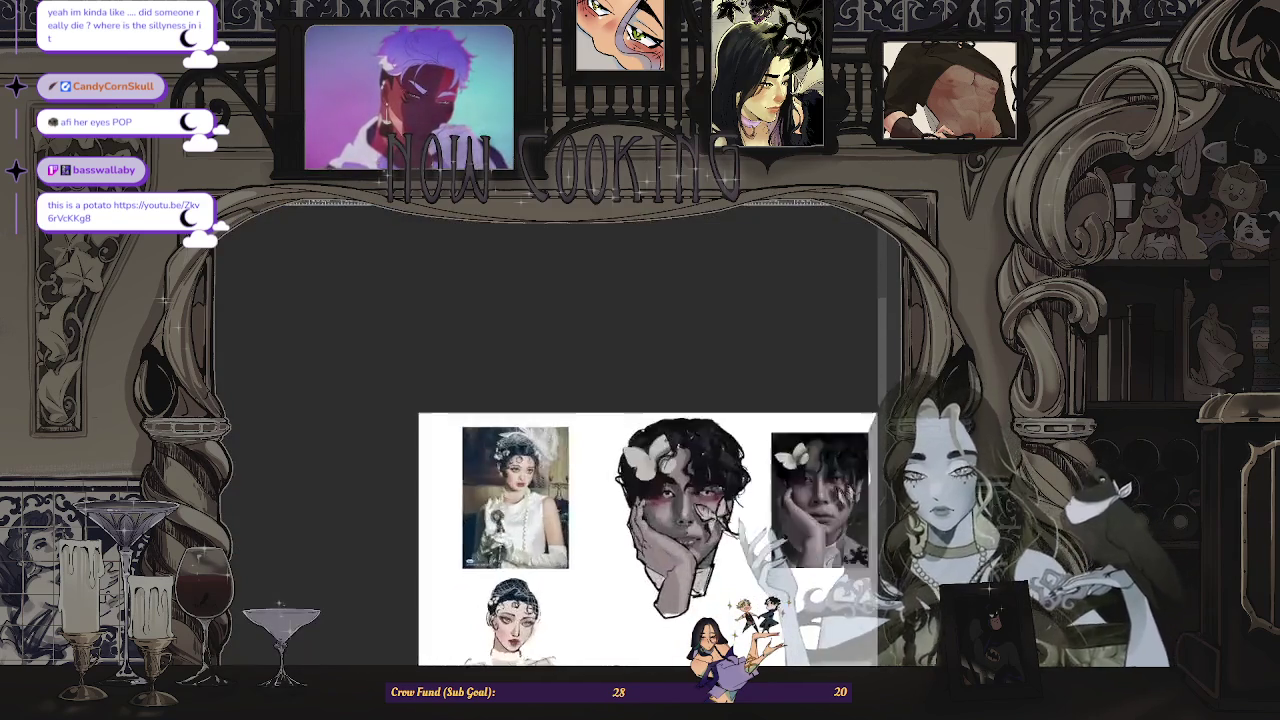
{"action": "scroll", "coordinate": [666, 500], "scroll_direction": "up", "scroll_amount": 5}
{"action": "scroll", "coordinate": [526, 496], "scroll_direction": "up", "scroll_amount": 5}
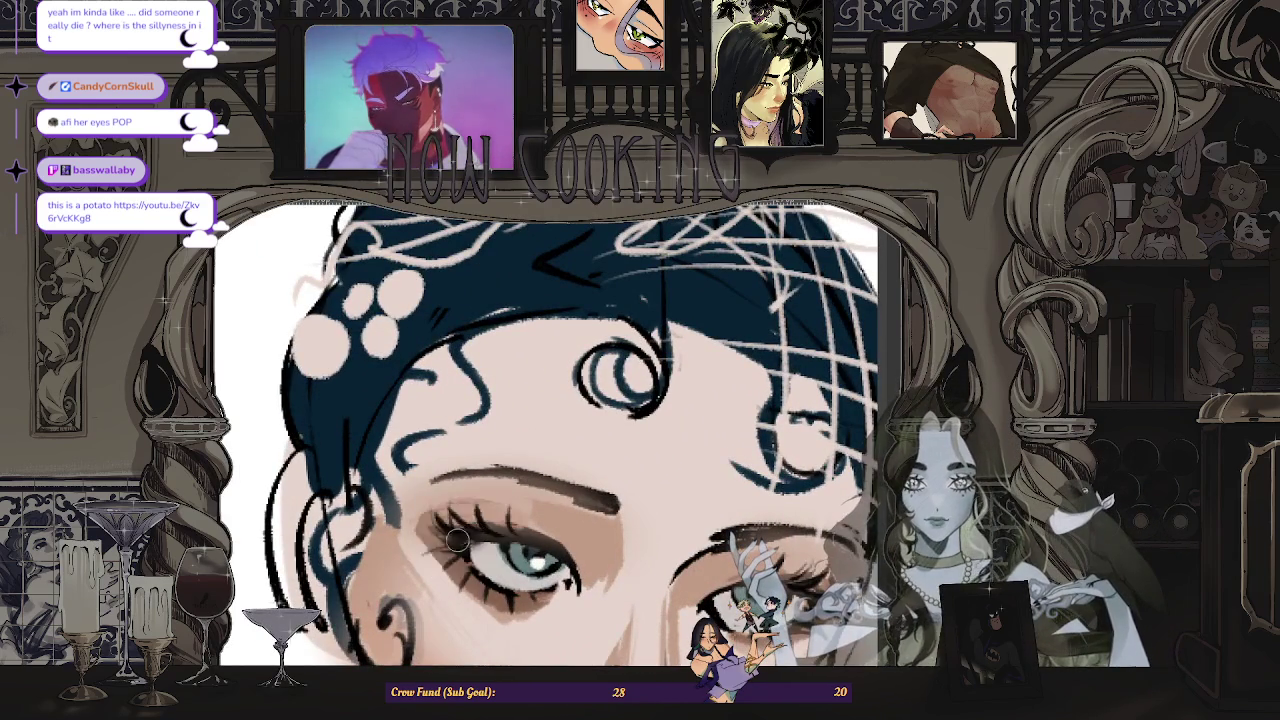
{"action": "scroll", "coordinate": [455, 557], "scroll_direction": "down", "scroll_amount": 4}
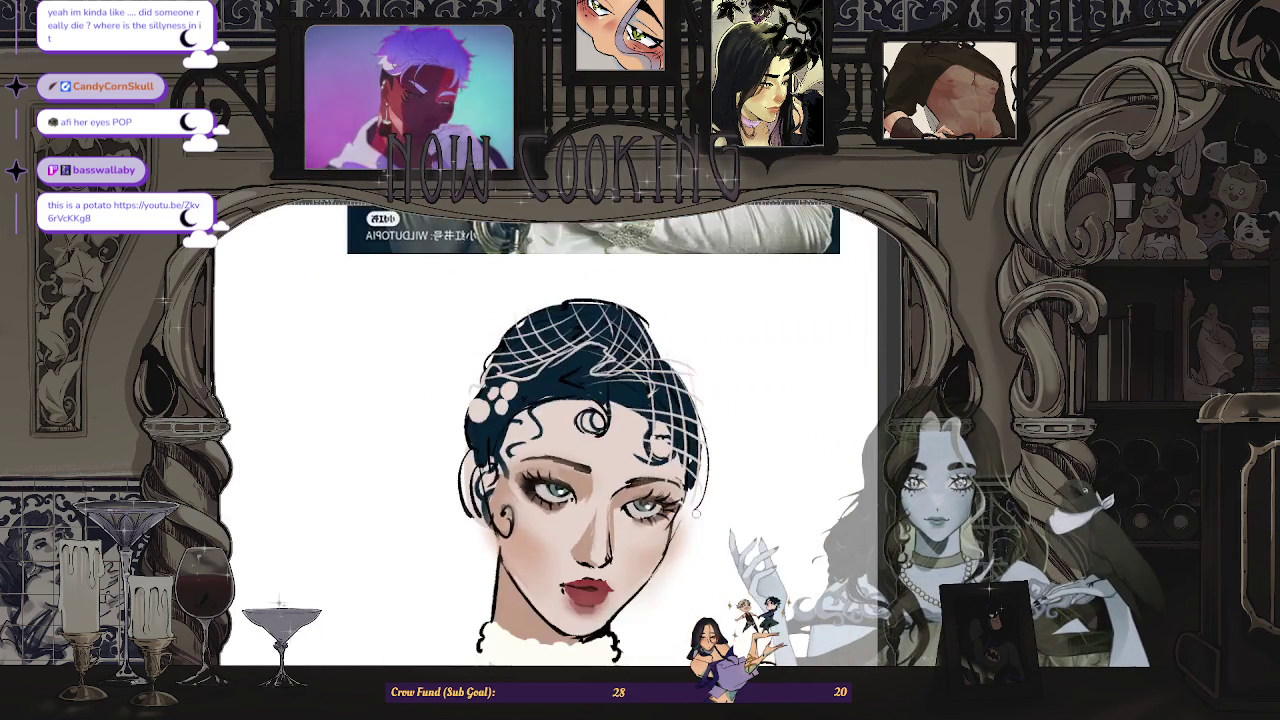
{"action": "scroll", "coordinate": [679, 514], "scroll_direction": "up", "scroll_amount": 2}
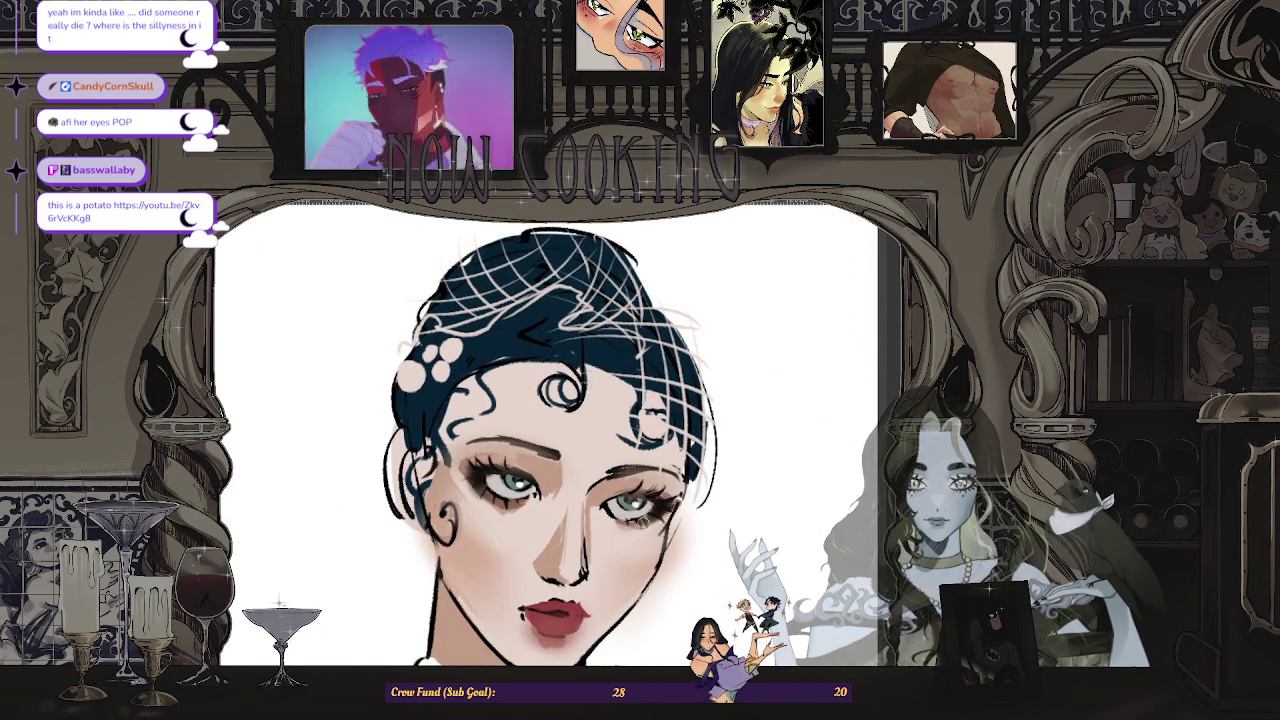
{"action": "scroll", "coordinate": [661, 508], "scroll_direction": "down", "scroll_amount": 4}
{"action": "scroll", "coordinate": [689, 476], "scroll_direction": "up", "scroll_amount": 2}
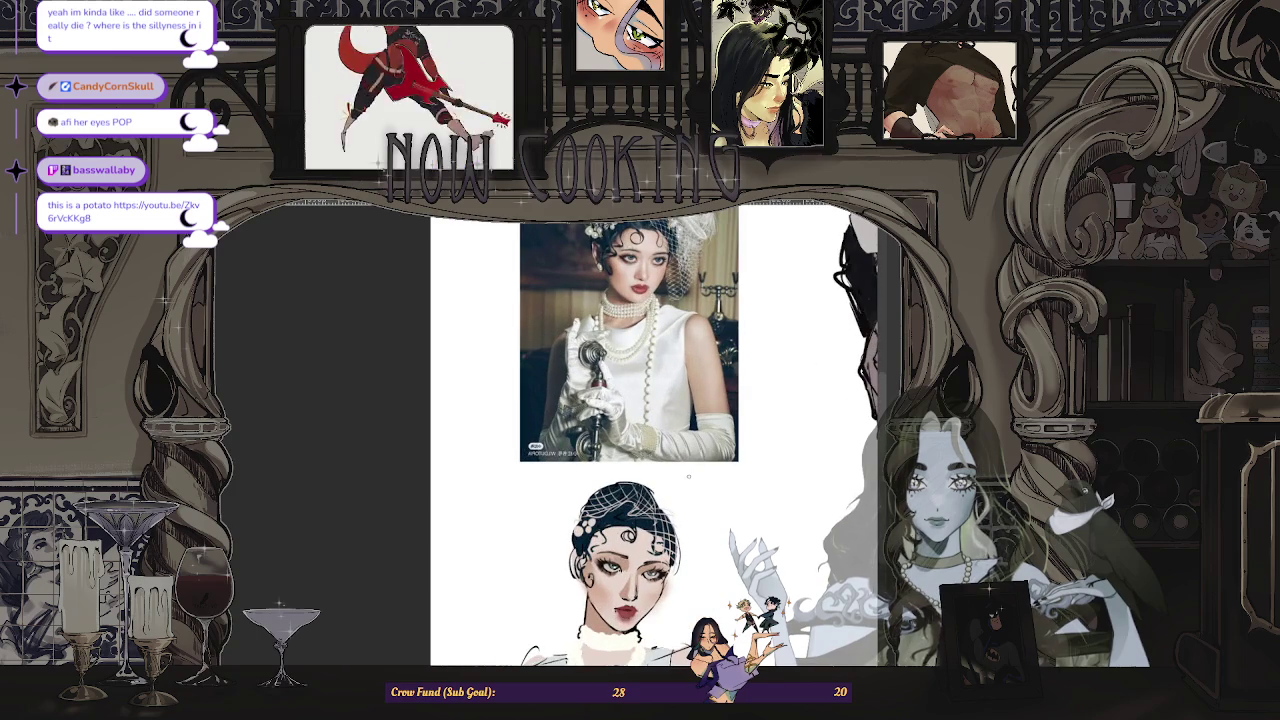
{"action": "scroll", "coordinate": [689, 476], "scroll_direction": "up", "scroll_amount": 2}
{"action": "scroll", "coordinate": [689, 476], "scroll_direction": "down", "scroll_amount": 2}
{"action": "scroll", "coordinate": [689, 476], "scroll_direction": "up", "scroll_amount": 3}
{"action": "scroll", "coordinate": [689, 476], "scroll_direction": "up", "scroll_amount": 2}
{"action": "scroll", "coordinate": [689, 476], "scroll_direction": "down", "scroll_amount": 1}
{"action": "scroll", "coordinate": [620, 600], "scroll_direction": "down", "scroll_amount": 1}
{"action": "scroll", "coordinate": [620, 600], "scroll_direction": "up", "scroll_amount": 3}
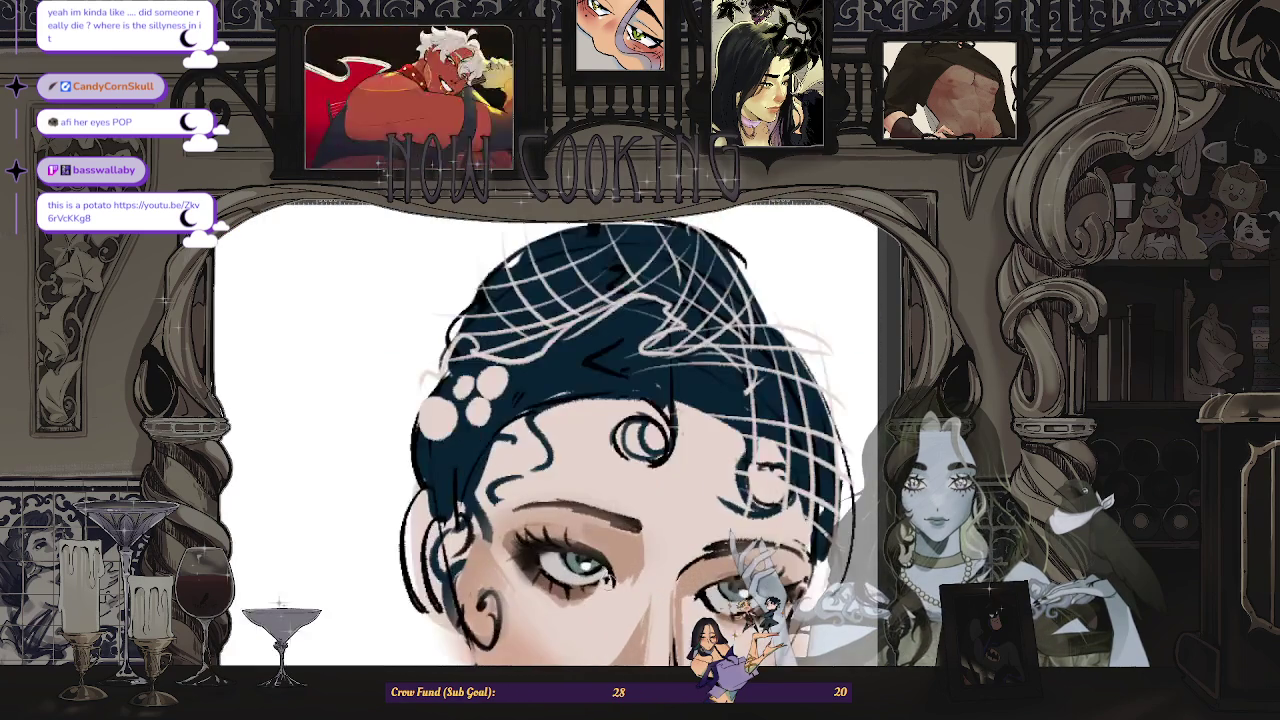
{"action": "scroll", "coordinate": [620, 440], "scroll_direction": "up", "scroll_amount": 1}
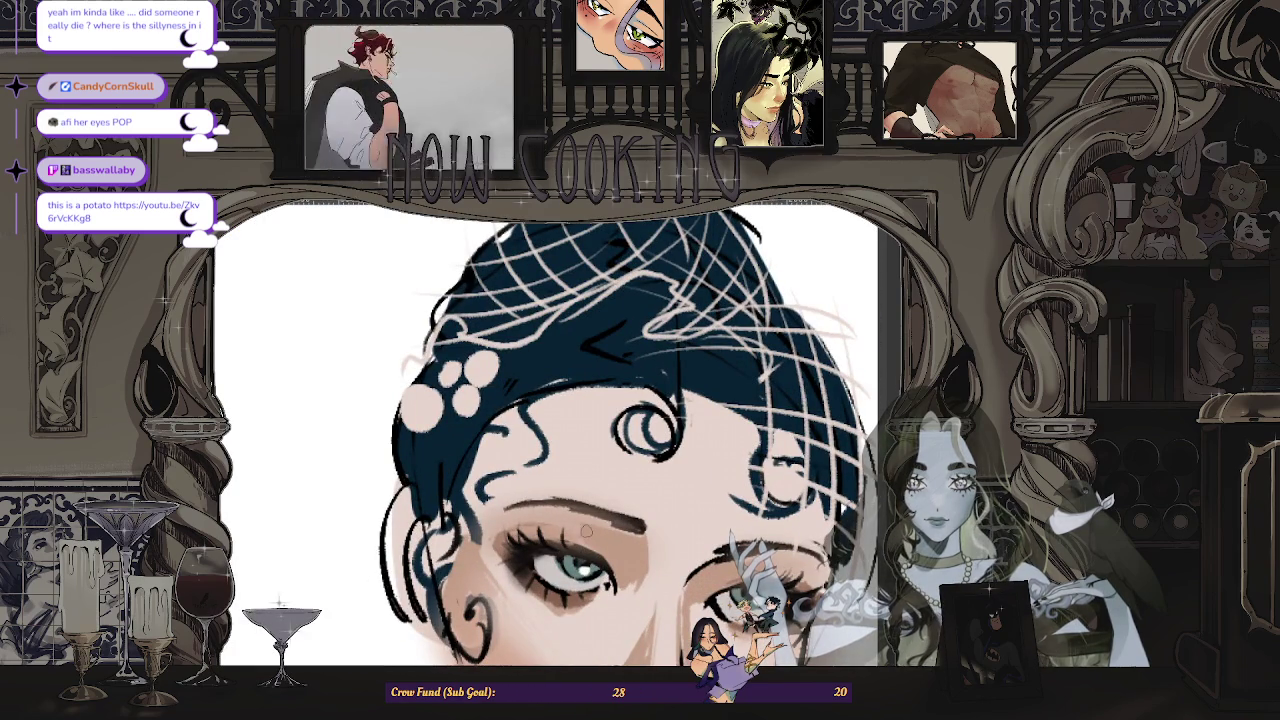
{"action": "scroll", "coordinate": [587, 530], "scroll_direction": "up", "scroll_amount": 2}
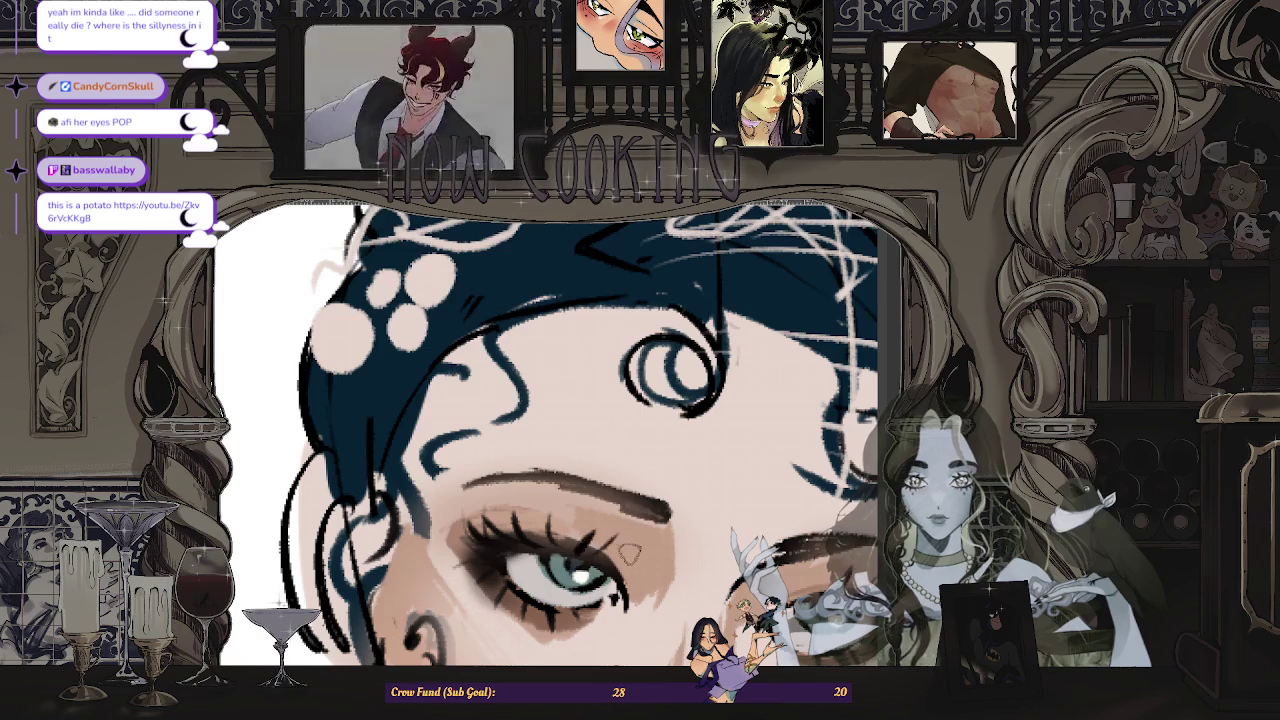
{"action": "scroll", "coordinate": [632, 510], "scroll_direction": "down", "scroll_amount": 2}
{"action": "scroll", "coordinate": [632, 510], "scroll_direction": "down", "scroll_amount": 1}
{"action": "scroll", "coordinate": [632, 510], "scroll_direction": "up", "scroll_amount": 1}
{"action": "scroll", "coordinate": [640, 512], "scroll_direction": "down", "scroll_amount": 1}
{"action": "scroll", "coordinate": [640, 430], "scroll_direction": "down", "scroll_amount": 1}
{"action": "scroll", "coordinate": [640, 430], "scroll_direction": "up", "scroll_amount": 1}
{"action": "scroll", "coordinate": [640, 430], "scroll_direction": "down", "scroll_amount": 1}
{"action": "scroll", "coordinate": [640, 430], "scroll_direction": "up", "scroll_amount": 2}
{"action": "scroll", "coordinate": [640, 430], "scroll_direction": "down", "scroll_amount": 2}
{"action": "scroll", "coordinate": [640, 430], "scroll_direction": "down", "scroll_amount": 1}
{"action": "scroll", "coordinate": [640, 430], "scroll_direction": "up", "scroll_amount": 2}
{"action": "scroll", "coordinate": [640, 430], "scroll_direction": "down", "scroll_amount": 2}
{"action": "scroll", "coordinate": [672, 430], "scroll_direction": "down", "scroll_amount": 1}
{"action": "scroll", "coordinate": [671, 487], "scroll_direction": "up", "scroll_amount": 2}
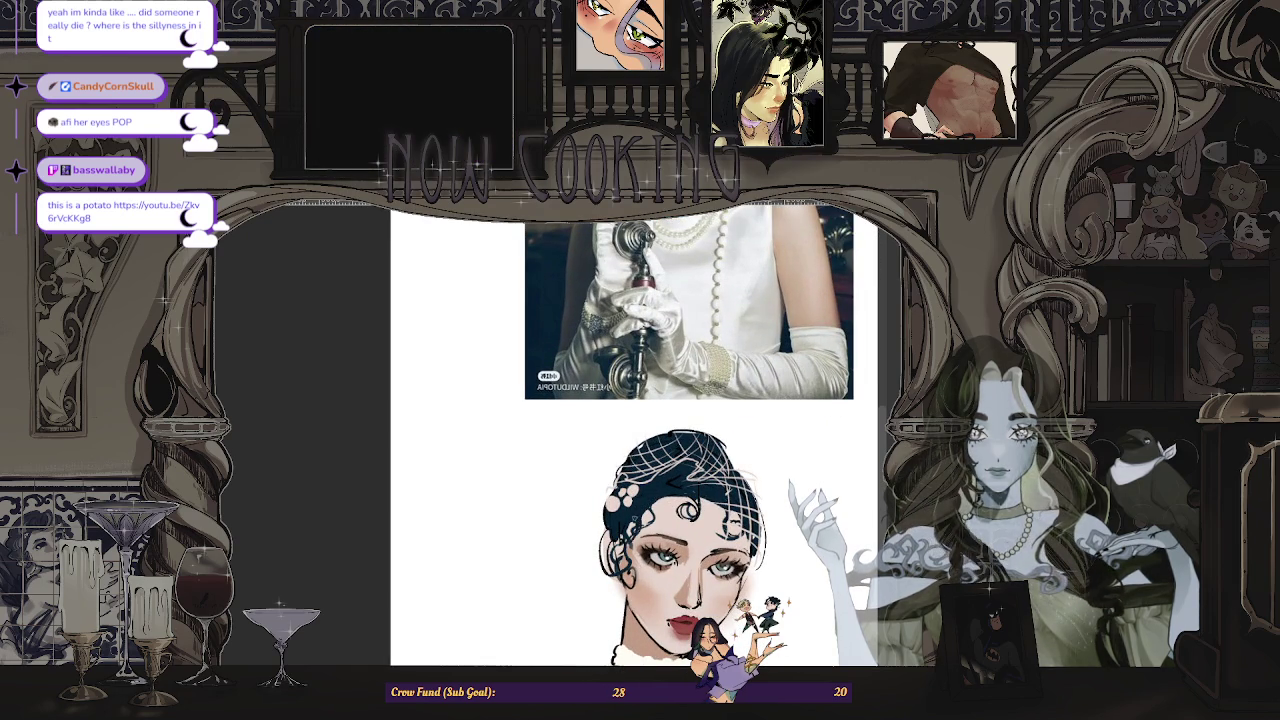
- Zoom out until the portrait, the man's head sketch and both reference photos fit the window
{"action": "scroll", "coordinate": [646, 475], "scroll_direction": "down", "scroll_amount": 3}
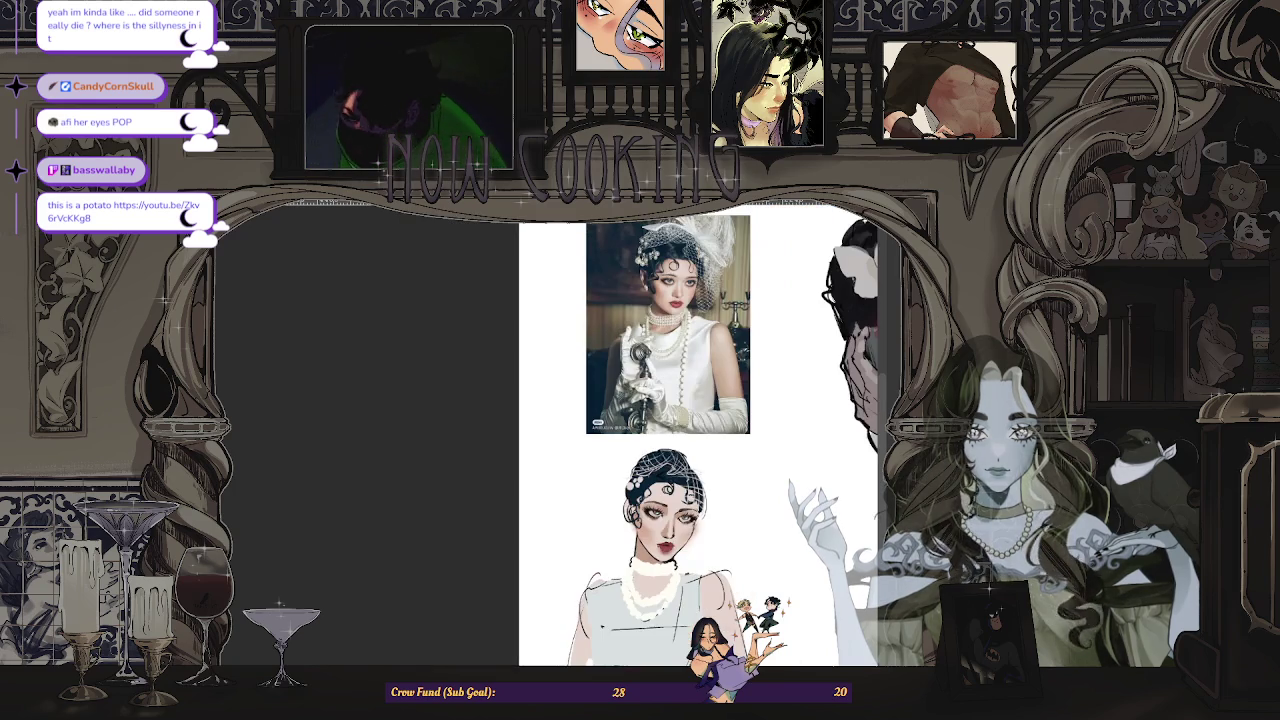
{"action": "scroll", "coordinate": [676, 486], "scroll_direction": "up", "scroll_amount": 3}
{"action": "scroll", "coordinate": [676, 486], "scroll_direction": "up", "scroll_amount": 1}
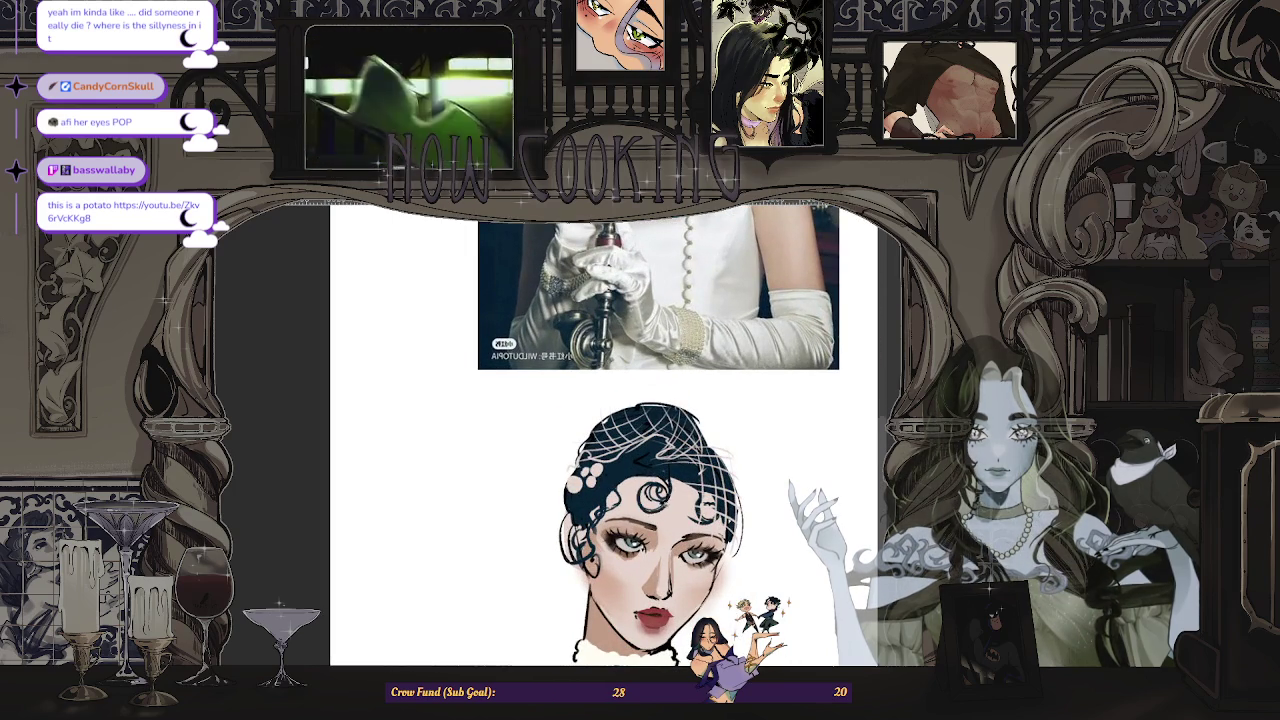
{"action": "scroll", "coordinate": [658, 500], "scroll_direction": "up", "scroll_amount": 1}
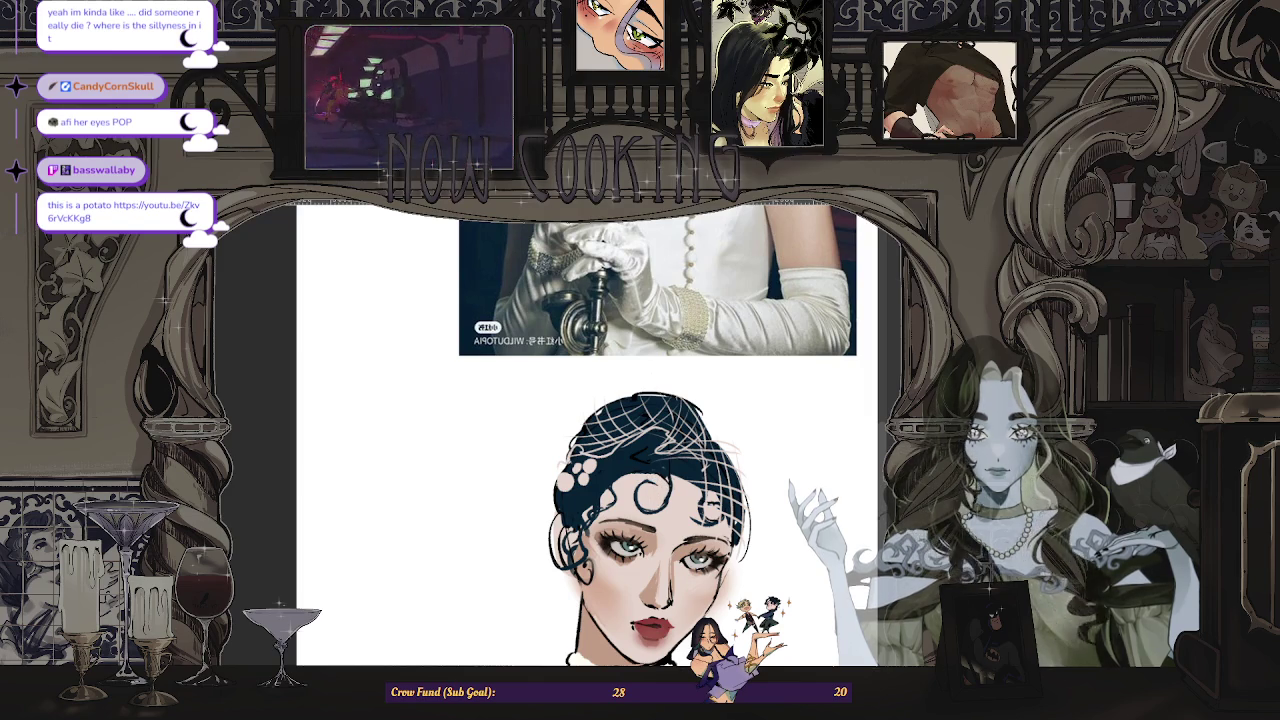
{"action": "scroll", "coordinate": [695, 525], "scroll_direction": "up", "scroll_amount": 1}
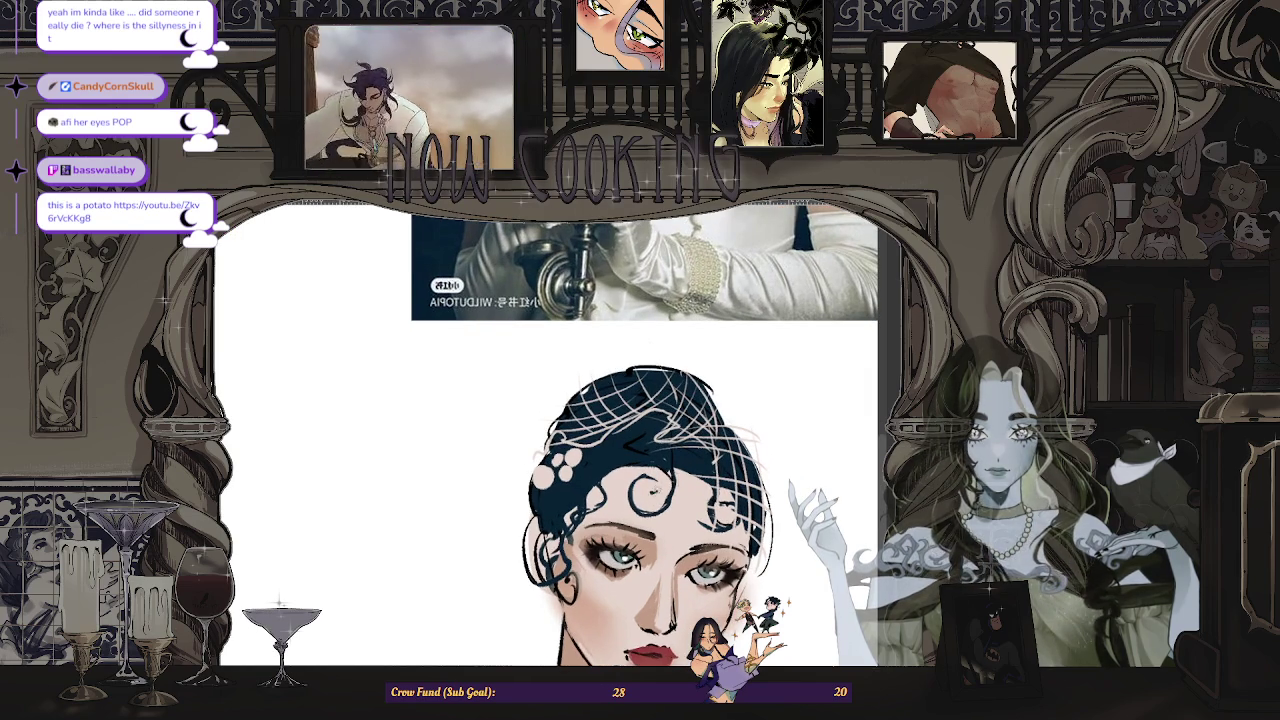
{"action": "scroll", "coordinate": [668, 472], "scroll_direction": "down", "scroll_amount": 1}
{"action": "scroll", "coordinate": [668, 472], "scroll_direction": "down", "scroll_amount": 1}
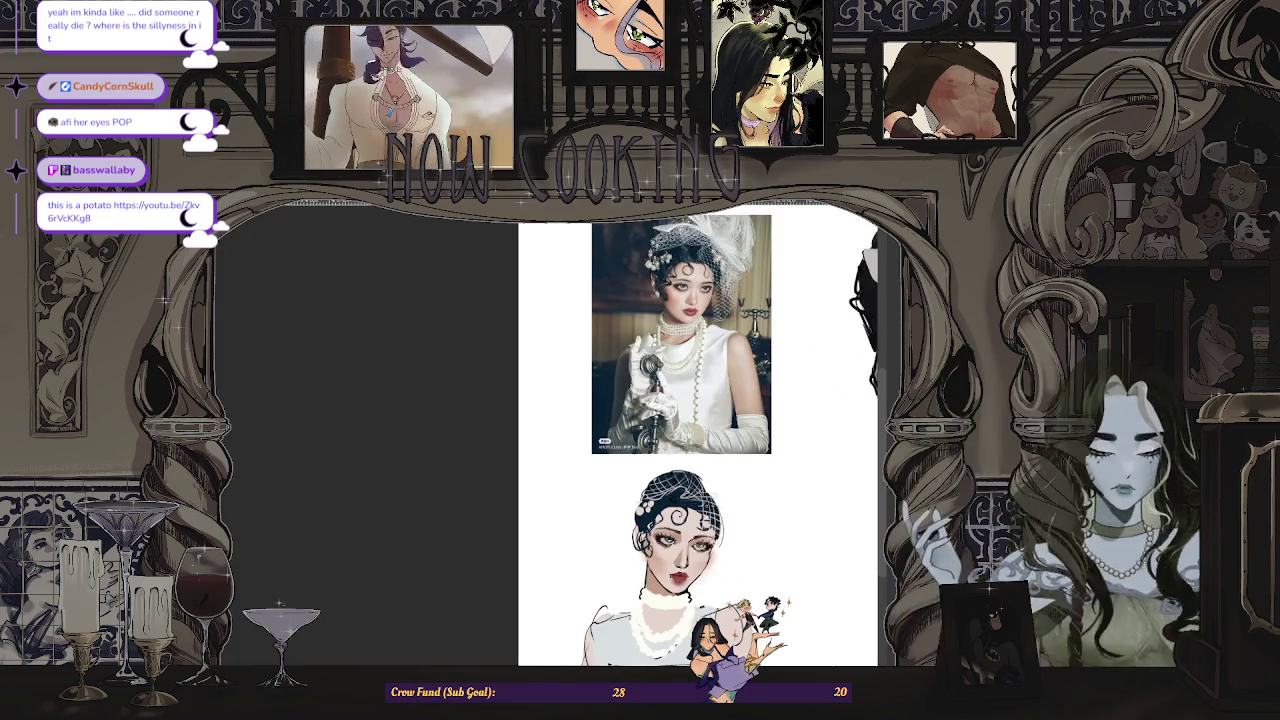
{"action": "scroll", "coordinate": [668, 472], "scroll_direction": "up", "scroll_amount": 1}
{"action": "scroll", "coordinate": [692, 514], "scroll_direction": "up", "scroll_amount": 1}
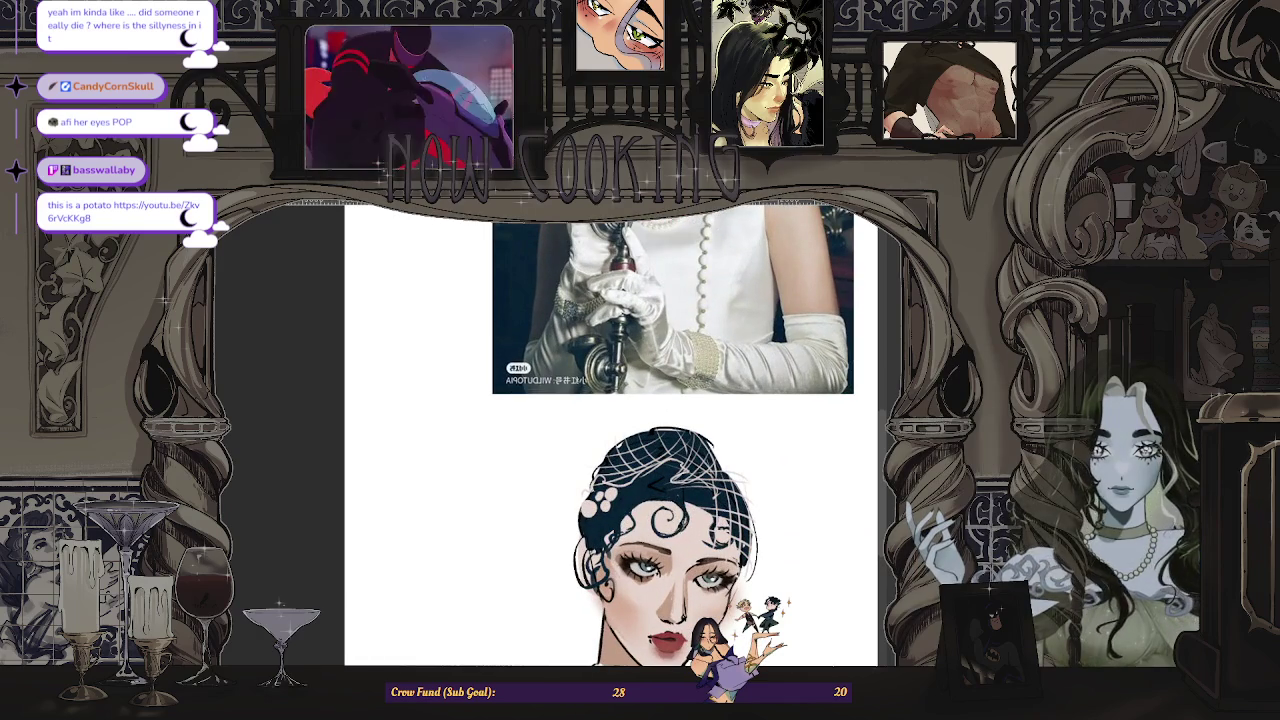
{"action": "scroll", "coordinate": [656, 496], "scroll_direction": "up", "scroll_amount": 1}
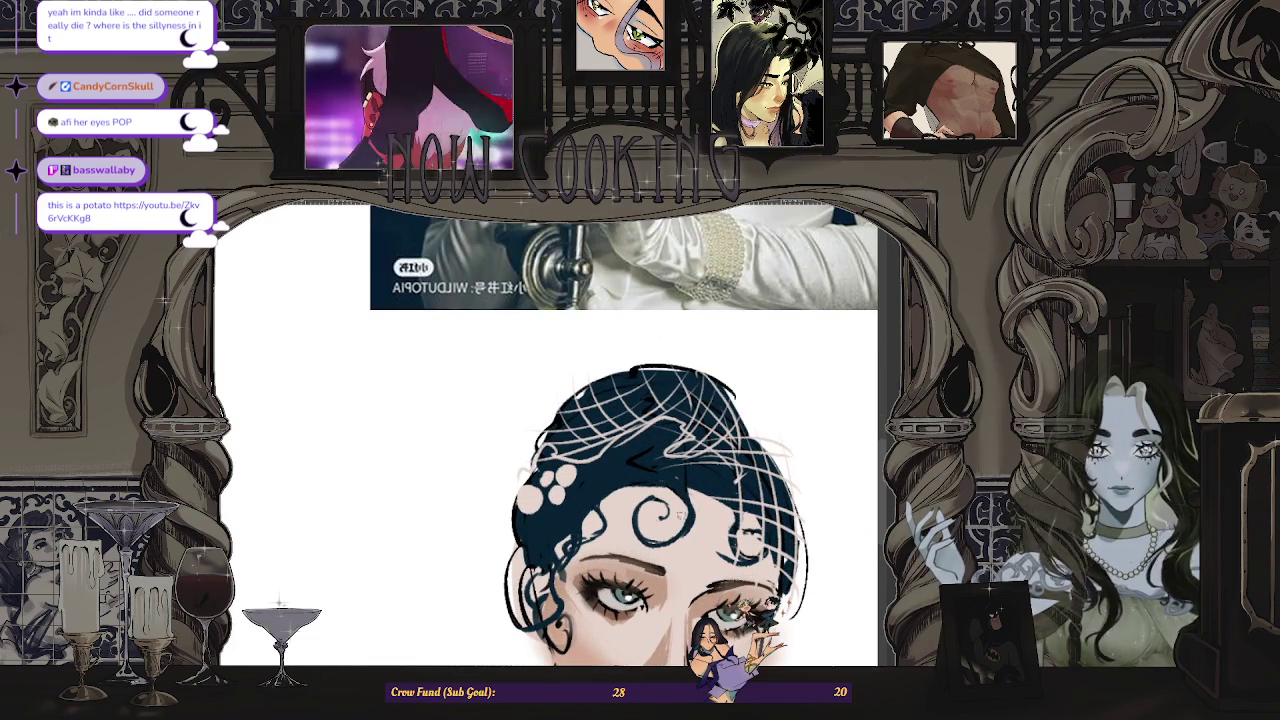
{"action": "scroll", "coordinate": [701, 513], "scroll_direction": "down", "scroll_amount": 1}
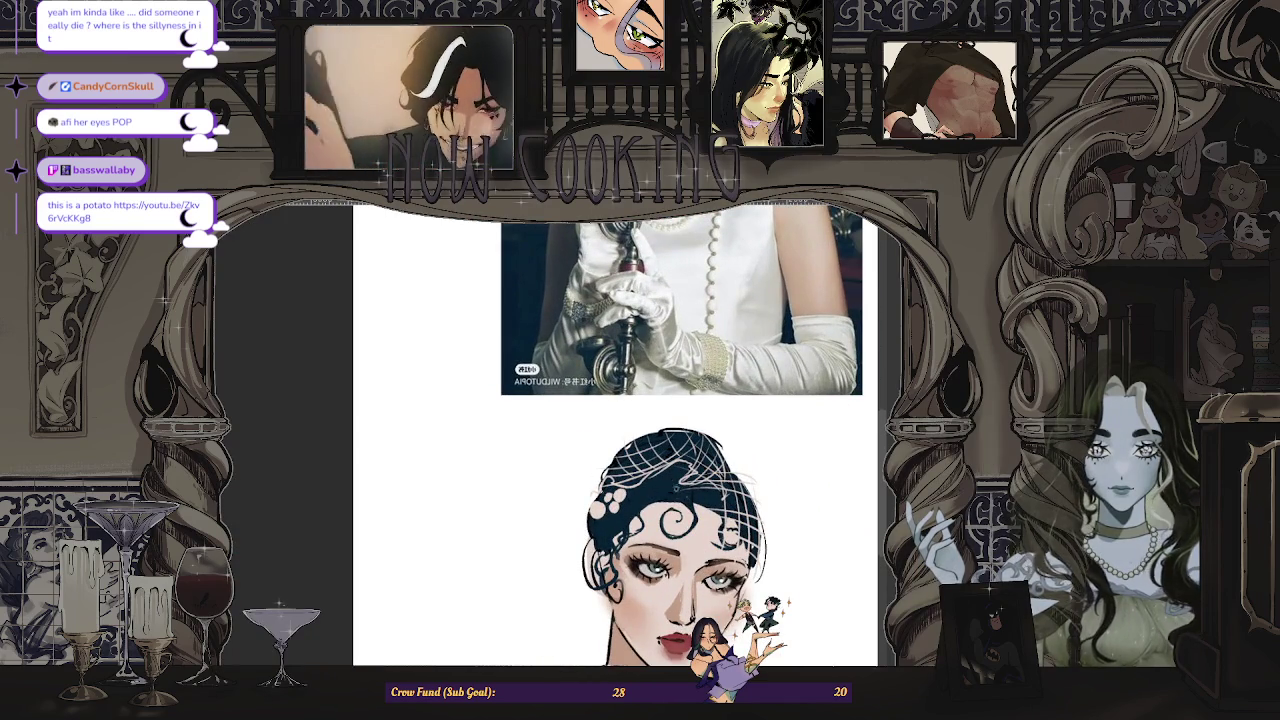
{"action": "scroll", "coordinate": [683, 473], "scroll_direction": "down", "scroll_amount": 2}
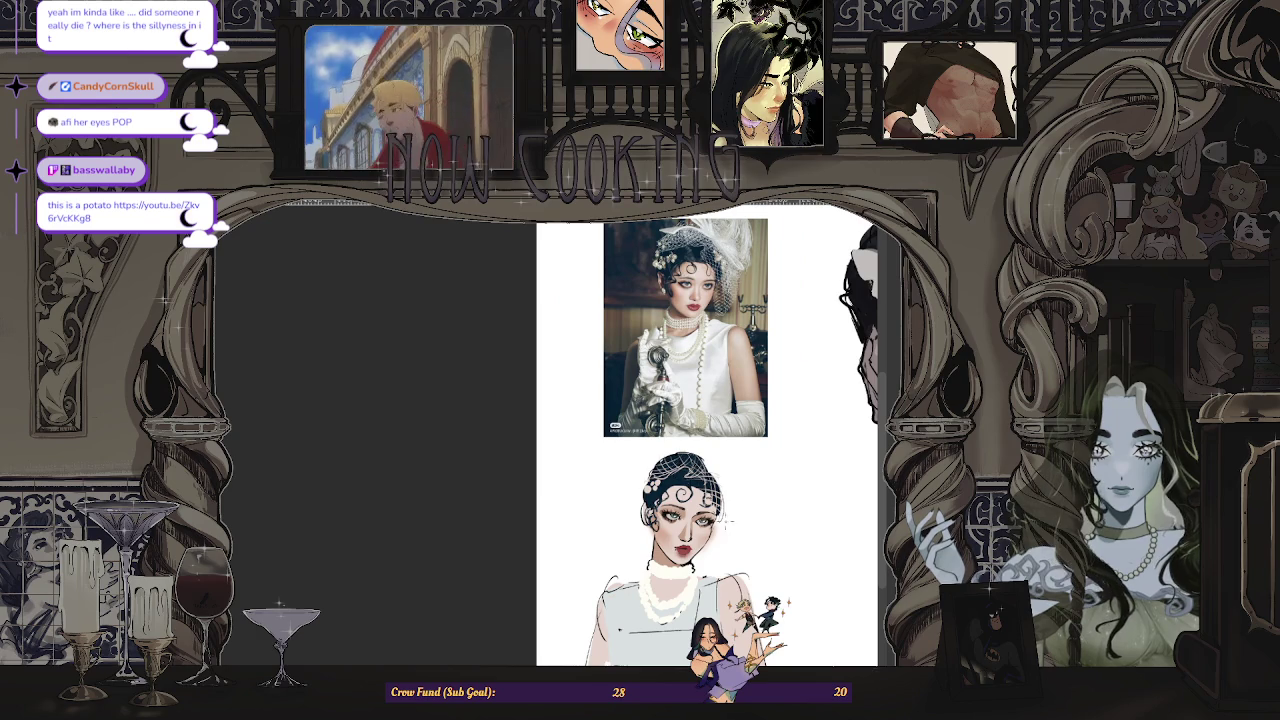
{"action": "scroll", "coordinate": [725, 530], "scroll_direction": "down", "scroll_amount": 1}
{"action": "scroll", "coordinate": [819, 476], "scroll_direction": "down", "scroll_amount": 1}
{"action": "scroll", "coordinate": [819, 476], "scroll_direction": "down", "scroll_amount": 1}
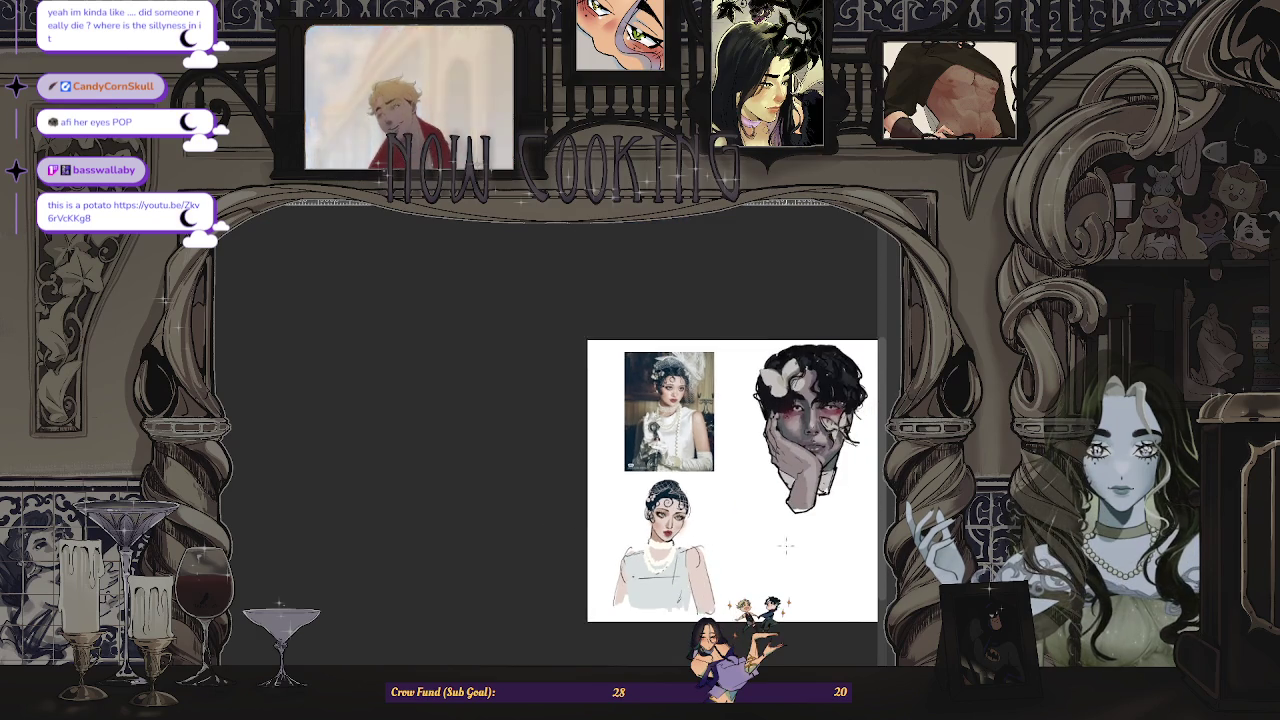
{"action": "scroll", "coordinate": [819, 476], "scroll_direction": "down", "scroll_amount": 1}
{"action": "scroll", "coordinate": [819, 476], "scroll_direction": "up", "scroll_amount": 2}
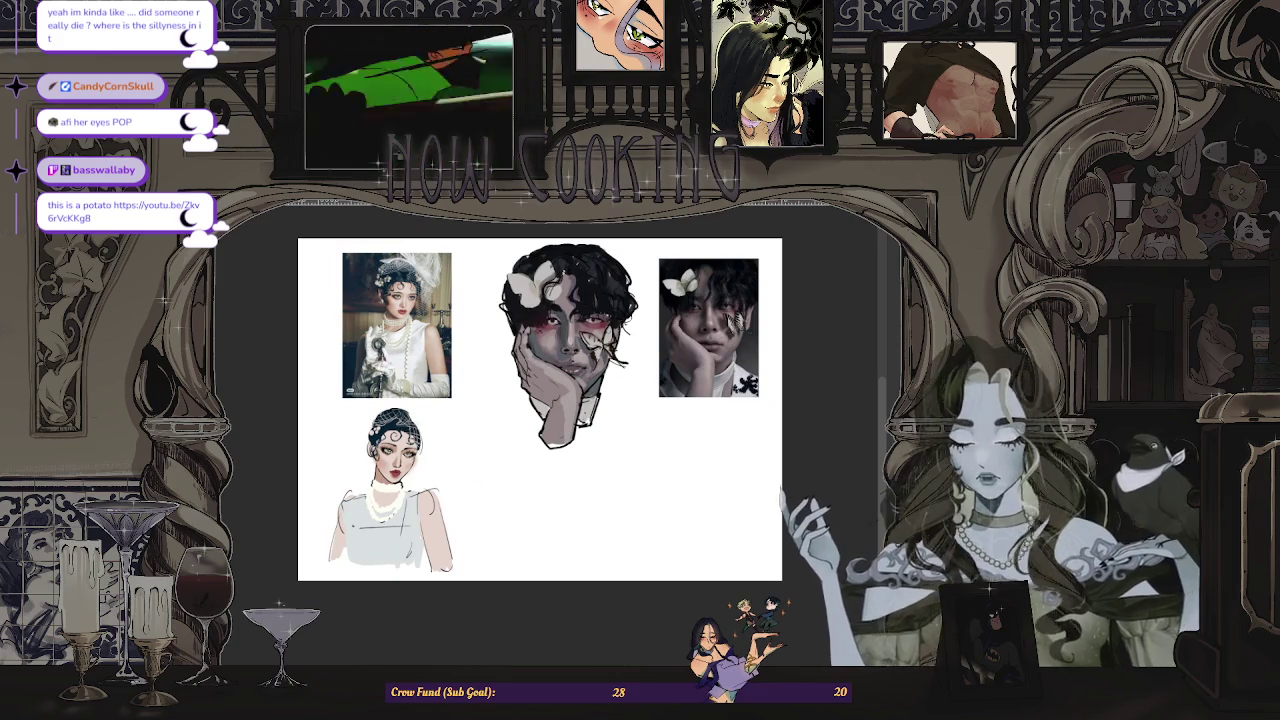
- Flip the board view and paste the two character figures below the references, undoing their enlargement
{"action": "key", "text": "m"}
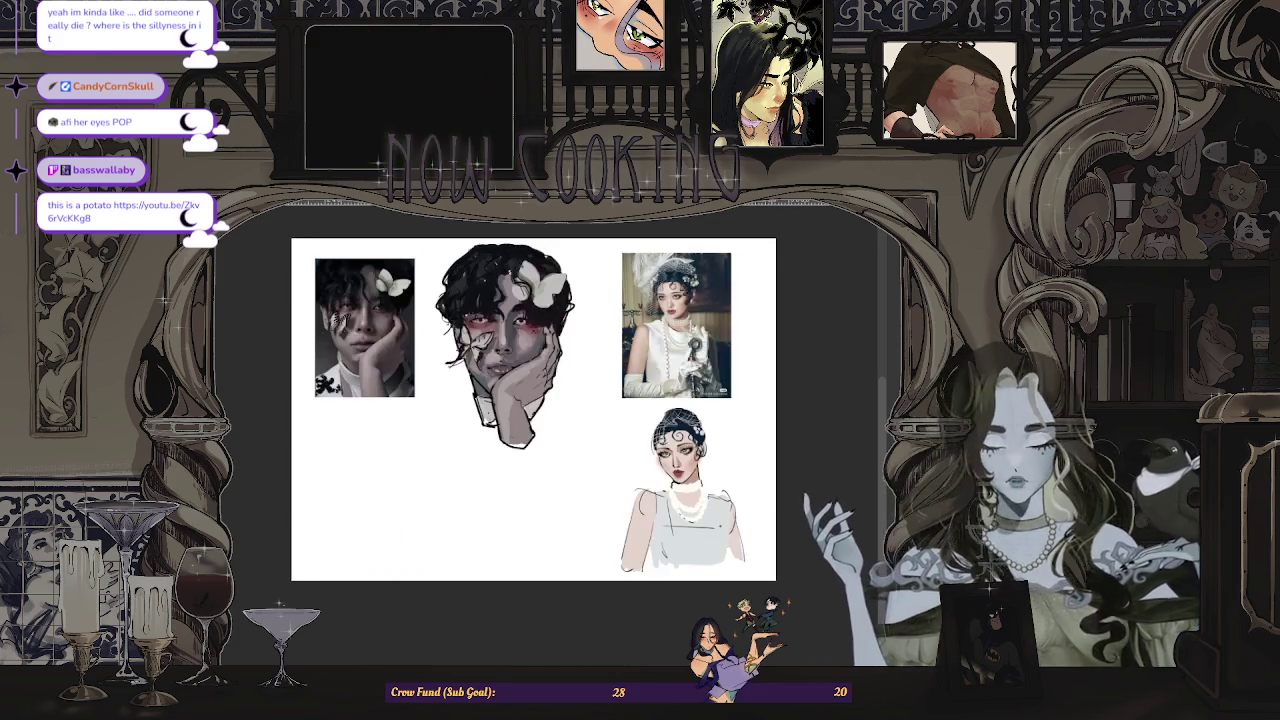
{"action": "scroll", "coordinate": [523, 494], "scroll_direction": "down", "scroll_amount": 2}
{"action": "scroll", "coordinate": [523, 494], "scroll_direction": "up", "scroll_amount": 1}
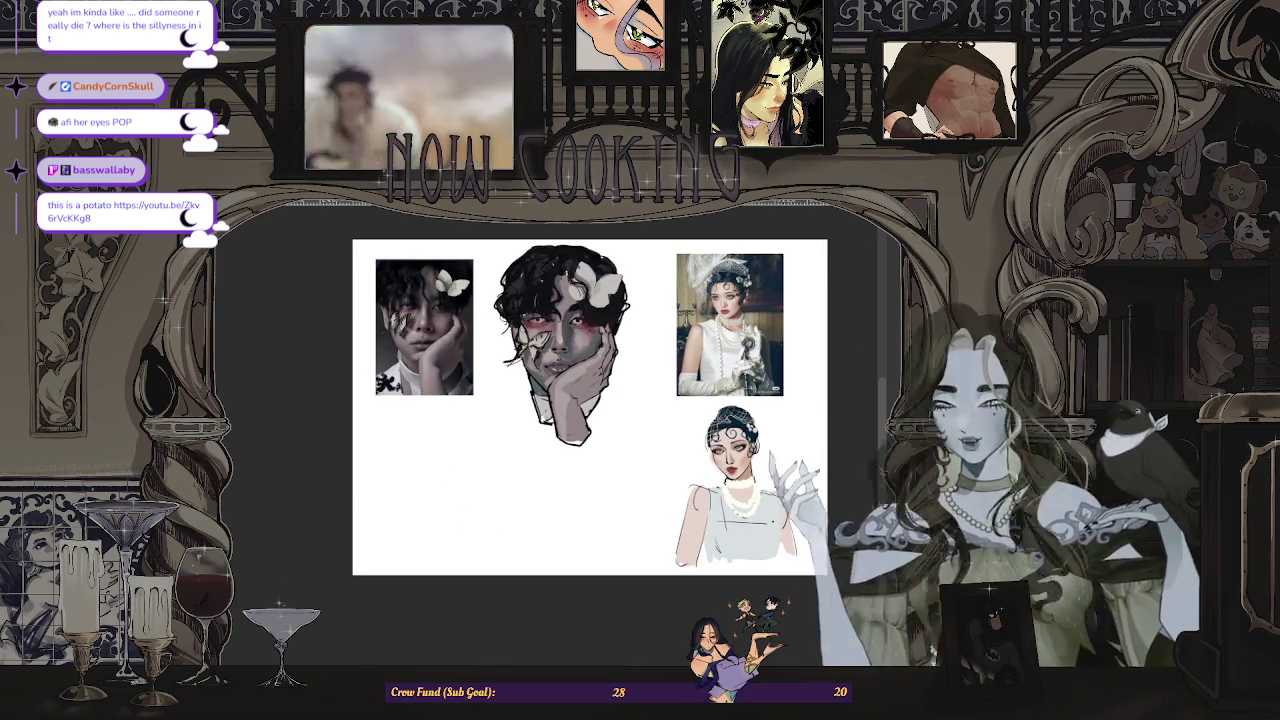
{"action": "key", "text": "ctrl+z"}
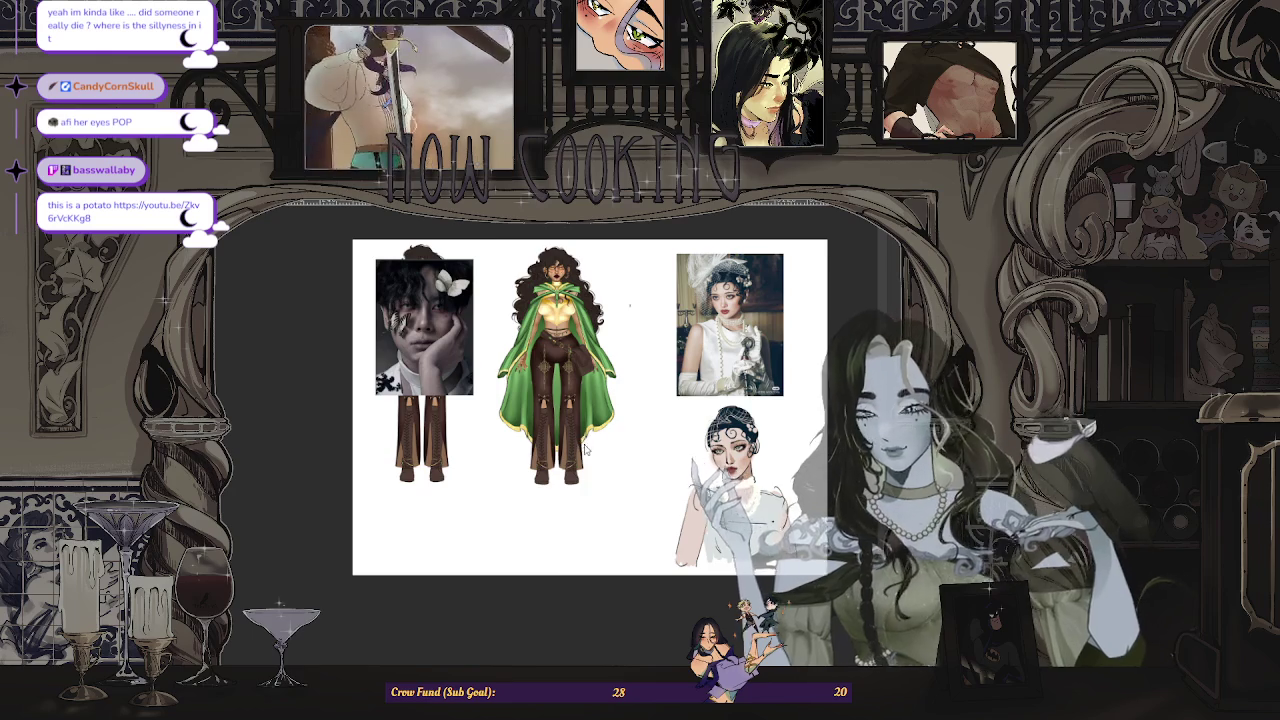
{"action": "key", "text": "ctrl+shift+z"}
{"action": "key", "text": "ctrl+shift+z"}
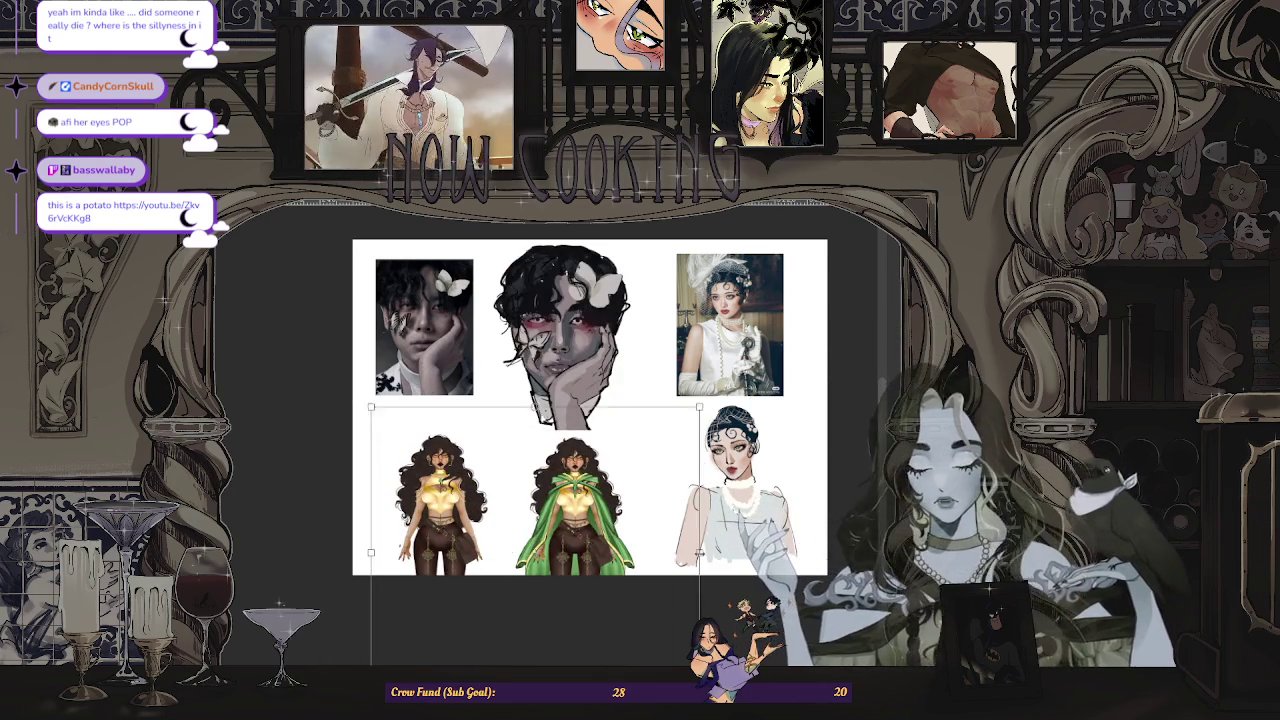
{"action": "left_click_drag", "start_coordinate": [690, 693], "coordinate": [712, 712]}
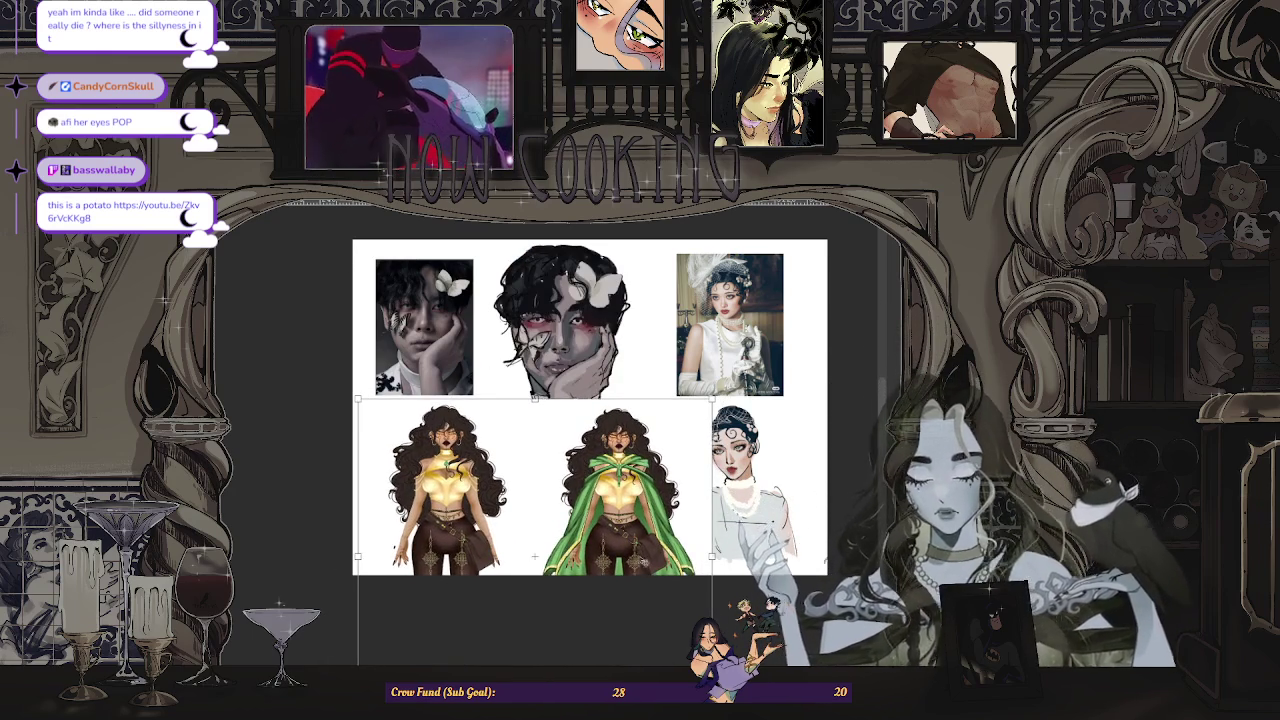
{"action": "scroll", "coordinate": [534, 557], "scroll_direction": "up", "scroll_amount": 1}
{"action": "scroll", "coordinate": [534, 557], "scroll_direction": "up", "scroll_amount": 2}
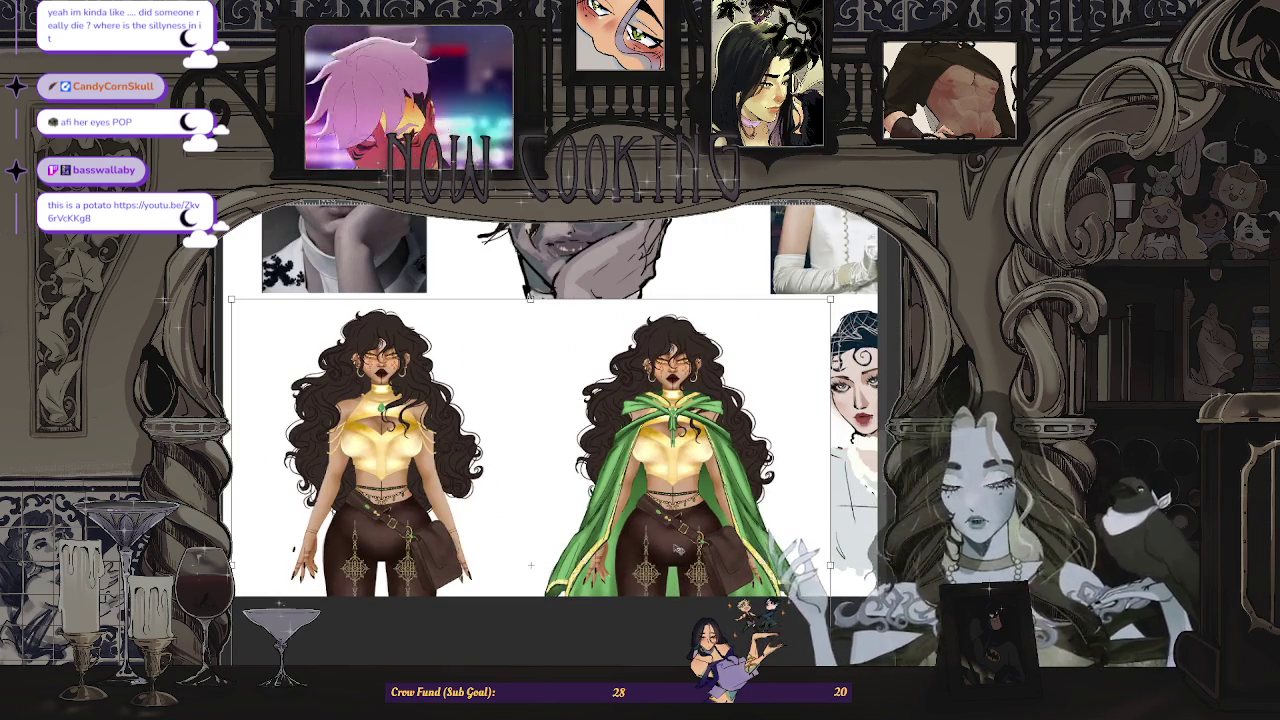
{"action": "scroll", "coordinate": [531, 564], "scroll_direction": "down", "scroll_amount": 1}
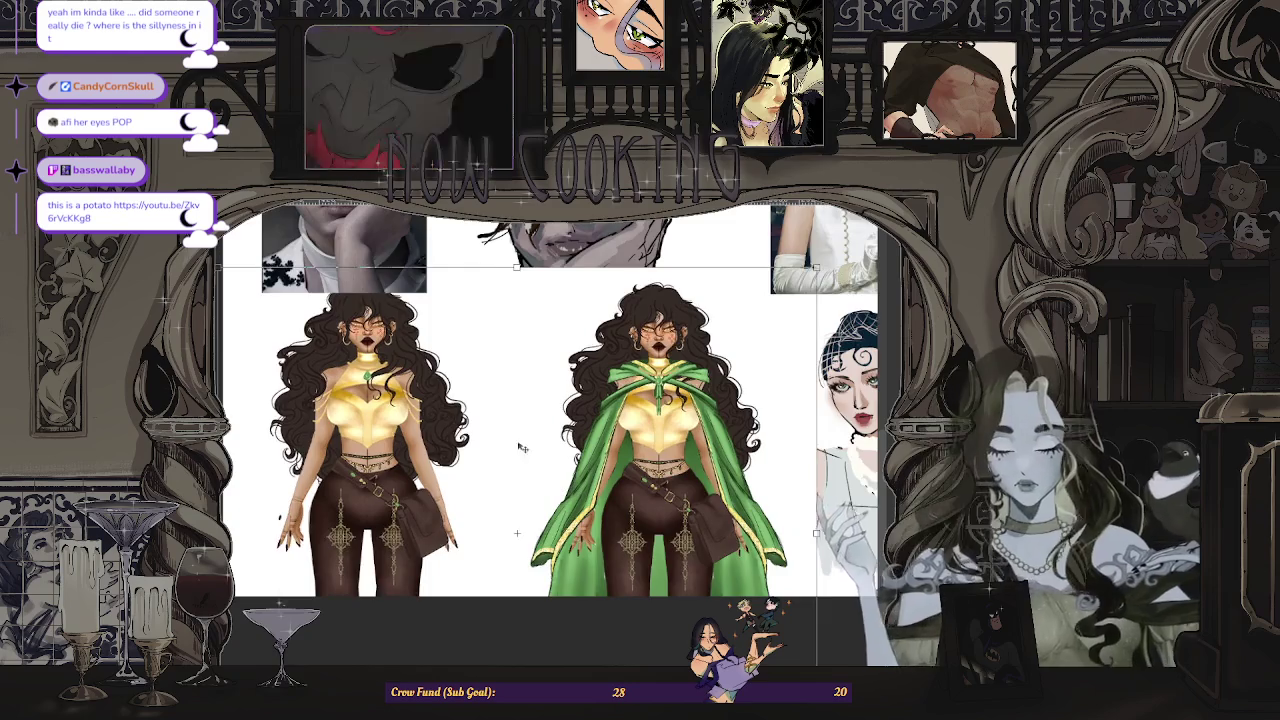
{"action": "scroll", "coordinate": [520, 540], "scroll_direction": "down", "scroll_amount": 1}
{"action": "scroll", "coordinate": [508, 506], "scroll_direction": "down", "scroll_amount": 1}
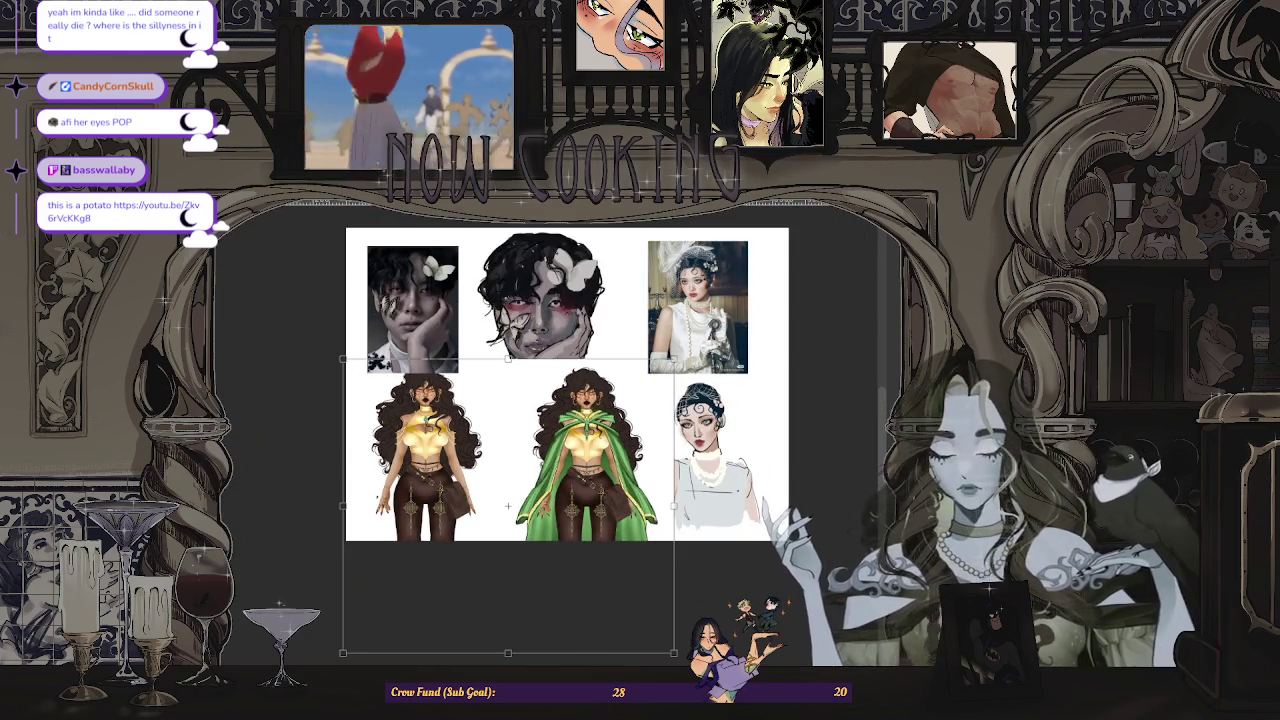
{"action": "key", "text": "ctrl+z"}
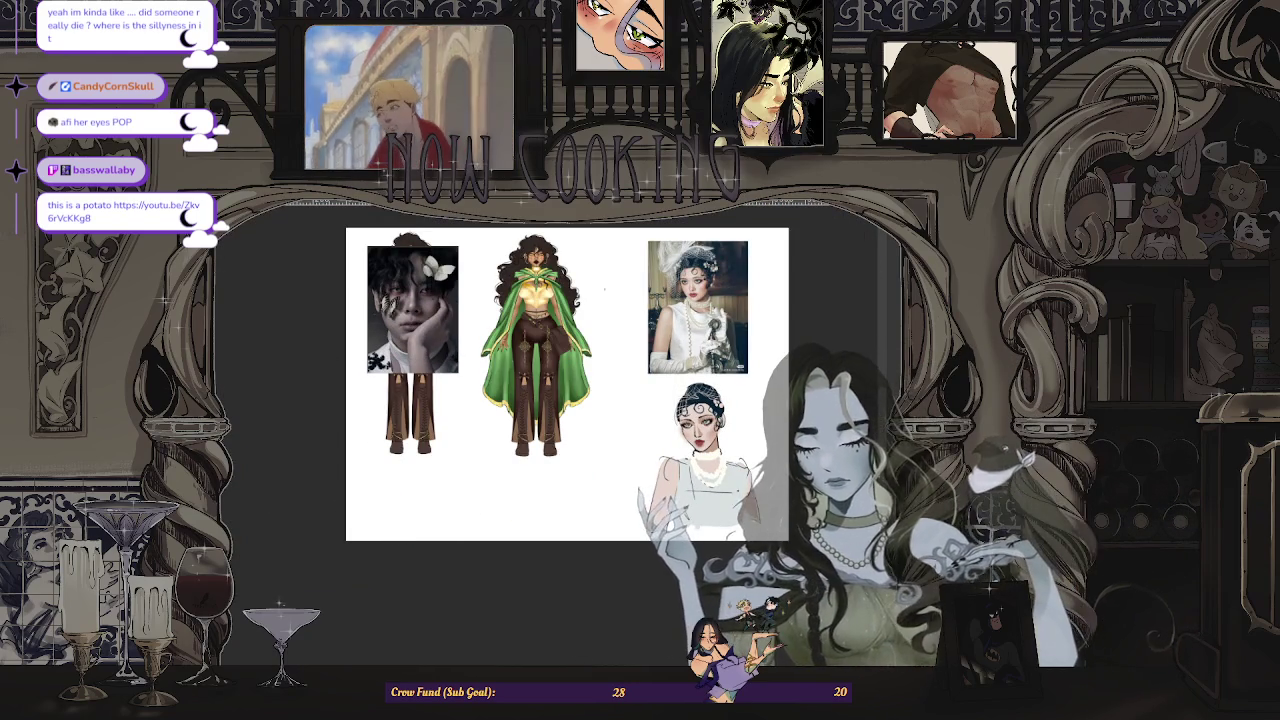
- Replace the green-cloaked figure with the uncloaked full-body figure, scaled and placed at lower left
{"action": "left_click_drag", "start_coordinate": [472, 224], "coordinate": [736, 537]}
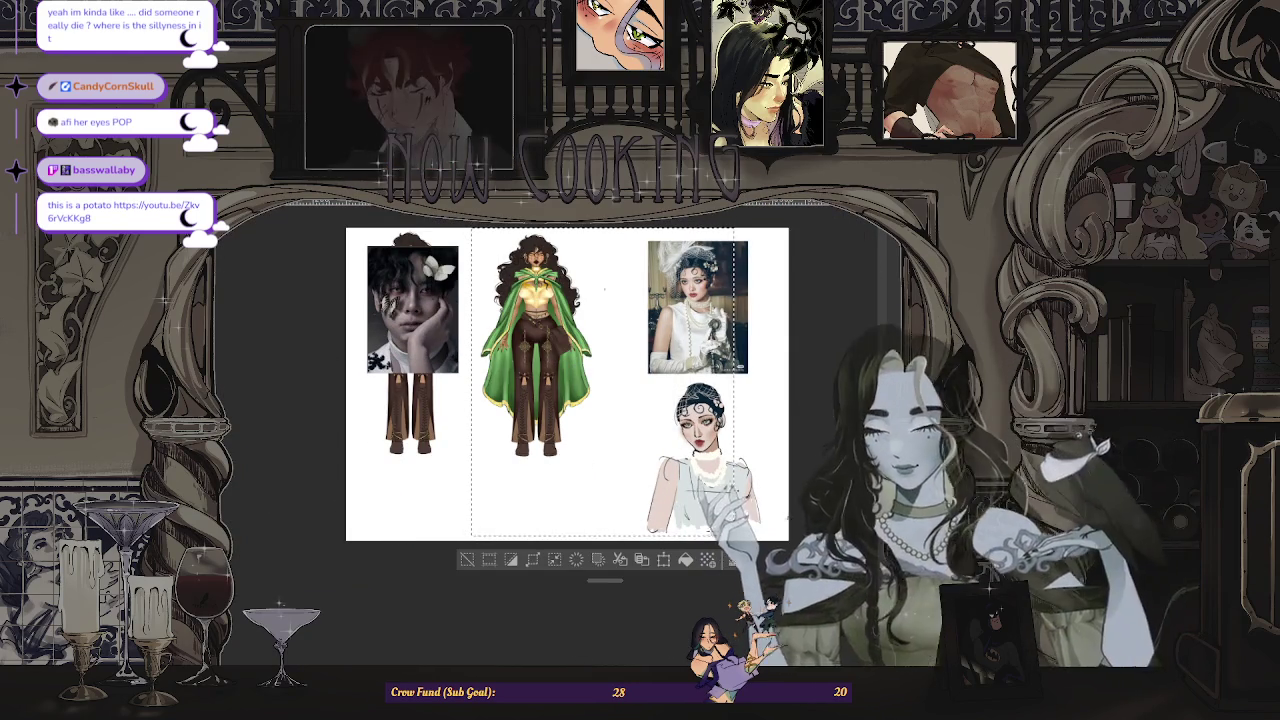
{"action": "key", "text": "Delete"}
{"action": "key", "text": "ctrl+d"}
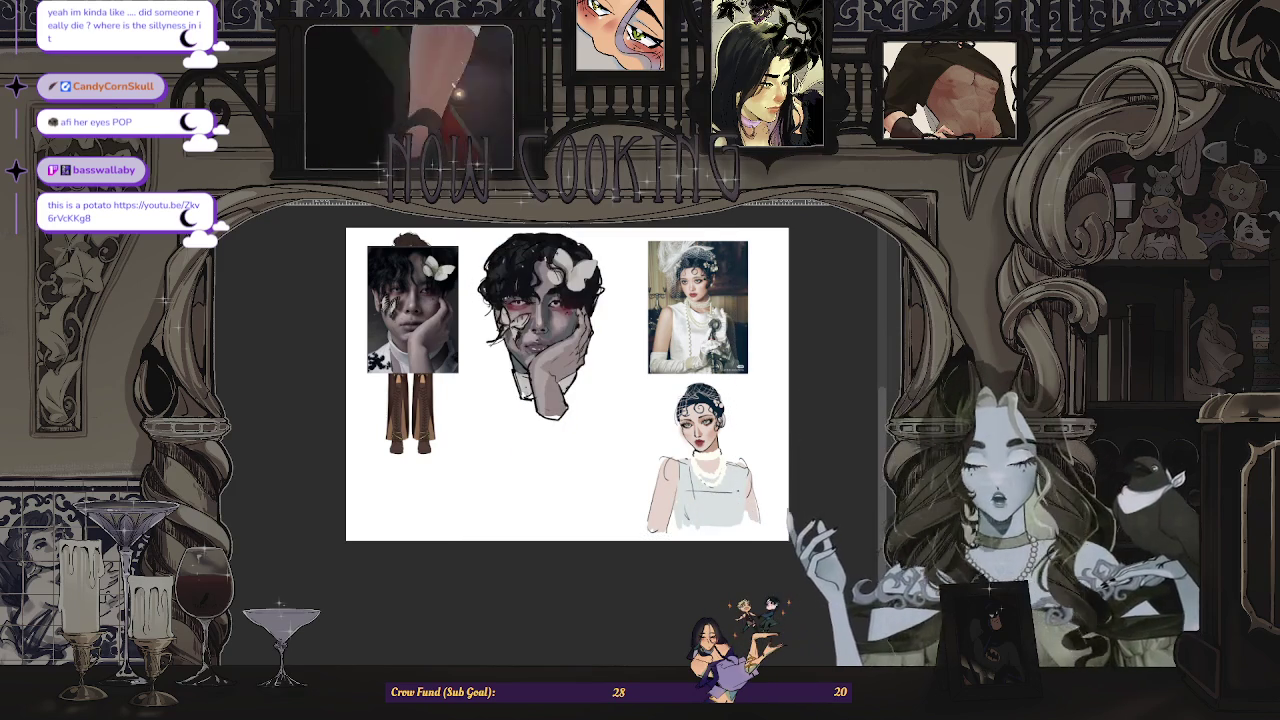
{"action": "key", "text": "ctrl+v"}
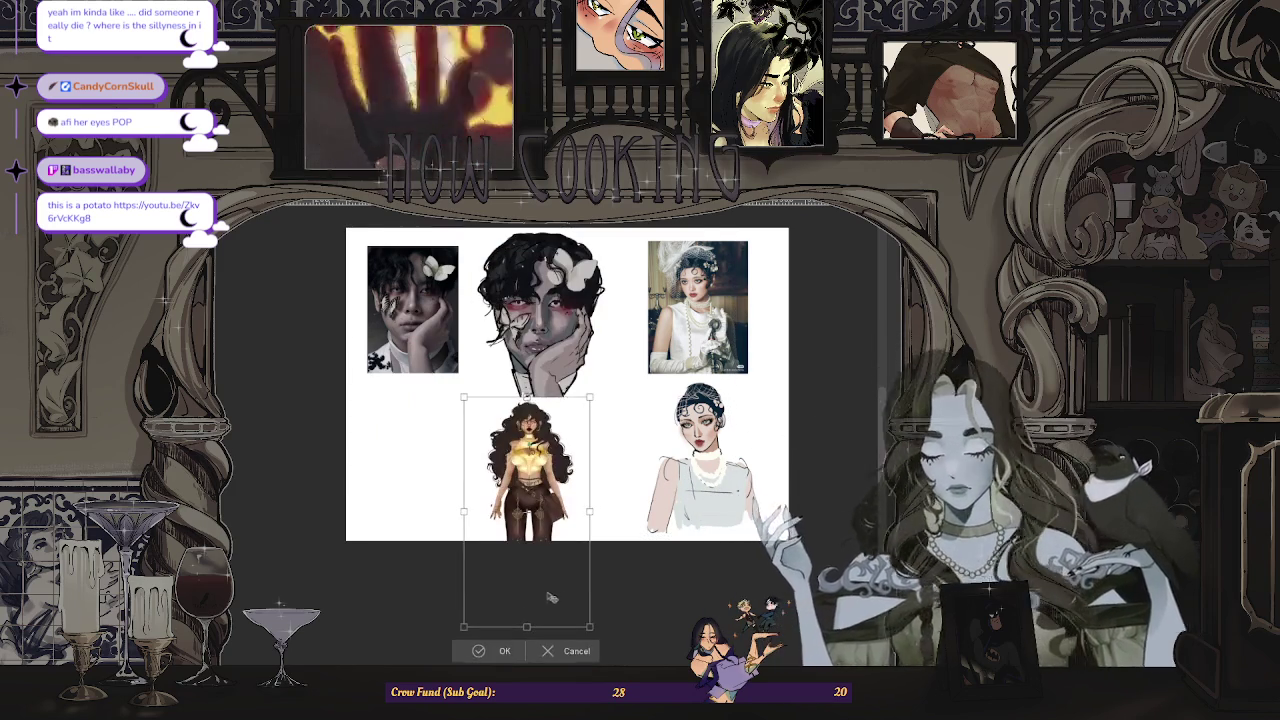
{"action": "left_click_drag", "start_coordinate": [595, 457], "coordinate": [607, 432]}
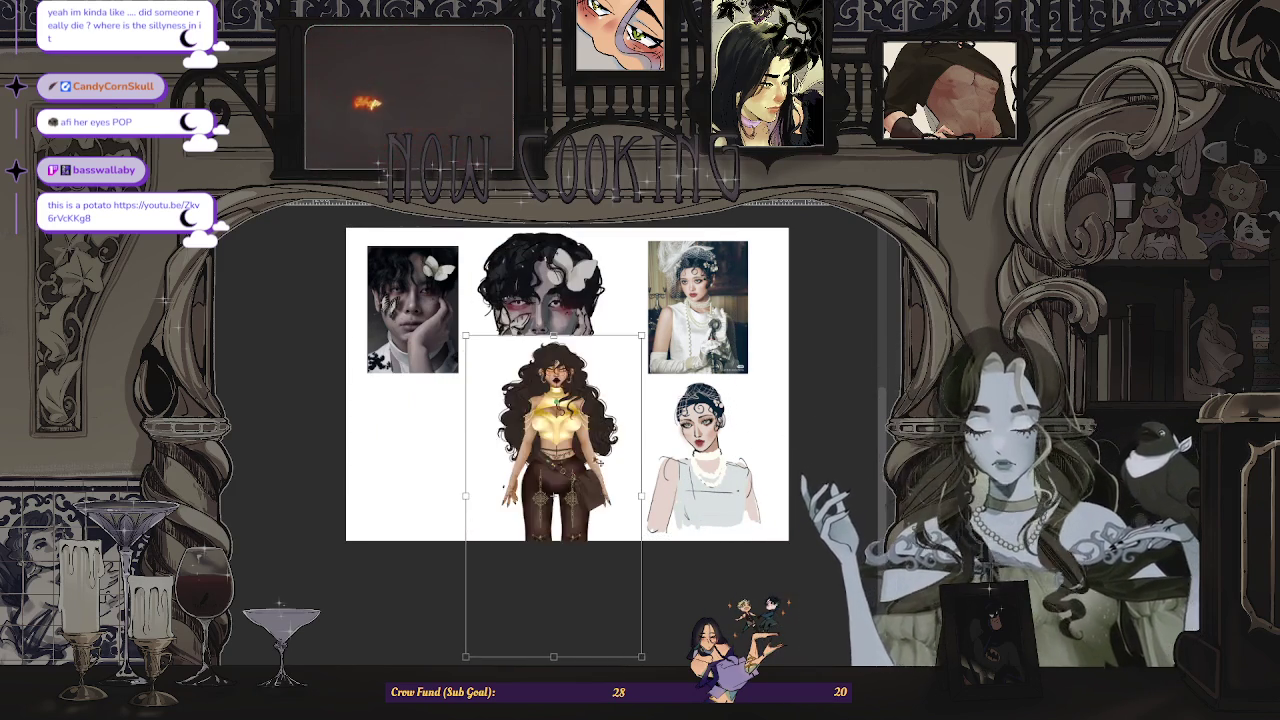
{"action": "scroll", "coordinate": [556, 493], "scroll_direction": "up", "scroll_amount": 3}
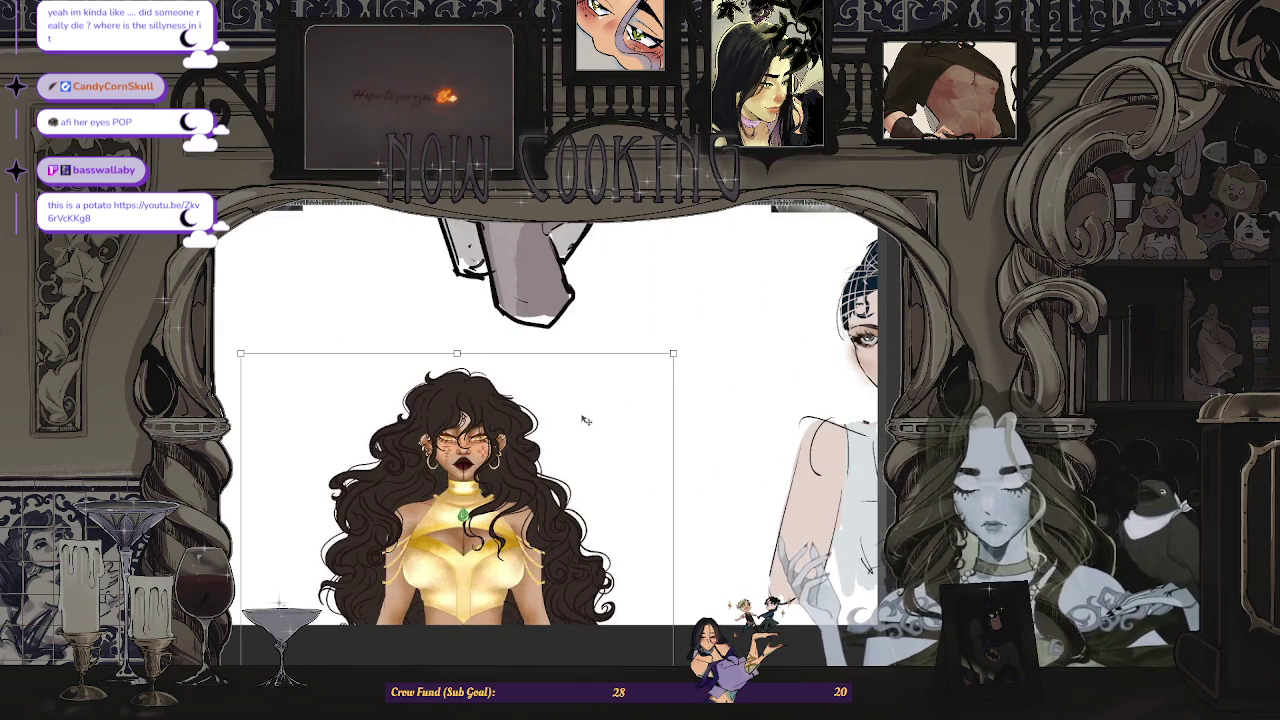
{"action": "left_click_drag", "start_coordinate": [610, 458], "coordinate": [617, 506]}
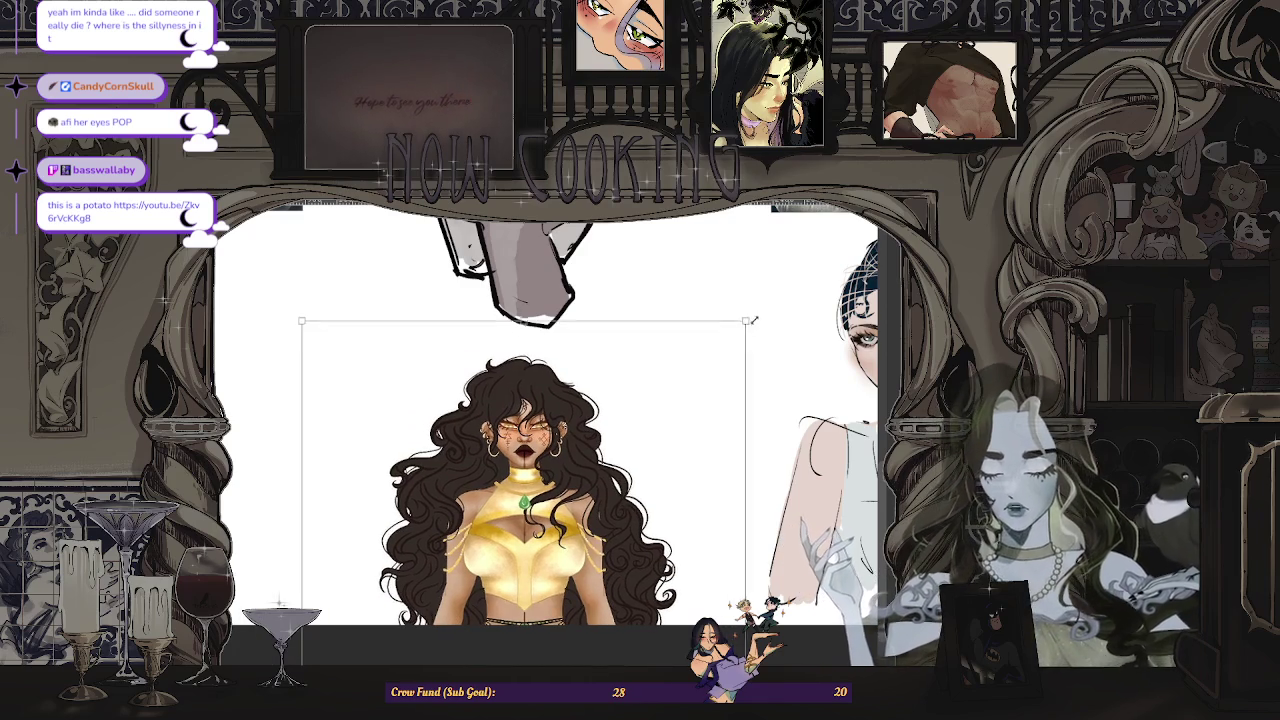
{"action": "scroll", "coordinate": [660, 480], "scroll_direction": "down", "scroll_amount": 2}
{"action": "scroll", "coordinate": [660, 480], "scroll_direction": "down", "scroll_amount": 2}
{"action": "mouse_move", "coordinate": [688, 414]}
{"action": "left_mouse_down"}
{"action": "mouse_move", "coordinate": [678, 403]}
{"action": "mouse_move", "coordinate": [686, 433]}
{"action": "mouse_move", "coordinate": [487, 381]}
{"action": "left_mouse_up"}
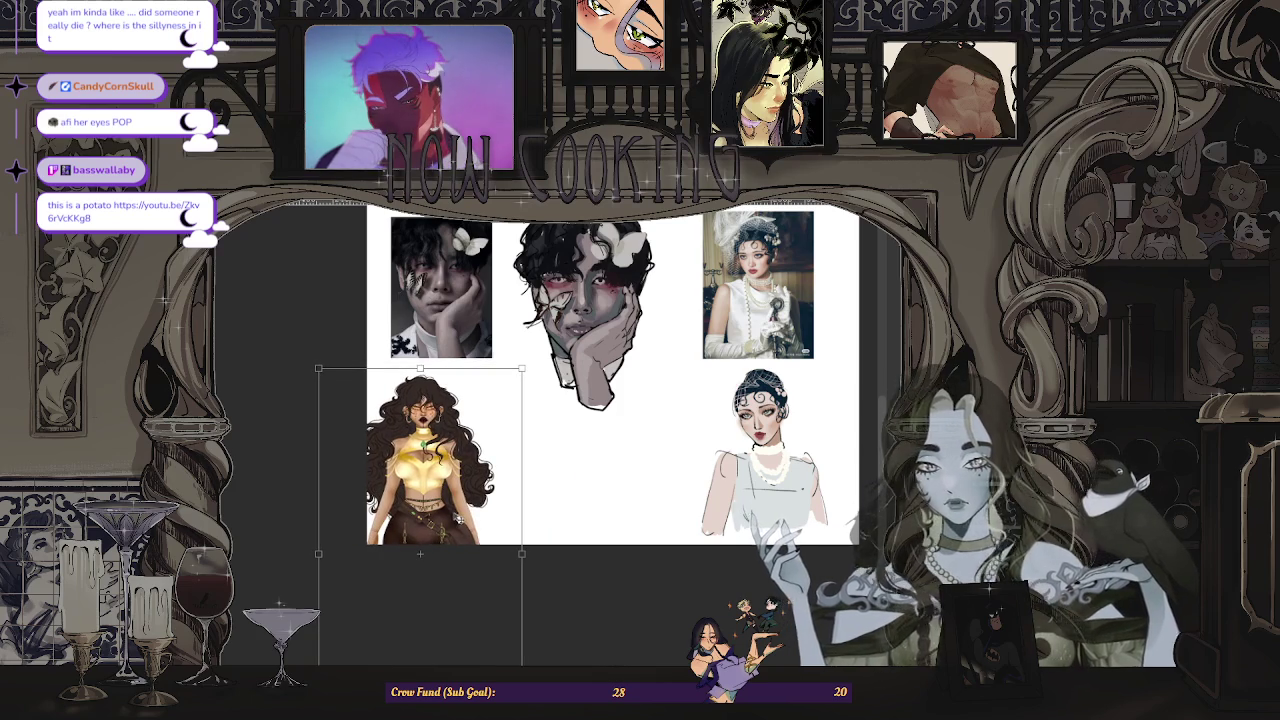
{"action": "scroll", "coordinate": [595, 540], "scroll_direction": "down", "scroll_amount": 2}
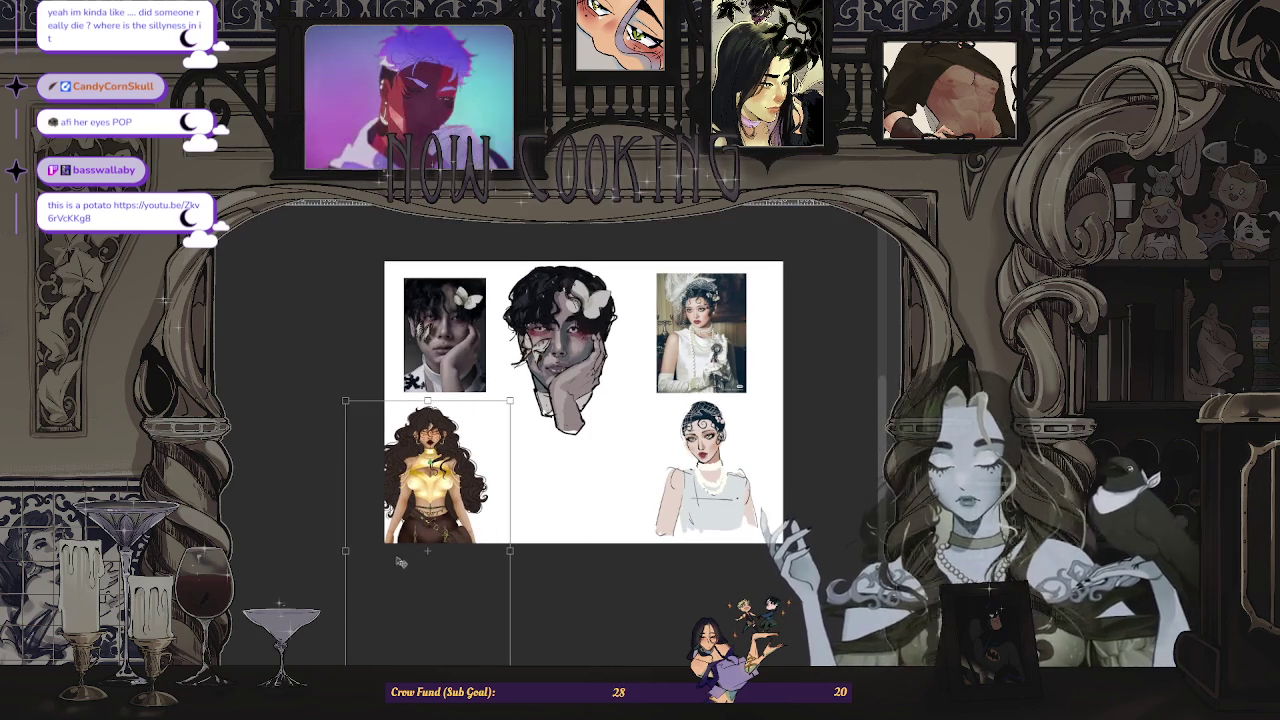
{"action": "key", "text": "Return"}
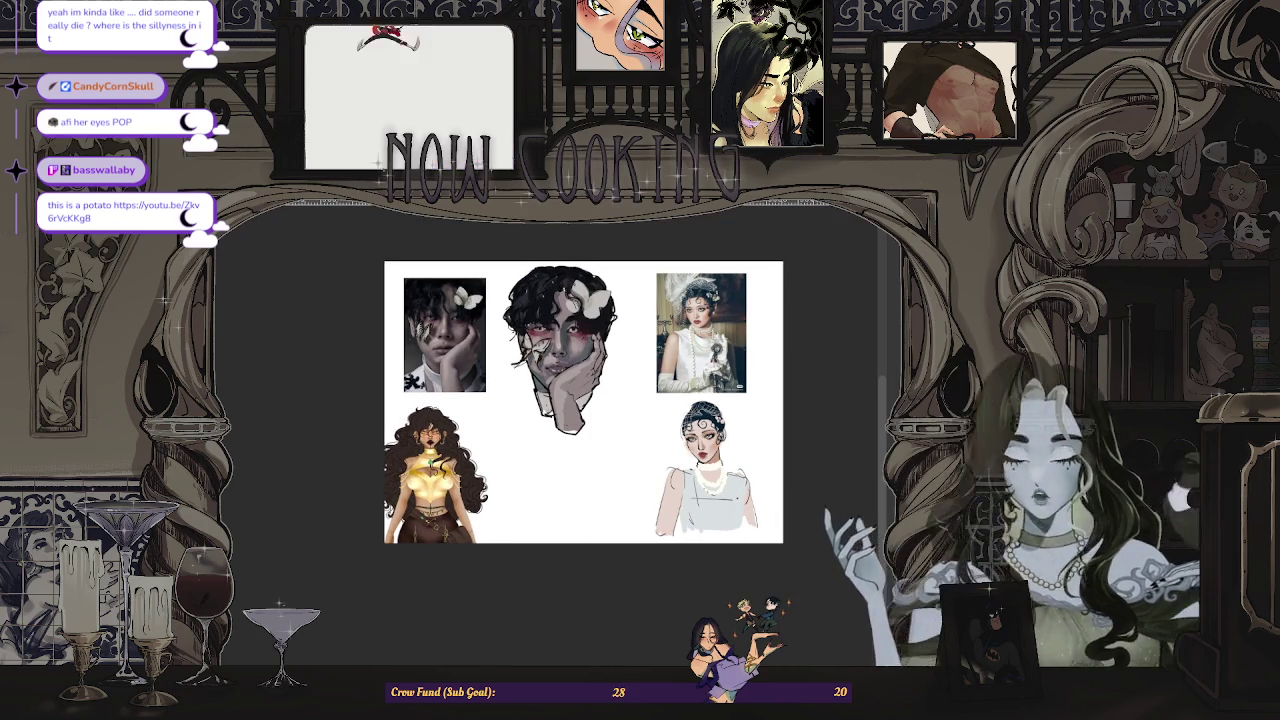
- Lasso the butterfly head sketch and shrink it, shifting it slightly left
{"action": "mouse_move", "coordinate": [523, 249]}
{"action": "left_mouse_down"}
{"action": "mouse_move", "coordinate": [505, 360]}
{"action": "mouse_move", "coordinate": [623, 409]}
{"action": "mouse_move", "coordinate": [620, 268]}
{"action": "left_mouse_up"}
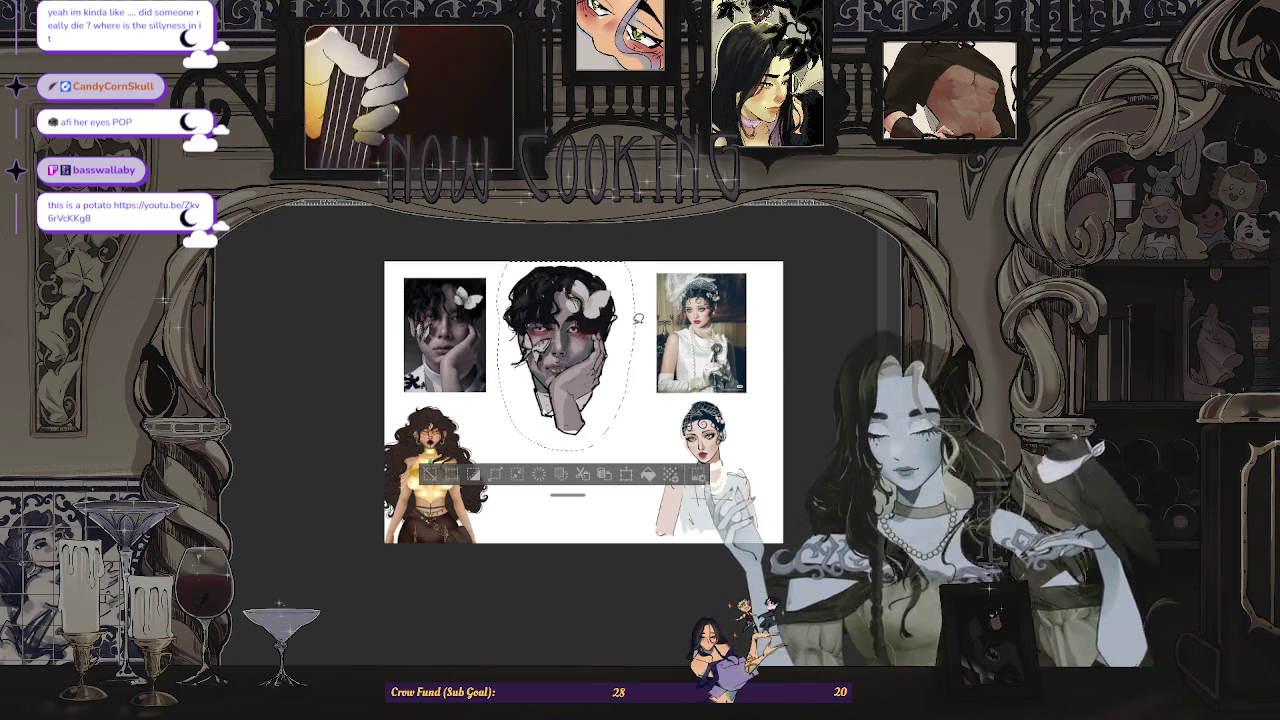
{"action": "key", "text": "ctrl+t"}
{"action": "left_click_drag", "start_coordinate": [634, 457], "coordinate": [600, 410]}
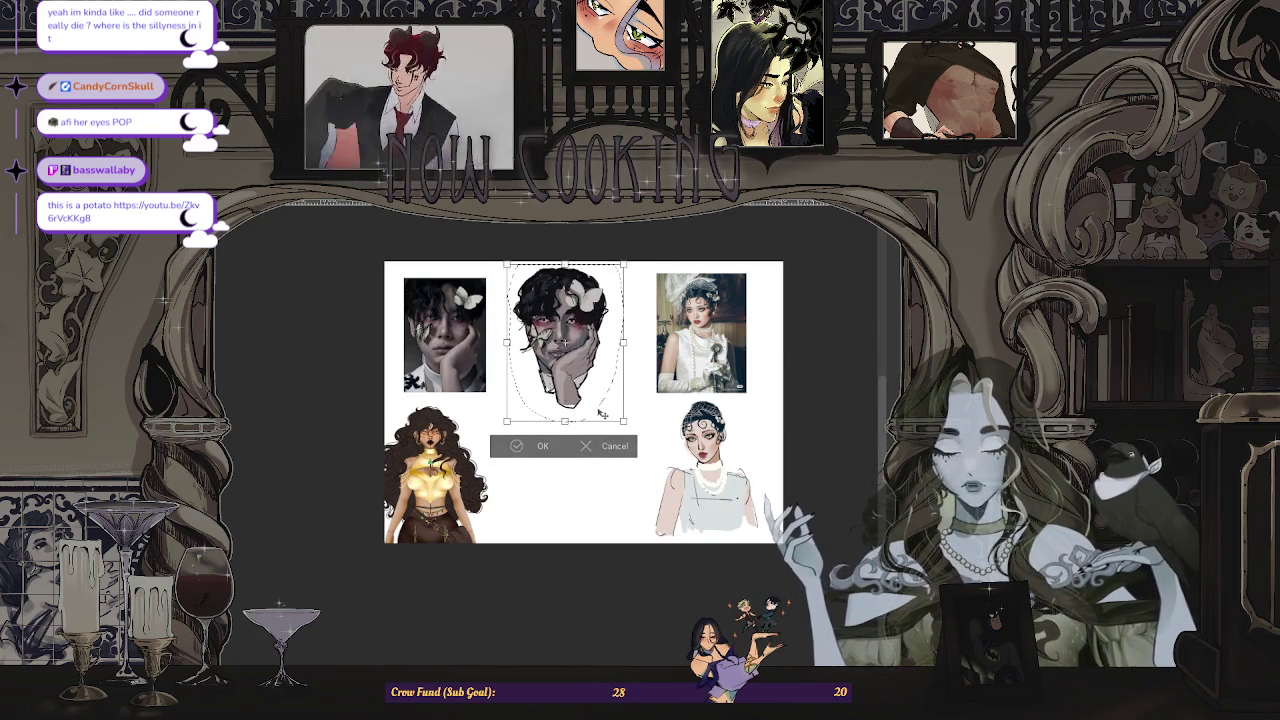
{"action": "left_click_drag", "start_coordinate": [603, 400], "coordinate": [589, 397]}
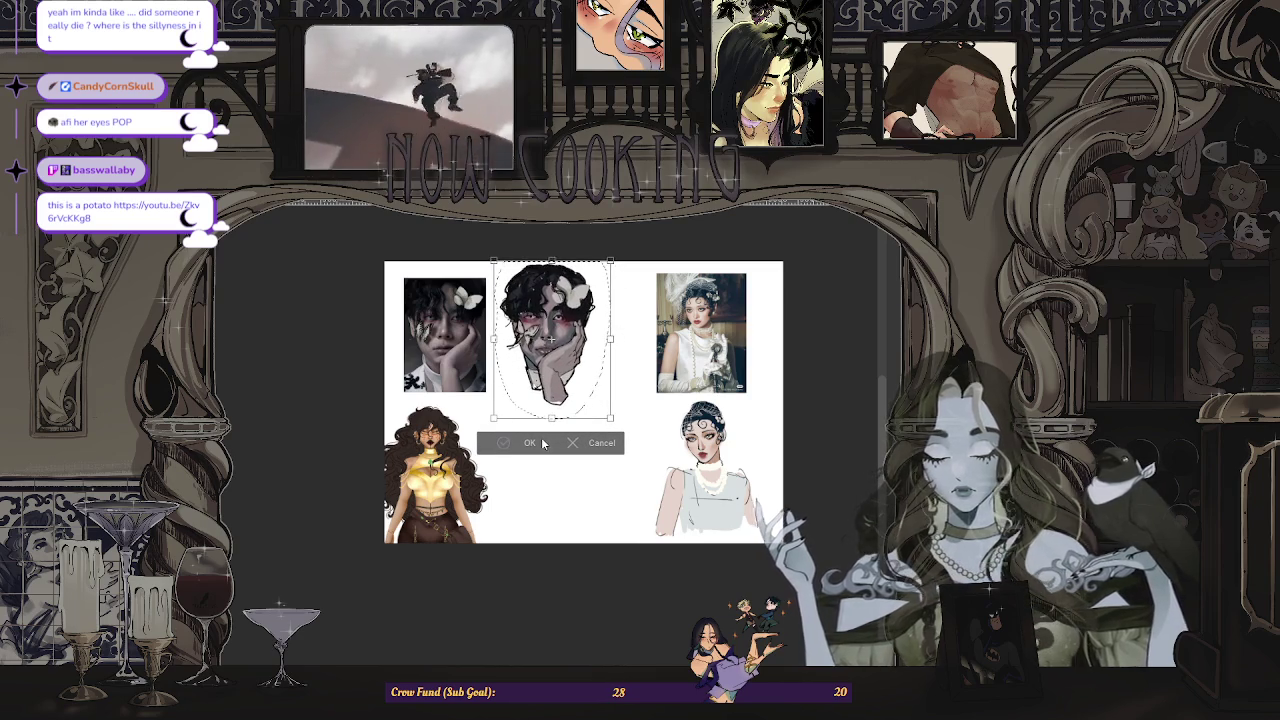
{"action": "key", "text": "Return"}
{"action": "key", "text": "ctrl+d"}
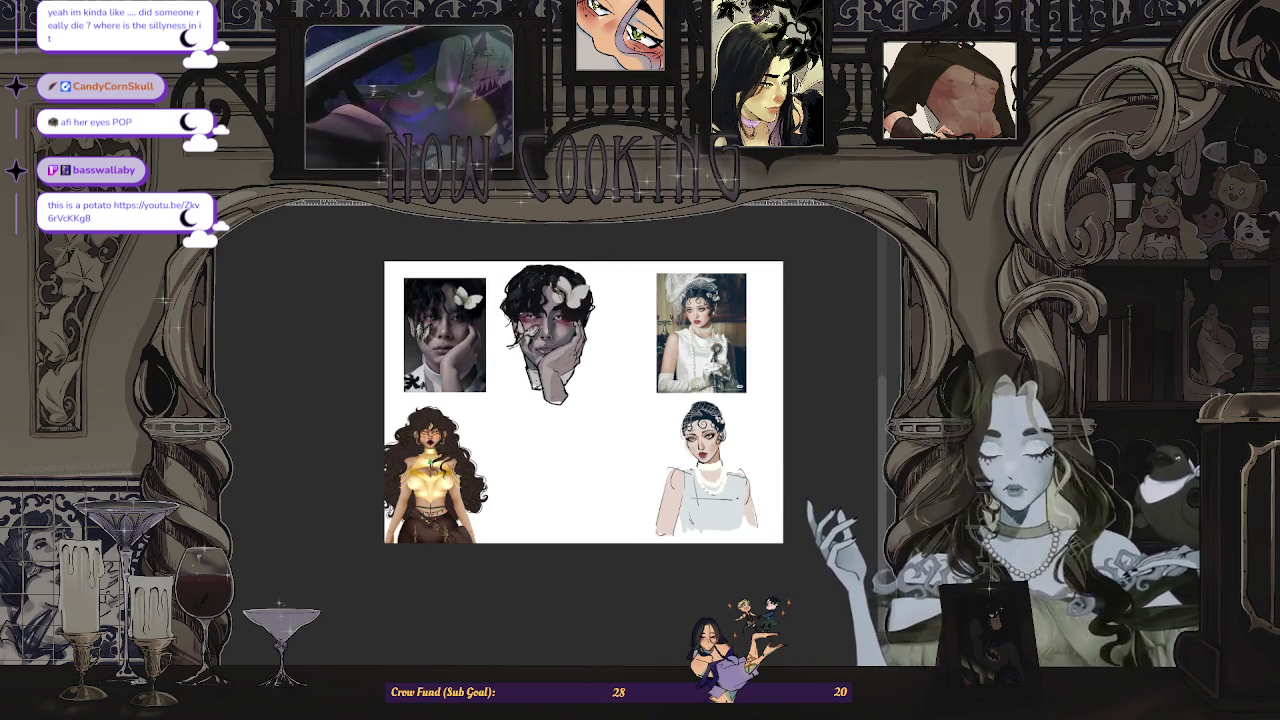
{"action": "scroll", "coordinate": [586, 426], "scroll_direction": "up", "scroll_amount": 2}
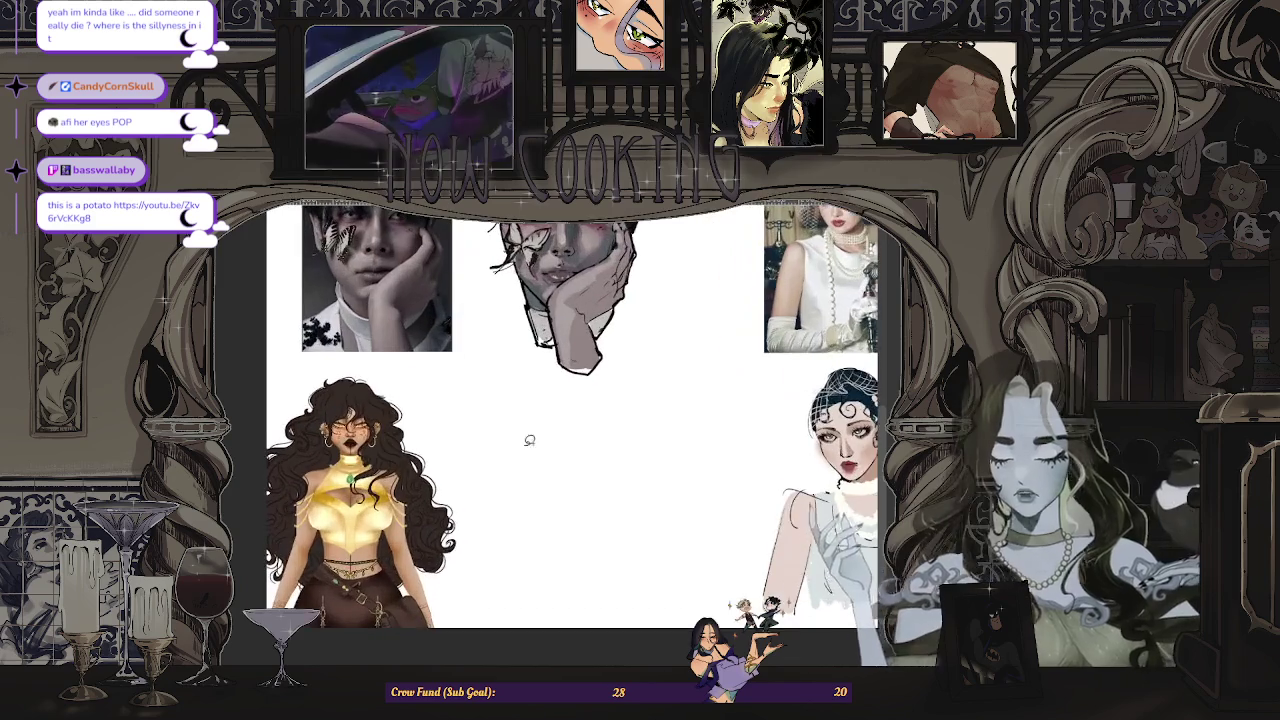
{"action": "scroll", "coordinate": [586, 426], "scroll_direction": "down", "scroll_amount": 1}
{"action": "scroll", "coordinate": [674, 506], "scroll_direction": "down", "scroll_amount": 1}
{"action": "scroll", "coordinate": [674, 506], "scroll_direction": "down", "scroll_amount": 1}
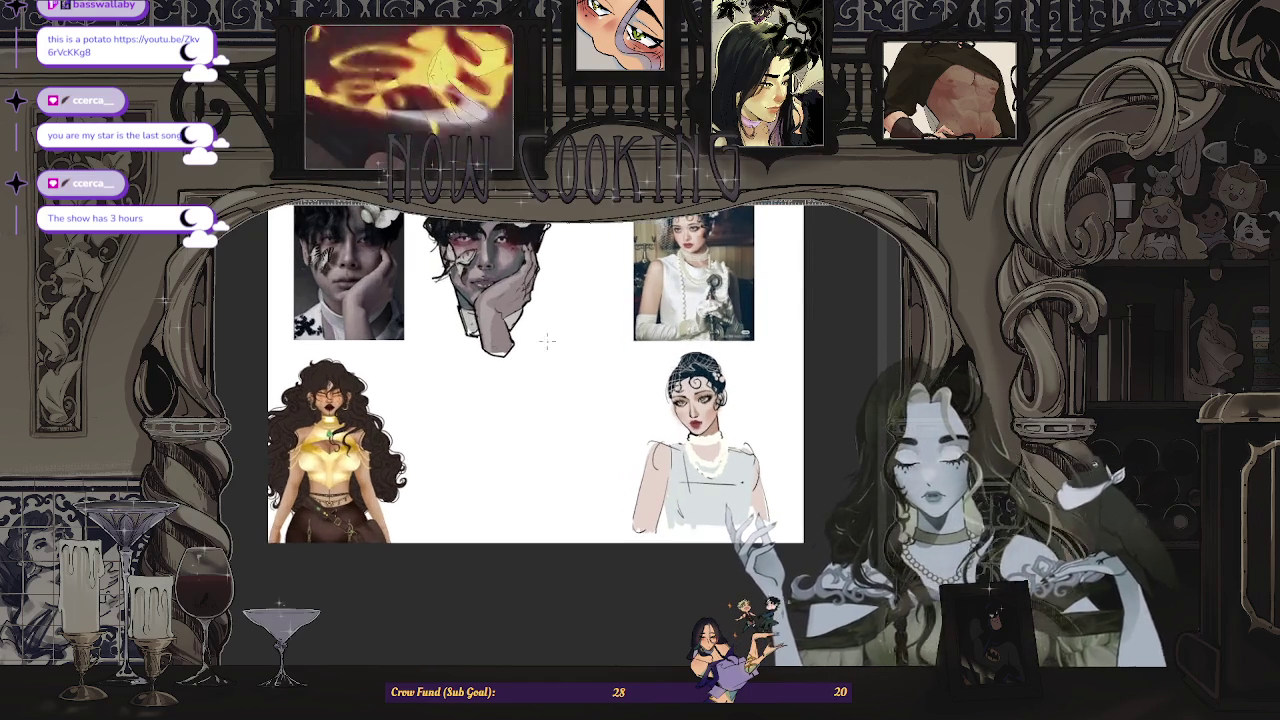
- Redraw the head outline curve with a chin centre line, a horizontal guide and the jaw line
{"action": "mouse_move", "coordinate": [504, 383]}
{"action": "left_mouse_down"}
{"action": "mouse_move", "coordinate": [461, 444]}
{"action": "mouse_move", "coordinate": [500, 478]}
{"action": "left_mouse_up"}
{"action": "key", "text": "ctrl+z"}
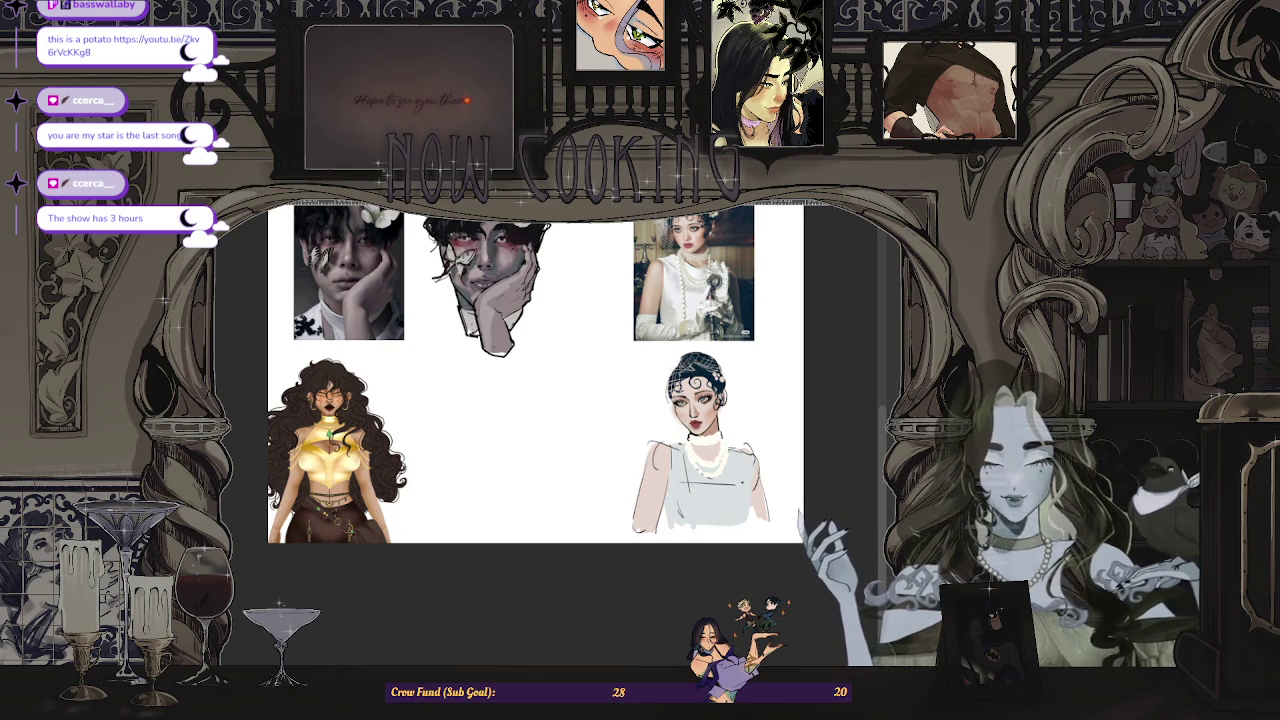
{"action": "mouse_move", "coordinate": [505, 392]}
{"action": "left_mouse_down"}
{"action": "mouse_move", "coordinate": [520, 479]}
{"action": "mouse_move", "coordinate": [470, 400]}
{"action": "mouse_move", "coordinate": [515, 472]}
{"action": "left_mouse_up"}
{"action": "key", "text": "ctrl+z"}
{"action": "key", "text": "ctrl+z"}
{"action": "key", "text": "ctrl+z"}
{"action": "mouse_move", "coordinate": [488, 378]}
{"action": "left_mouse_down"}
{"action": "mouse_move", "coordinate": [481, 478]}
{"action": "mouse_move", "coordinate": [528, 480]}
{"action": "left_mouse_up"}
{"action": "left_click_drag", "start_coordinate": [496, 378], "coordinate": [497, 482]}
{"action": "scroll", "coordinate": [490, 432], "scroll_direction": "up", "scroll_amount": 1}
{"action": "left_click_drag", "start_coordinate": [457, 439], "coordinate": [545, 436]}
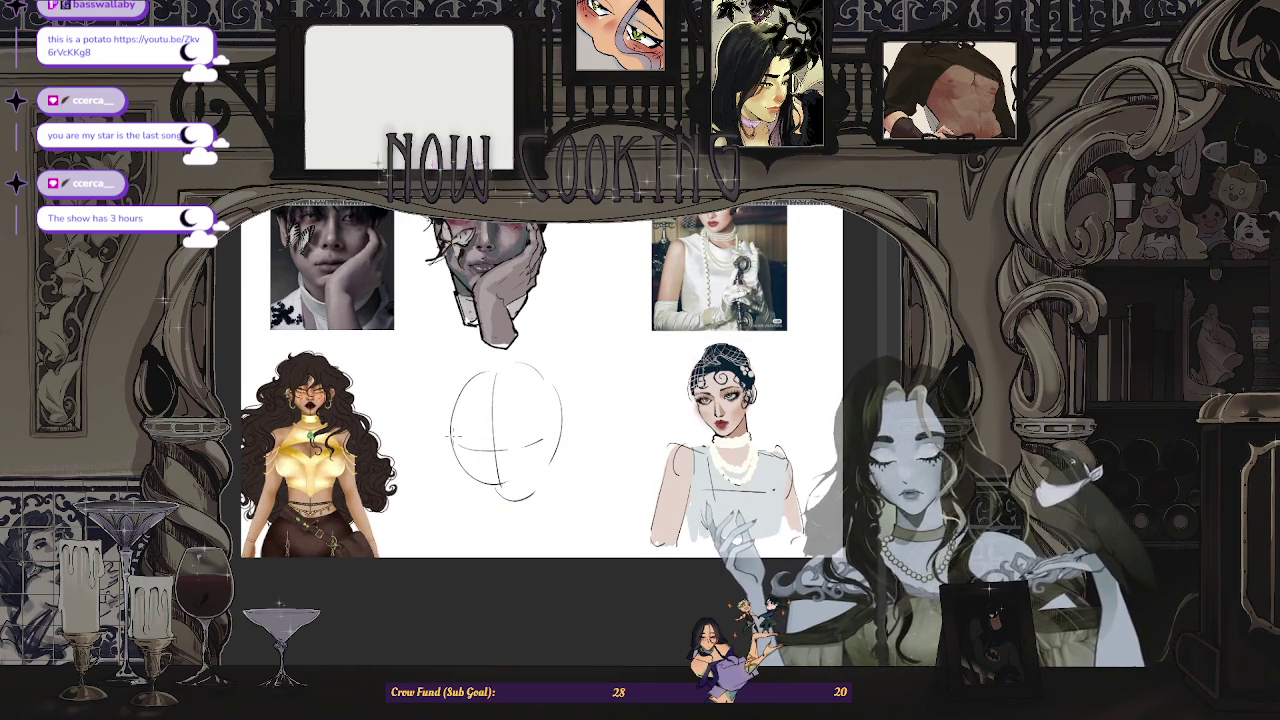
{"action": "left_click_drag", "start_coordinate": [458, 465], "coordinate": [470, 508]}
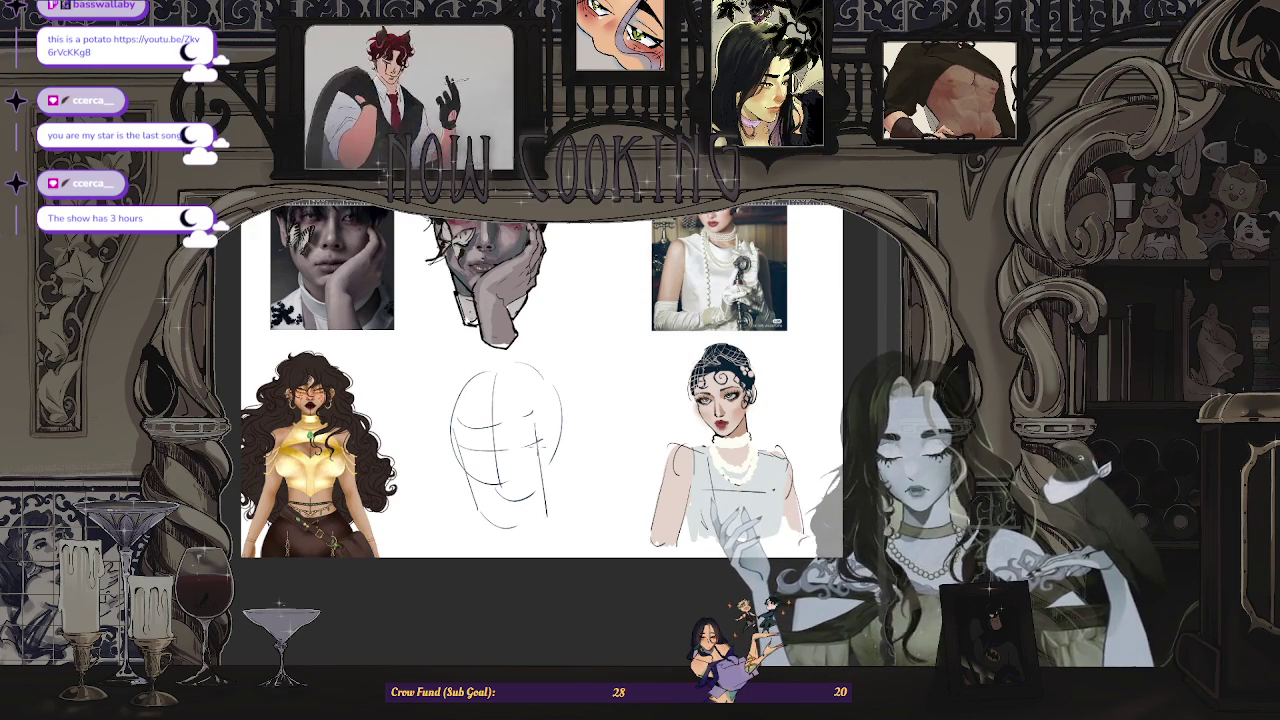
- Redraw the head's right side, add a jaw-to-cheek curve and a short mouth line, checking mirrored
{"action": "left_click_drag", "start_coordinate": [540, 432], "coordinate": [548, 508]}
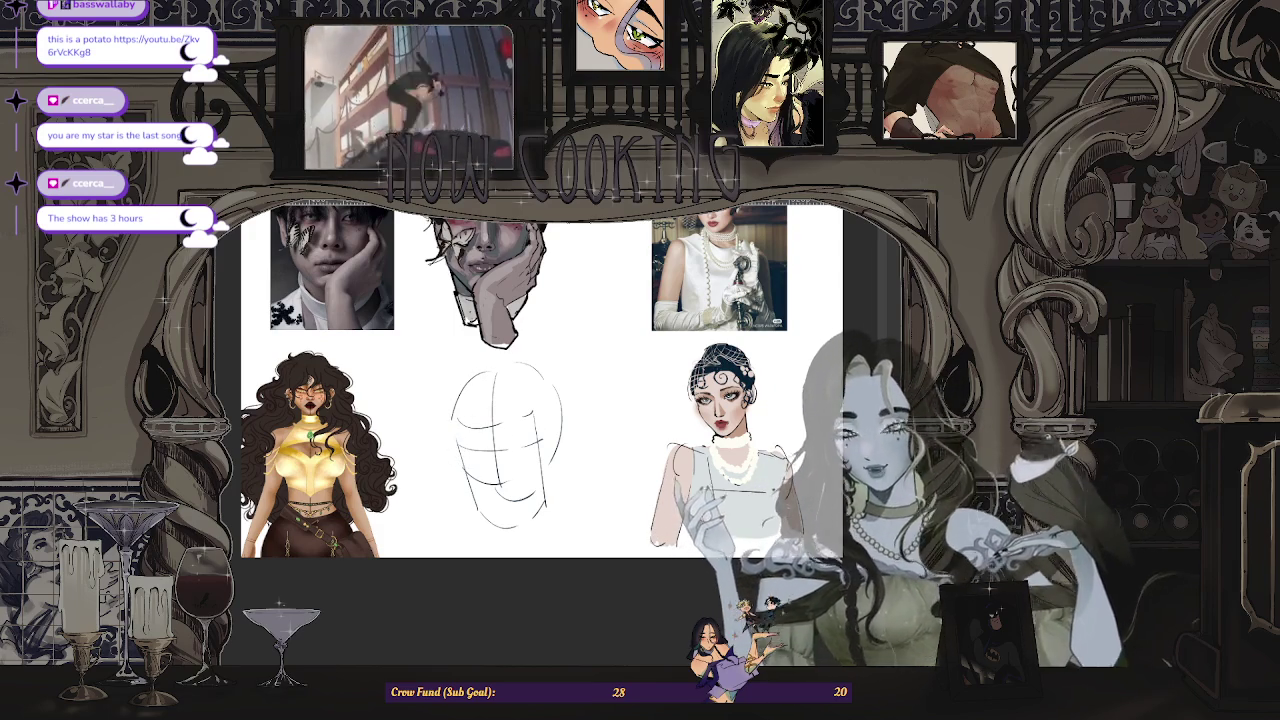
{"action": "left_click_drag", "start_coordinate": [510, 348], "coordinate": [452, 412]}
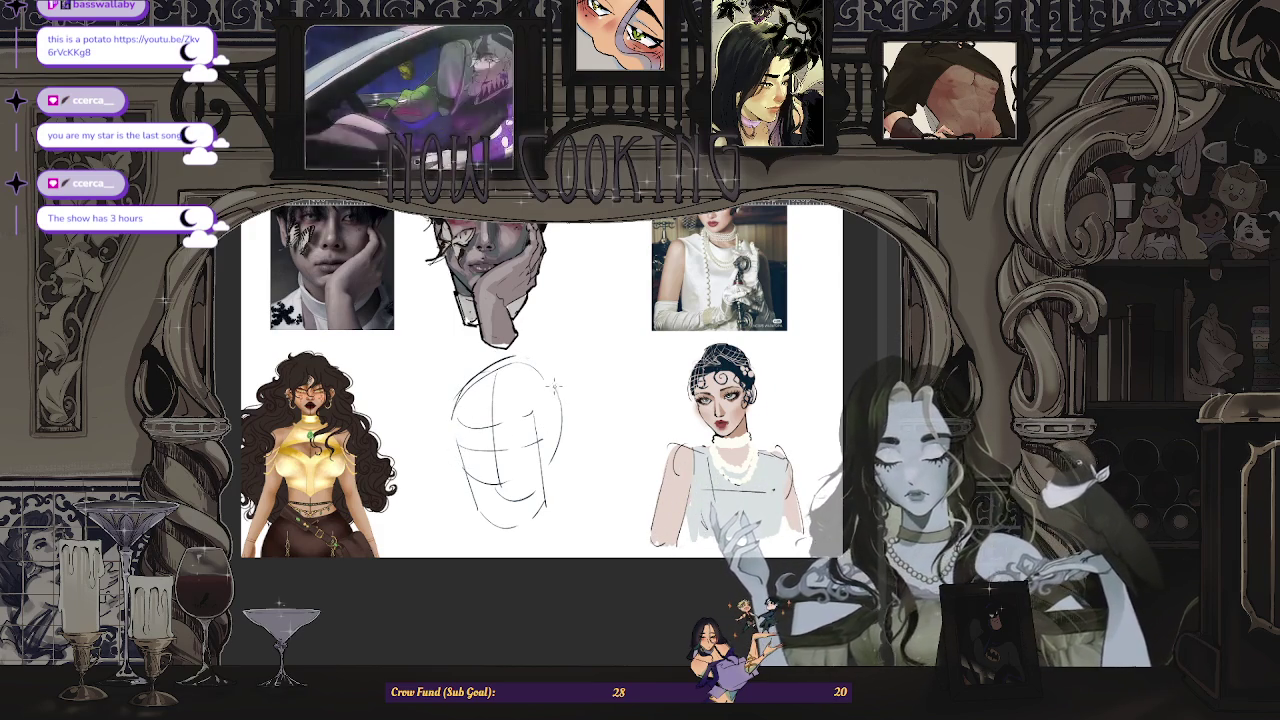
{"action": "left_click_drag", "start_coordinate": [553, 364], "coordinate": [545, 450]}
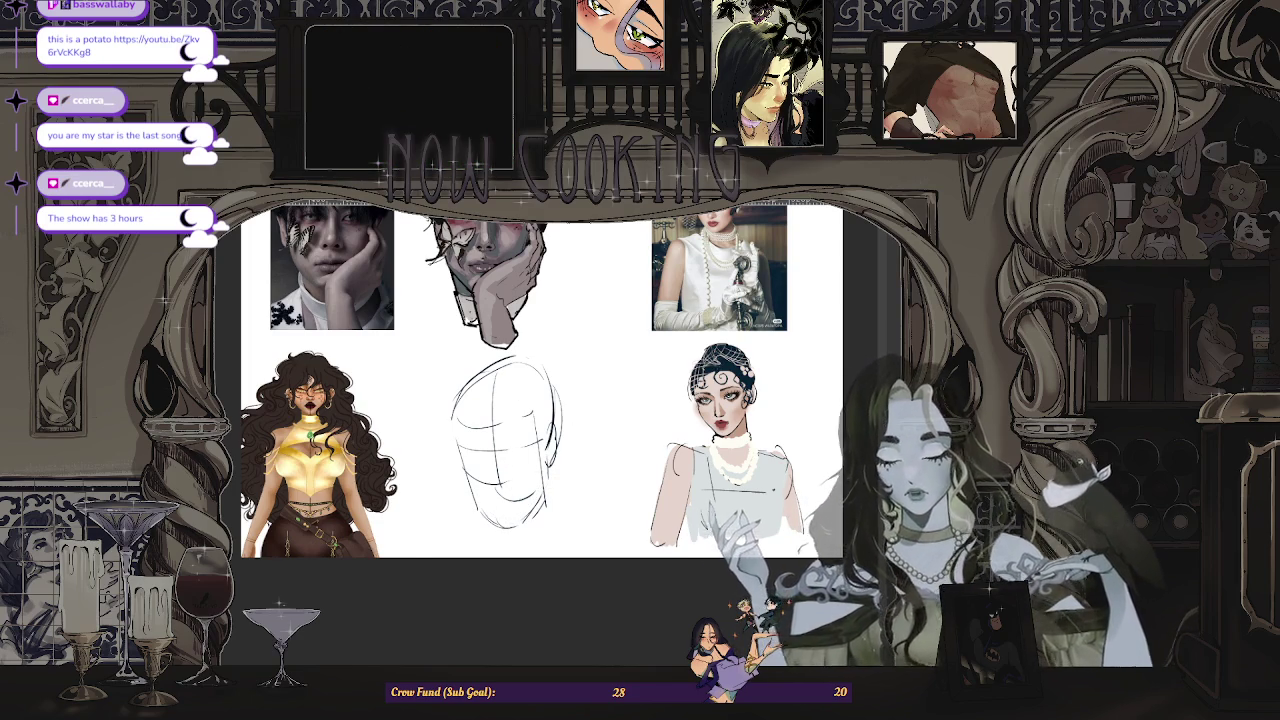
{"action": "key", "text": "m"}
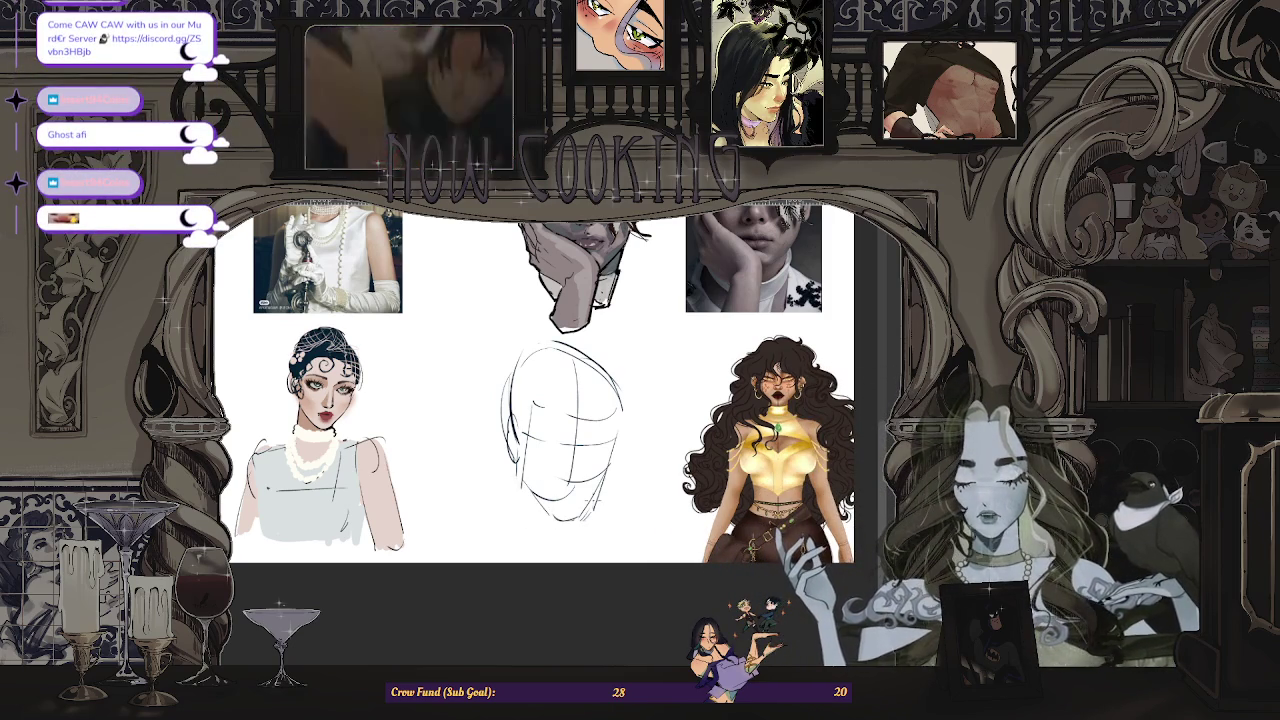
{"action": "scroll", "coordinate": [560, 430], "scroll_direction": "up", "scroll_amount": 1}
{"action": "left_click_drag", "start_coordinate": [562, 492], "coordinate": [586, 494]}
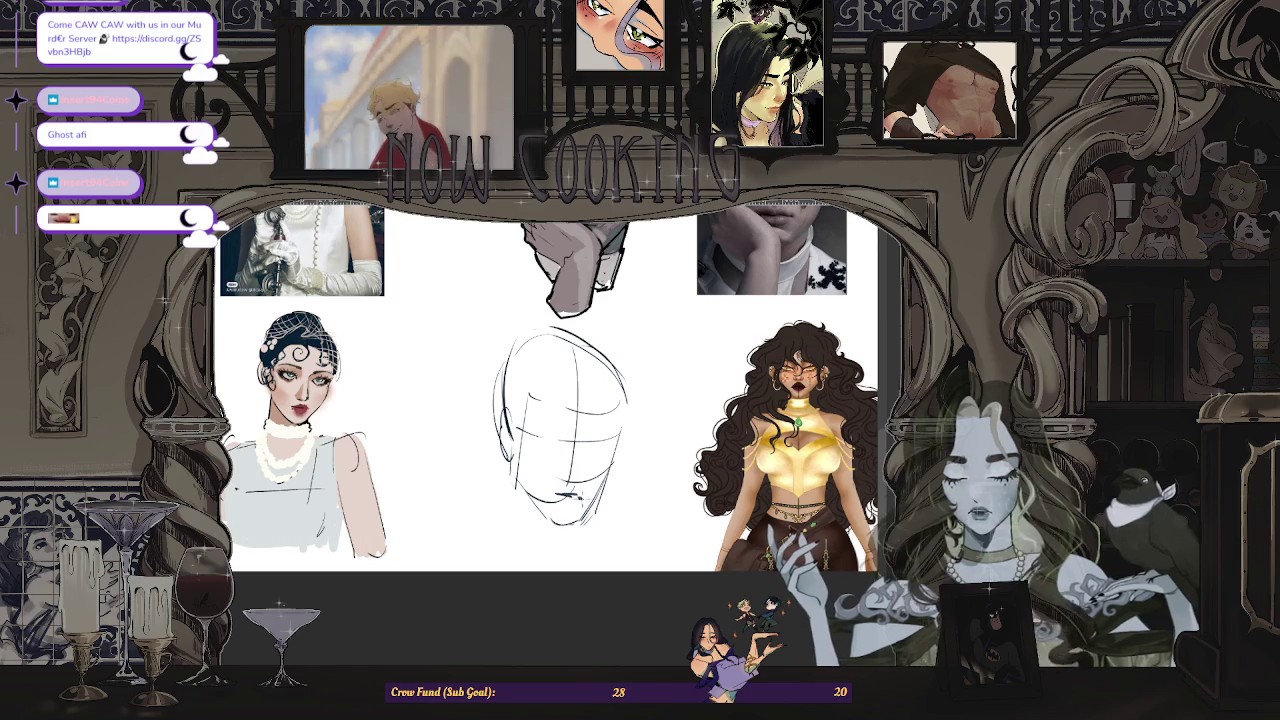
{"action": "key", "text": "m"}
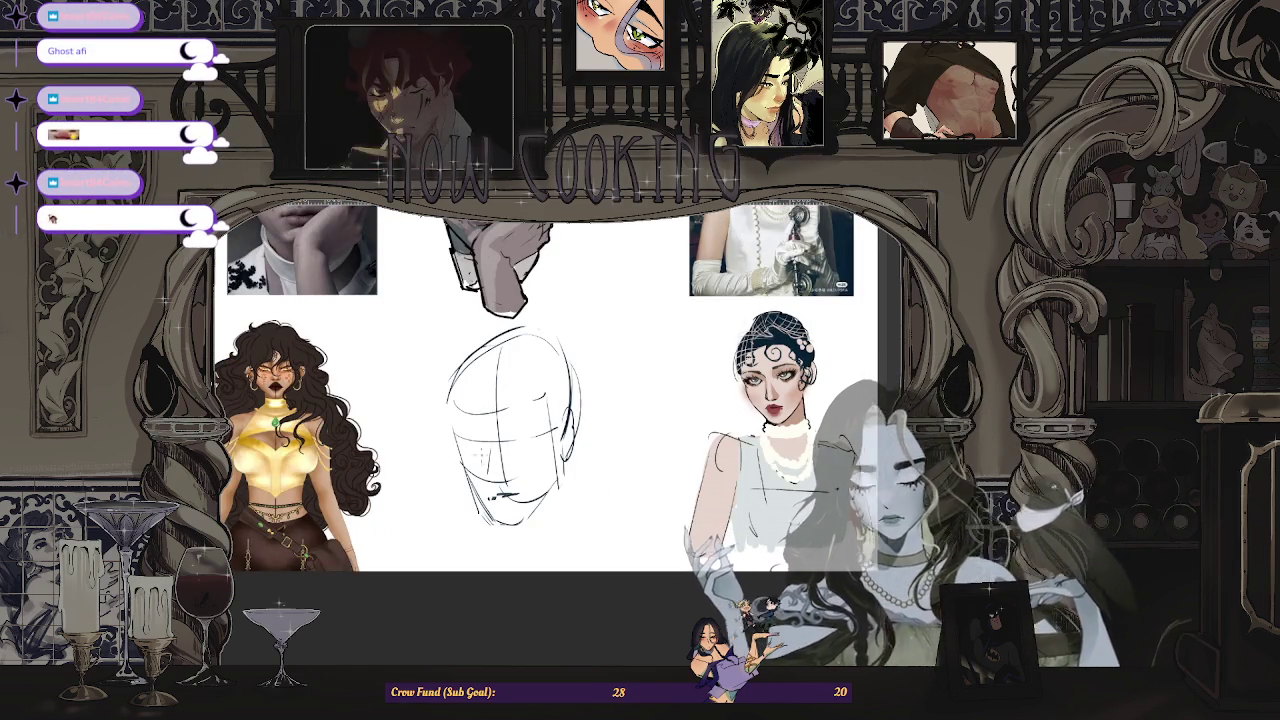
- Add a stroke along the eye line and a small mark near the left eye
{"action": "scroll", "coordinate": [510, 465], "scroll_direction": "up", "scroll_amount": 2}
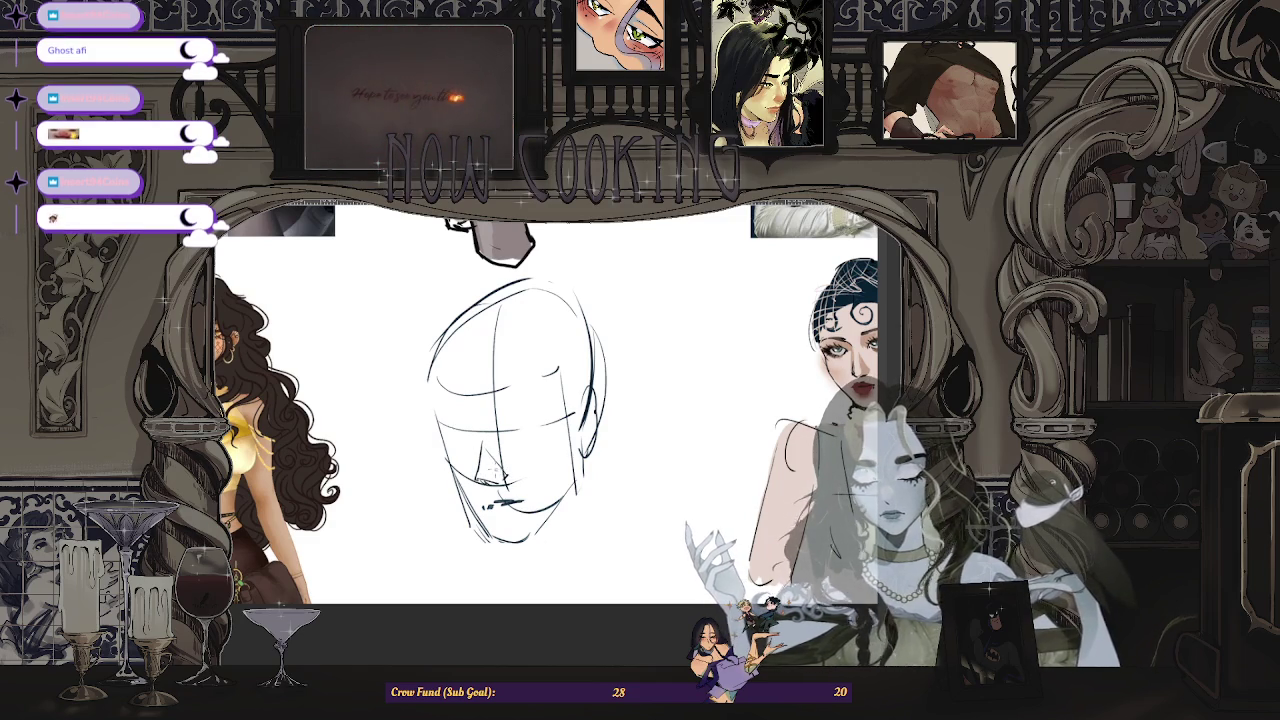
{"action": "scroll", "coordinate": [530, 410], "scroll_direction": "down", "scroll_amount": 3}
{"action": "scroll", "coordinate": [530, 410], "scroll_direction": "up", "scroll_amount": 1}
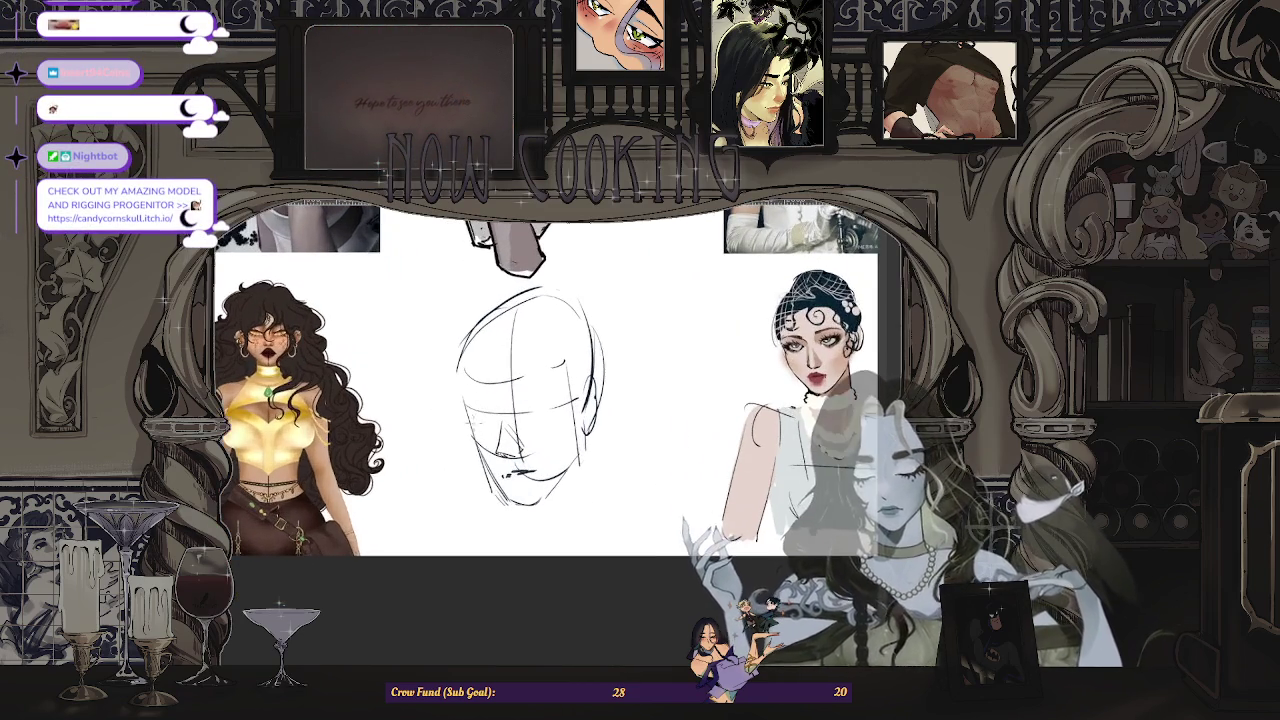
{"action": "left_click_drag", "start_coordinate": [509, 404], "coordinate": [541, 396]}
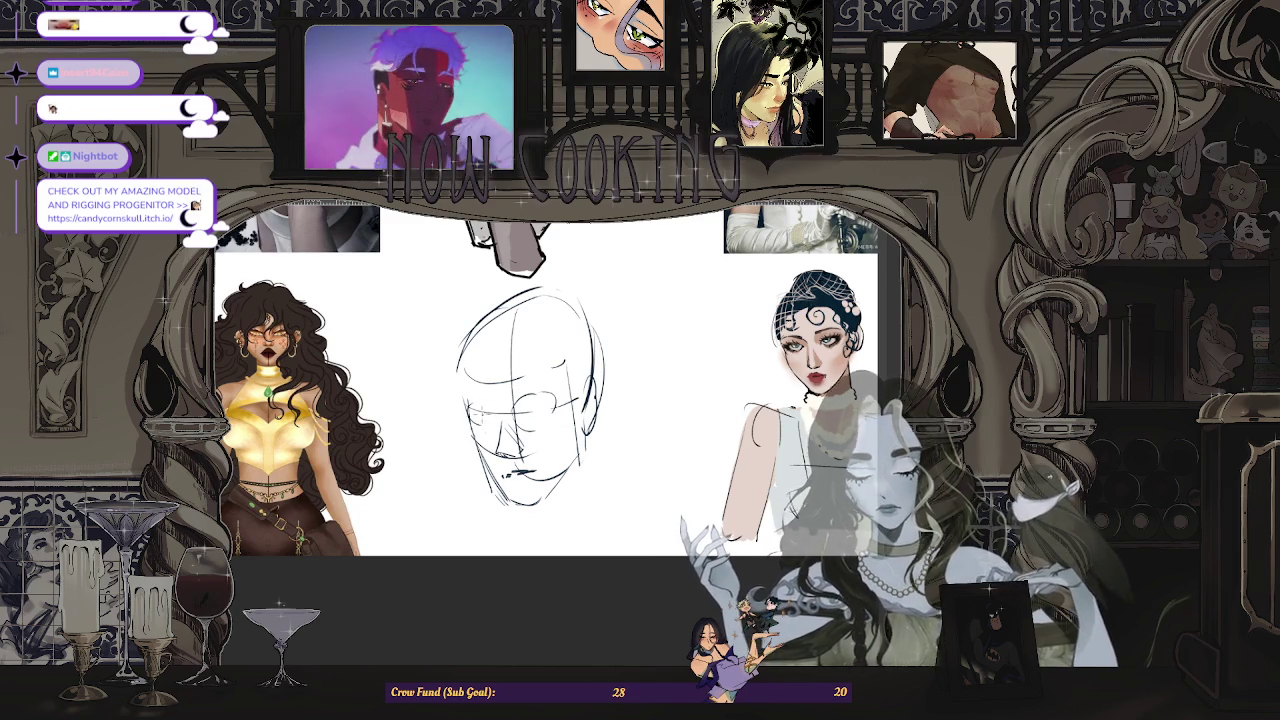
{"action": "key", "text": "ctrl+z"}
{"action": "left_click_drag", "start_coordinate": [474, 431], "coordinate": [488, 438]}
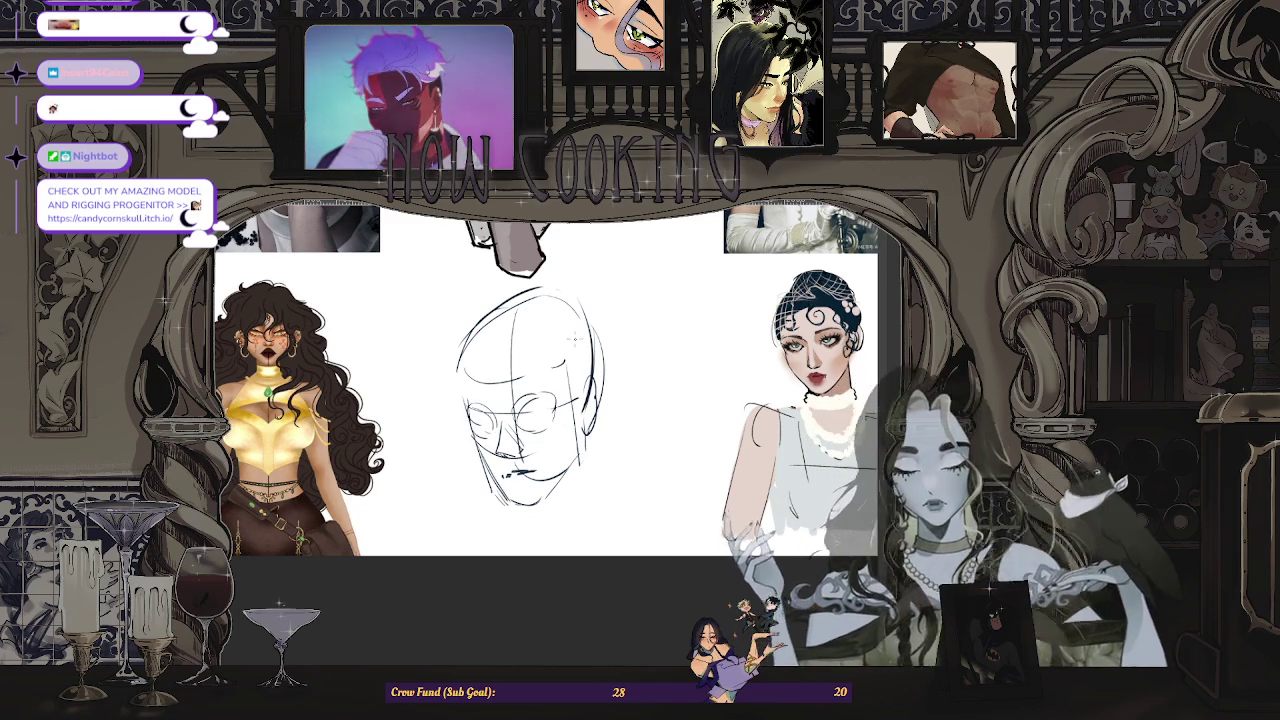
{"action": "scroll", "coordinate": [540, 390], "scroll_direction": "up", "scroll_amount": 1}
{"action": "scroll", "coordinate": [545, 385], "scroll_direction": "down", "scroll_amount": 3}
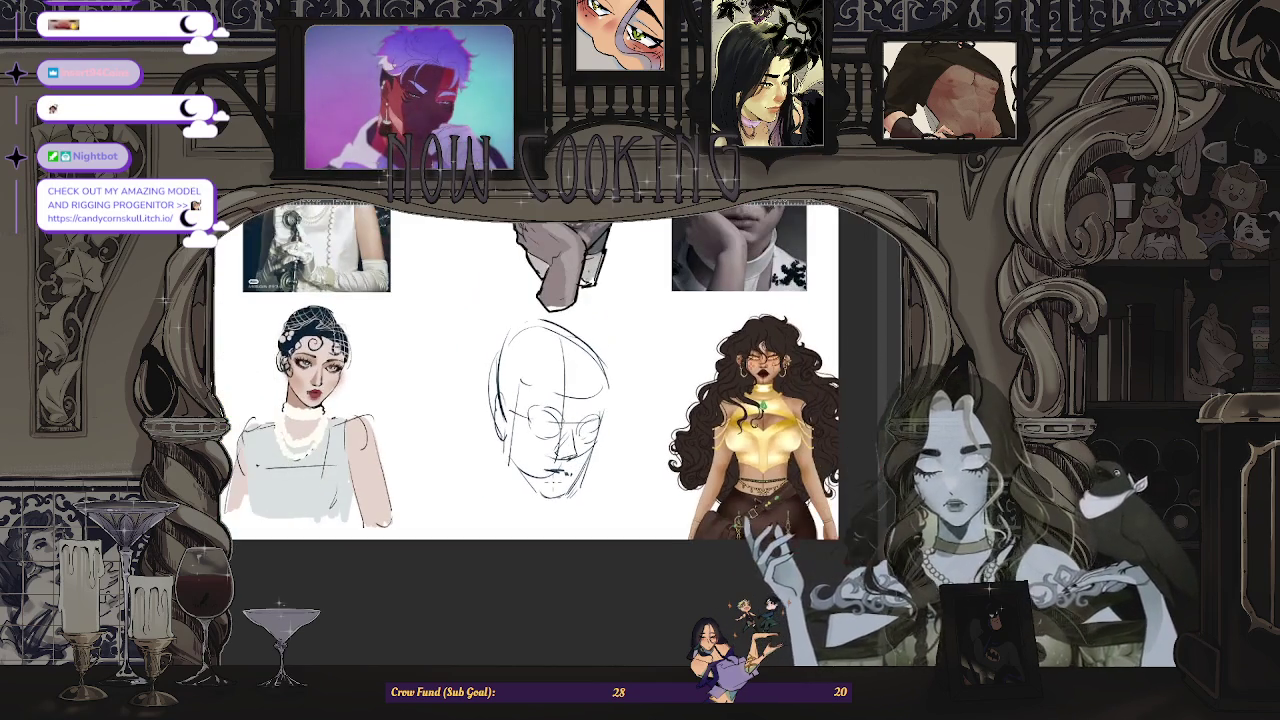
{"action": "scroll", "coordinate": [545, 385], "scroll_direction": "up", "scroll_amount": 3}
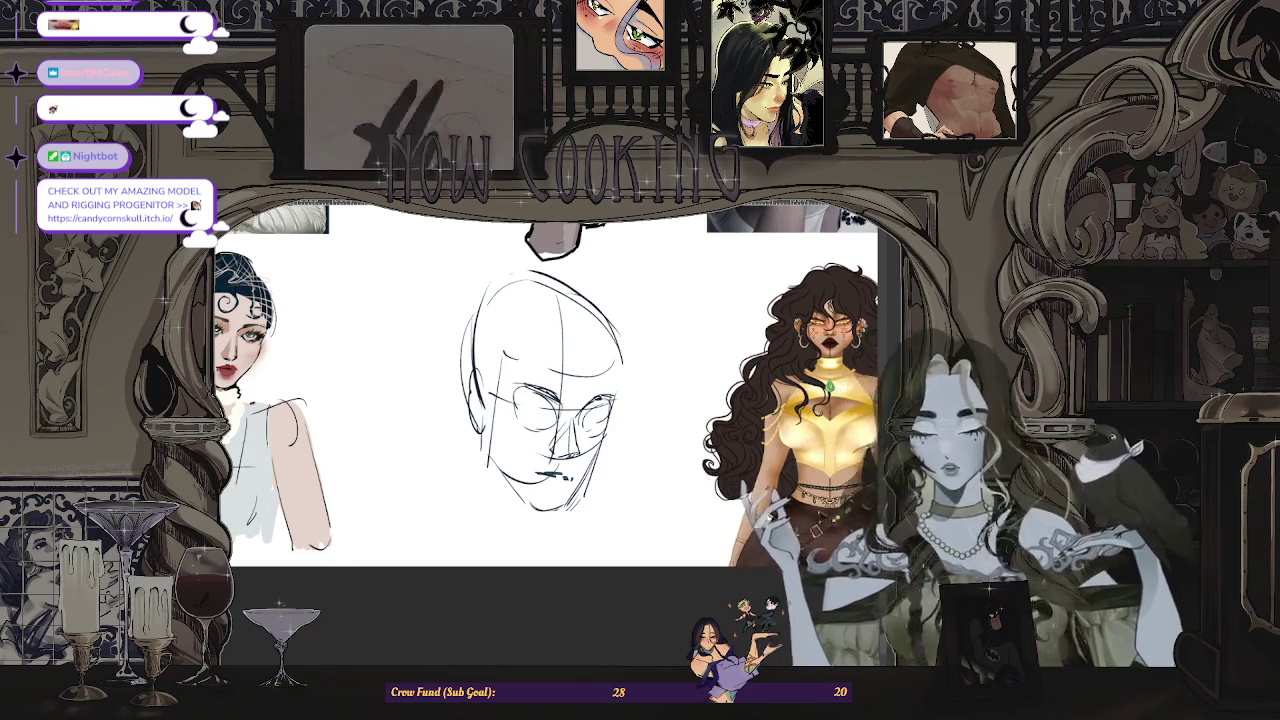
- Mirror and zoom the view to compare with the references, then draw the right jaw and chin line
{"action": "key", "text": "m"}
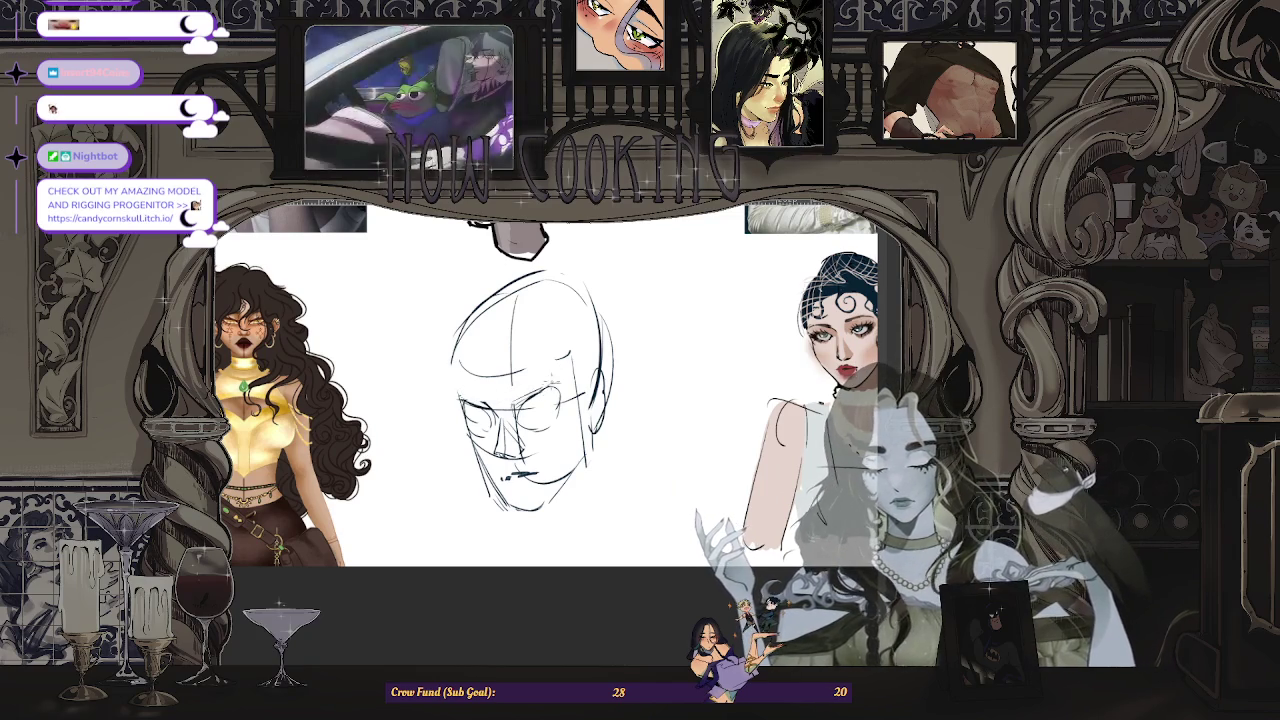
{"action": "scroll", "coordinate": [445, 340], "scroll_direction": "down", "scroll_amount": 2}
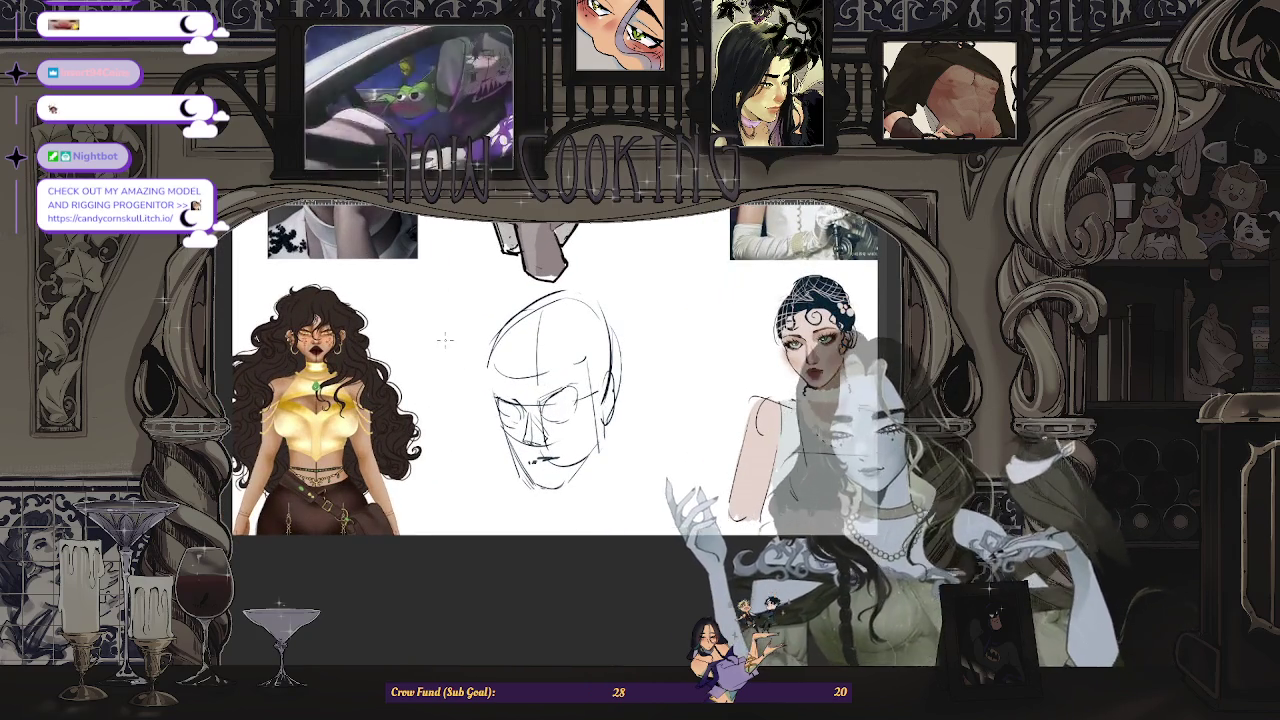
{"action": "scroll", "coordinate": [445, 340], "scroll_direction": "up", "scroll_amount": 2}
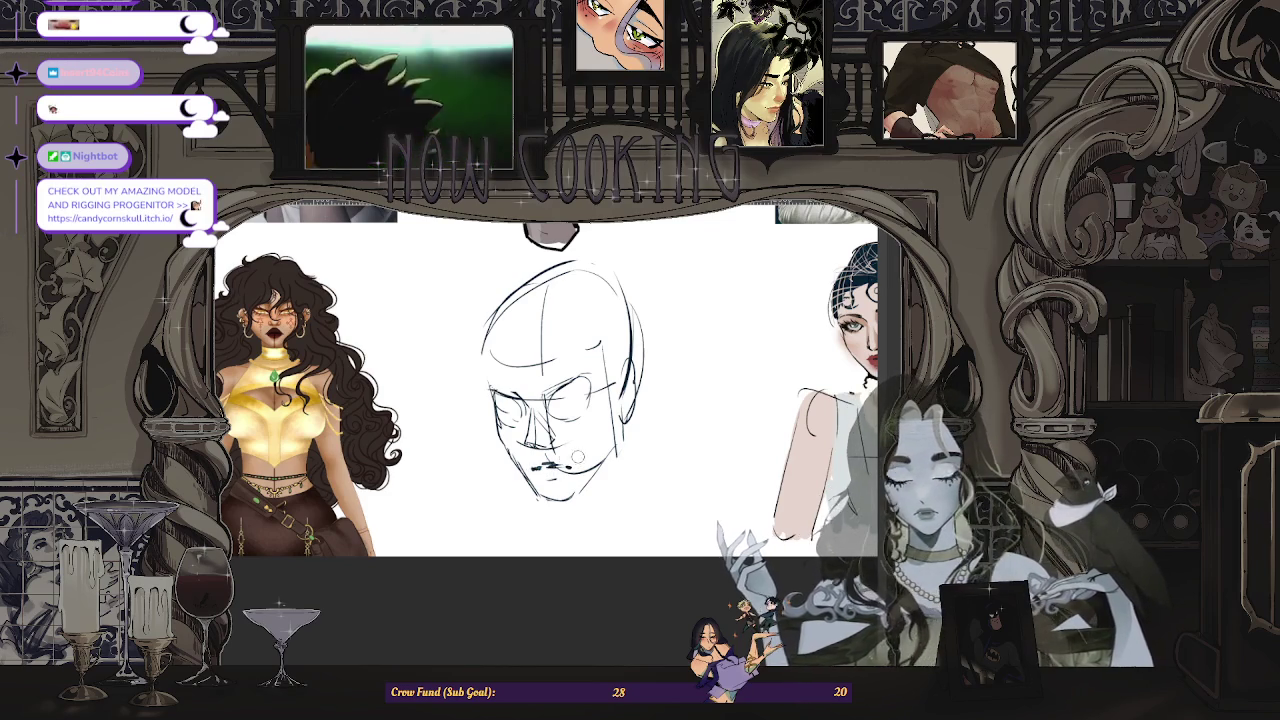
{"action": "key", "text": "m"}
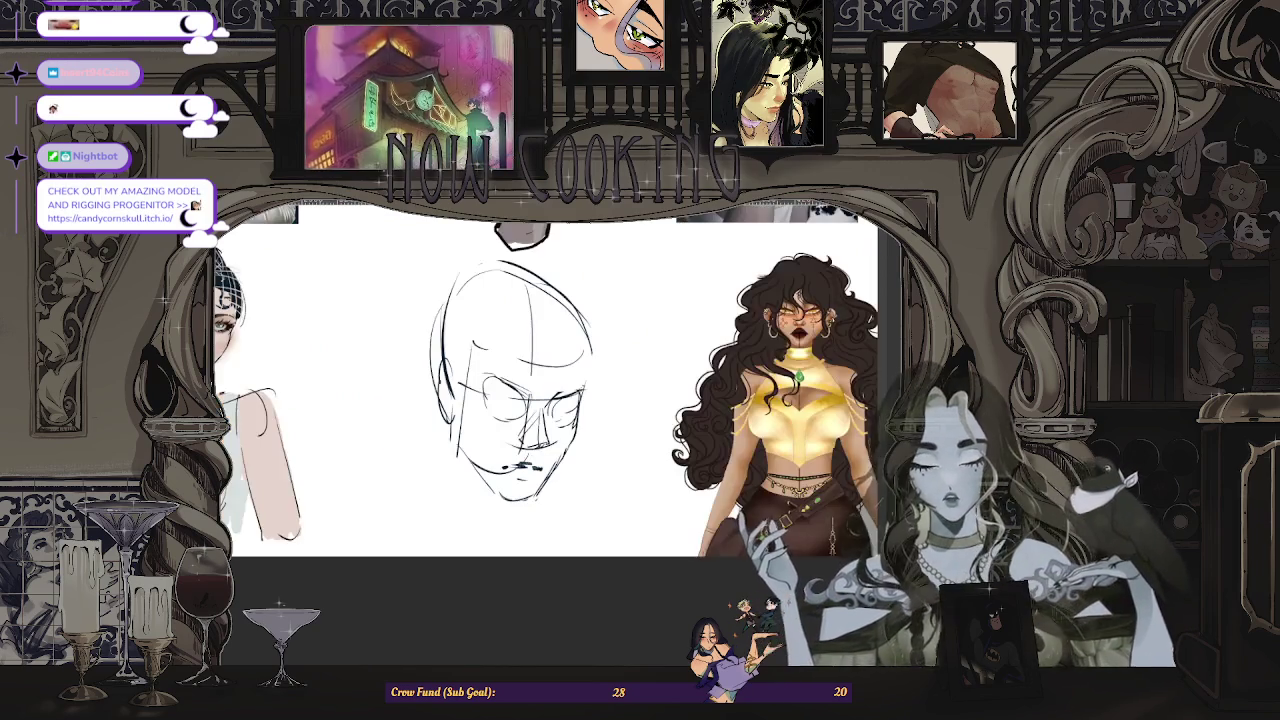
{"action": "key", "text": "ctrl+plus"}
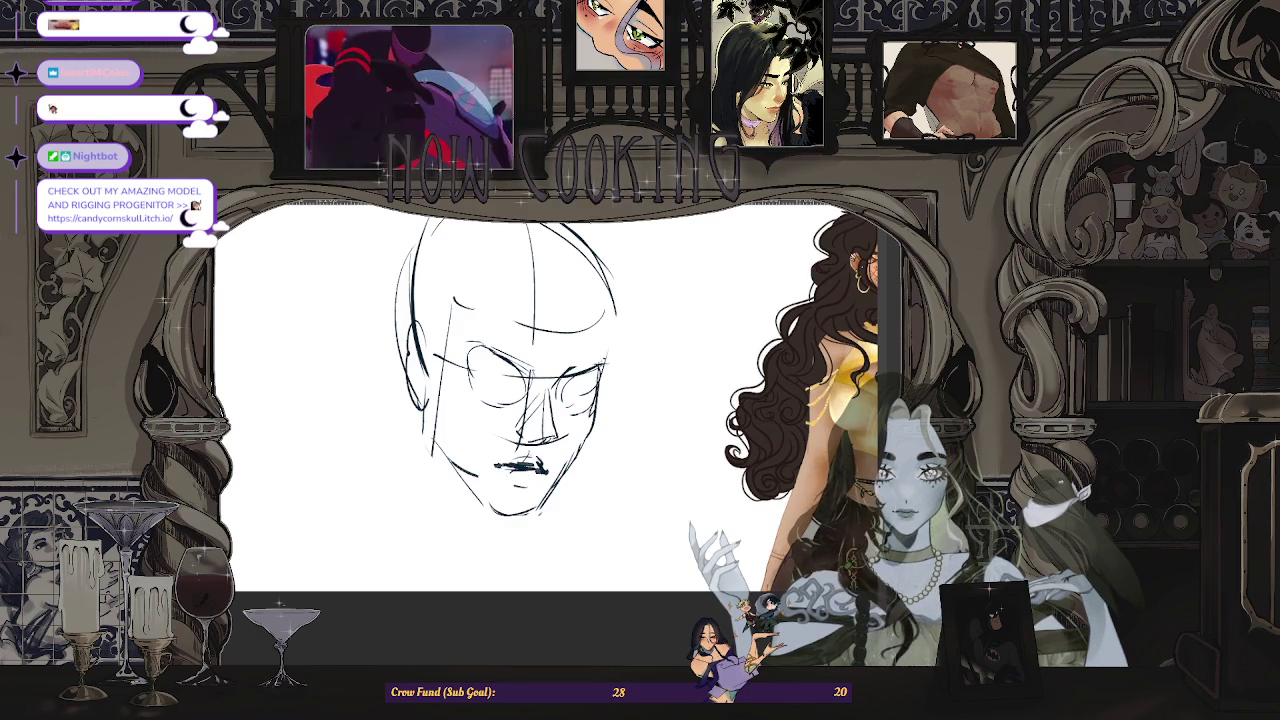
{"action": "key", "text": "ctrl+minus"}
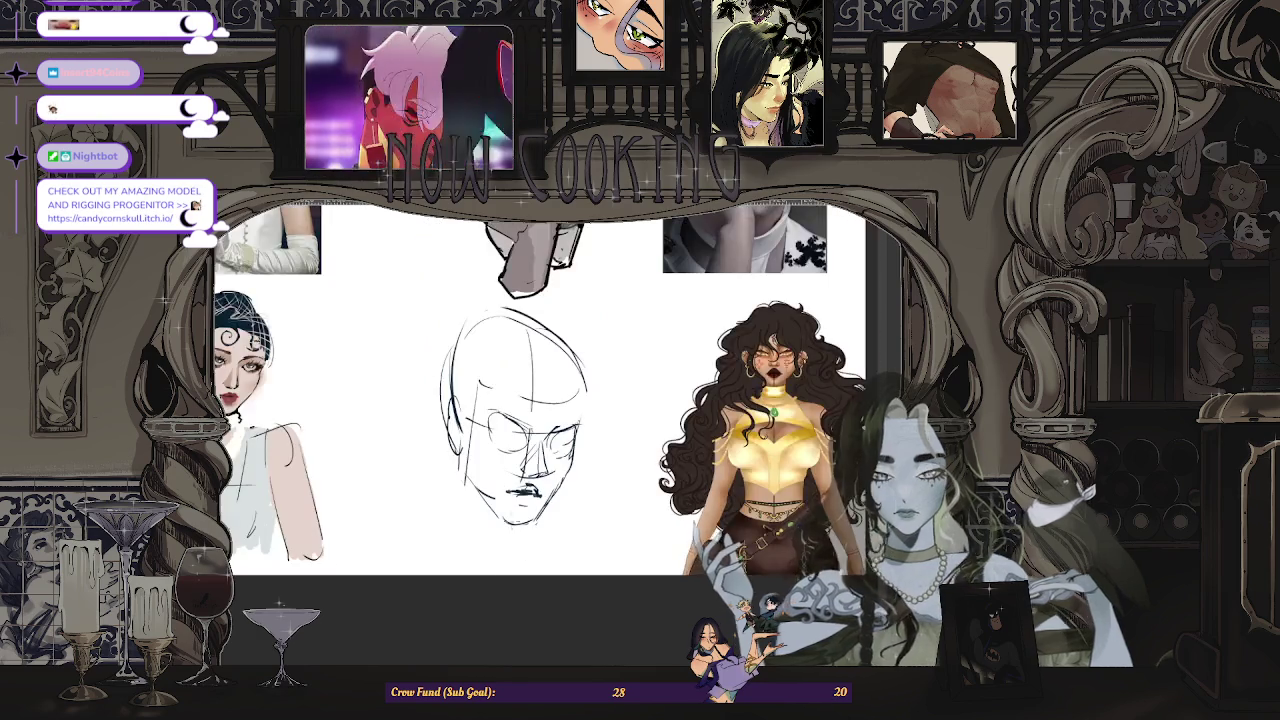
{"action": "key", "text": "ctrl+plus"}
{"action": "key", "text": "ctrl+minus"}
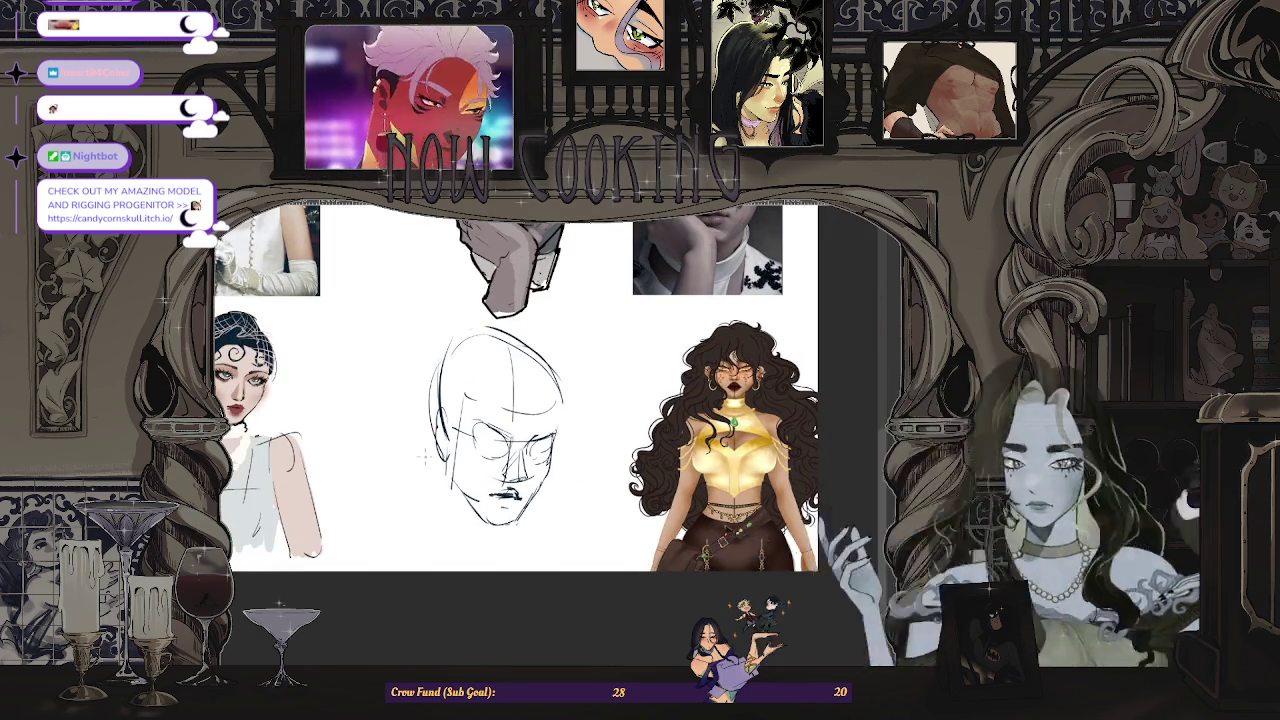
{"action": "key", "text": "ctrl+minus"}
{"action": "key", "text": "ctrl+plus"}
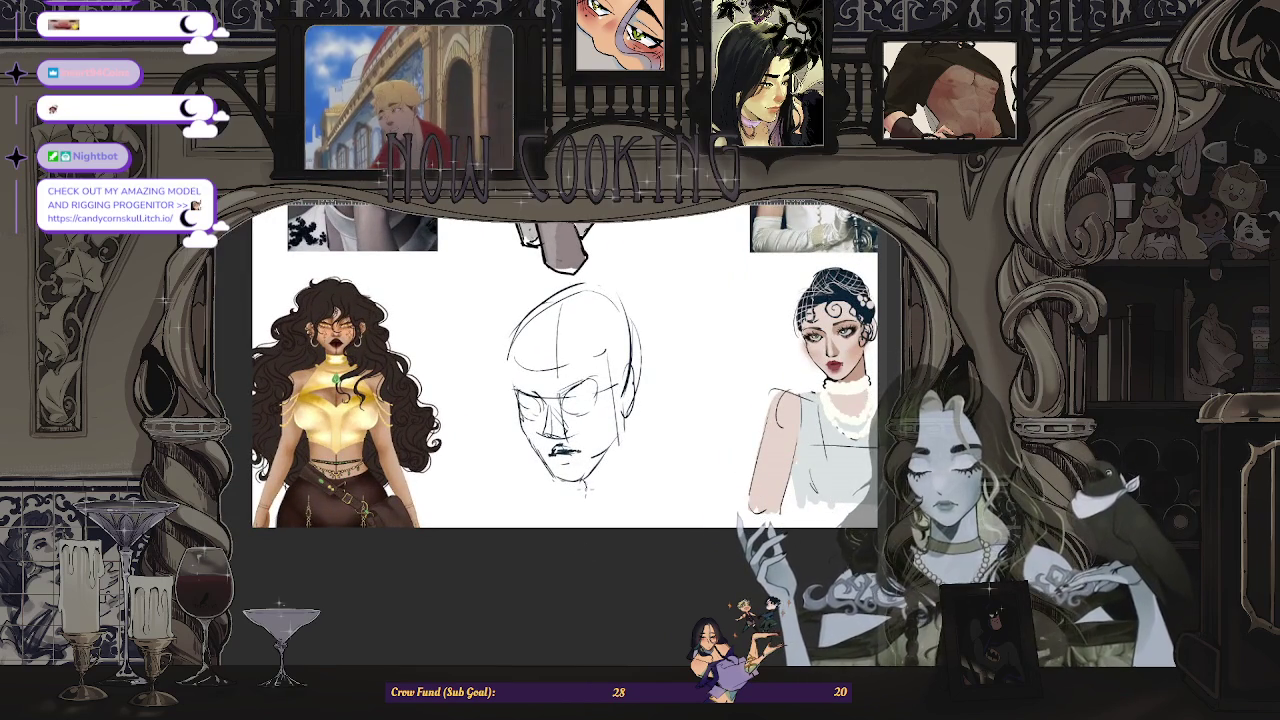
{"action": "mouse_move", "coordinate": [642, 455]}
{"action": "left_mouse_down"}
{"action": "mouse_move", "coordinate": [588, 503]}
{"action": "mouse_move", "coordinate": [608, 505]}
{"action": "left_mouse_up"}
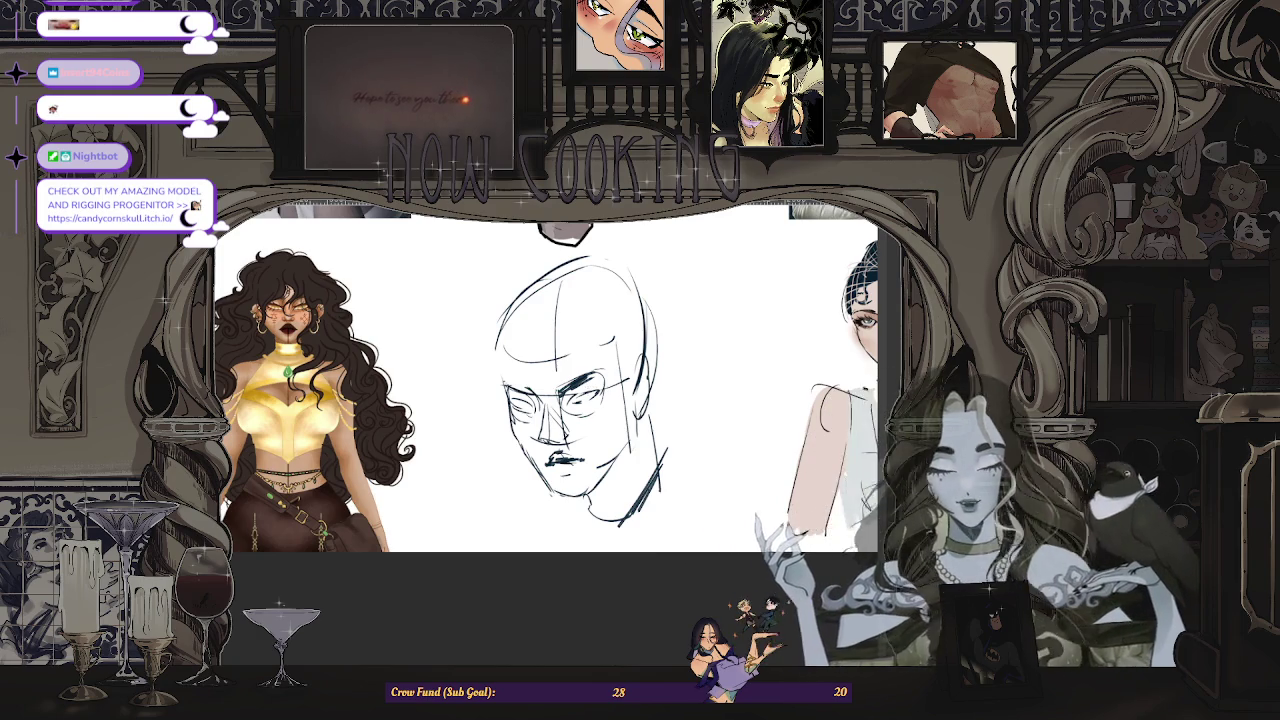
- Mirror and recentre the view, erase part of the nose, and undo a stray mouth stroke
{"action": "key", "text": "m"}
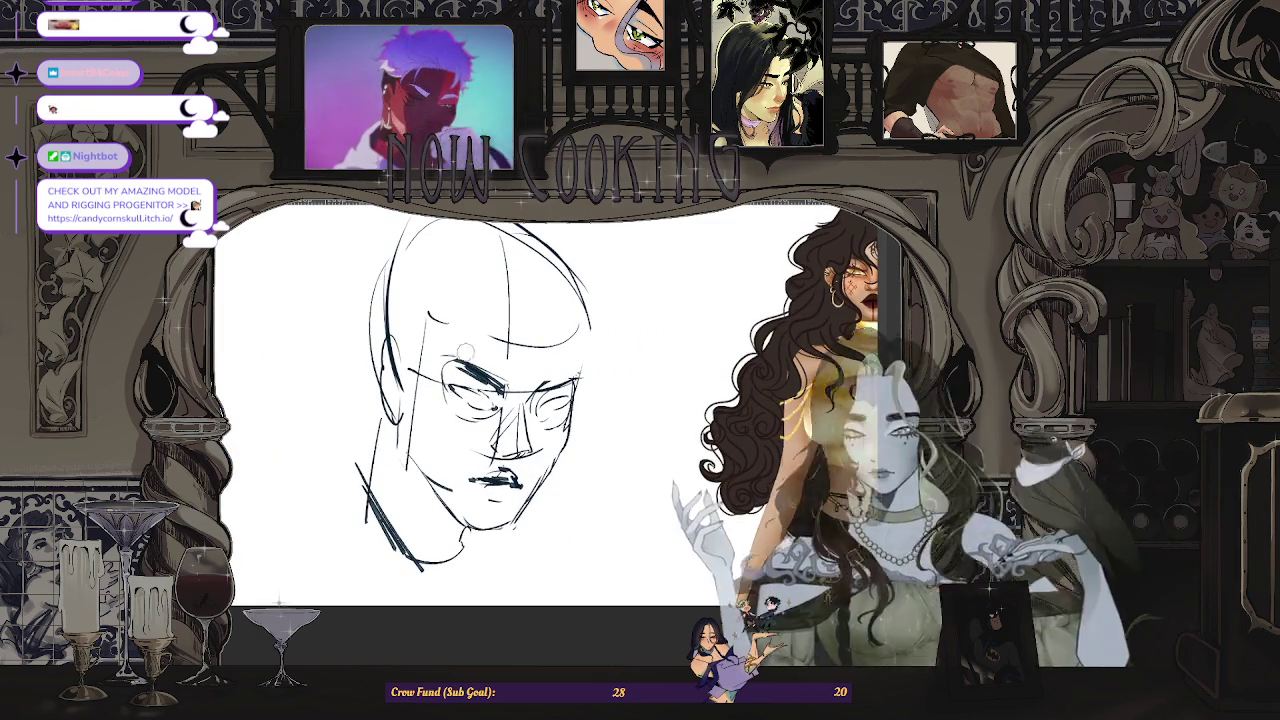
{"action": "left_click_drag", "start_coordinate": [505, 342], "coordinate": [615, 347]}
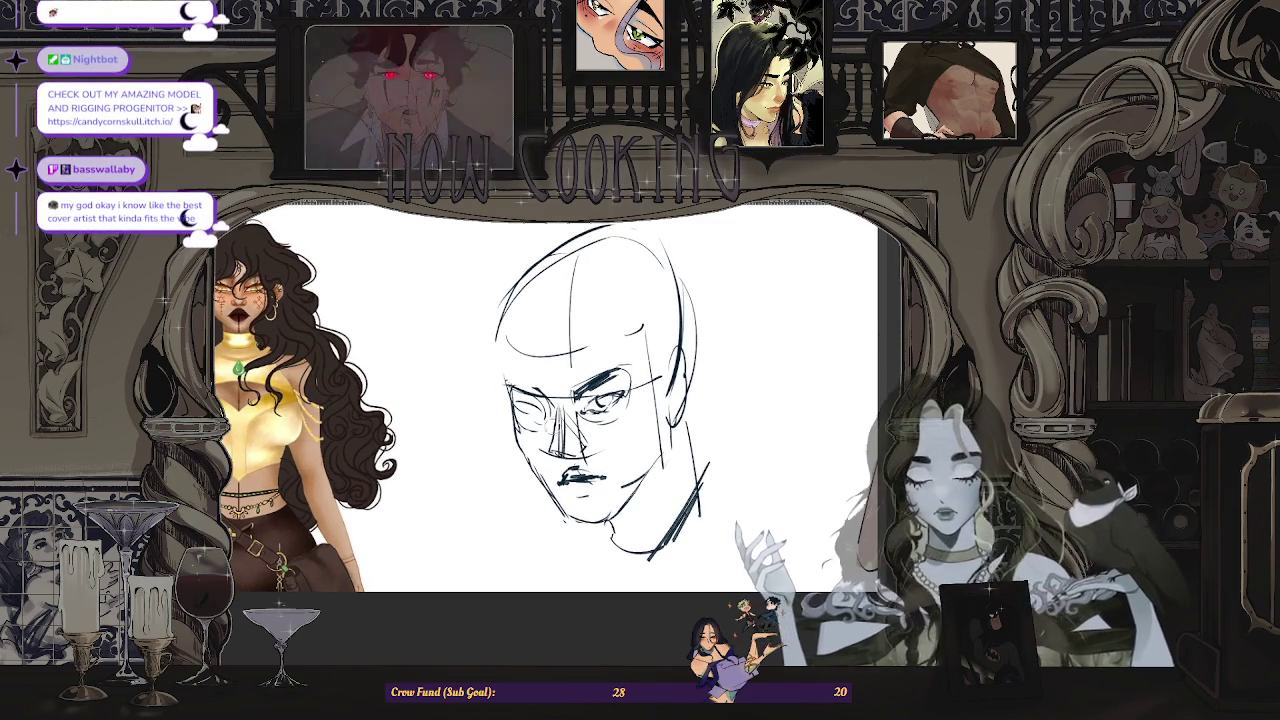
{"action": "left_click_drag", "start_coordinate": [566, 414], "coordinate": [590, 460]}
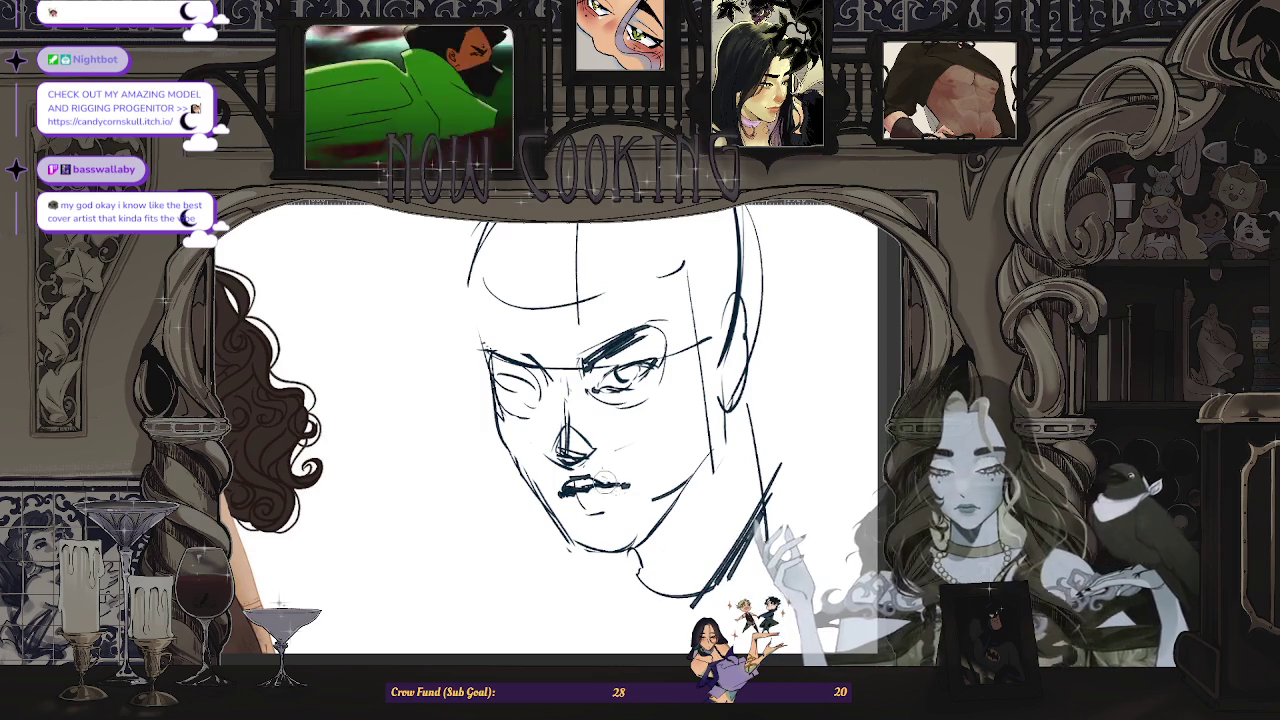
{"action": "key", "text": "ctrl+z"}
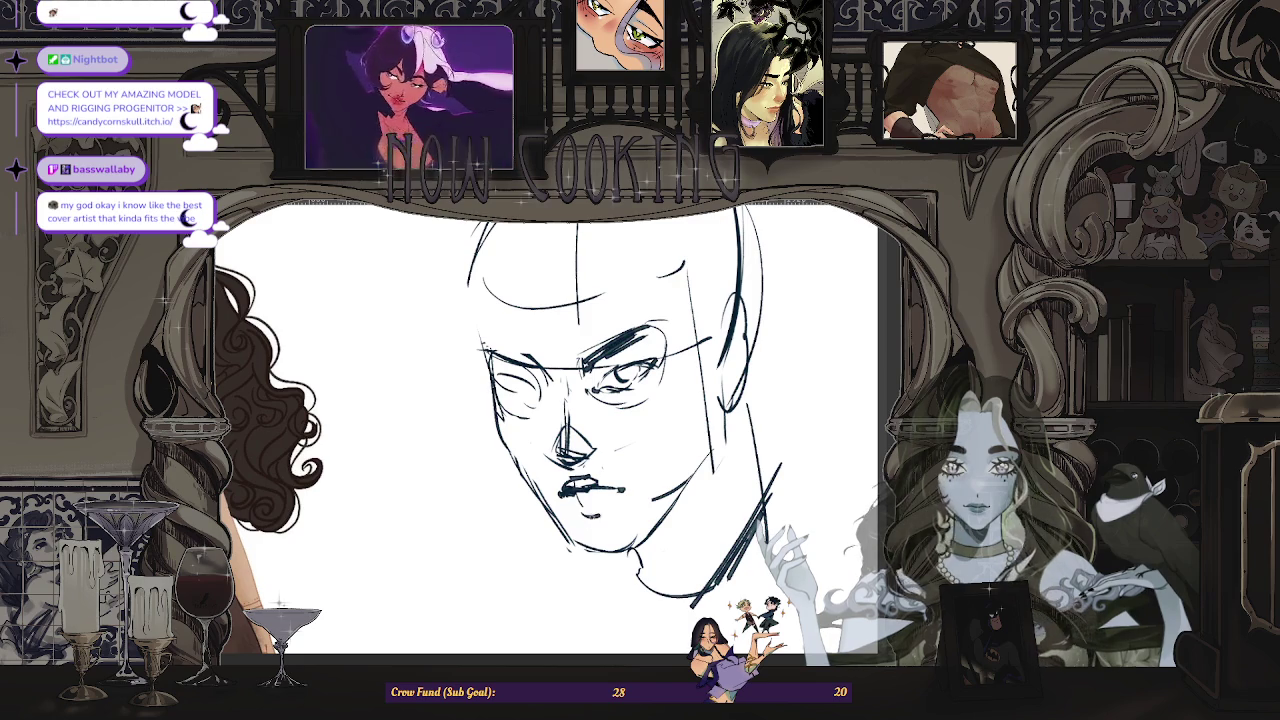
- Zoom out and mirror the view to compare the face with the references
{"action": "key", "text": "ctrl+minus"}
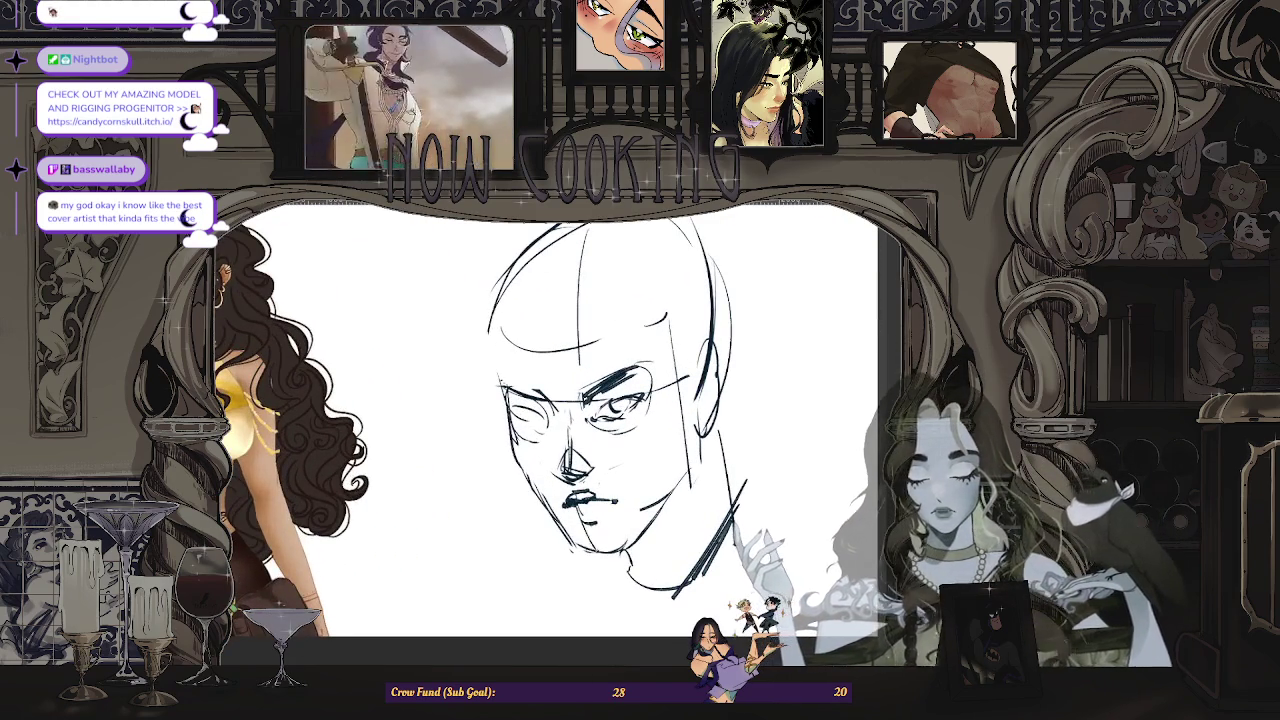
{"action": "key", "text": "ctrl+minus"}
{"action": "key", "text": "m"}
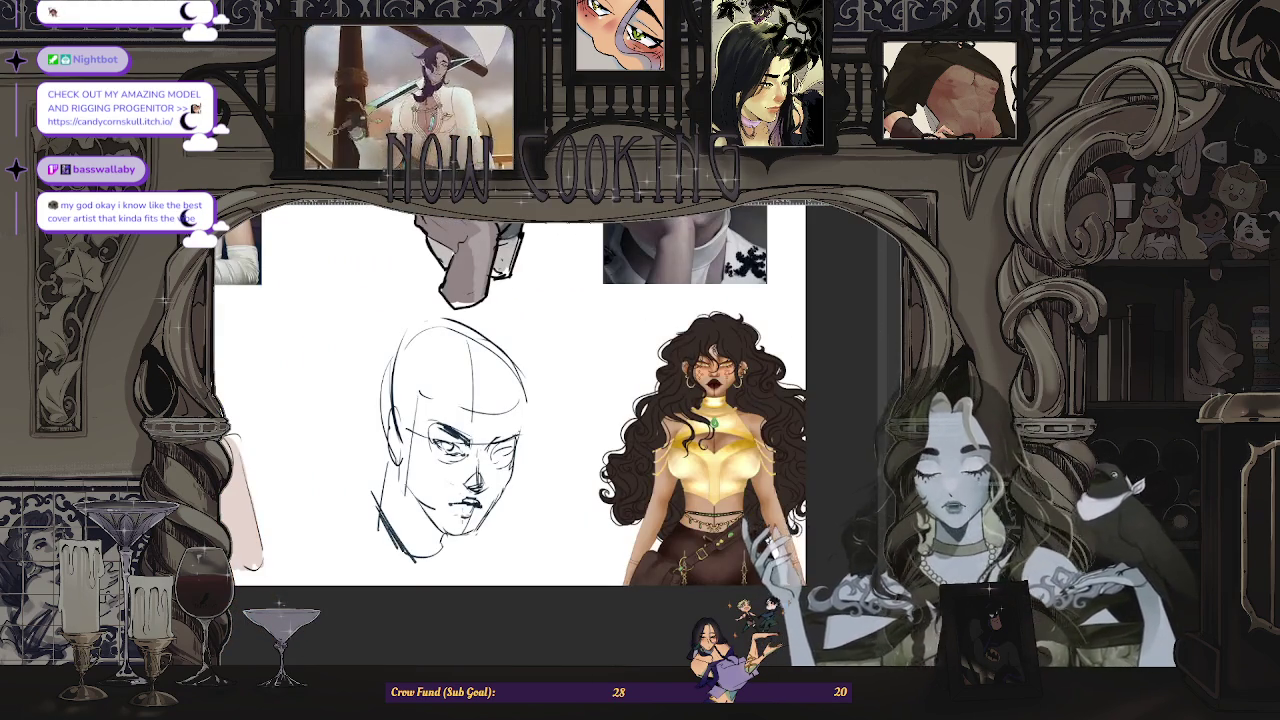
{"action": "key", "text": "ctrl+plus"}
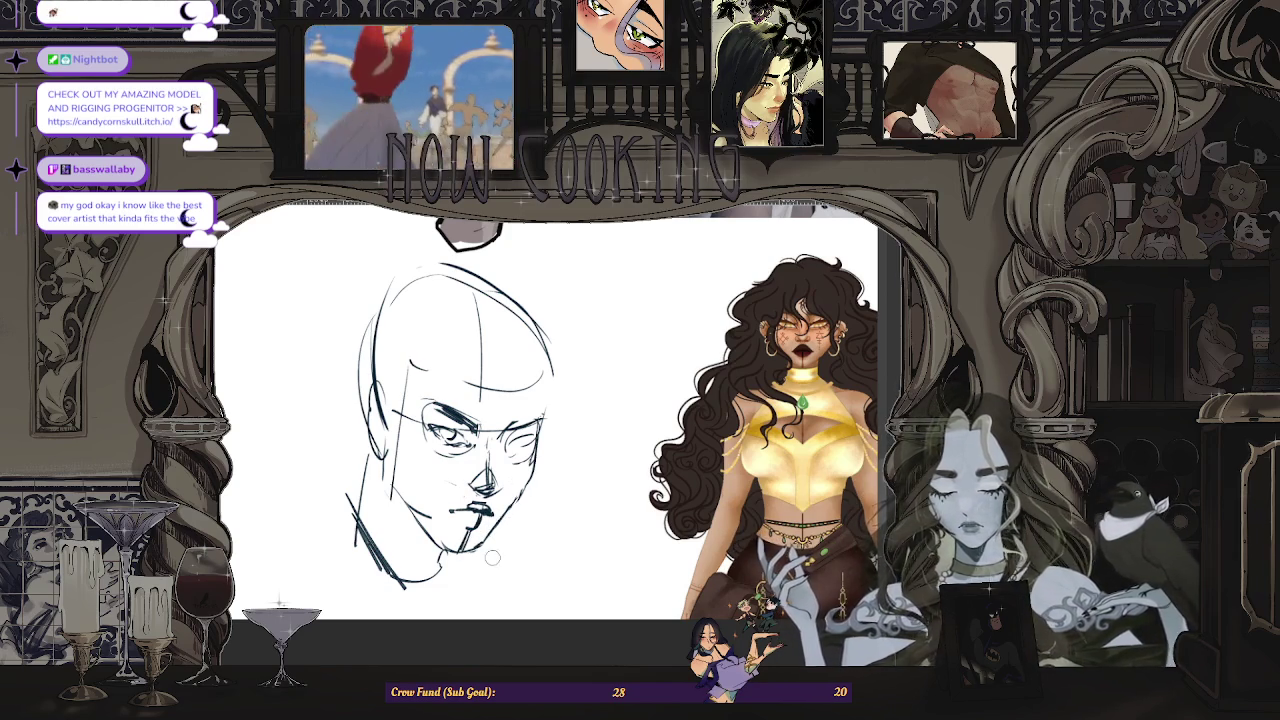
{"action": "key", "text": "ctrl+plus"}
{"action": "key", "text": "ctrl+minus"}
{"action": "key", "text": "ctrl+plus"}
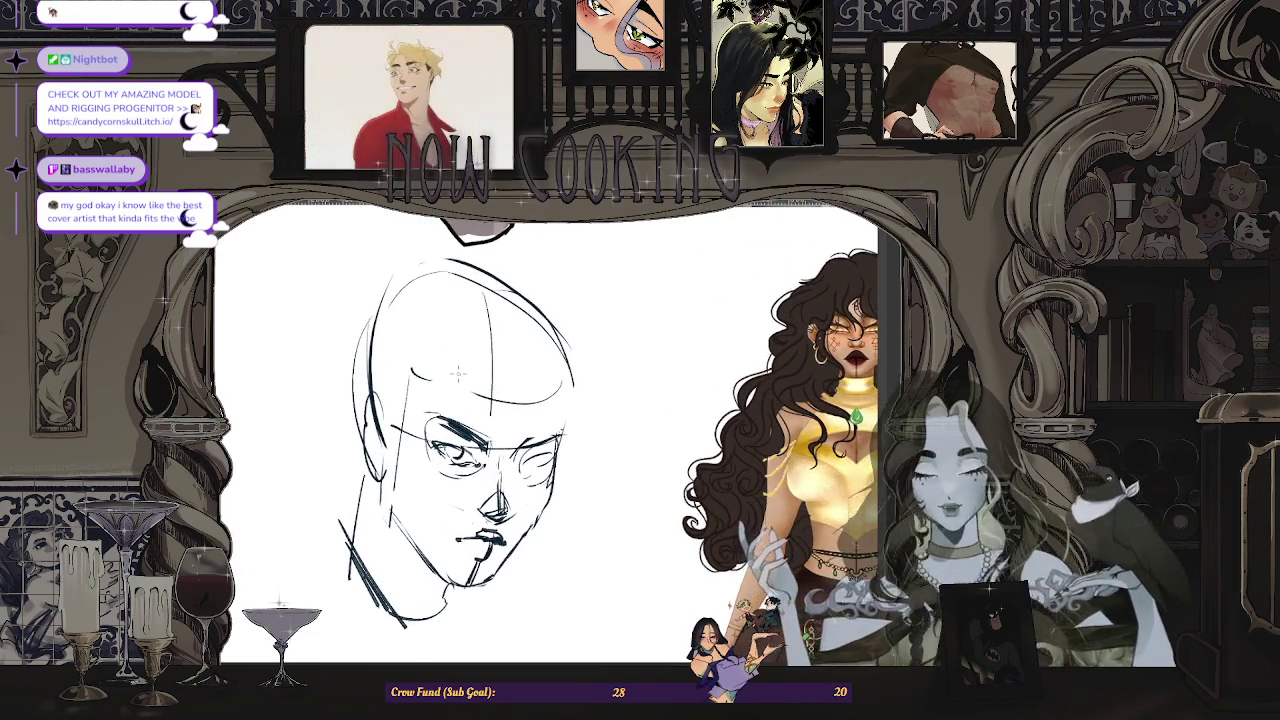
- Mirror the view and zoom in on the face to check proportions
{"action": "key", "text": "h"}
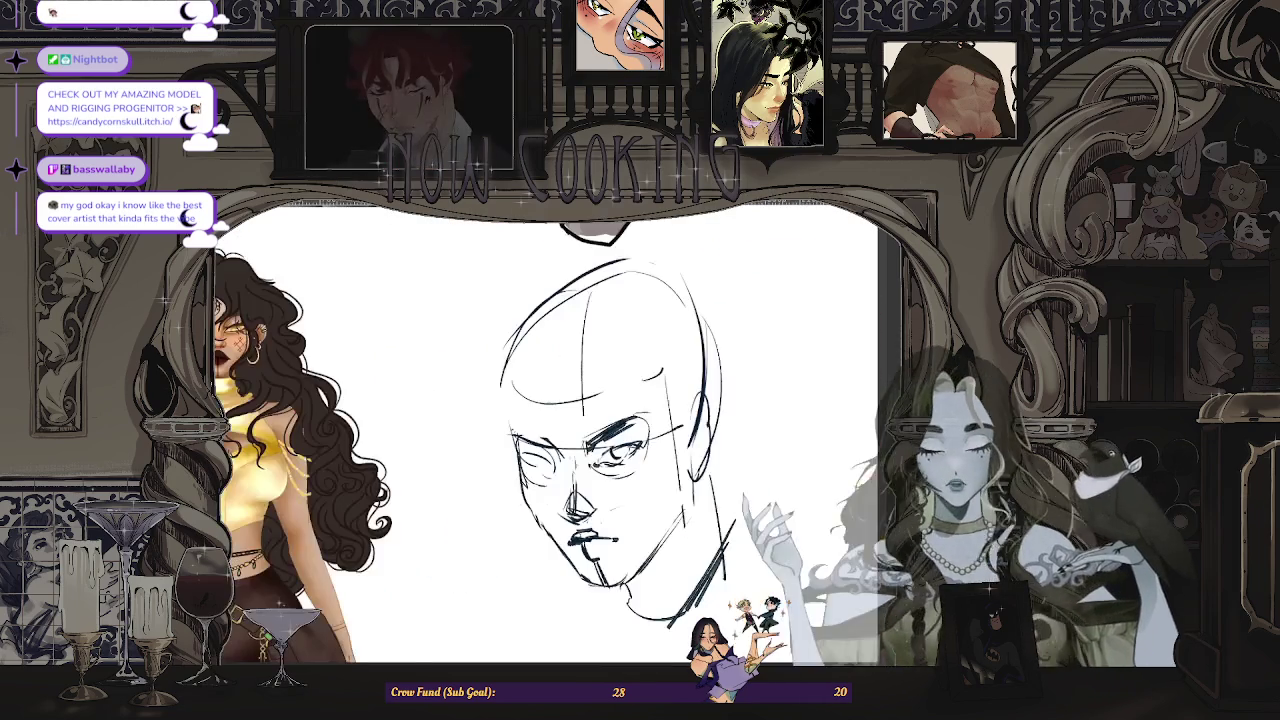
{"action": "key", "text": "ctrl+plus"}
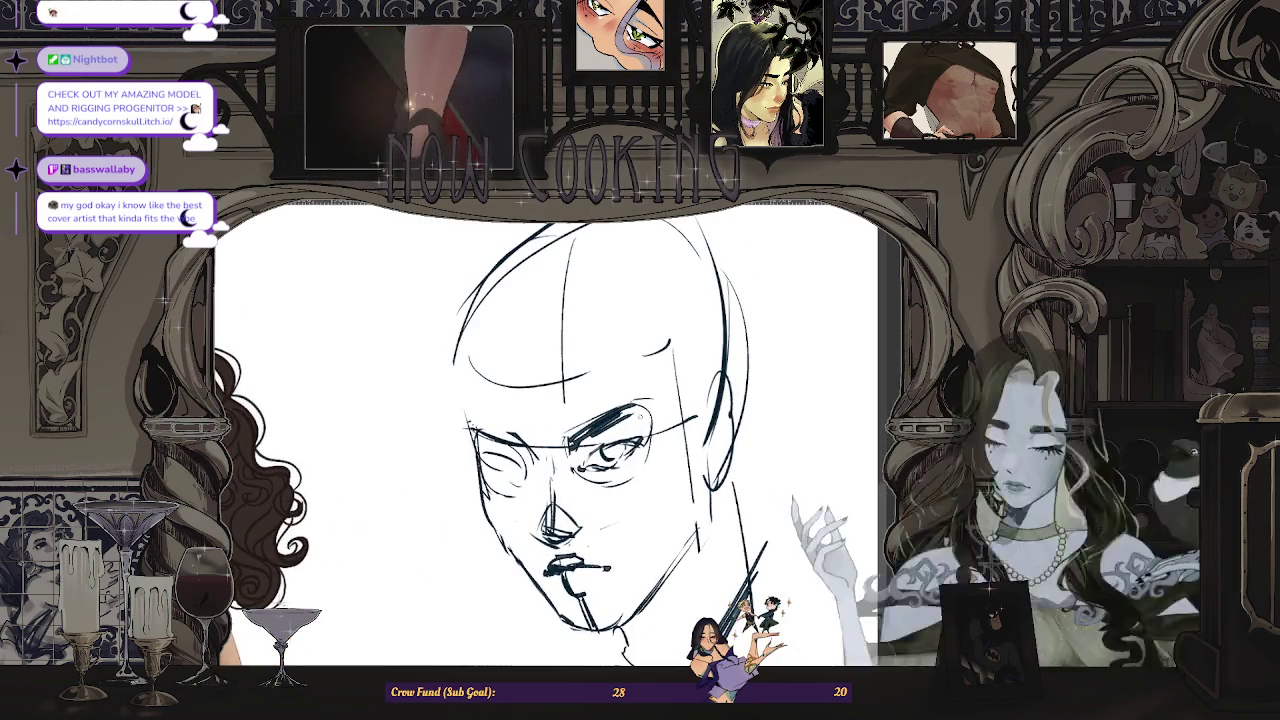
{"action": "key", "text": "ctrl+plus"}
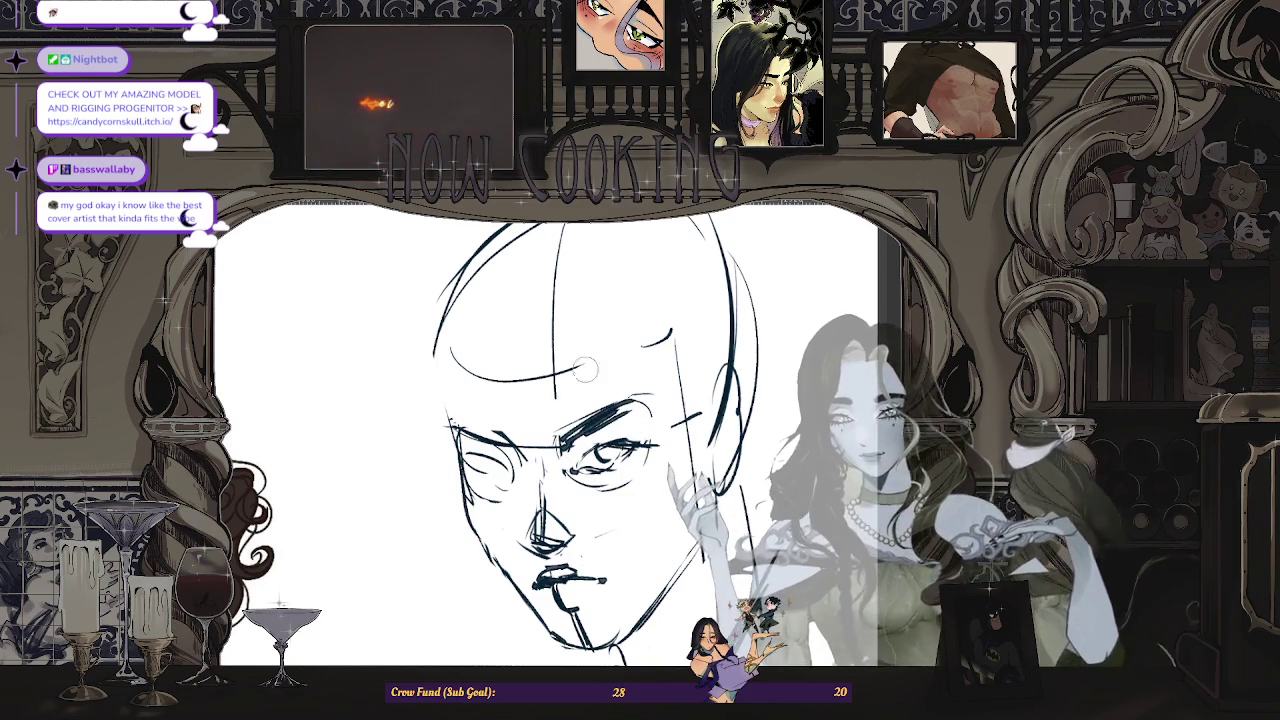
{"action": "key", "text": "ctrl+minus"}
{"action": "key", "text": "ctrl+minus"}
{"action": "key", "text": "ctrl+plus"}
{"action": "key", "text": "ctrl+plus"}
{"action": "key", "text": "ctrl+minus"}
{"action": "key", "text": "ctrl+plus"}
{"action": "key", "text": "ctrl+plus"}
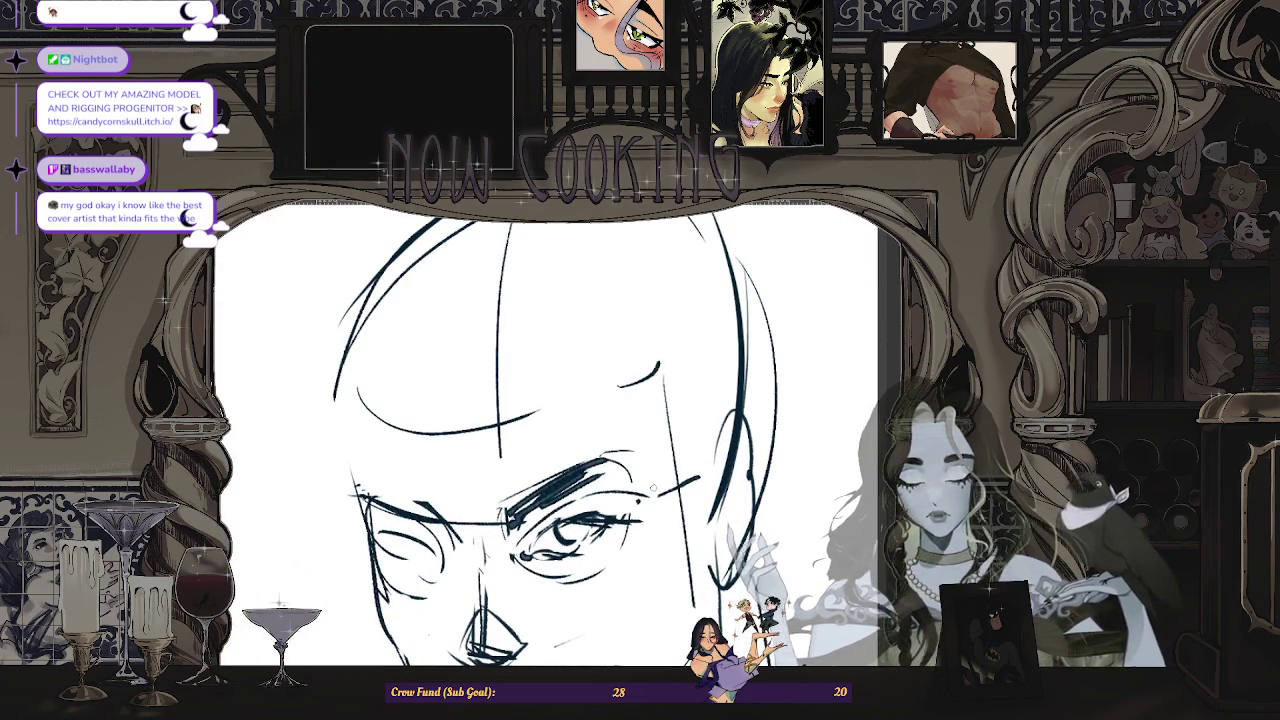
- Draw a small circle around the pupil of the open eye
{"action": "scroll", "coordinate": [659, 384], "scroll_direction": "up", "scroll_amount": 1}
{"action": "scroll", "coordinate": [580, 500], "scroll_direction": "up", "scroll_amount": 1}
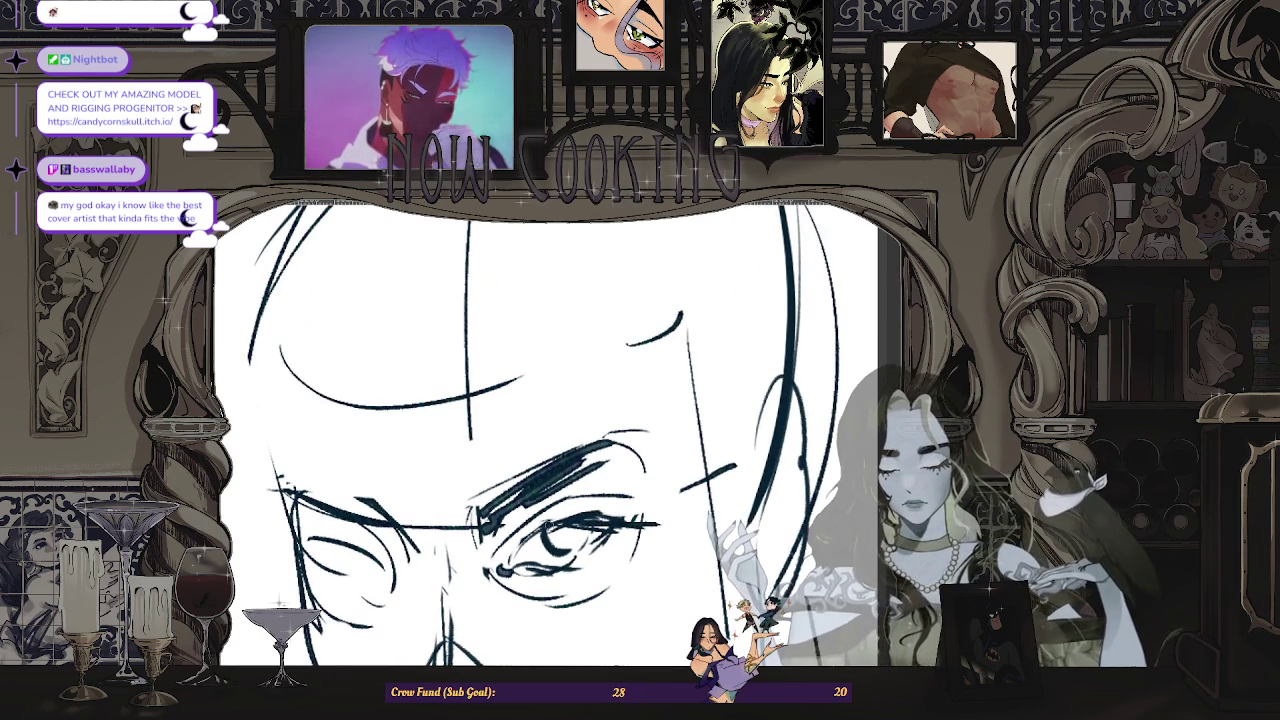
{"action": "scroll", "coordinate": [240, 530], "scroll_direction": "down", "scroll_amount": 1}
{"action": "scroll", "coordinate": [240, 530], "scroll_direction": "down", "scroll_amount": 1}
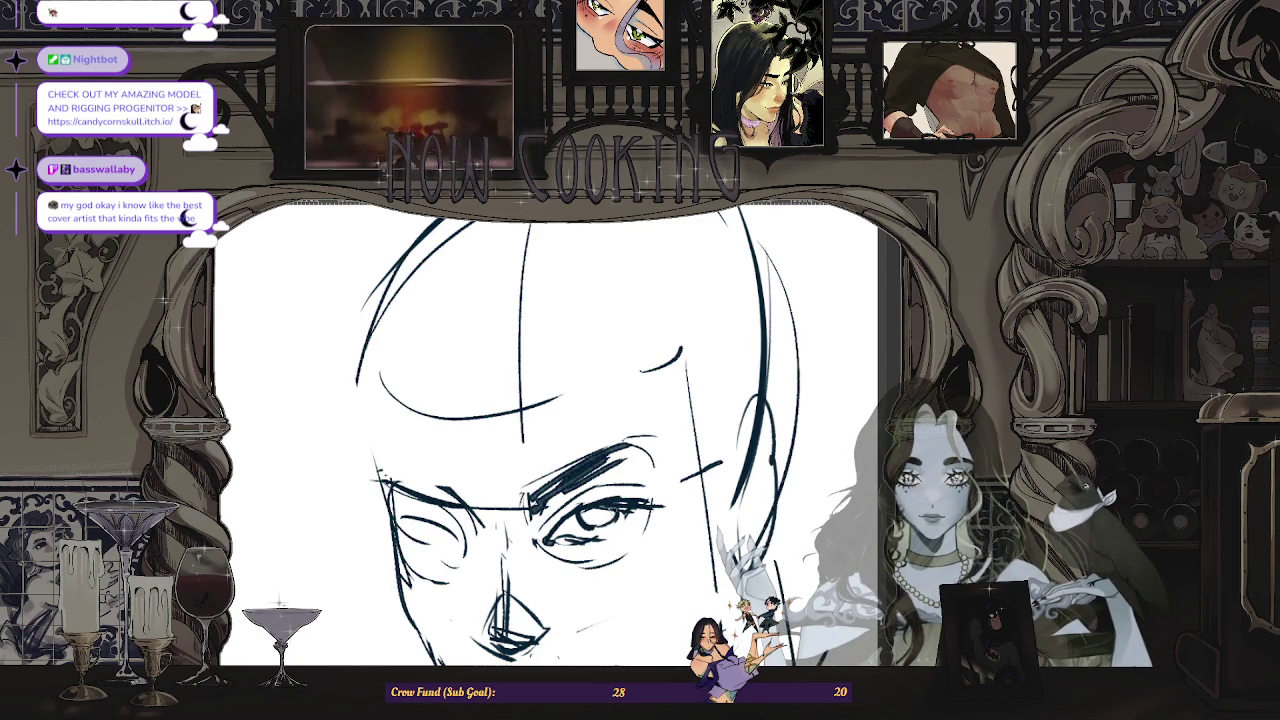
{"action": "scroll", "coordinate": [545, 435], "scroll_direction": "up", "scroll_amount": 2}
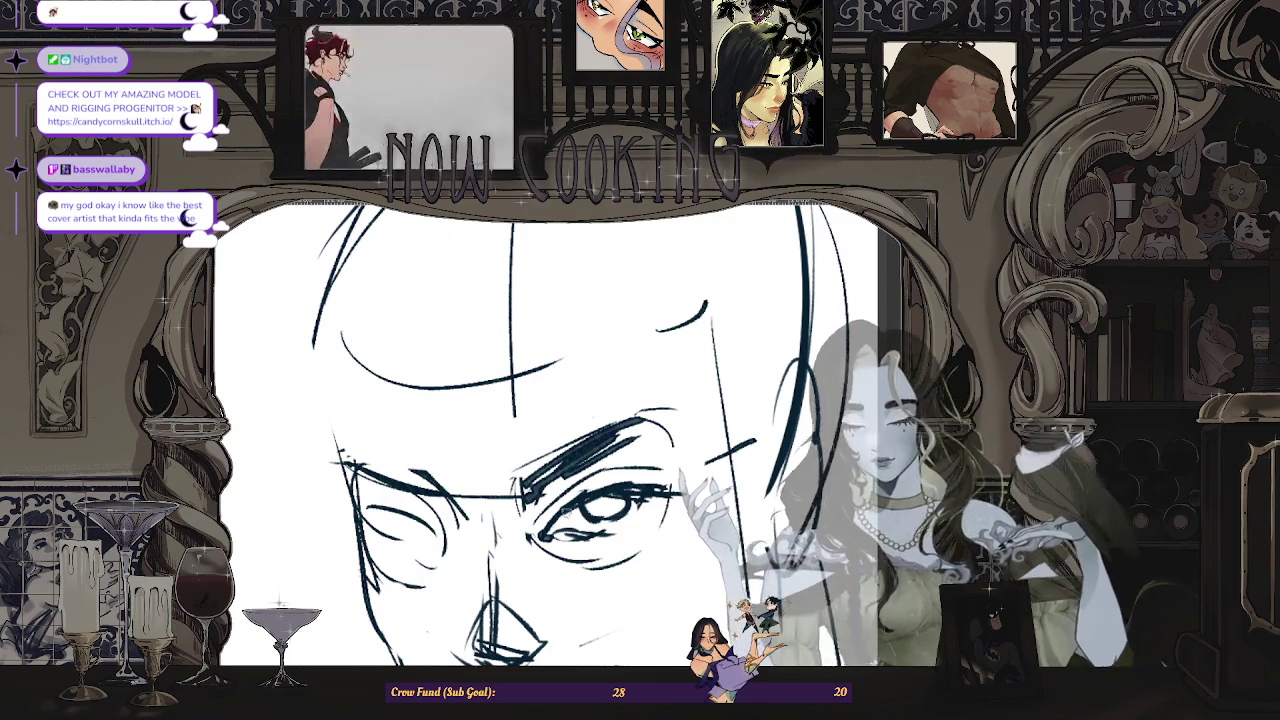
{"action": "scroll", "coordinate": [575, 522], "scroll_direction": "up", "scroll_amount": 2}
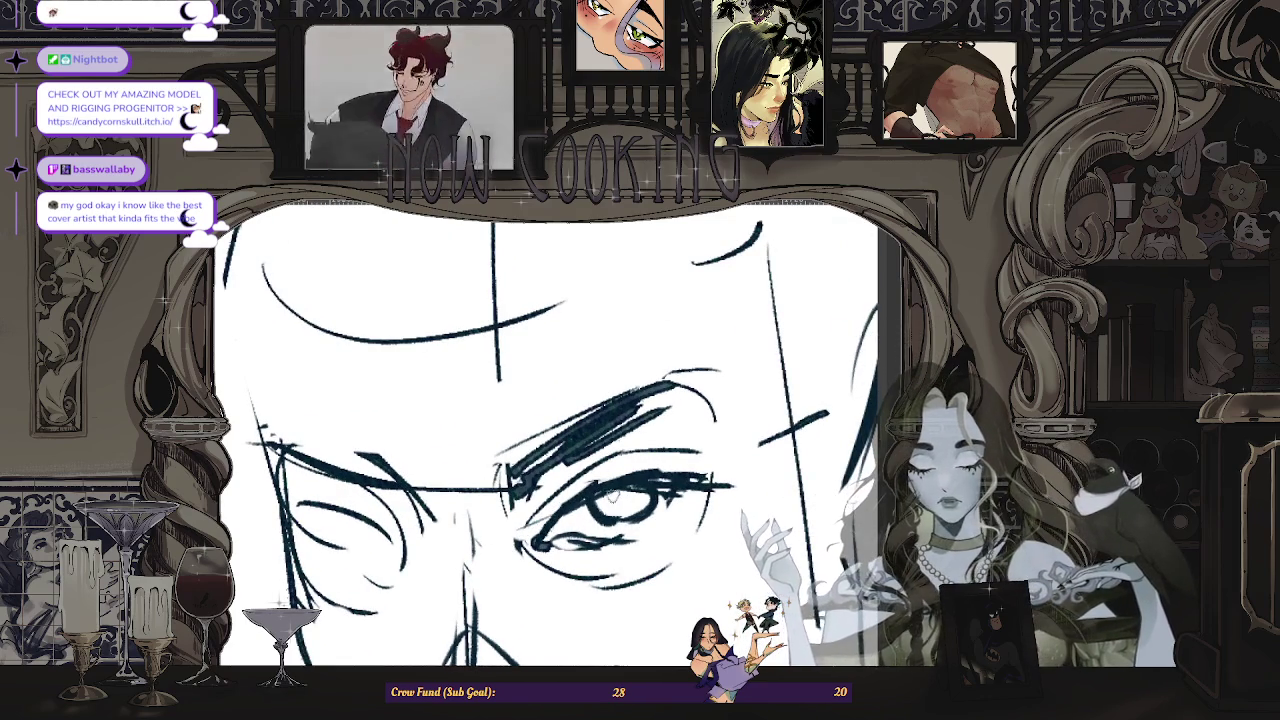
{"action": "left_click_drag", "start_coordinate": [619, 503], "coordinate": [615, 493]}
{"action": "scroll", "coordinate": [625, 485], "scroll_direction": "down", "scroll_amount": 2}
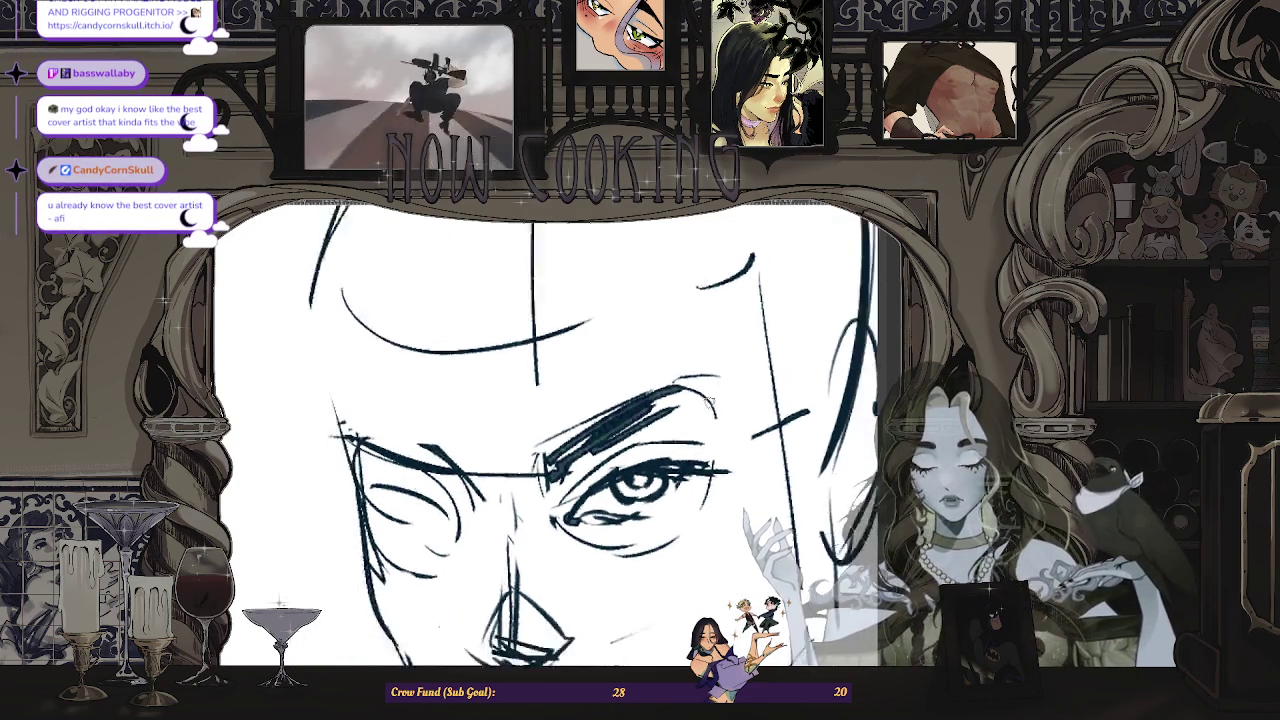
{"action": "scroll", "coordinate": [625, 485], "scroll_direction": "down", "scroll_amount": 3}
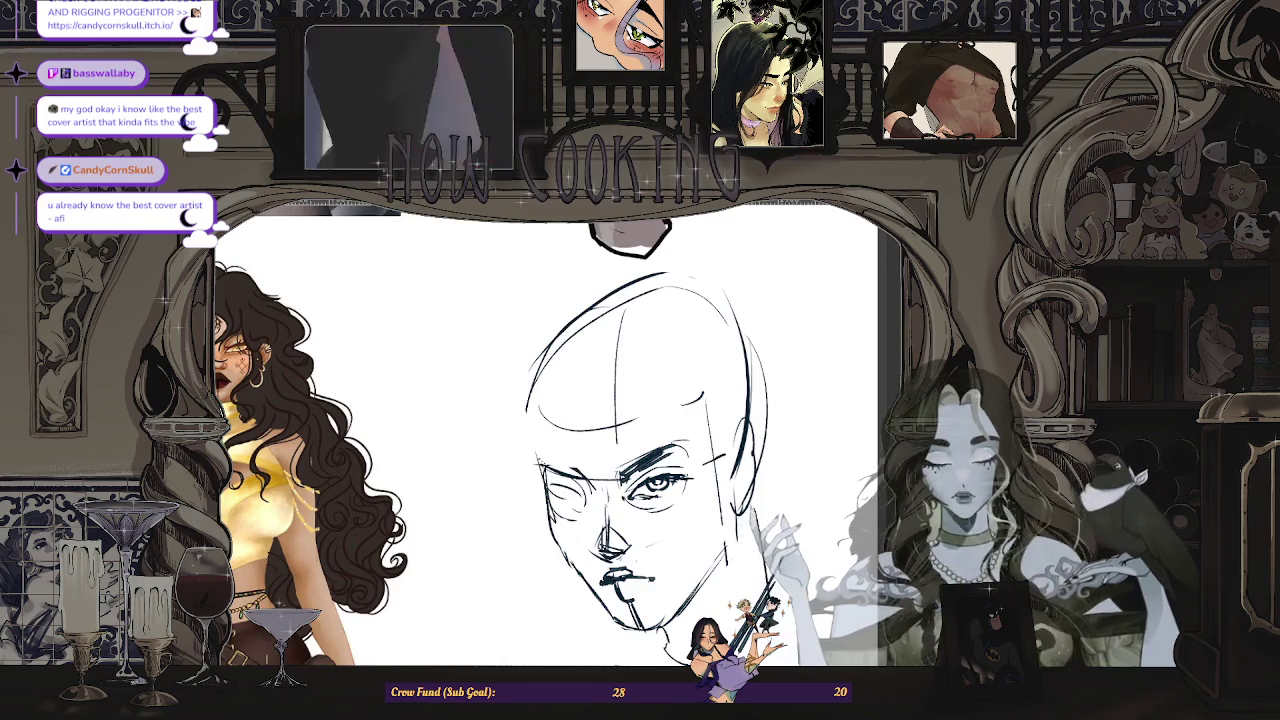
{"action": "key", "text": "m"}
{"action": "scroll", "coordinate": [545, 435], "scroll_direction": "up", "scroll_amount": 1}
{"action": "scroll", "coordinate": [545, 435], "scroll_direction": "up", "scroll_amount": 1}
{"action": "scroll", "coordinate": [410, 485], "scroll_direction": "up", "scroll_amount": 1}
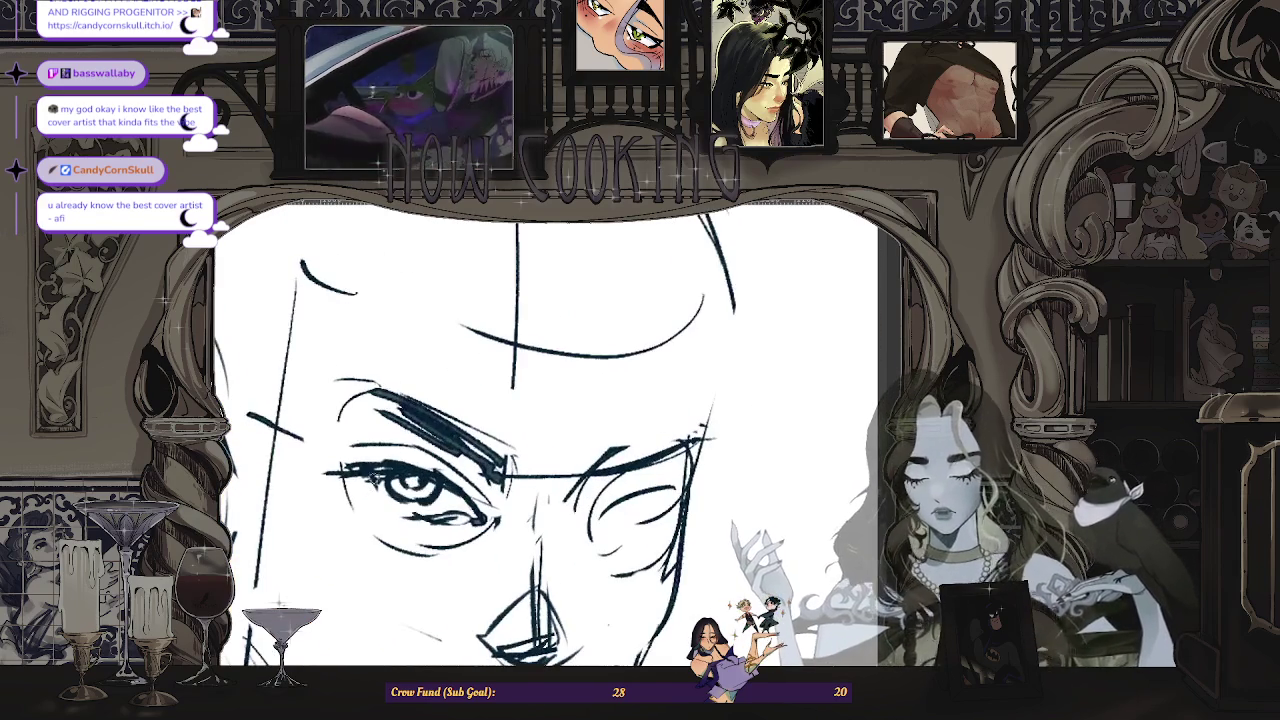
{"action": "scroll", "coordinate": [405, 491], "scroll_direction": "up", "scroll_amount": 1}
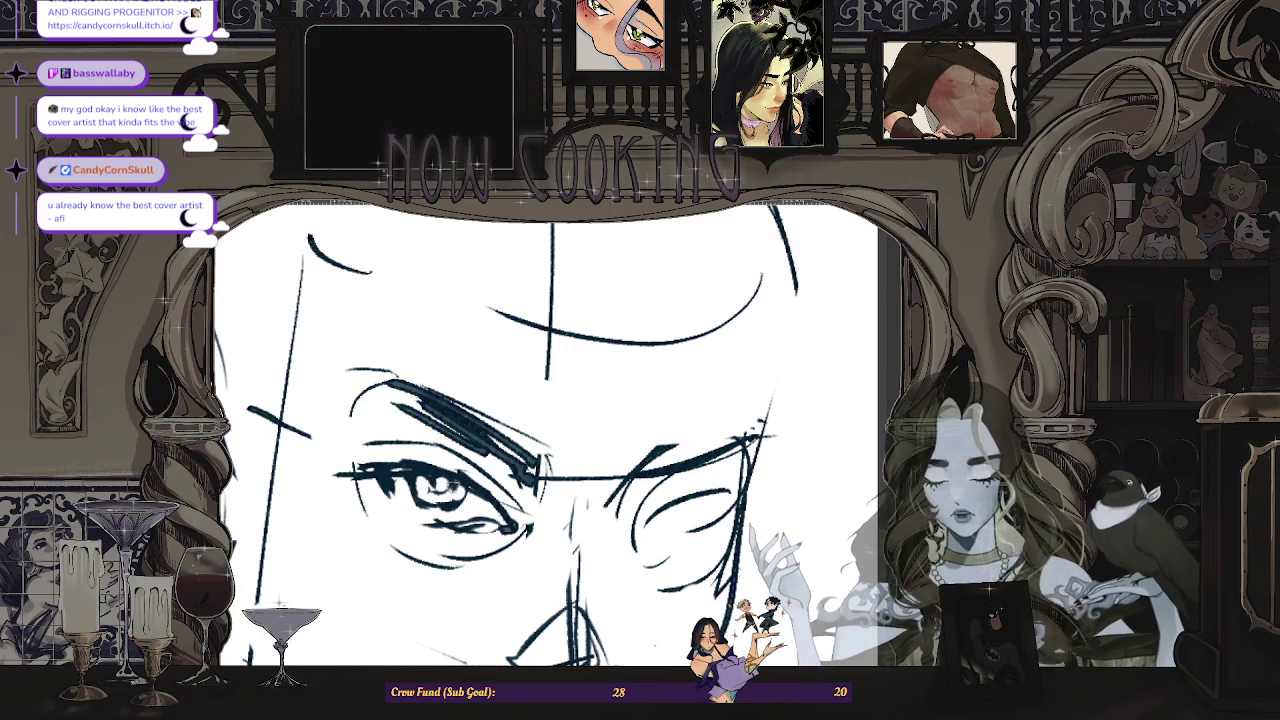
{"action": "scroll", "coordinate": [450, 487], "scroll_direction": "down", "scroll_amount": 2}
{"action": "scroll", "coordinate": [450, 490], "scroll_direction": "up", "scroll_amount": 1}
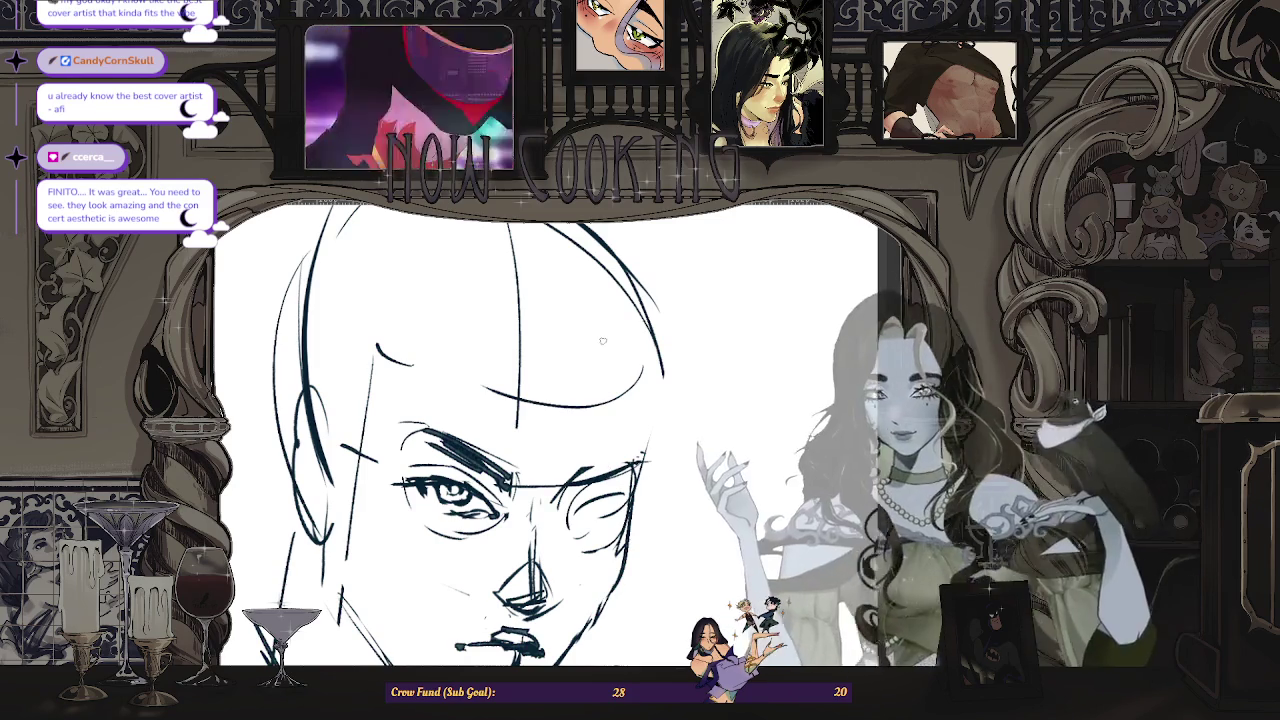
{"action": "scroll", "coordinate": [470, 450], "scroll_direction": "up", "scroll_amount": 2}
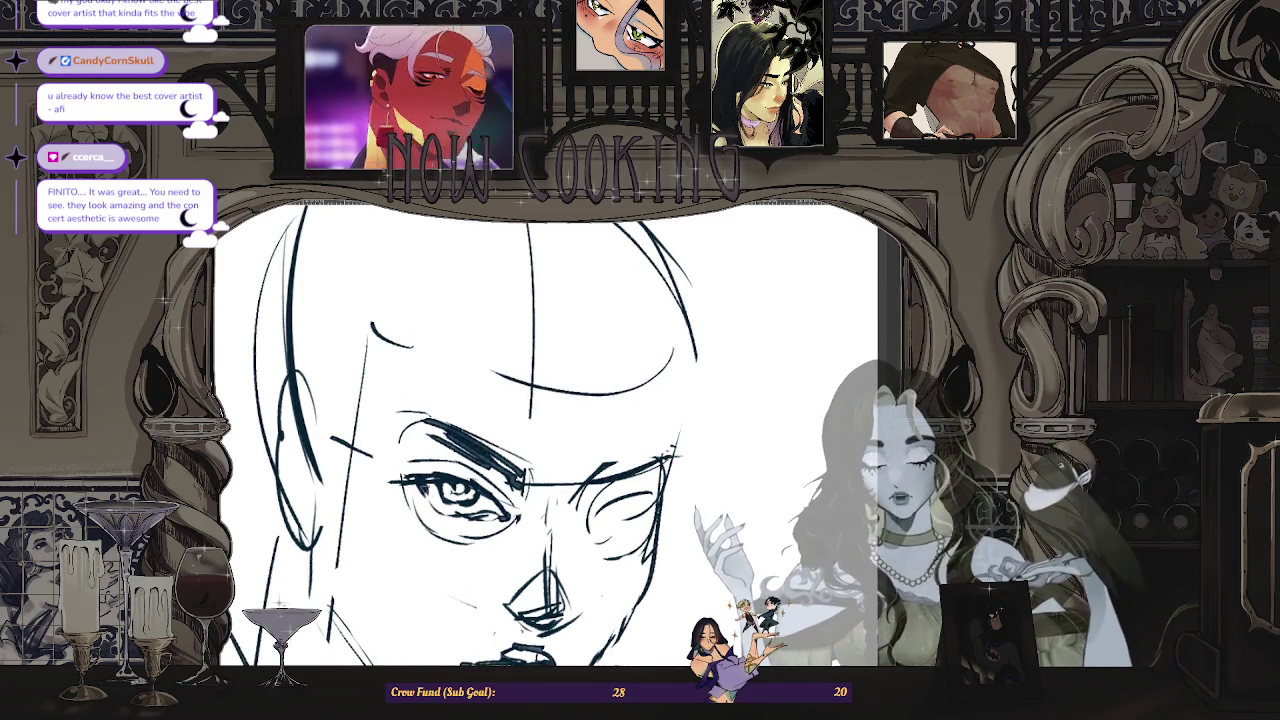
{"action": "scroll", "coordinate": [545, 435], "scroll_direction": "down", "scroll_amount": 2}
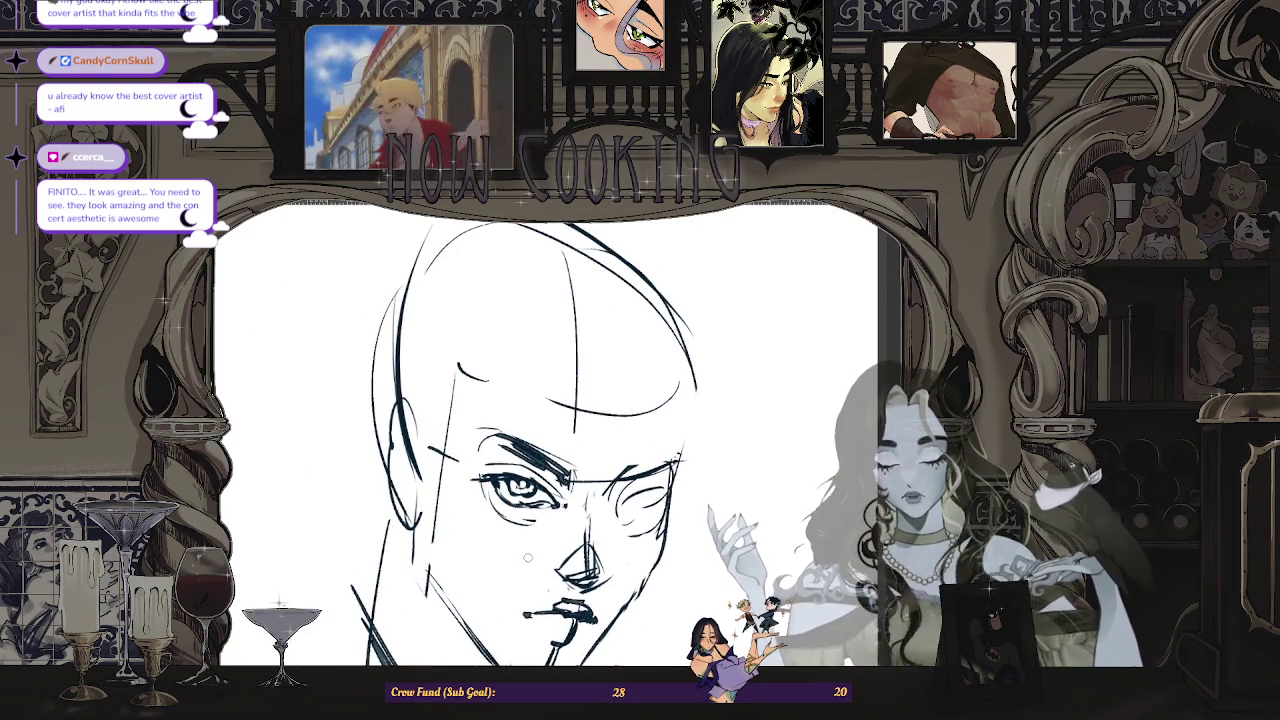
{"action": "scroll", "coordinate": [580, 540], "scroll_direction": "down", "scroll_amount": 2}
{"action": "scroll", "coordinate": [620, 480], "scroll_direction": "down", "scroll_amount": 2}
{"action": "scroll", "coordinate": [660, 422], "scroll_direction": "down", "scroll_amount": 2}
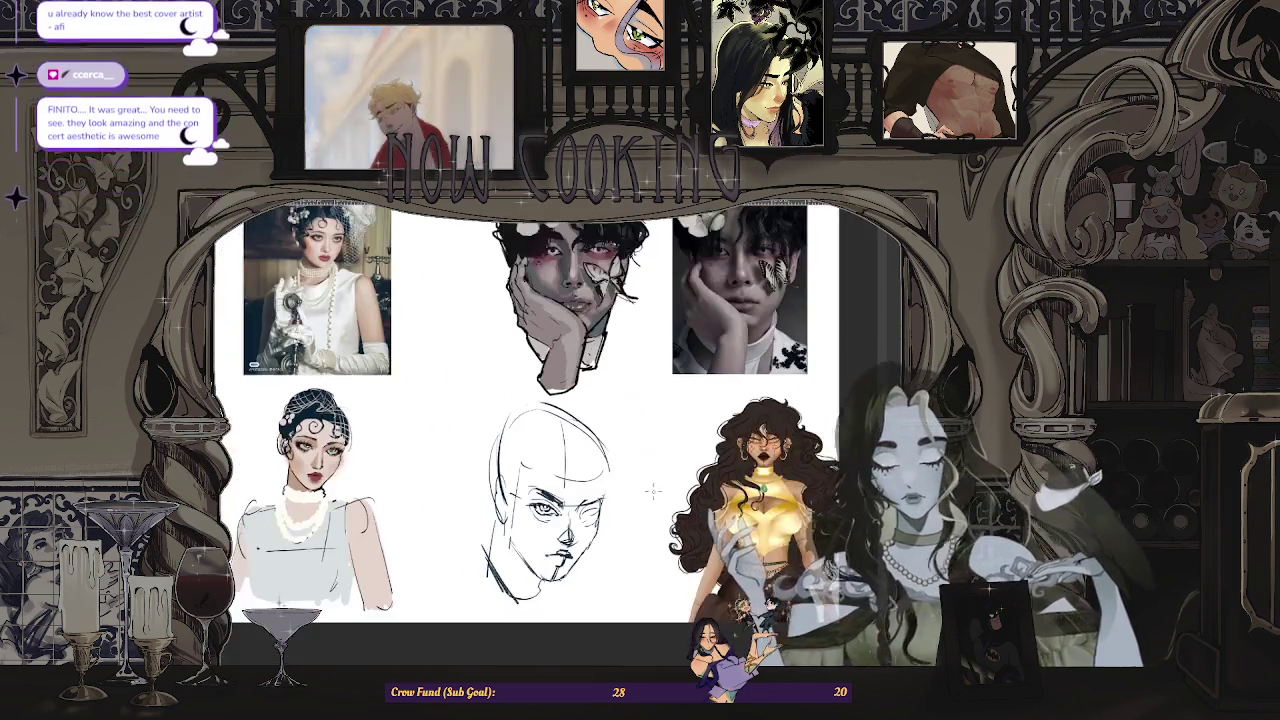
{"action": "scroll", "coordinate": [660, 422], "scroll_direction": "up", "scroll_amount": 1}
{"action": "key", "text": "h"}
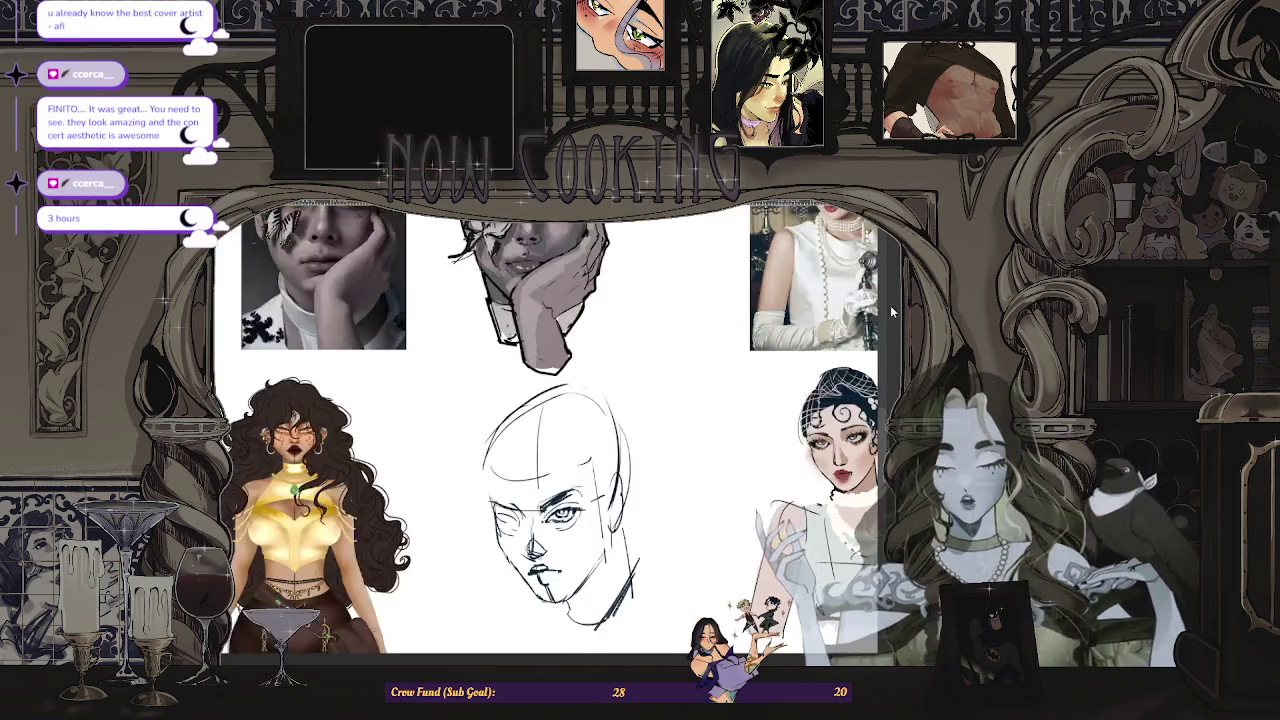
{"action": "scroll", "coordinate": [476, 424], "scroll_direction": "up", "scroll_amount": 3}
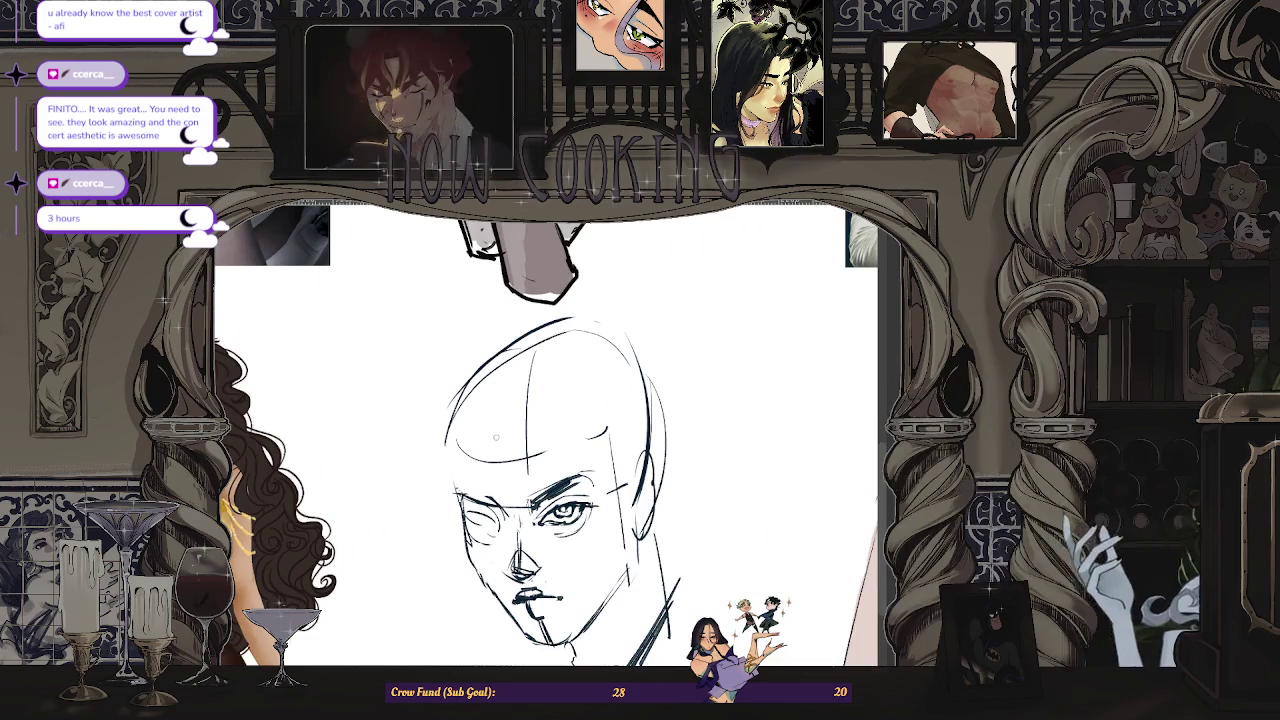
{"action": "scroll", "coordinate": [476, 424], "scroll_direction": "up", "scroll_amount": 1}
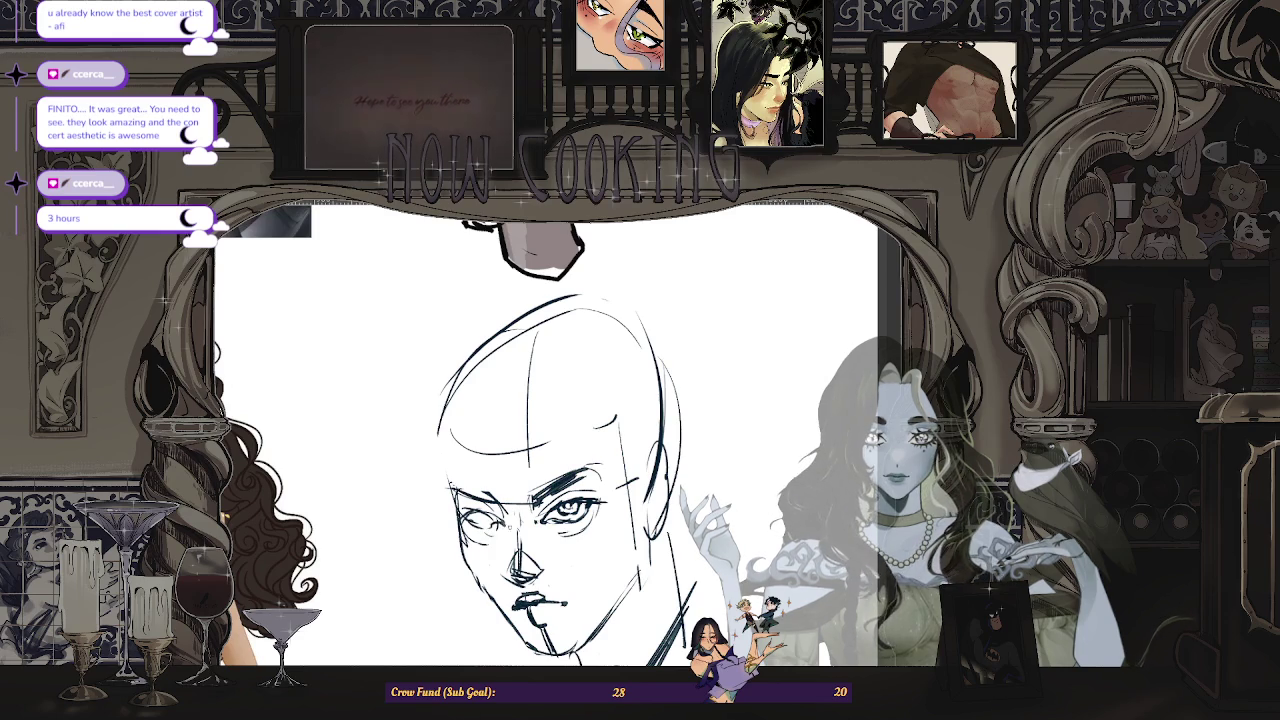
{"action": "scroll", "coordinate": [557, 505], "scroll_direction": "down", "scroll_amount": 2}
{"action": "key", "text": "h"}
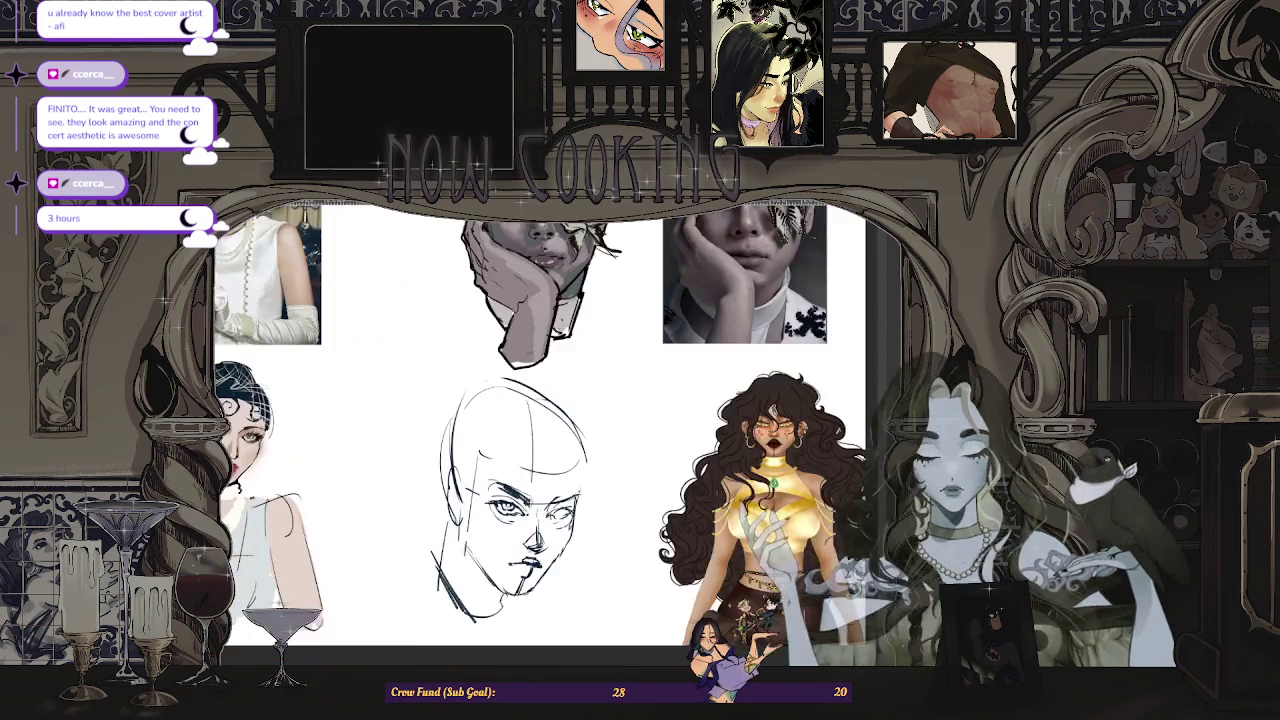
{"action": "scroll", "coordinate": [557, 430], "scroll_direction": "up", "scroll_amount": 2}
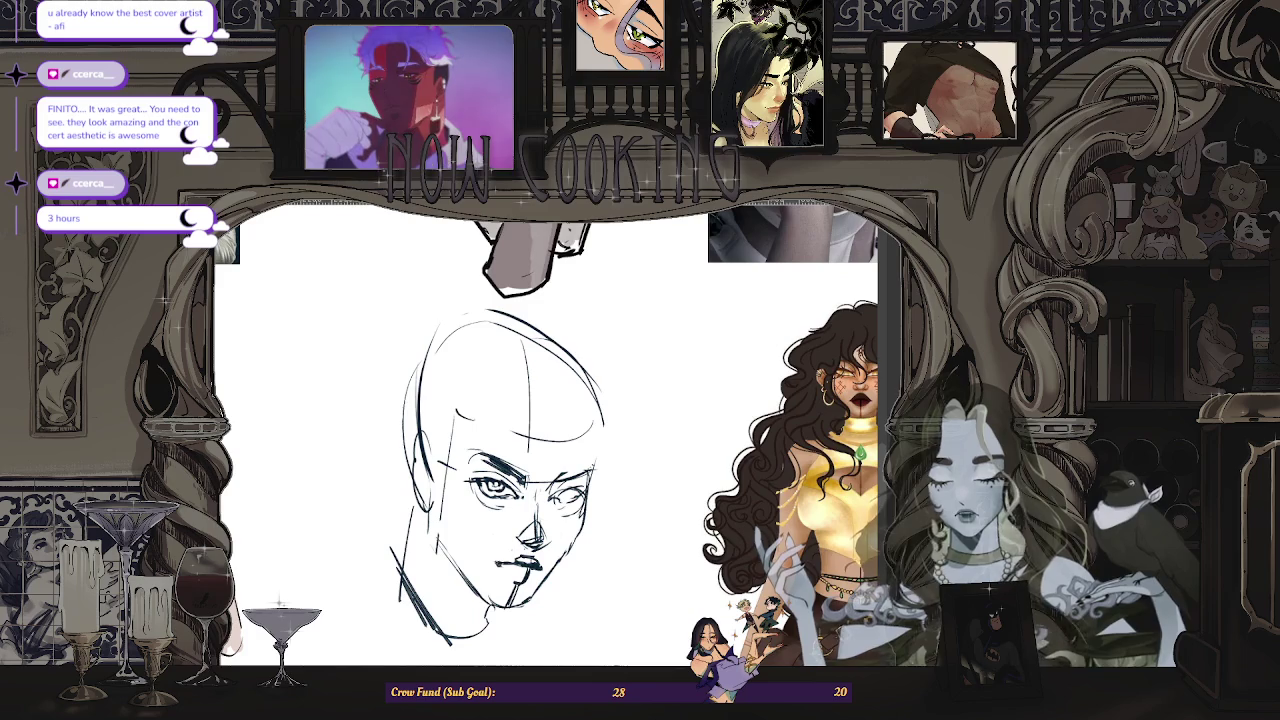
{"action": "scroll", "coordinate": [594, 537], "scroll_direction": "down", "scroll_amount": 2}
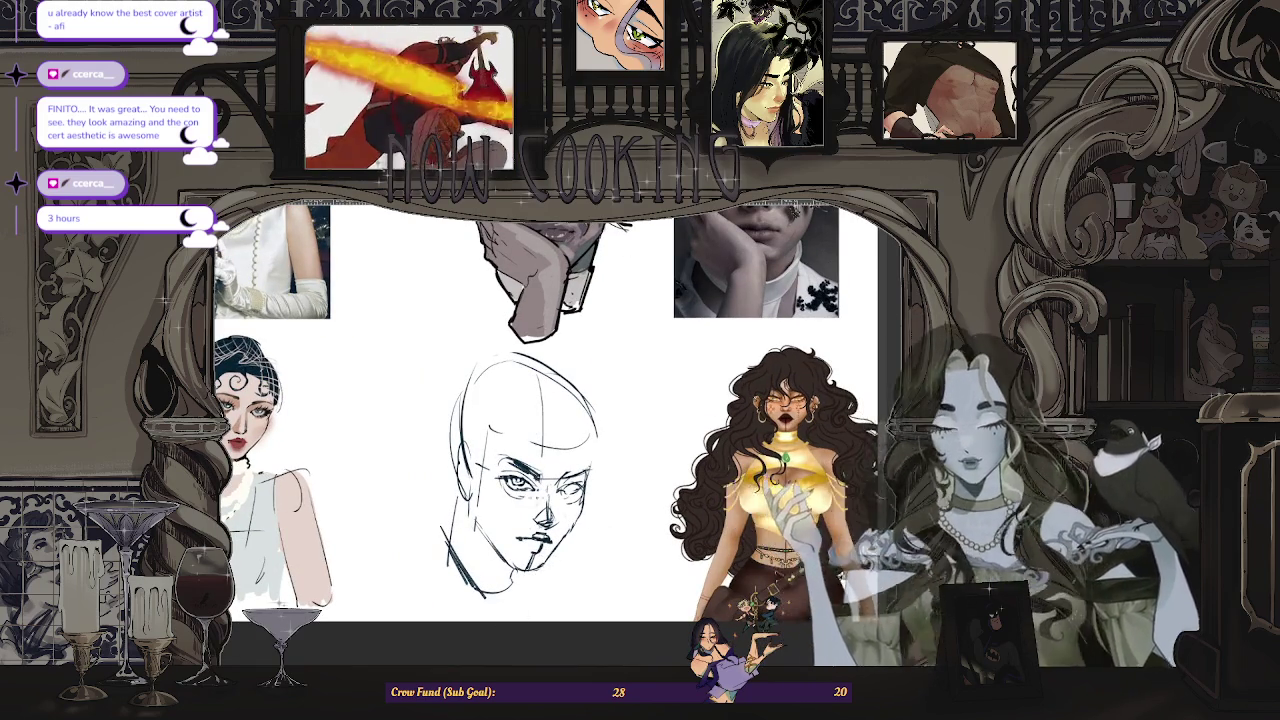
{"action": "scroll", "coordinate": [490, 550], "scroll_direction": "up", "scroll_amount": 2}
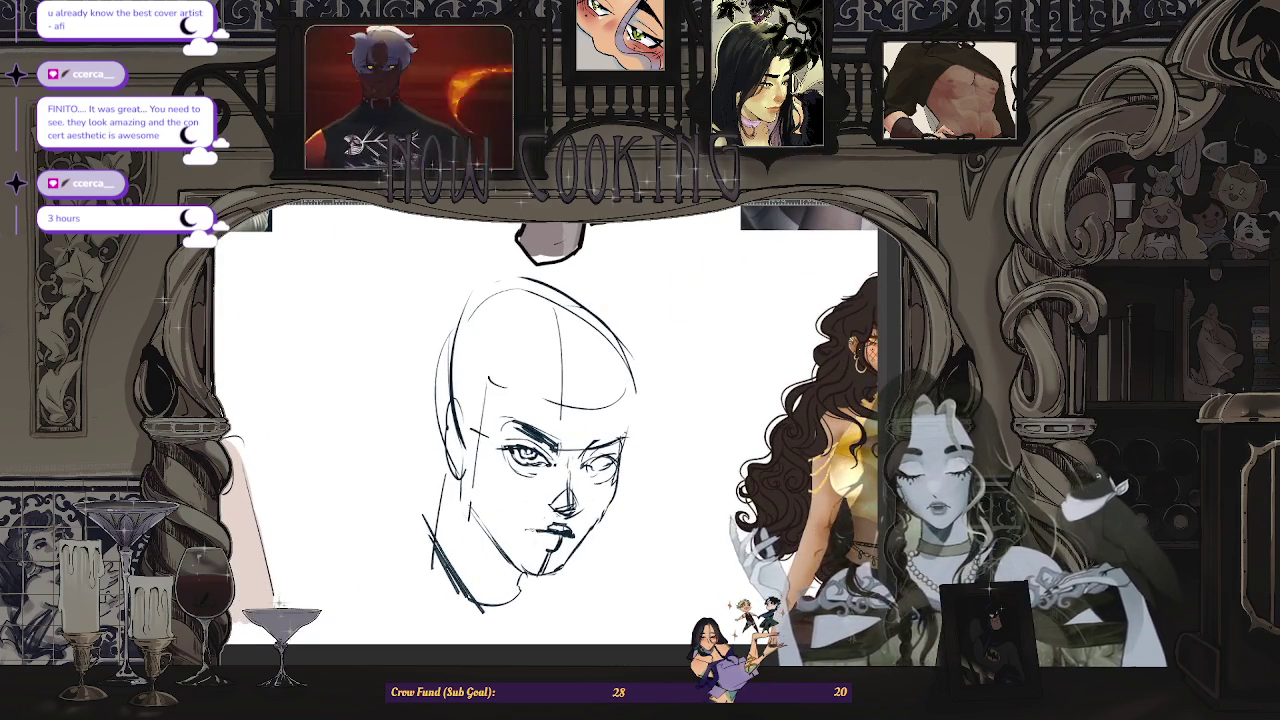
{"action": "scroll", "coordinate": [627, 547], "scroll_direction": "down", "scroll_amount": 2}
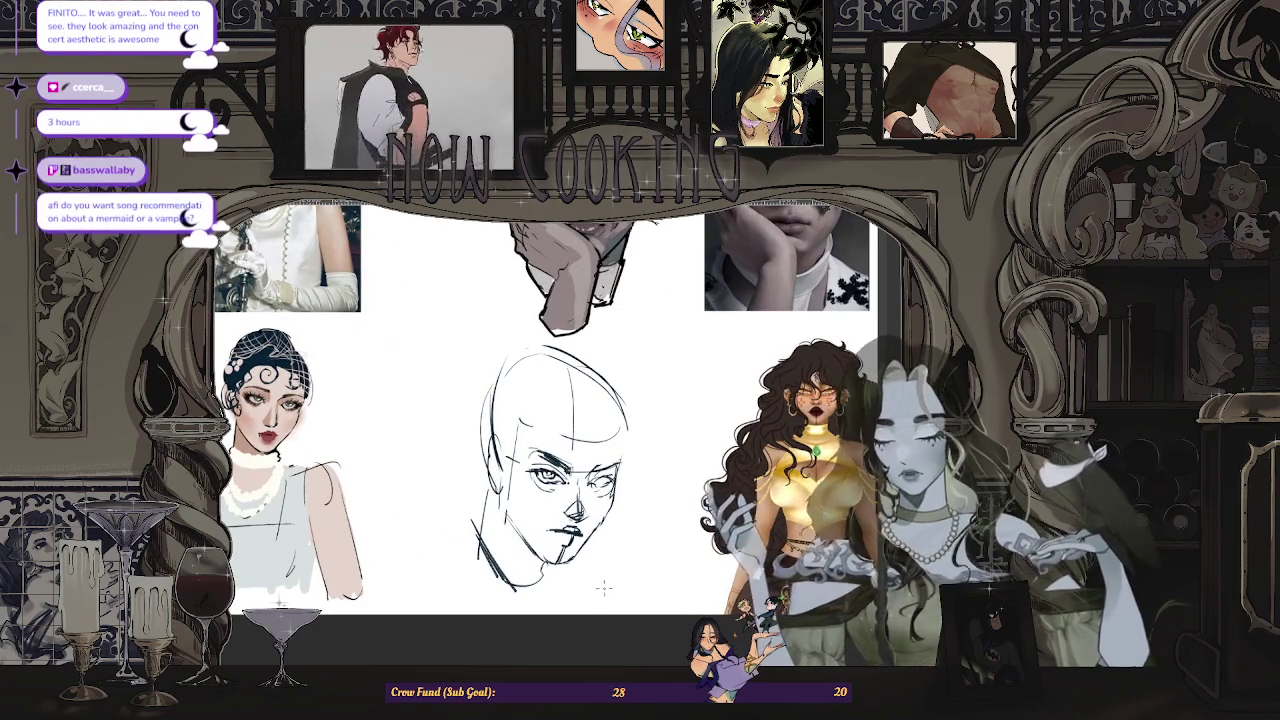
{"action": "scroll", "coordinate": [537, 405], "scroll_direction": "up", "scroll_amount": 3}
{"action": "scroll", "coordinate": [537, 405], "scroll_direction": "down", "scroll_amount": 2}
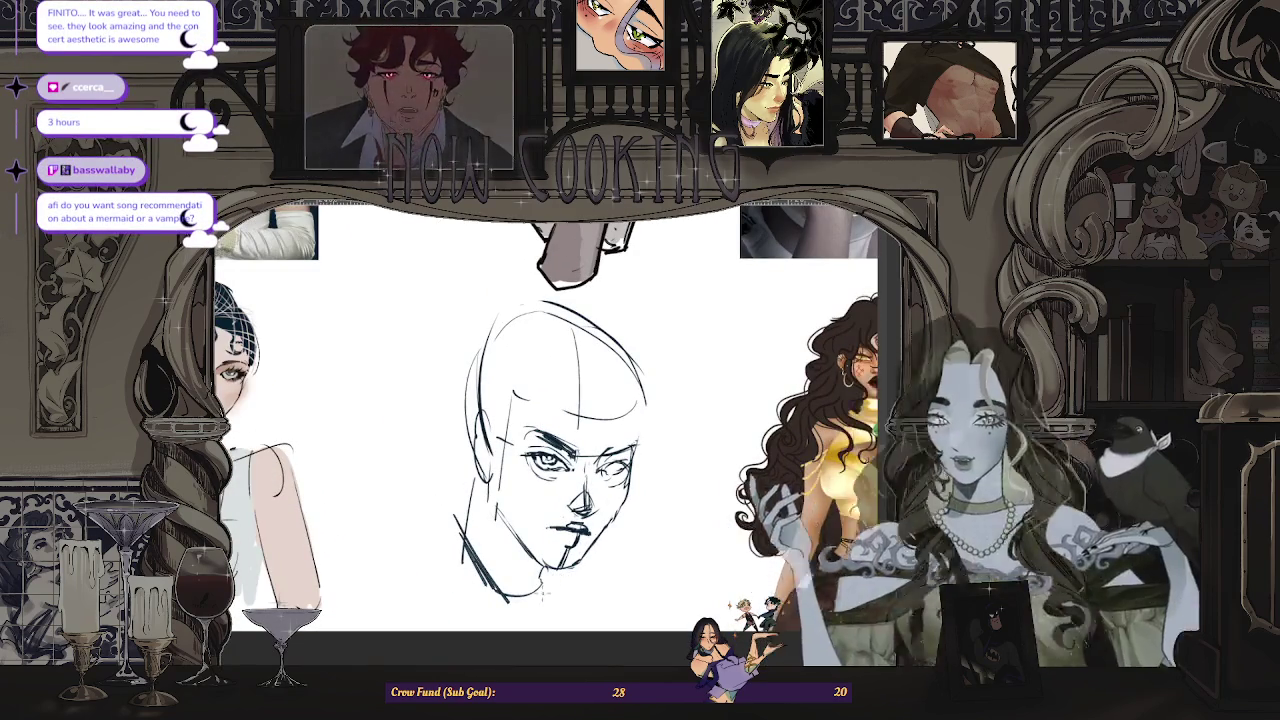
{"action": "scroll", "coordinate": [537, 405], "scroll_direction": "up", "scroll_amount": 1}
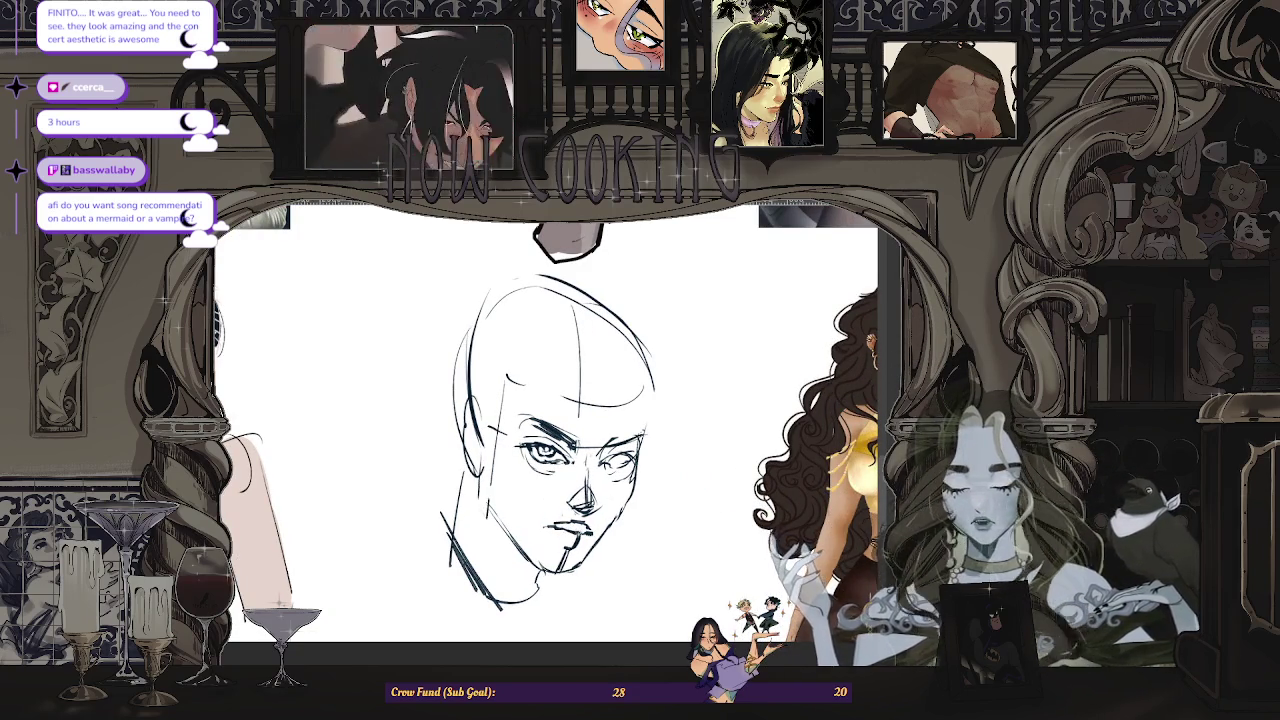
{"action": "scroll", "coordinate": [646, 533], "scroll_direction": "down", "scroll_amount": 1}
{"action": "scroll", "coordinate": [646, 533], "scroll_direction": "down", "scroll_amount": 1}
{"action": "scroll", "coordinate": [646, 533], "scroll_direction": "down", "scroll_amount": 2}
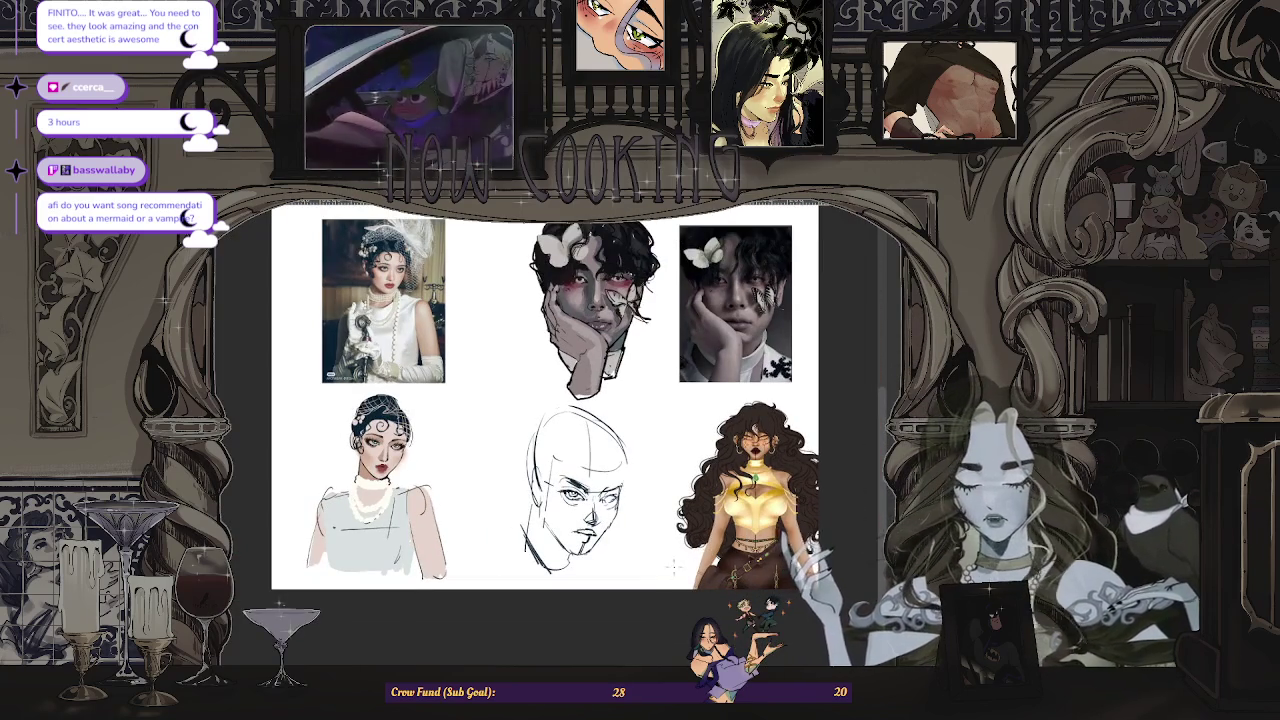
- Flip the view horizontally and back while scrolling over the head sketch
{"action": "key", "text": "h"}
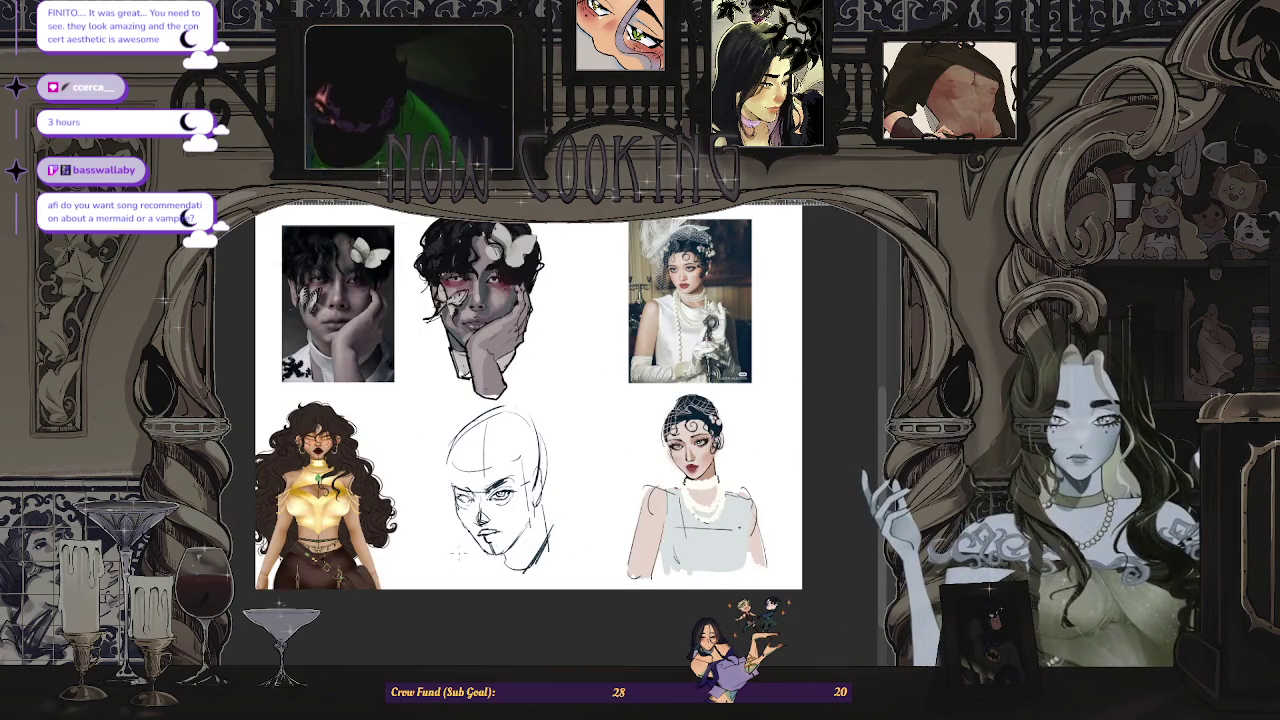
{"action": "scroll", "coordinate": [465, 530], "scroll_direction": "up", "scroll_amount": 1}
{"action": "key", "text": "m"}
{"action": "scroll", "coordinate": [560, 460], "scroll_direction": "up", "scroll_amount": 1}
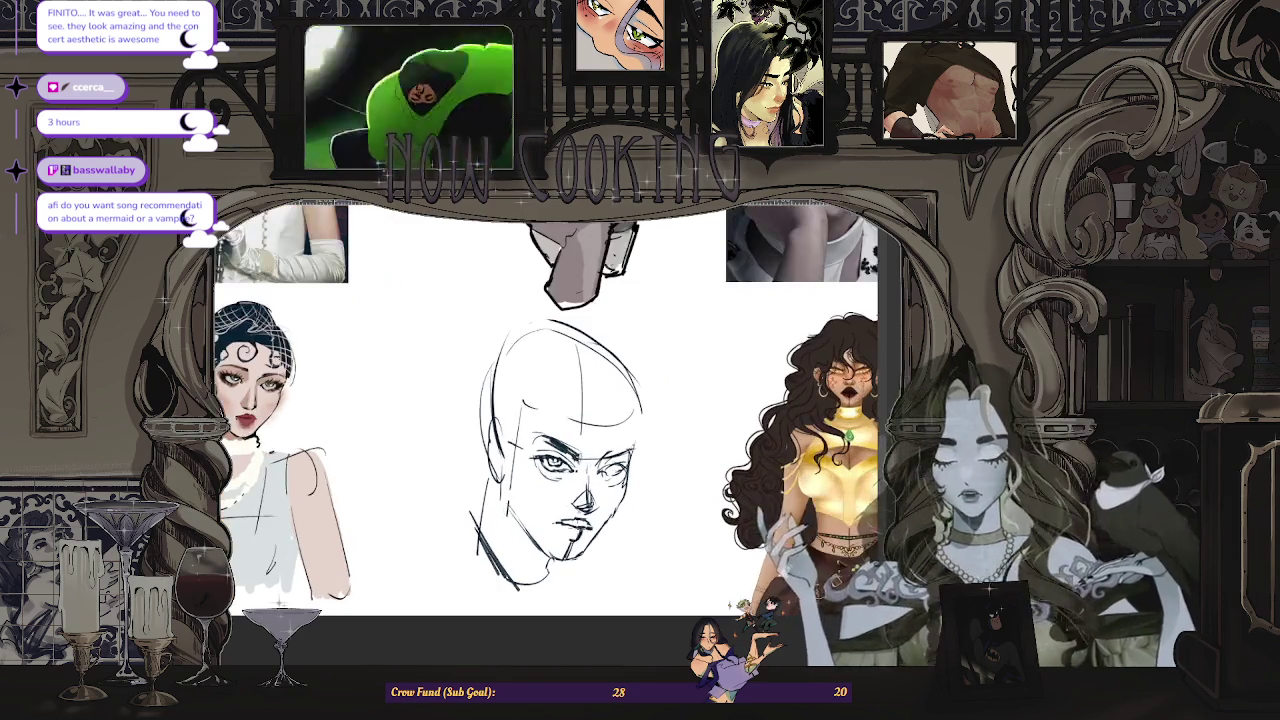
{"action": "scroll", "coordinate": [570, 520], "scroll_direction": "up", "scroll_amount": 2}
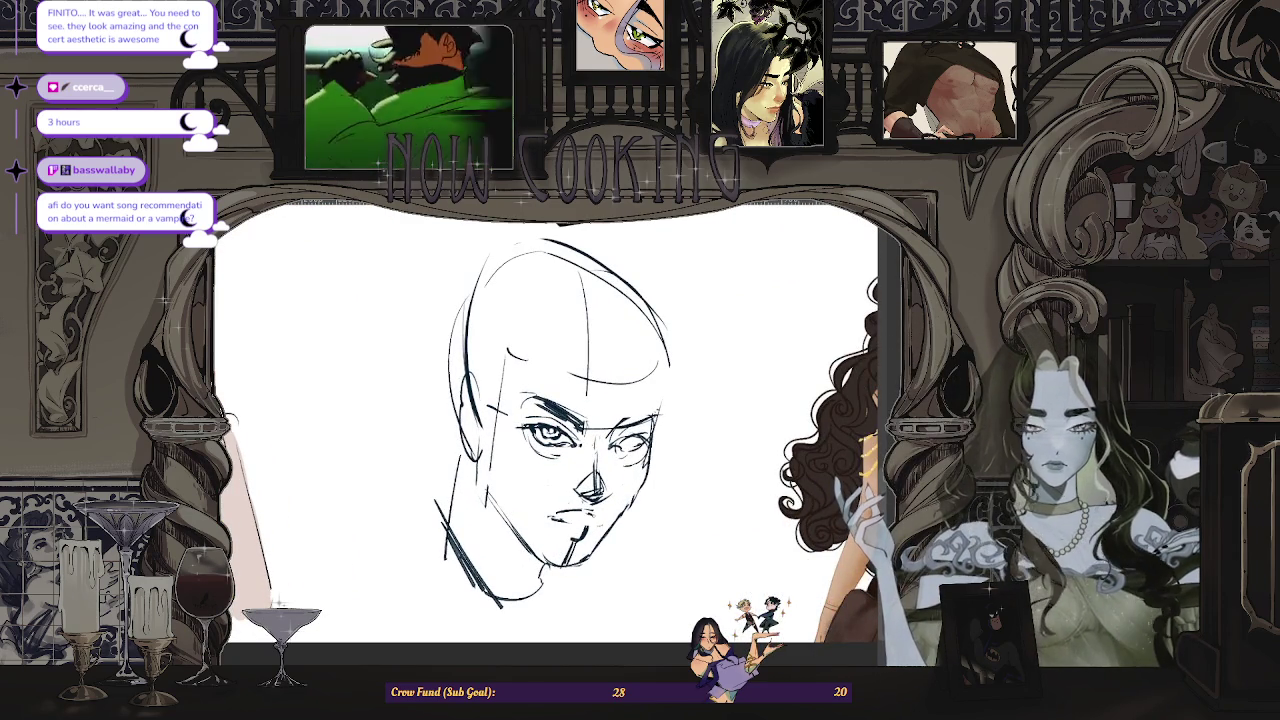
{"action": "scroll", "coordinate": [560, 420], "scroll_direction": "down", "scroll_amount": 1}
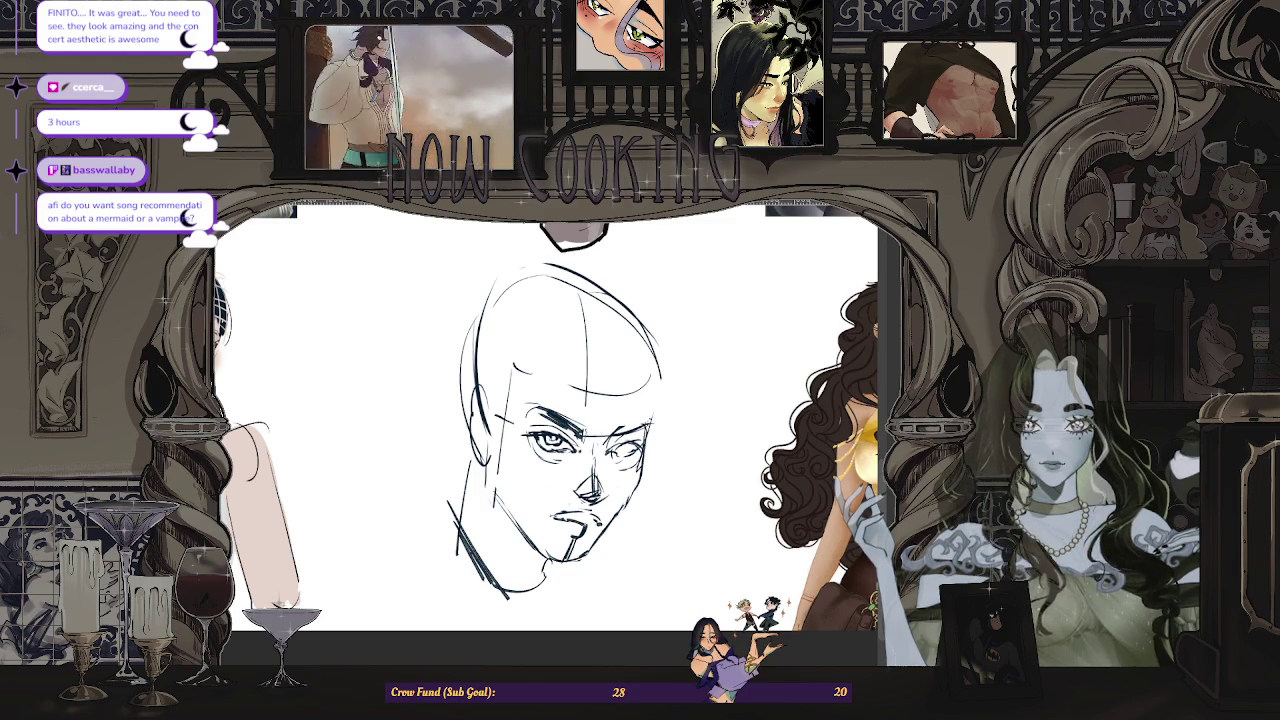
{"action": "scroll", "coordinate": [550, 420], "scroll_direction": "down", "scroll_amount": 1}
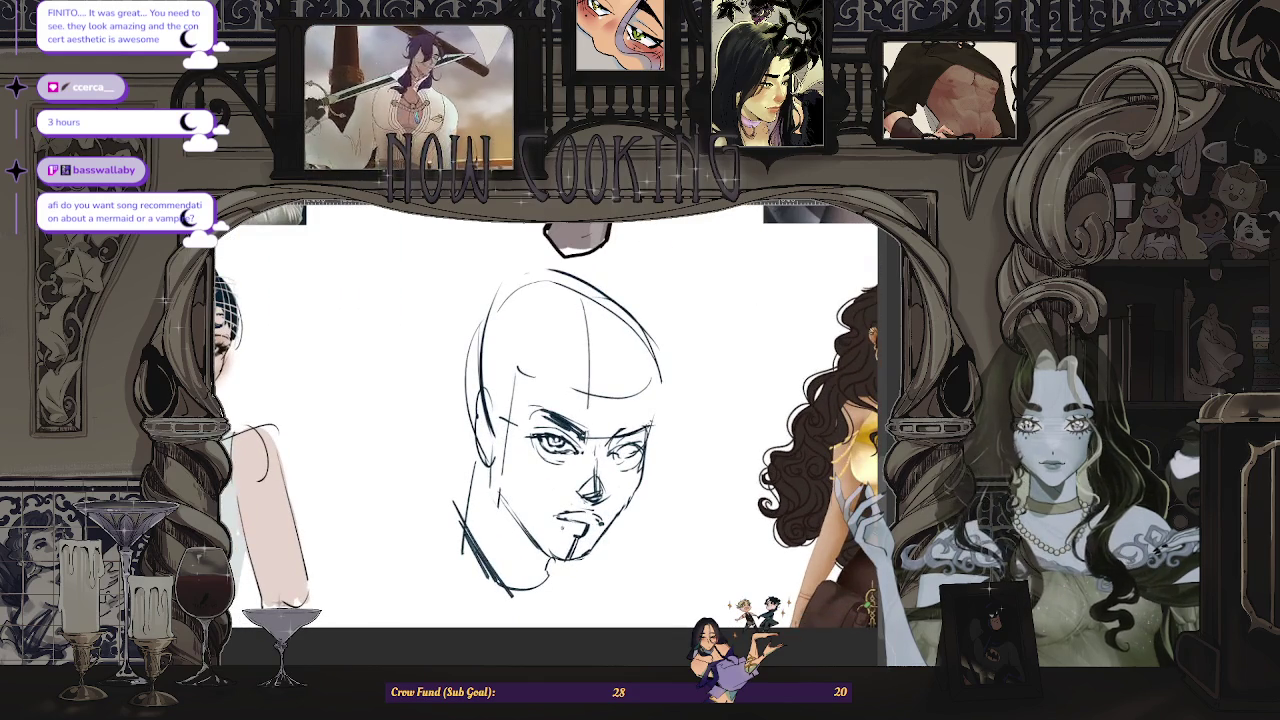
- Mirror again and zoom between the references, ending close on the face
{"action": "key", "text": "ctrl+minus"}
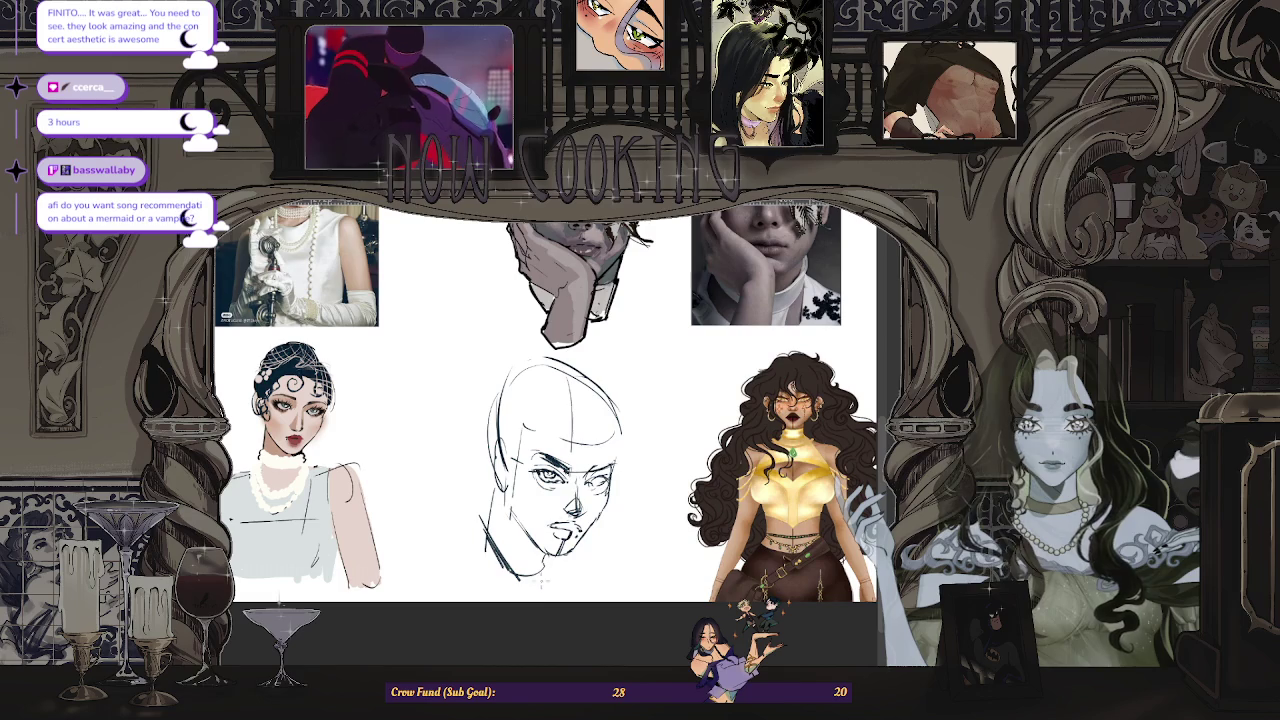
{"action": "key", "text": "ctrl+plus"}
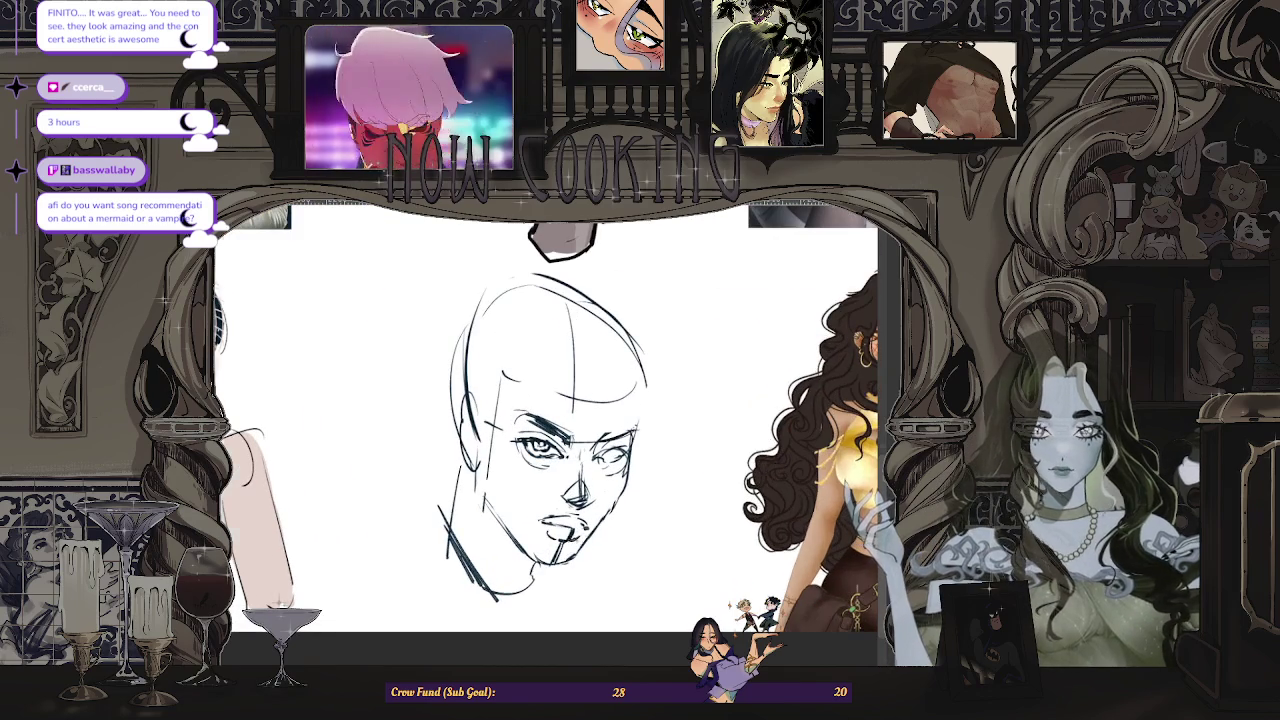
{"action": "key", "text": "ctrl+minus"}
{"action": "key", "text": "h"}
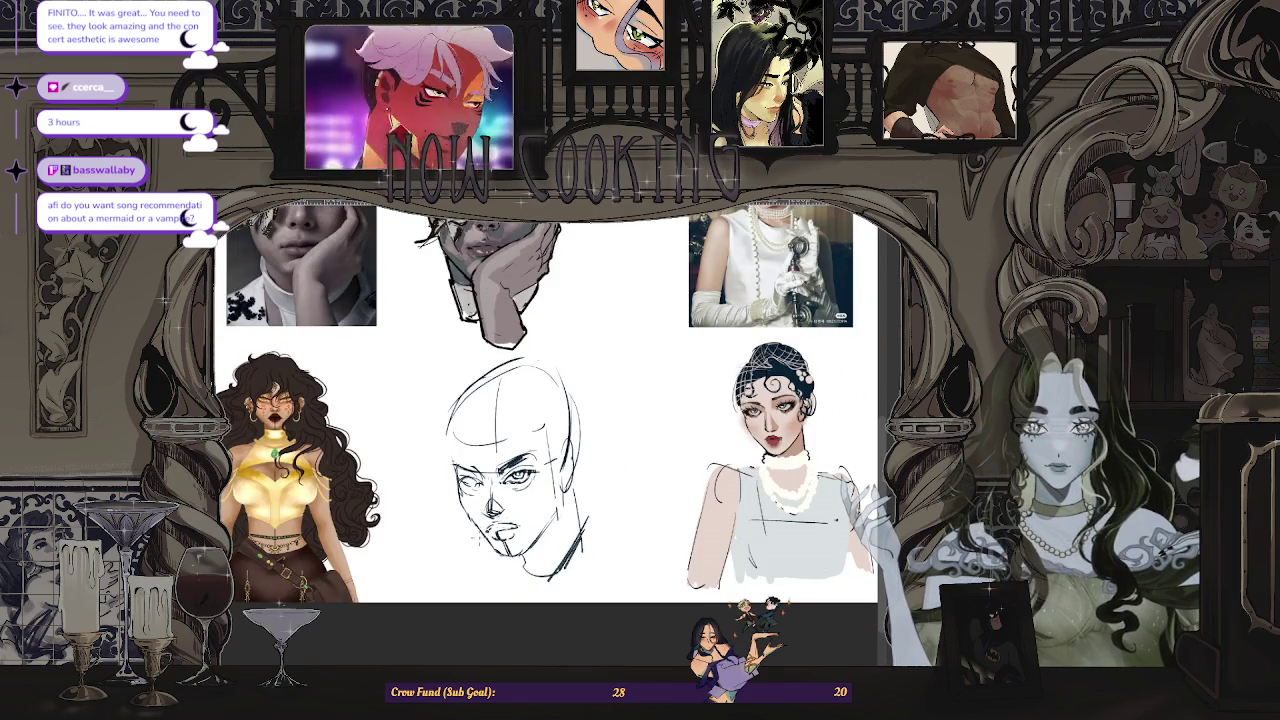
{"action": "key", "text": "ctrl+plus"}
{"action": "key", "text": "ctrl+plus"}
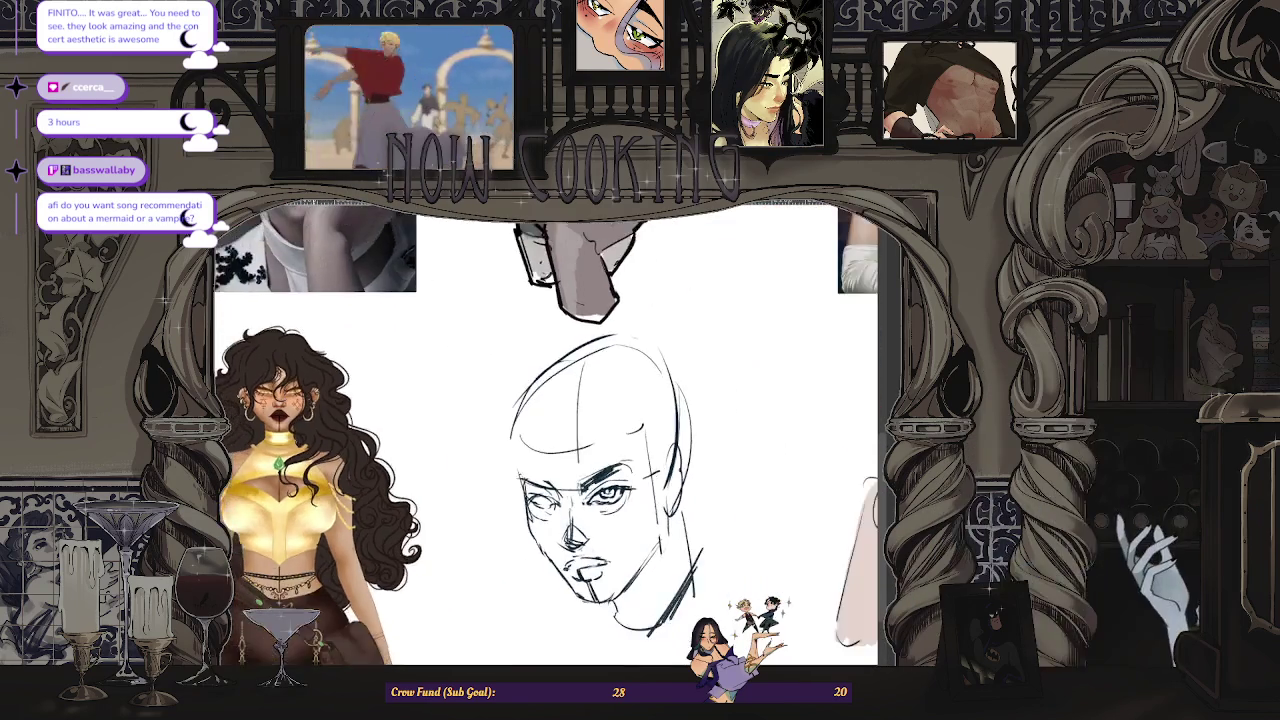
{"action": "key", "text": "ctrl+plus"}
{"action": "key", "text": "ctrl+plus"}
{"action": "key", "text": "ctrl+minus"}
{"action": "key", "text": "ctrl+minus"}
{"action": "key", "text": "ctrl+minus"}
{"action": "key", "text": "ctrl+plus"}
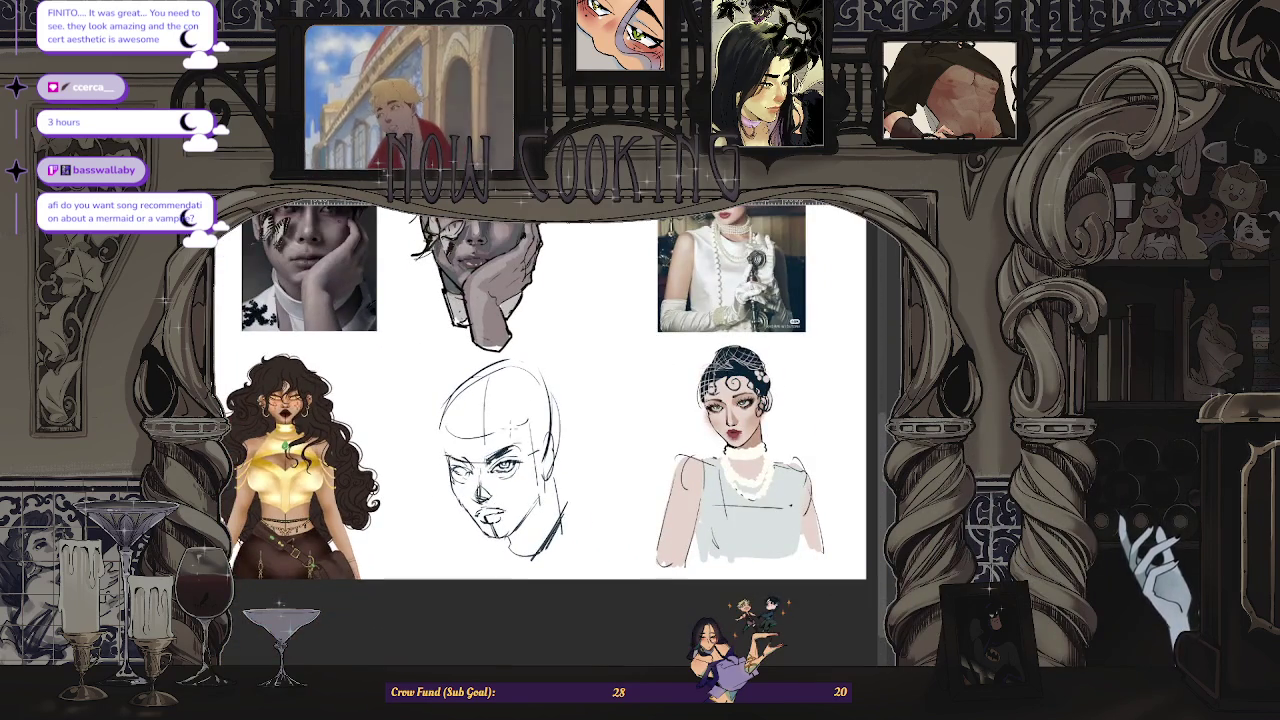
{"action": "key", "text": "ctrl+plus"}
{"action": "key", "text": "ctrl+minus"}
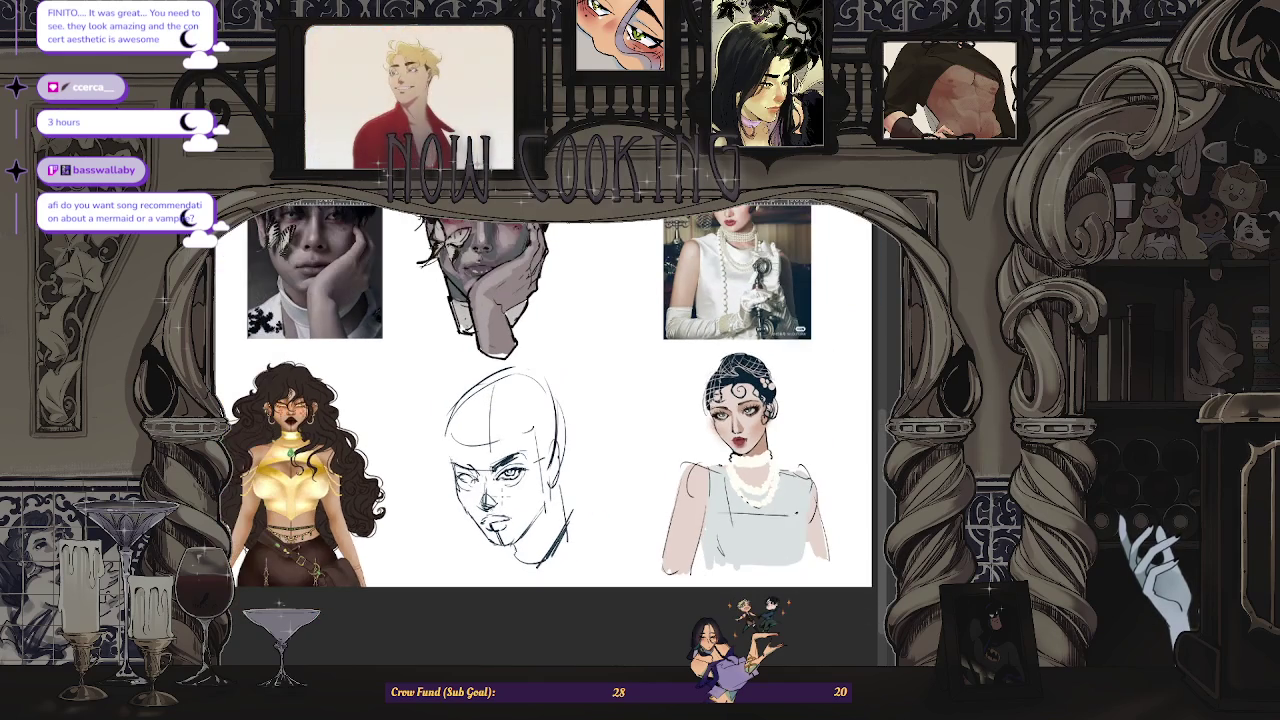
{"action": "key", "text": "ctrl+plus"}
{"action": "key", "text": "ctrl+plus"}
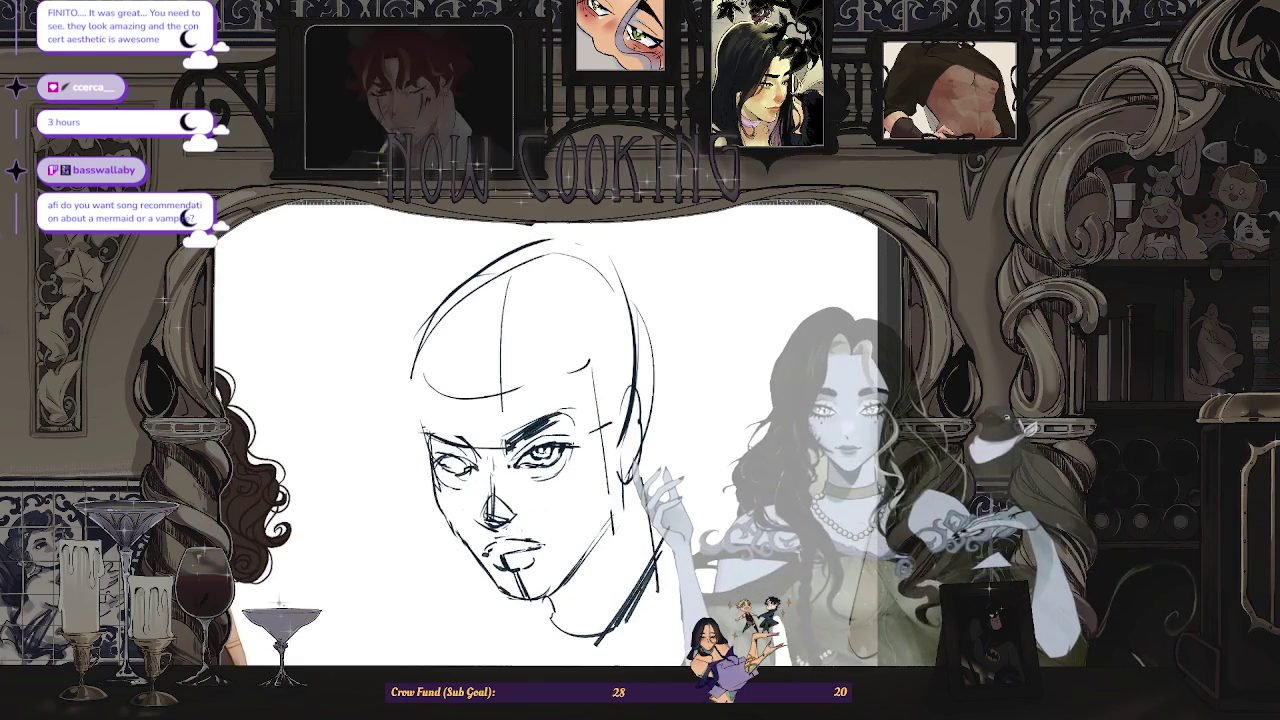
- Undo the messy eye stroke while refining the facial features
{"action": "key", "text": "ctrl+z"}
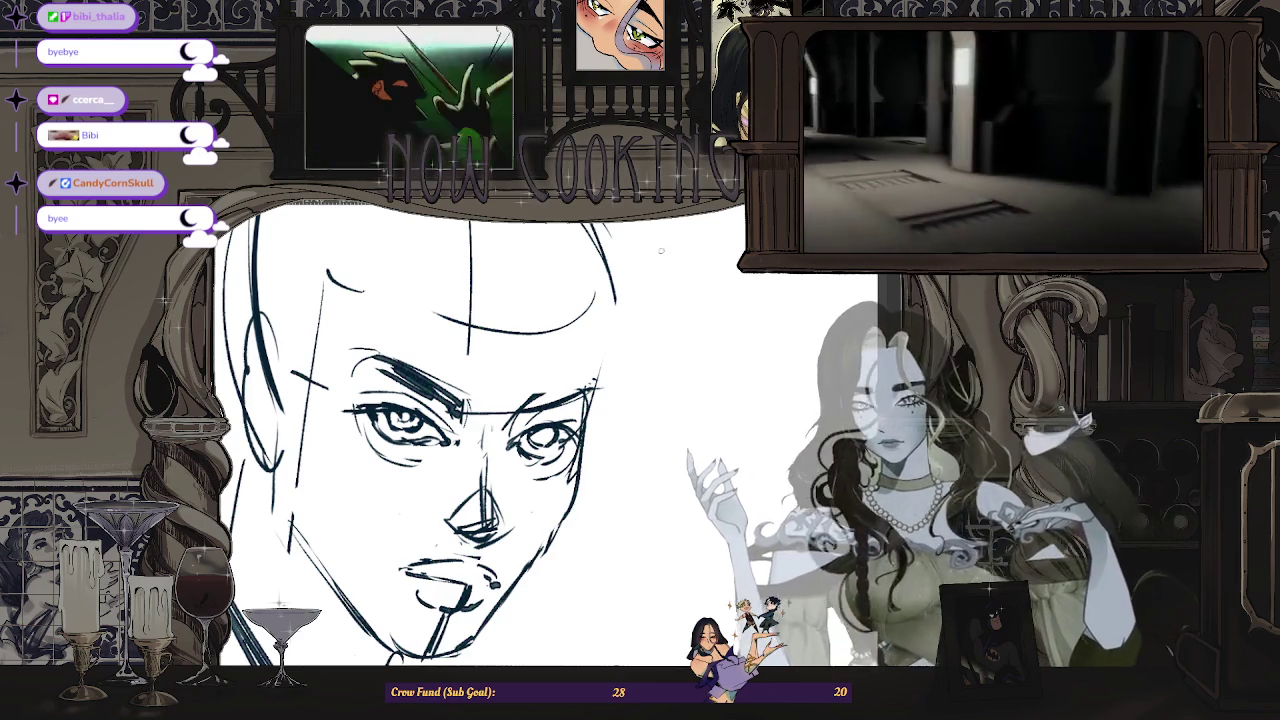
{"action": "scroll", "coordinate": [659, 255], "scroll_direction": "up", "scroll_amount": 2}
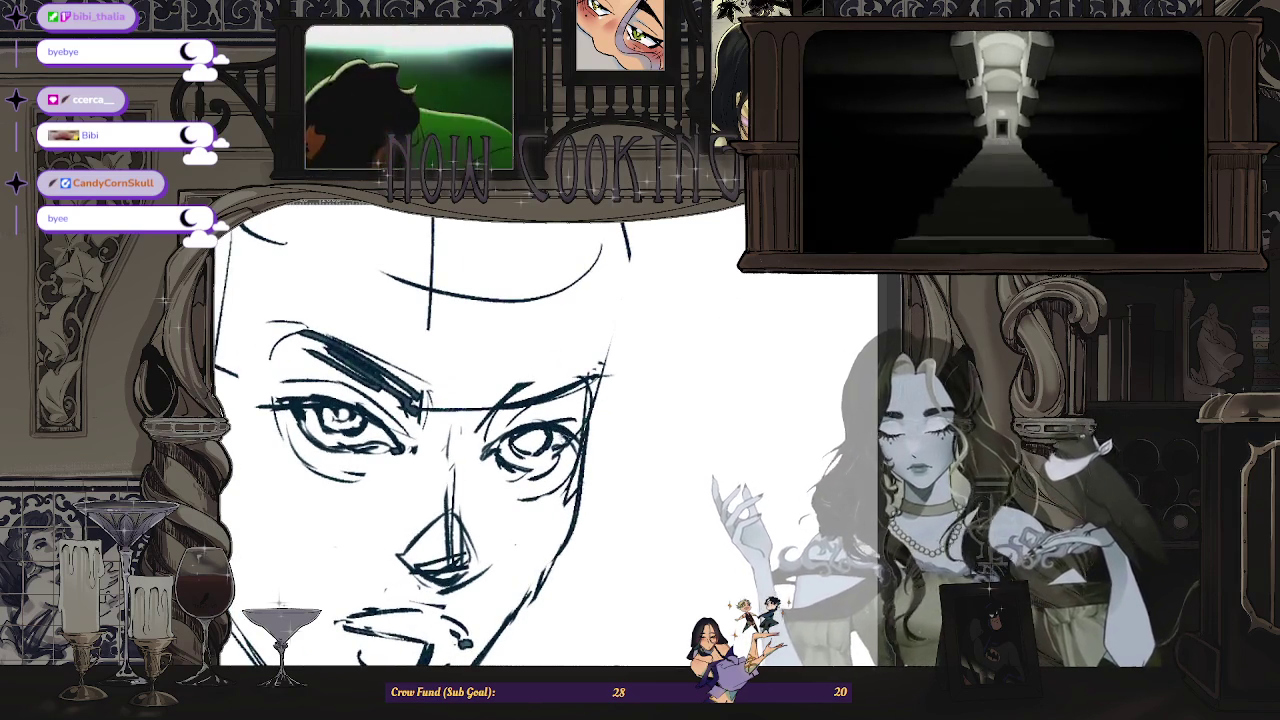
{"action": "scroll", "coordinate": [527, 440], "scroll_direction": "up", "scroll_amount": 1}
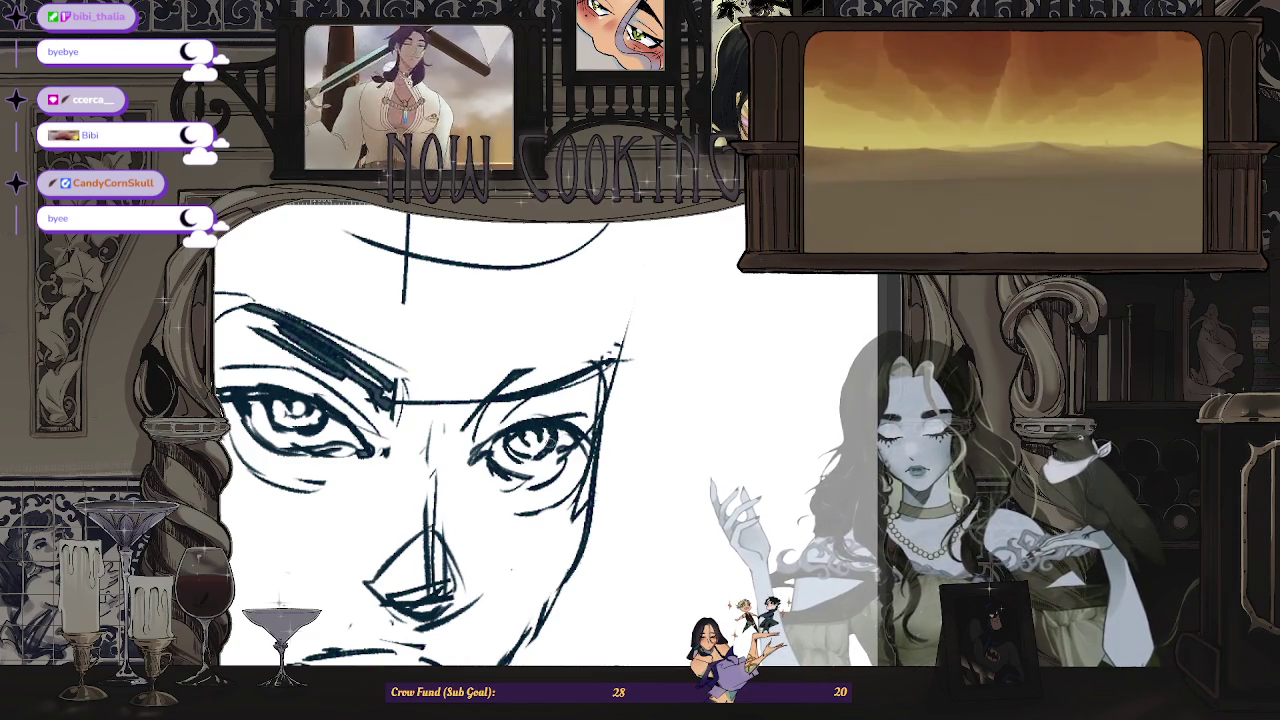
{"action": "scroll", "coordinate": [634, 466], "scroll_direction": "down", "scroll_amount": 3}
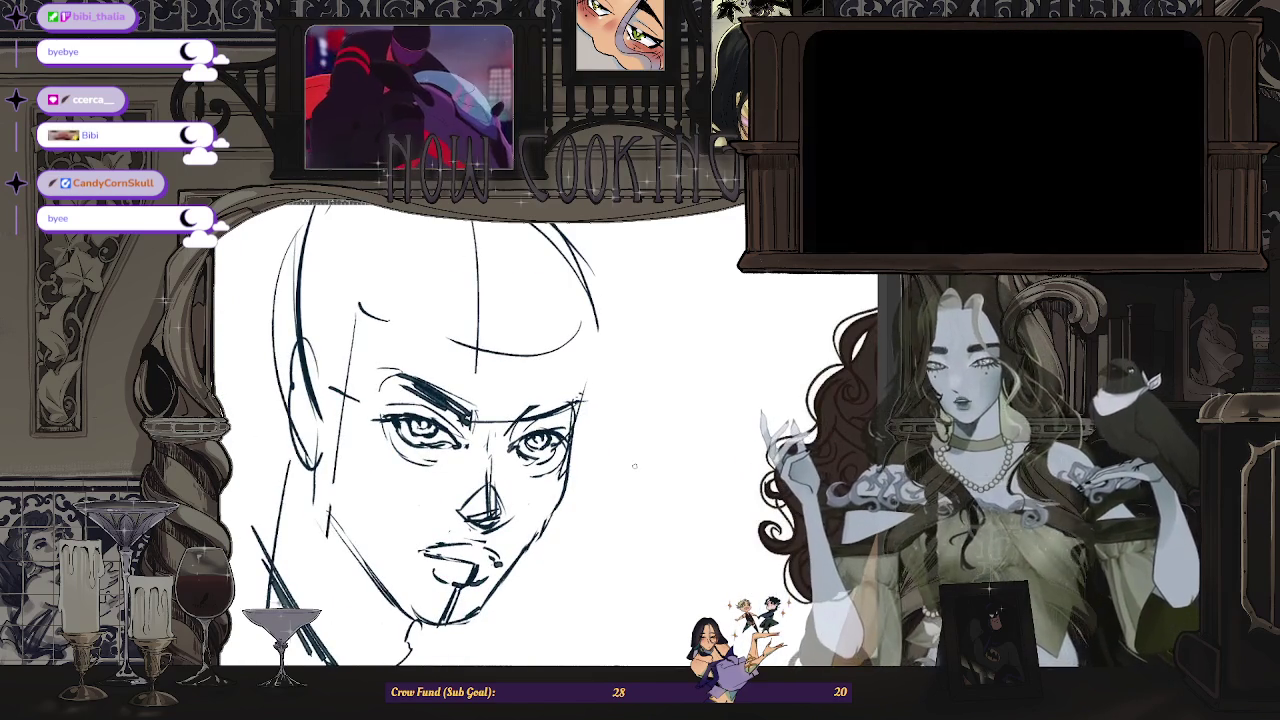
{"action": "scroll", "coordinate": [634, 466], "scroll_direction": "up", "scroll_amount": 1}
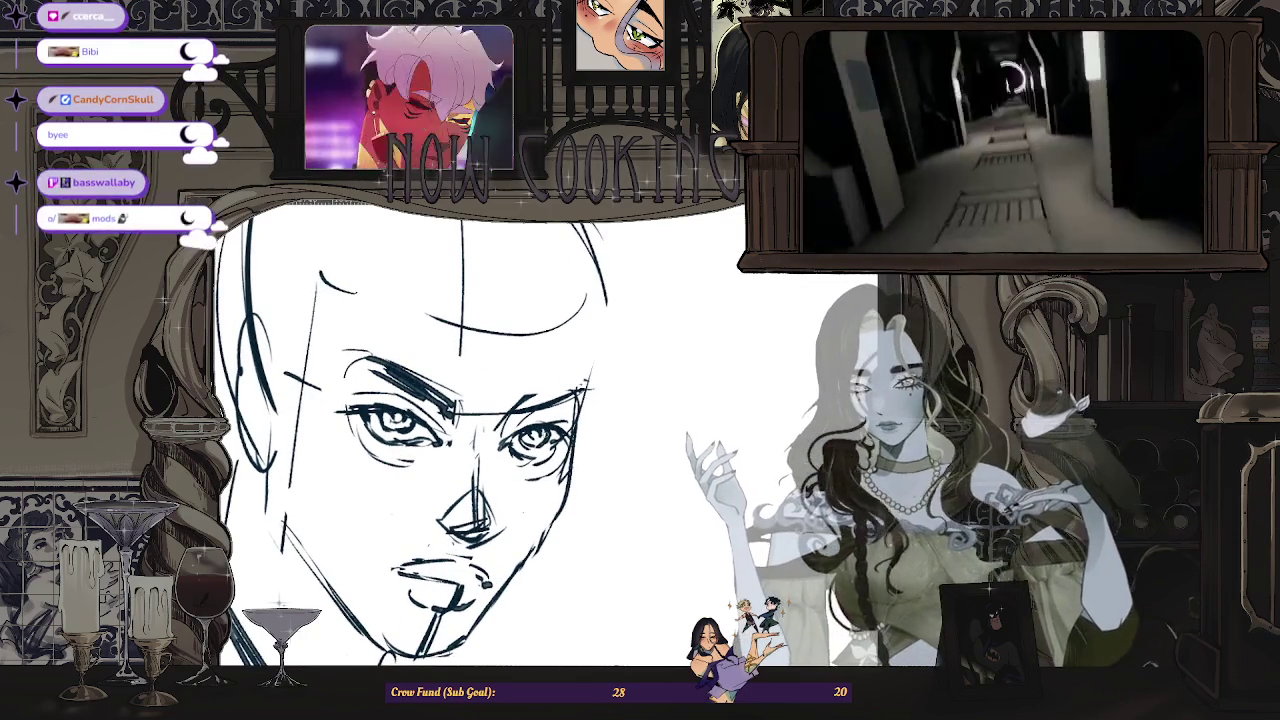
{"action": "scroll", "coordinate": [446, 450], "scroll_direction": "up", "scroll_amount": 1}
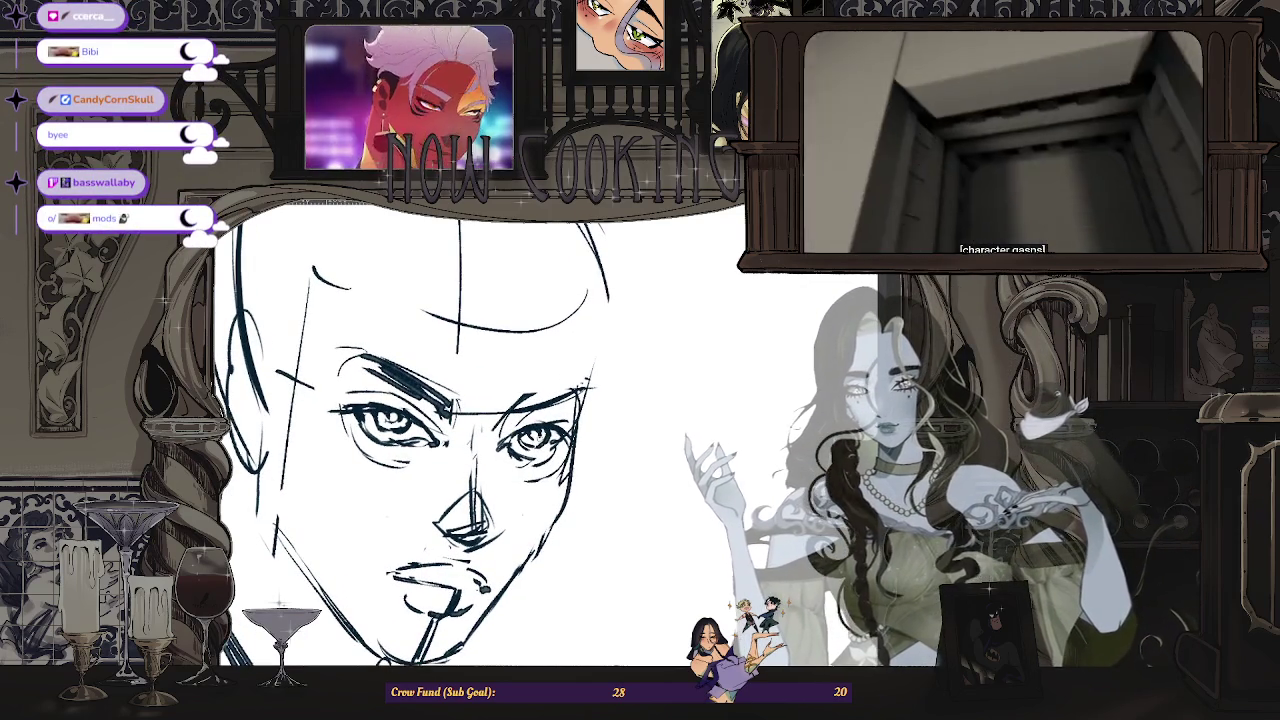
{"action": "scroll", "coordinate": [586, 456], "scroll_direction": "up", "scroll_amount": 1}
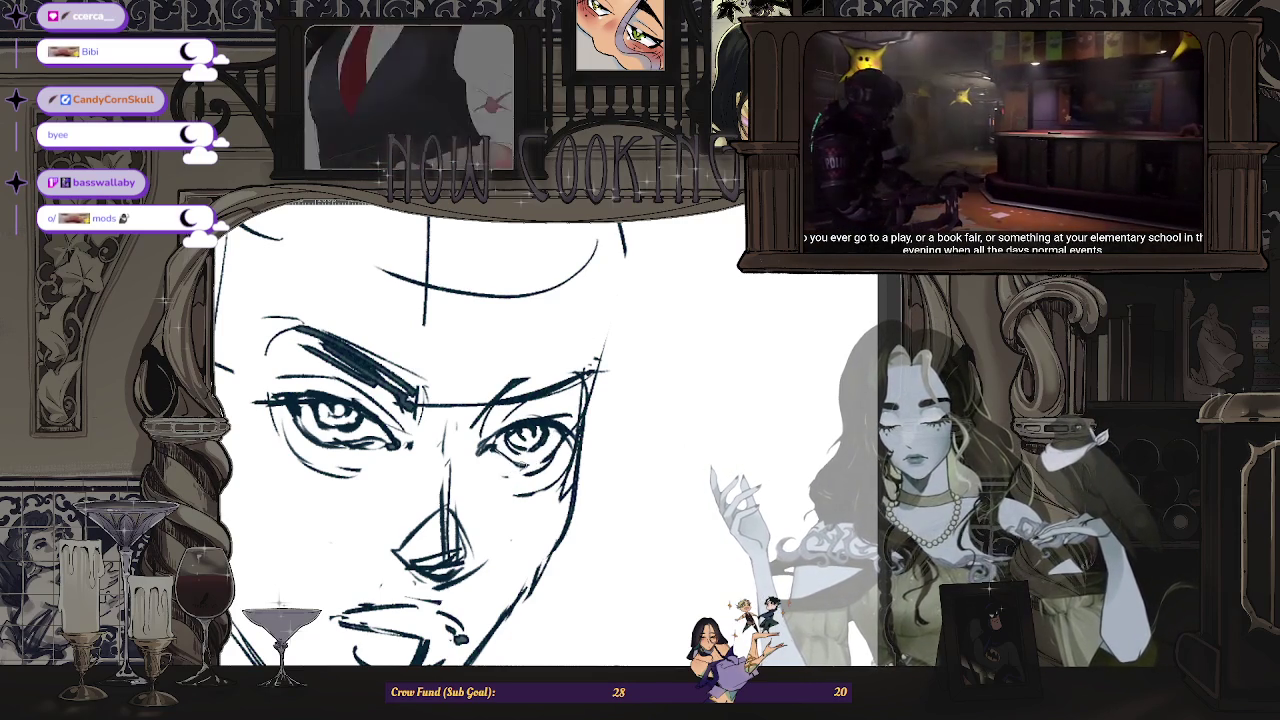
{"action": "left_click_drag", "start_coordinate": [546, 452], "coordinate": [556, 464]}
{"action": "key", "text": "ctrl+z"}
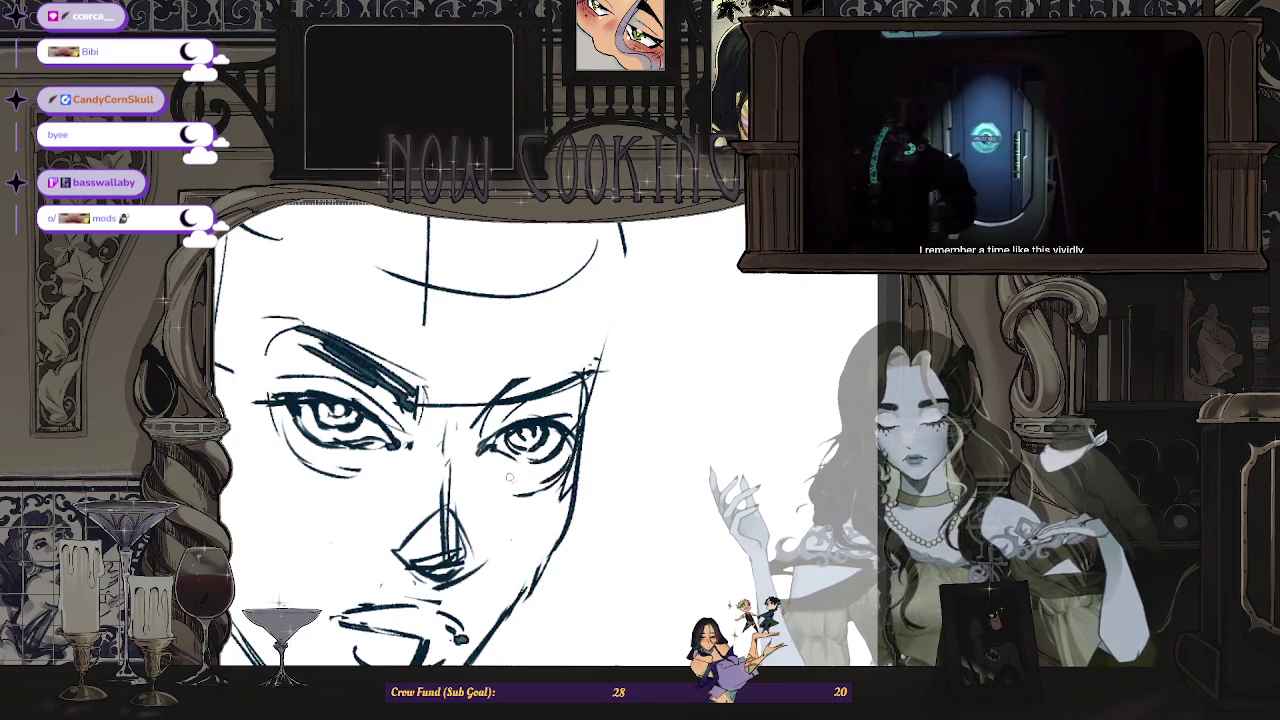
{"action": "scroll", "coordinate": [521, 467], "scroll_direction": "down", "scroll_amount": 3}
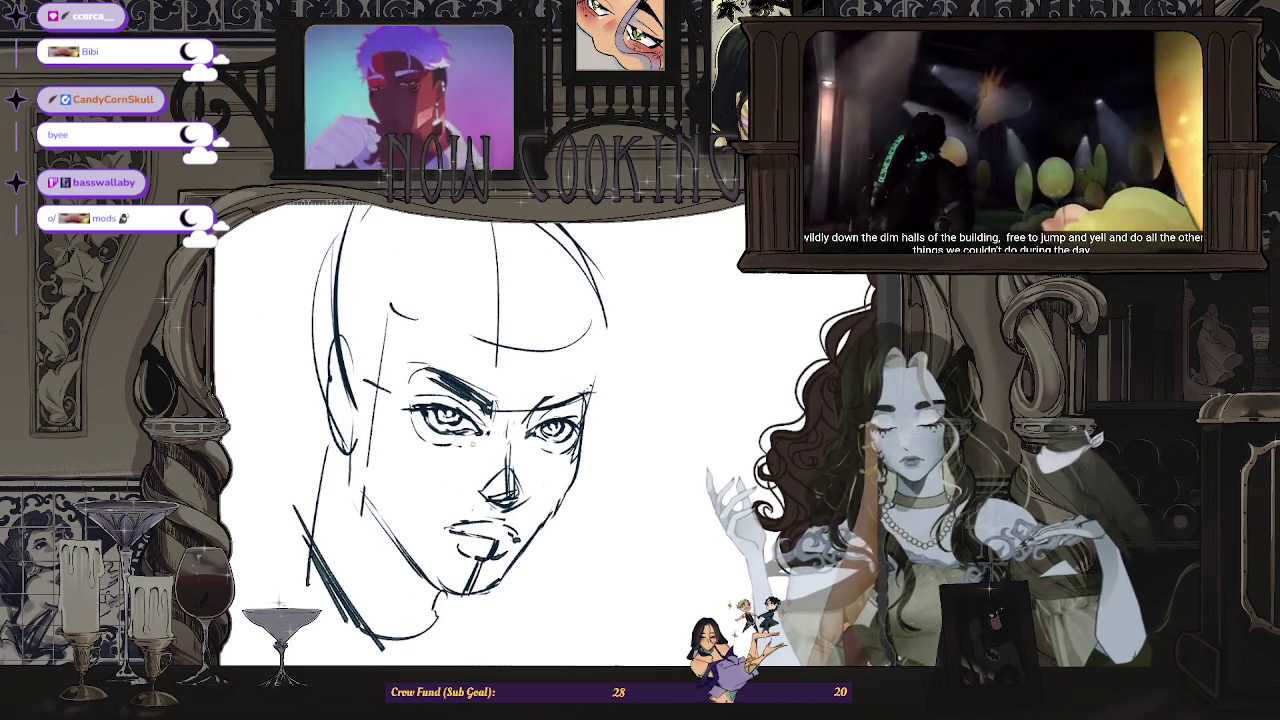
{"action": "scroll", "coordinate": [487, 437], "scroll_direction": "up", "scroll_amount": 2}
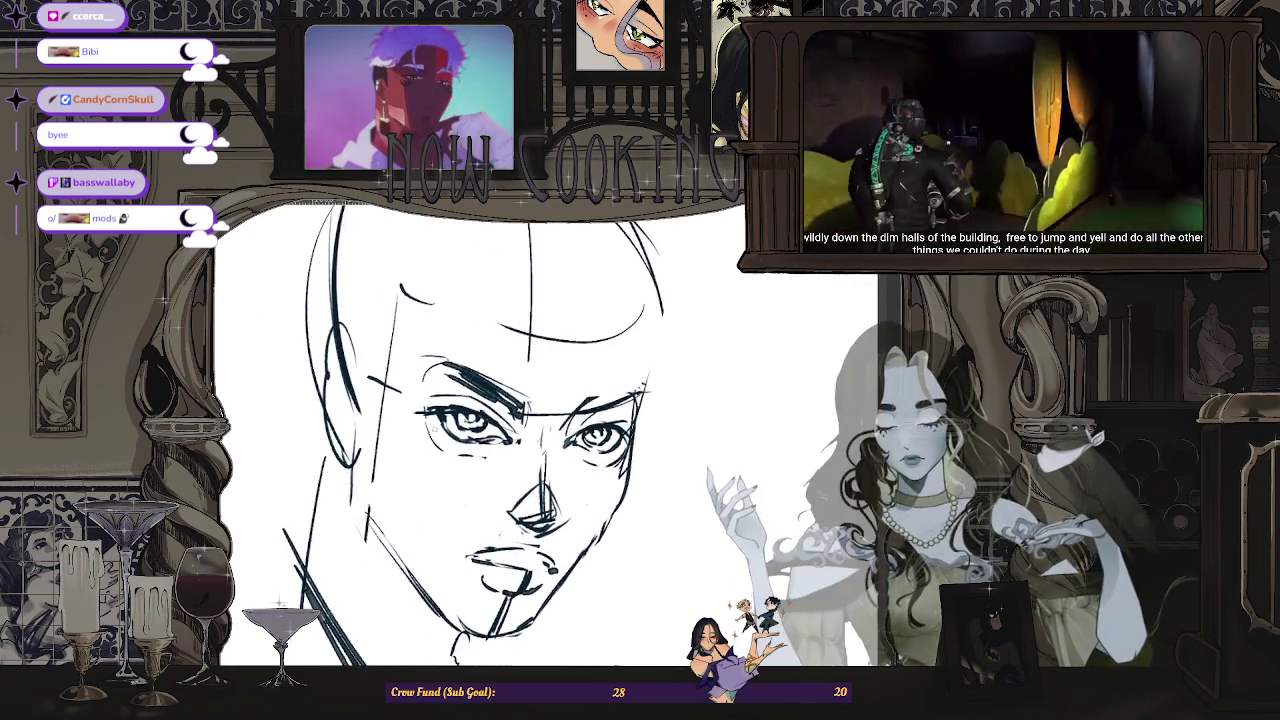
{"action": "scroll", "coordinate": [463, 458], "scroll_direction": "up", "scroll_amount": 1}
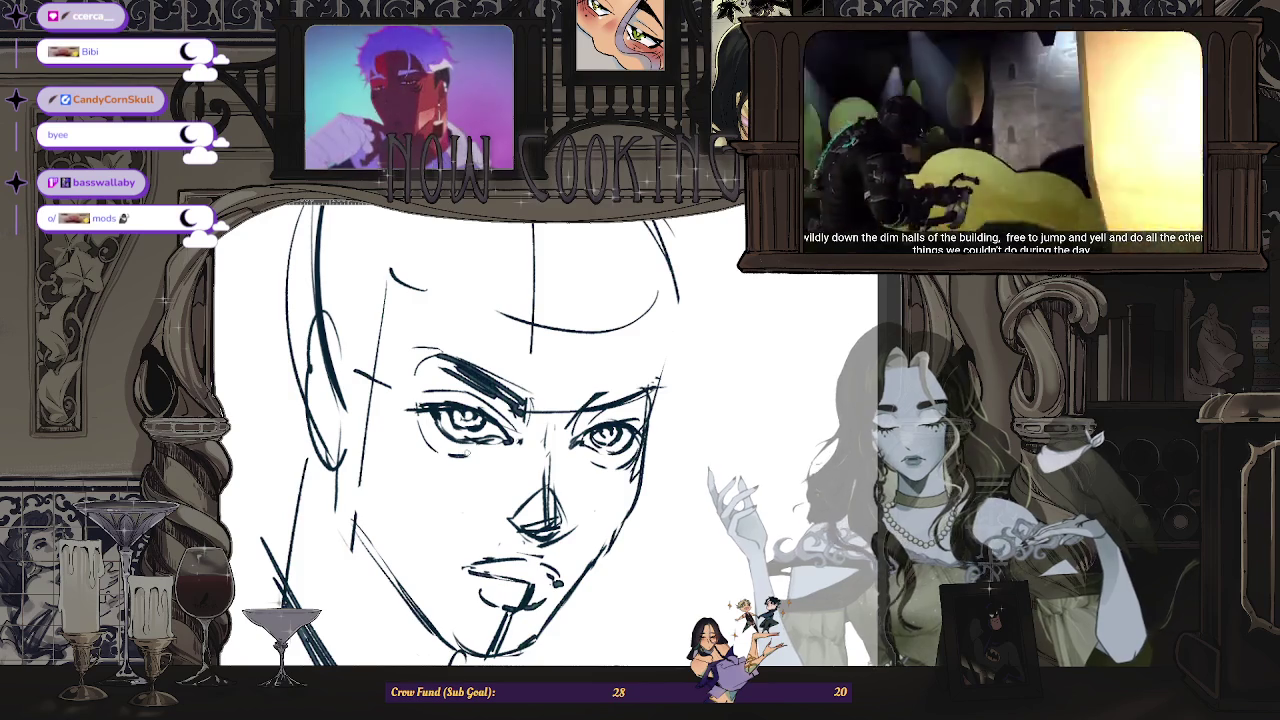
{"action": "scroll", "coordinate": [537, 434], "scroll_direction": "down", "scroll_amount": 2}
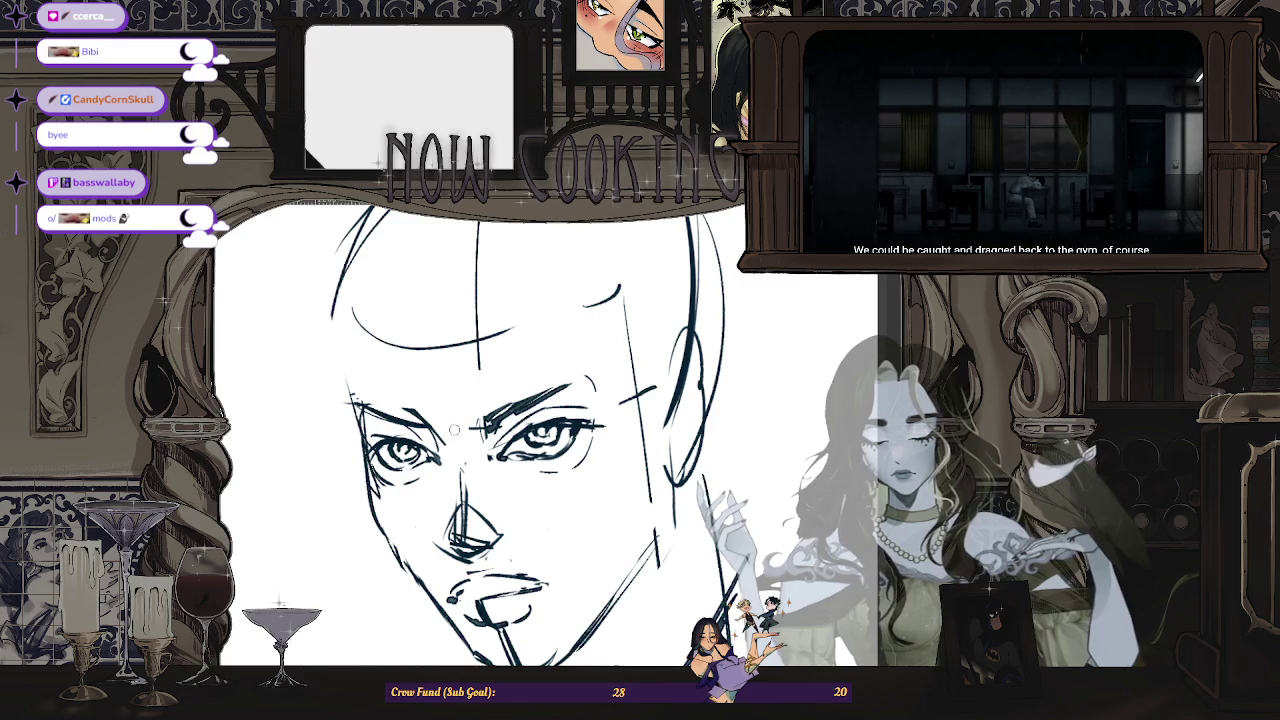
{"action": "left_click_drag", "start_coordinate": [484, 436], "coordinate": [494, 451]}
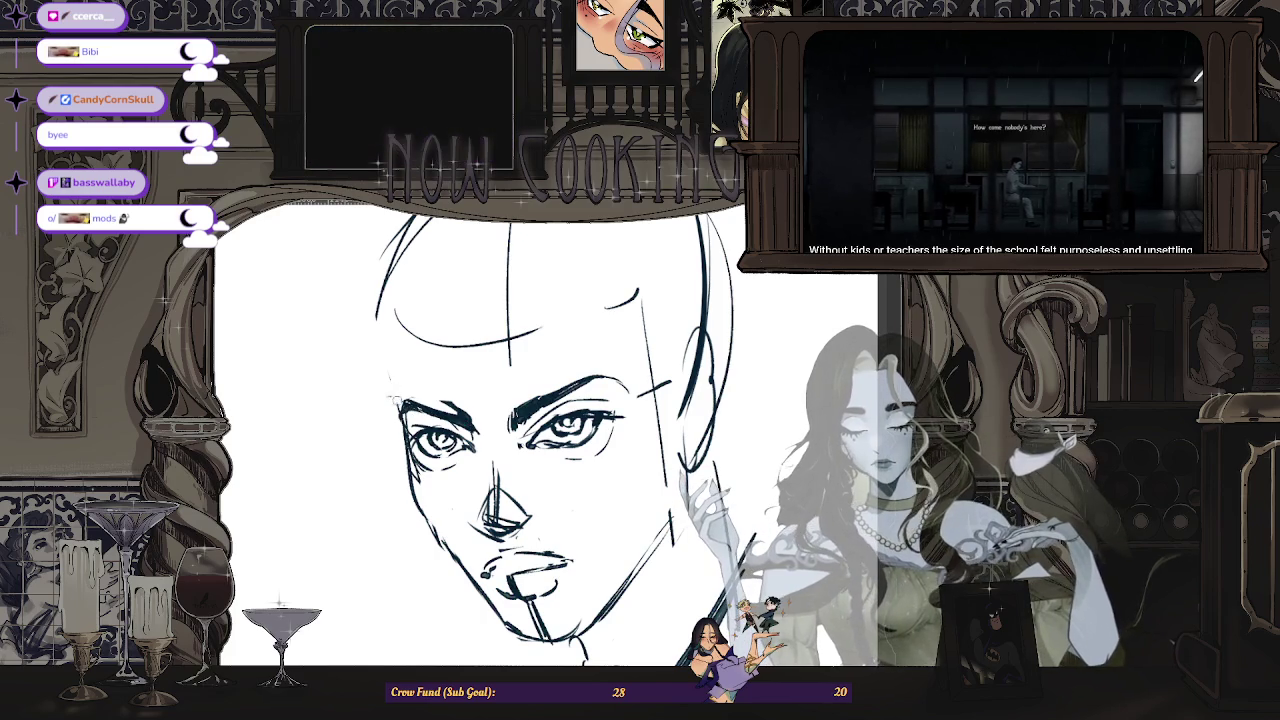
{"action": "scroll", "coordinate": [420, 347], "scroll_direction": "down", "scroll_amount": 1}
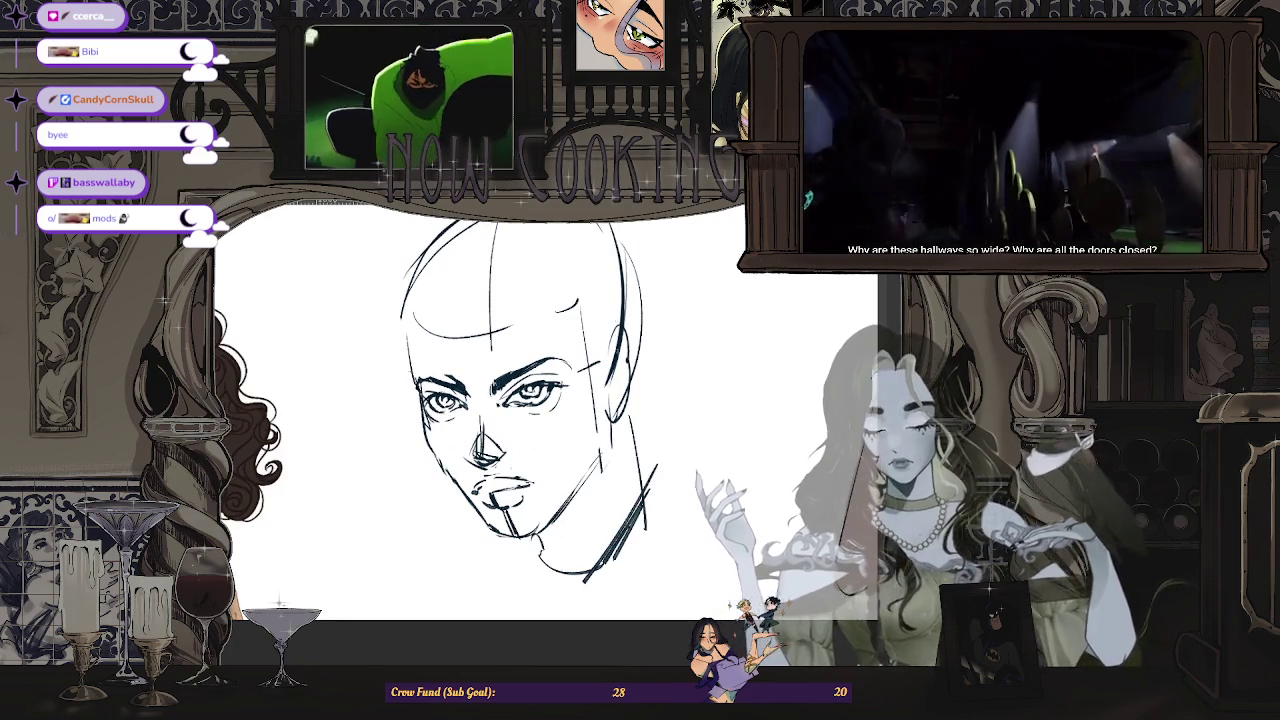
- Flip the whole view horizontally and zoom in on the head with jaw and neck
{"action": "scroll", "coordinate": [560, 420], "scroll_direction": "down", "scroll_amount": 2}
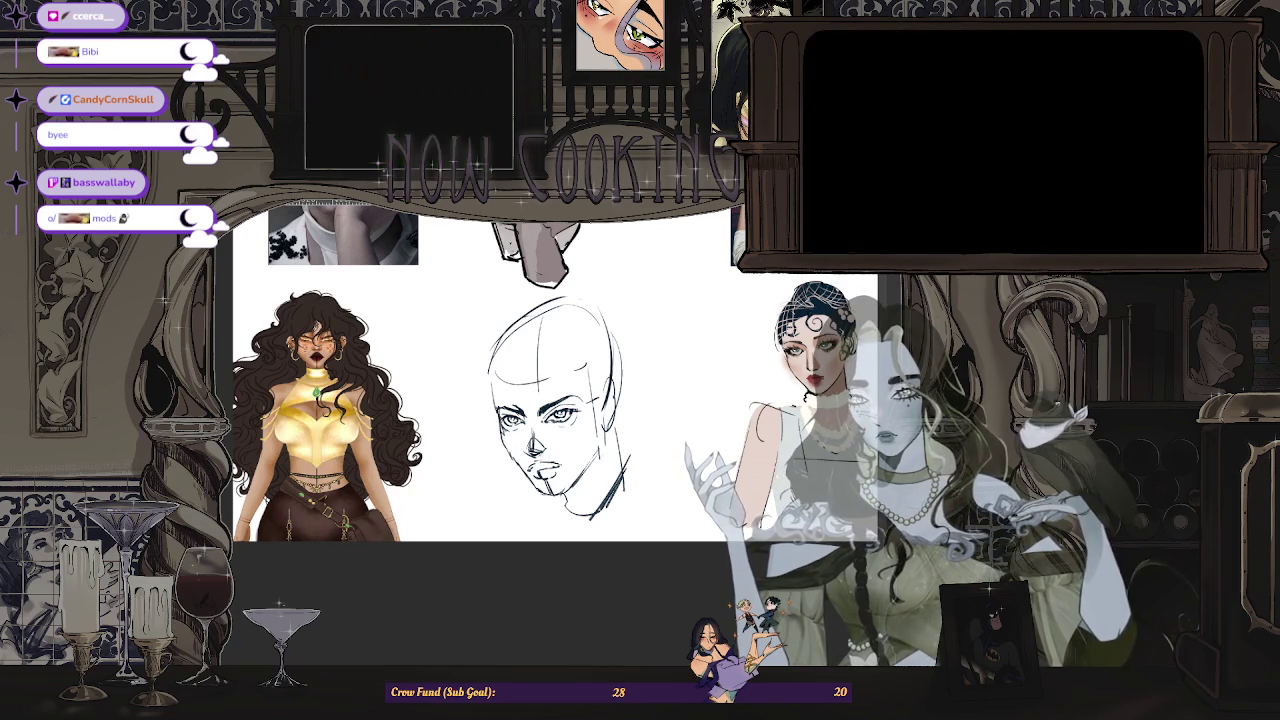
{"action": "key", "text": "m"}
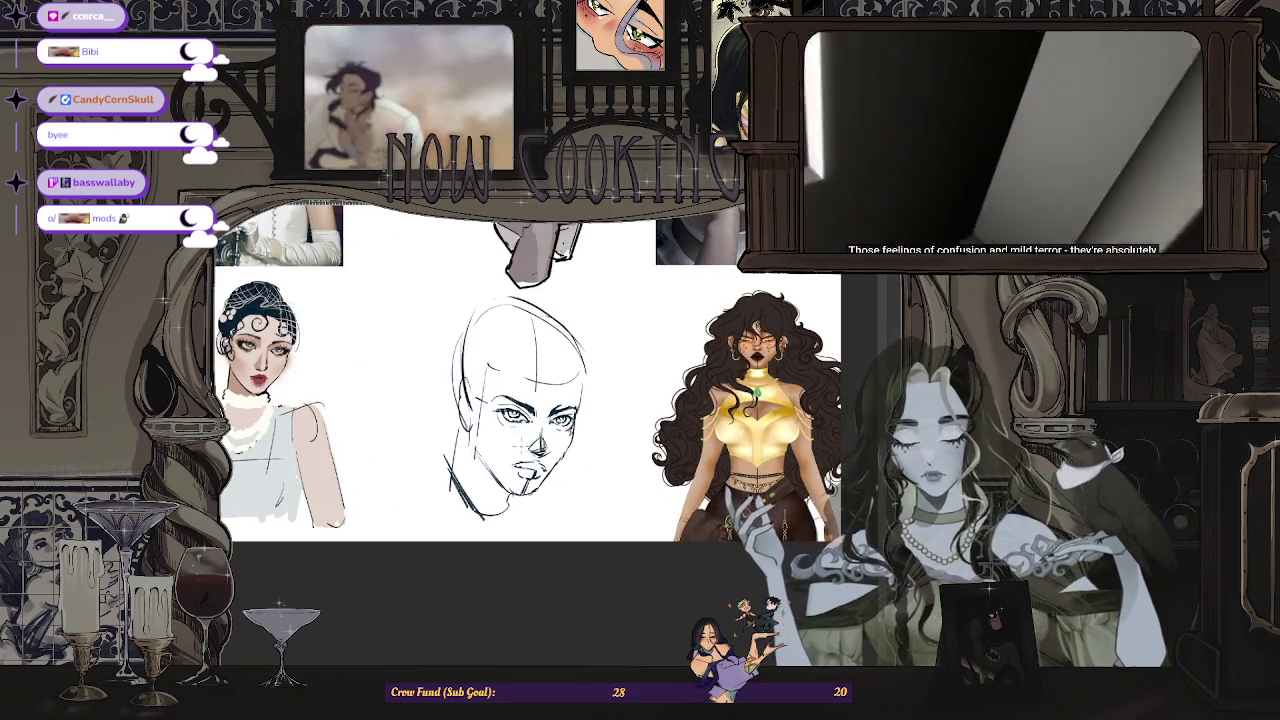
{"action": "scroll", "coordinate": [520, 400], "scroll_direction": "up", "scroll_amount": 2}
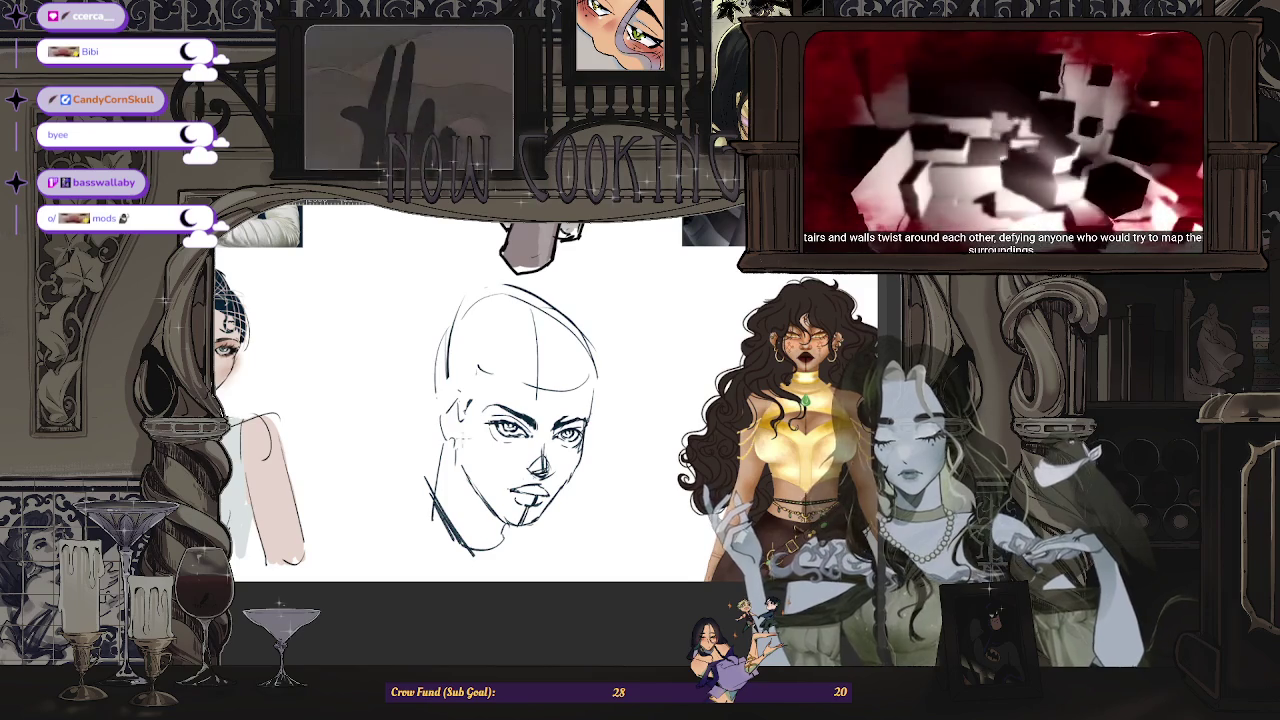
- Zoom in on the head sketch to work on the forehead hair strands
{"action": "scroll", "coordinate": [480, 400], "scroll_direction": "up", "scroll_amount": 1}
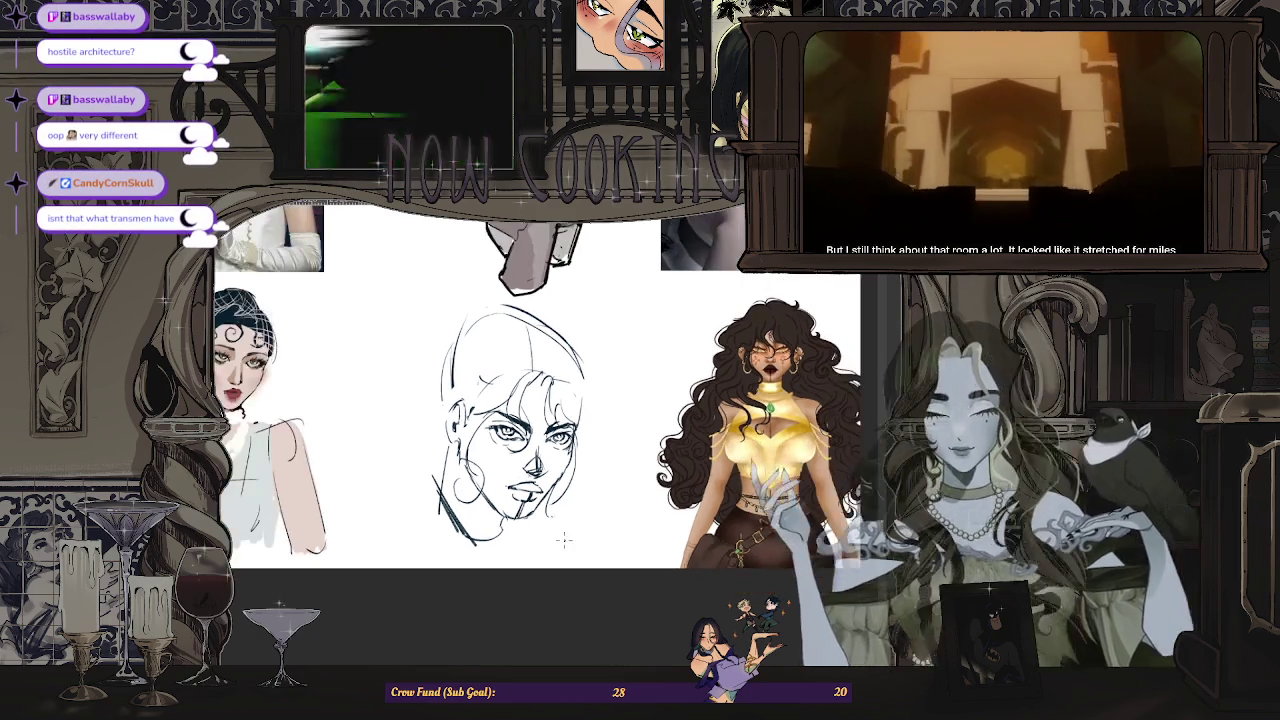
- Sketch wavy hair strokes at the chin, crown, left contour, lower curl and right side
{"action": "left_click_drag", "start_coordinate": [550, 522], "coordinate": [548, 545]}
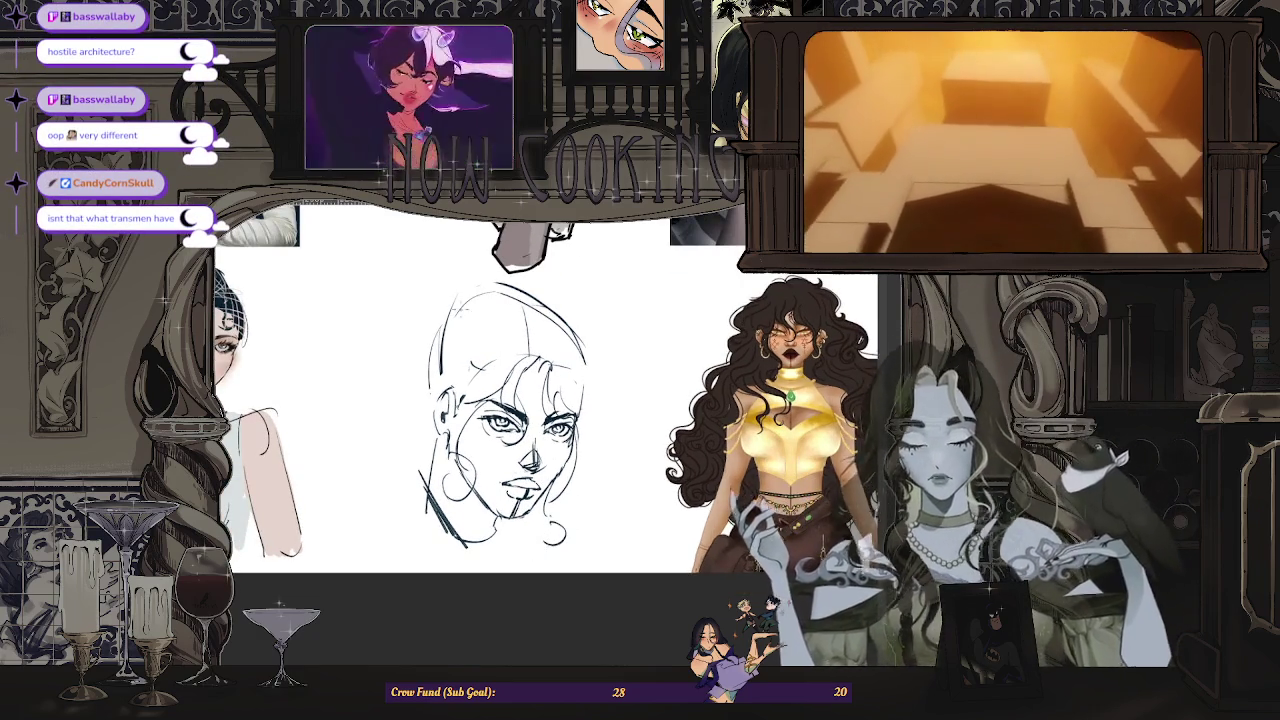
{"action": "left_click_drag", "start_coordinate": [482, 273], "coordinate": [525, 288]}
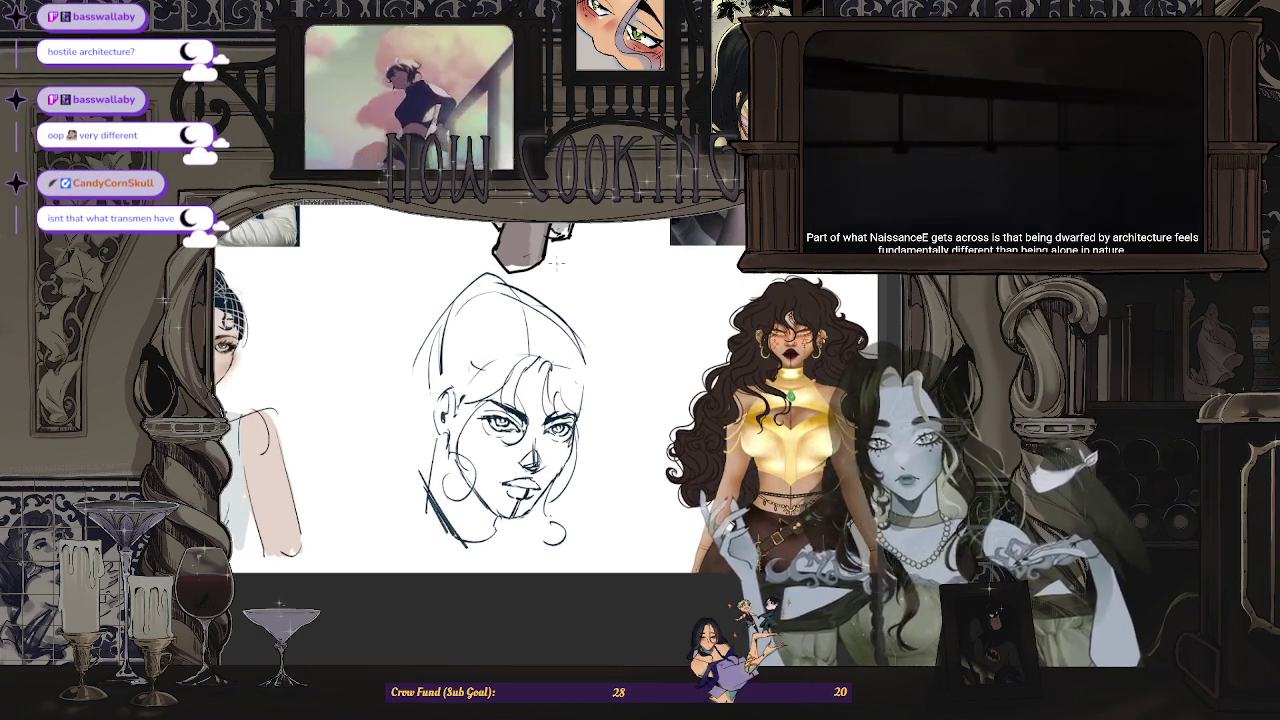
{"action": "left_click_drag", "start_coordinate": [408, 358], "coordinate": [398, 398]}
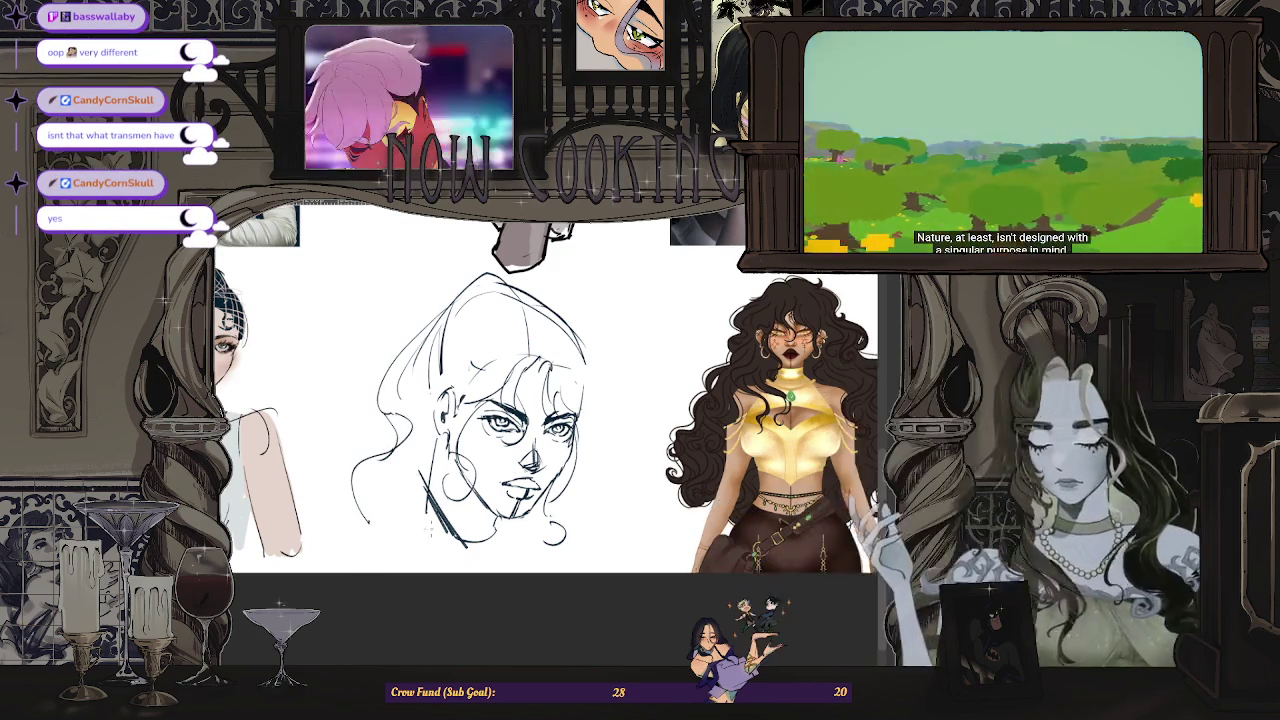
{"action": "mouse_move", "coordinate": [406, 524]}
{"action": "left_mouse_down"}
{"action": "mouse_move", "coordinate": [382, 549]}
{"action": "mouse_move", "coordinate": [325, 555]}
{"action": "left_mouse_up"}
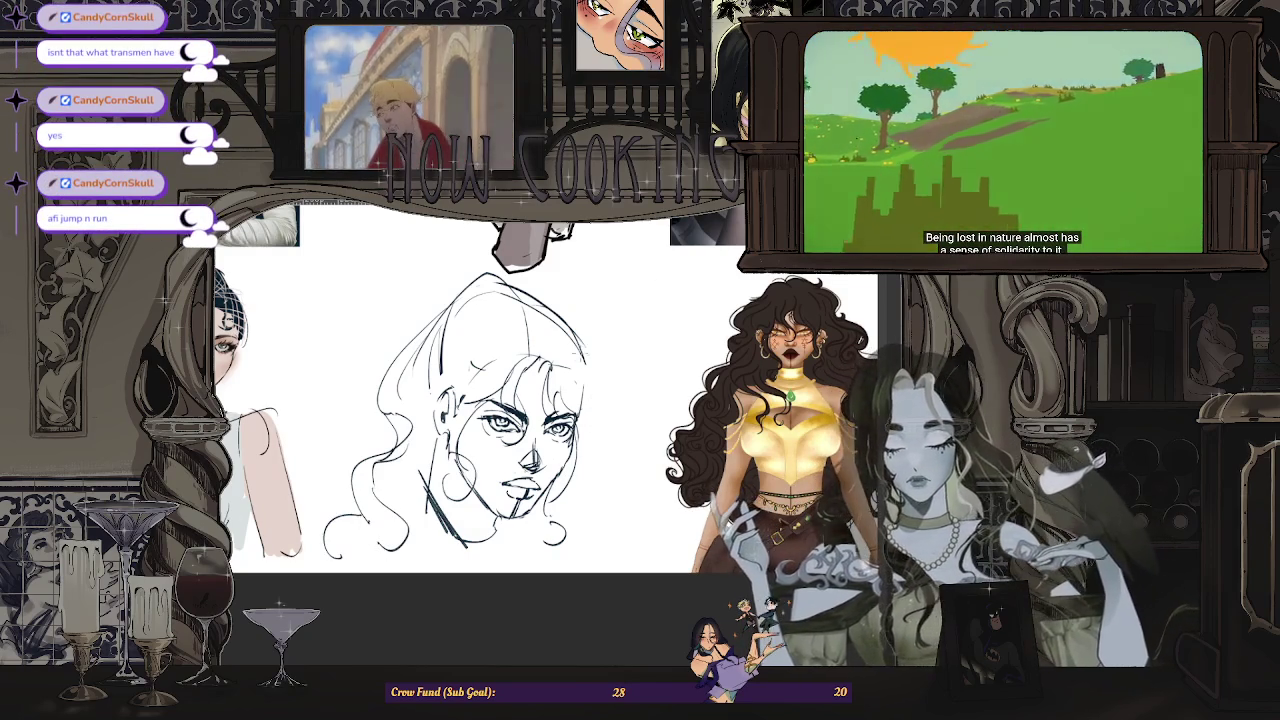
{"action": "left_click_drag", "start_coordinate": [588, 365], "coordinate": [602, 452]}
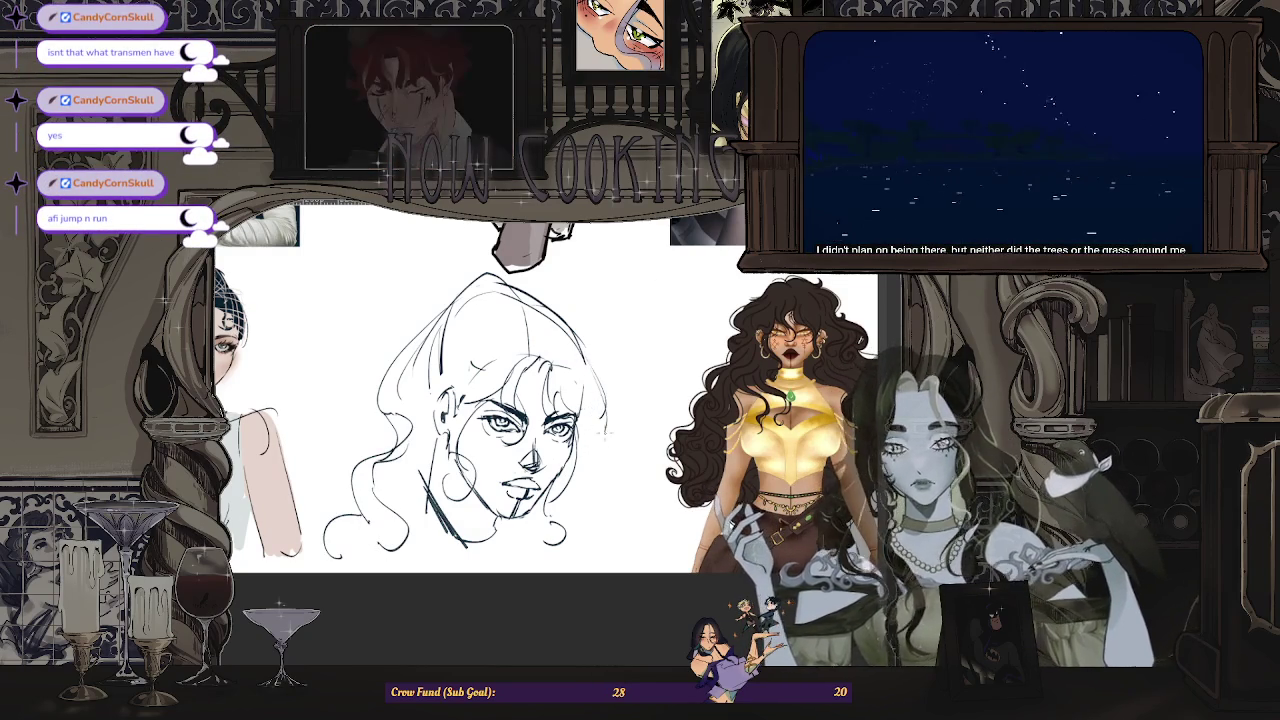
{"action": "left_click_drag", "start_coordinate": [618, 547], "coordinate": [585, 567]}
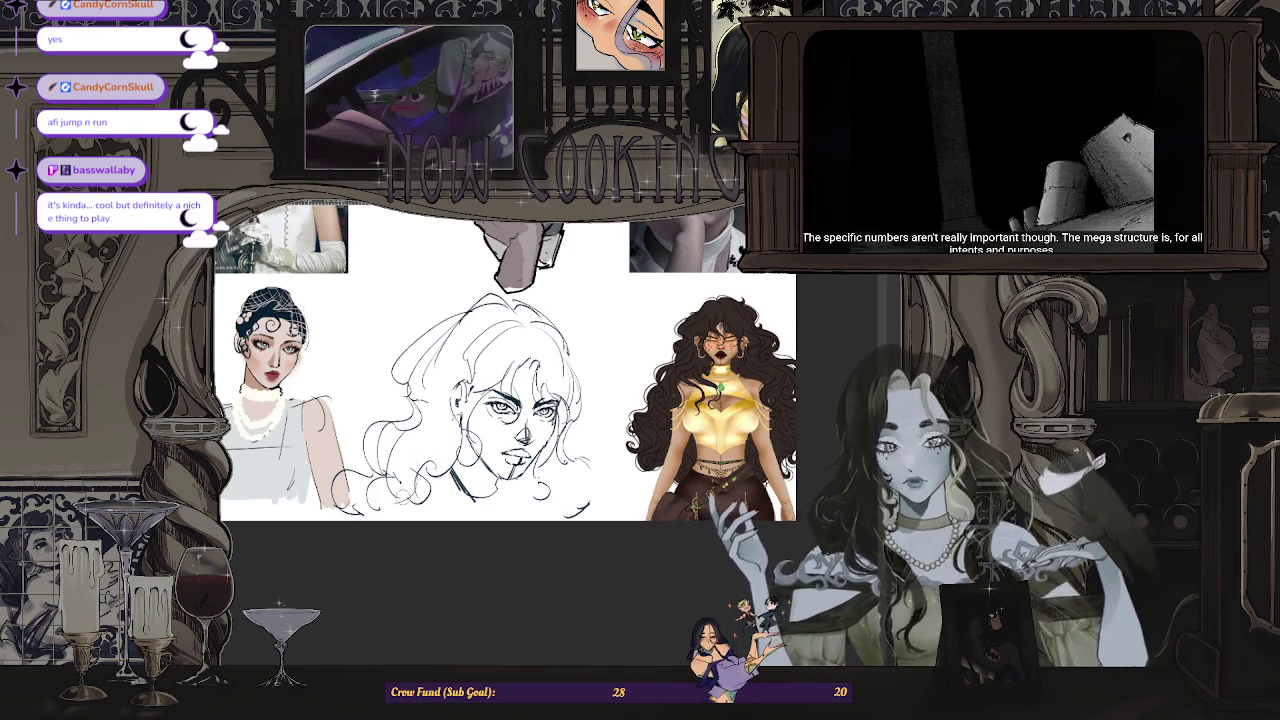
- Mirror the canvas to check the drawing, then restore normal orientation
{"action": "scroll", "coordinate": [500, 380], "scroll_direction": "down", "scroll_amount": 3}
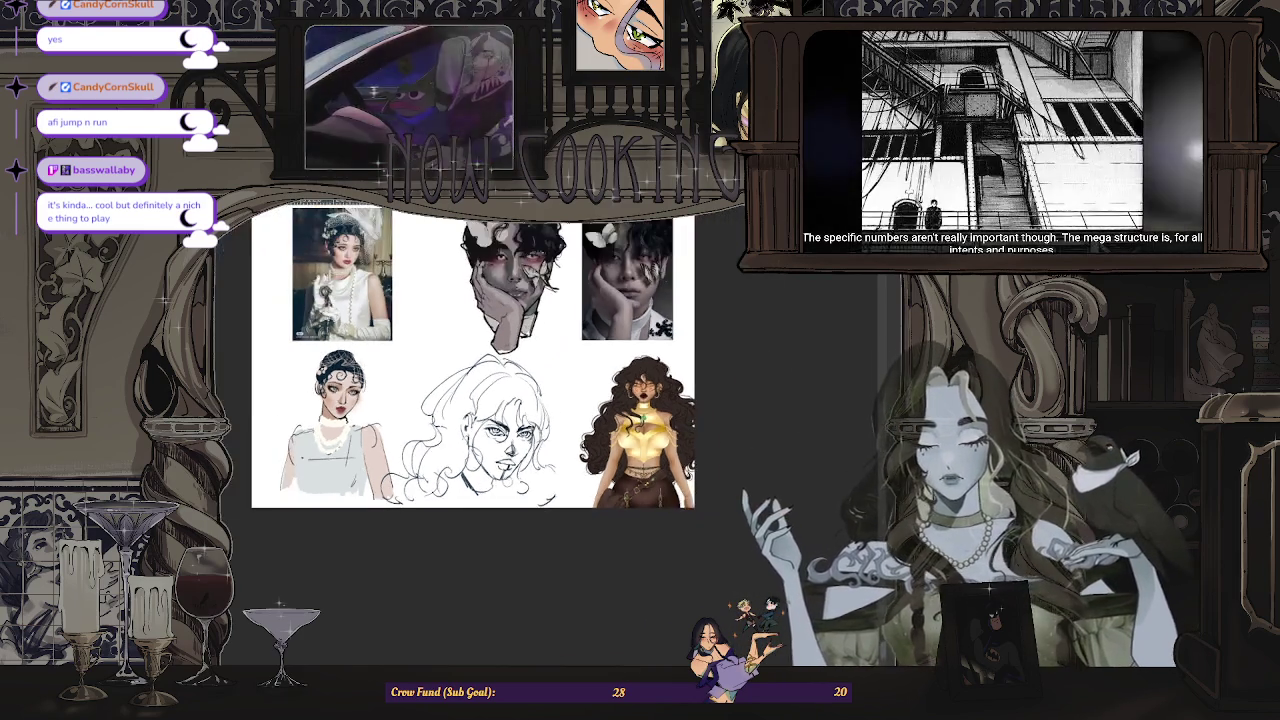
{"action": "scroll", "coordinate": [480, 380], "scroll_direction": "up", "scroll_amount": 1}
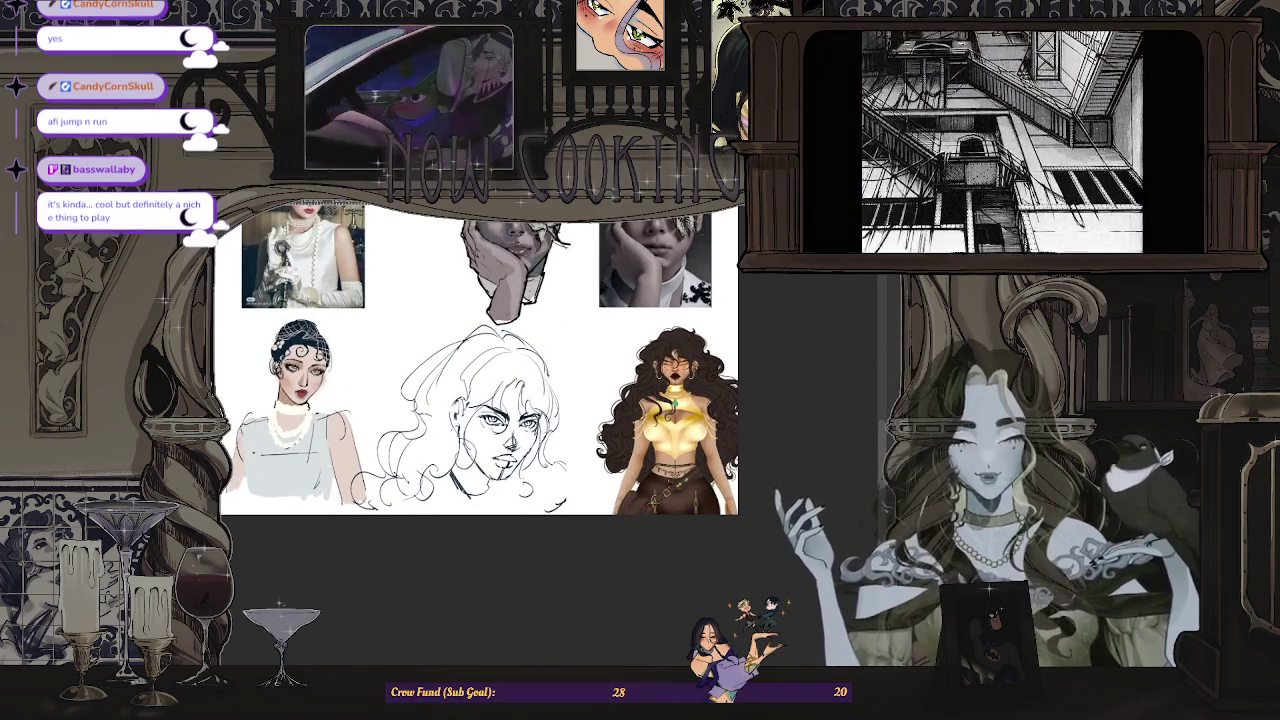
{"action": "key", "text": "m"}
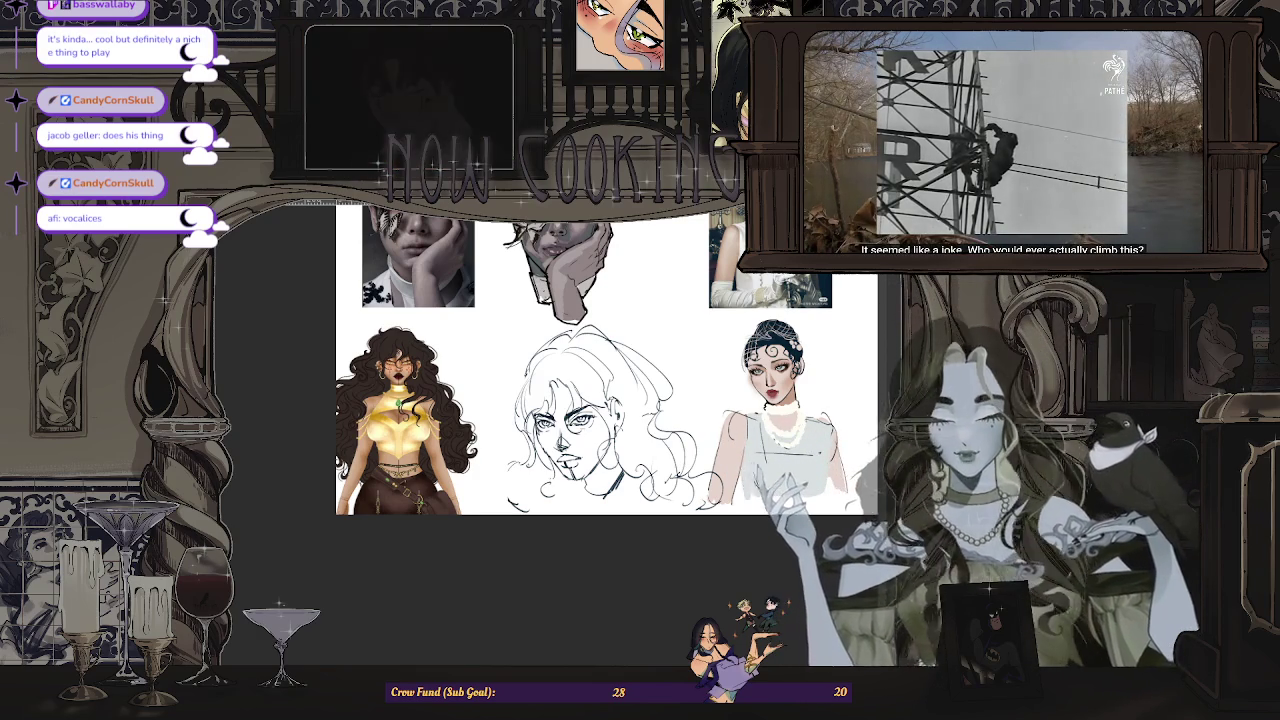
{"action": "key", "text": "m"}
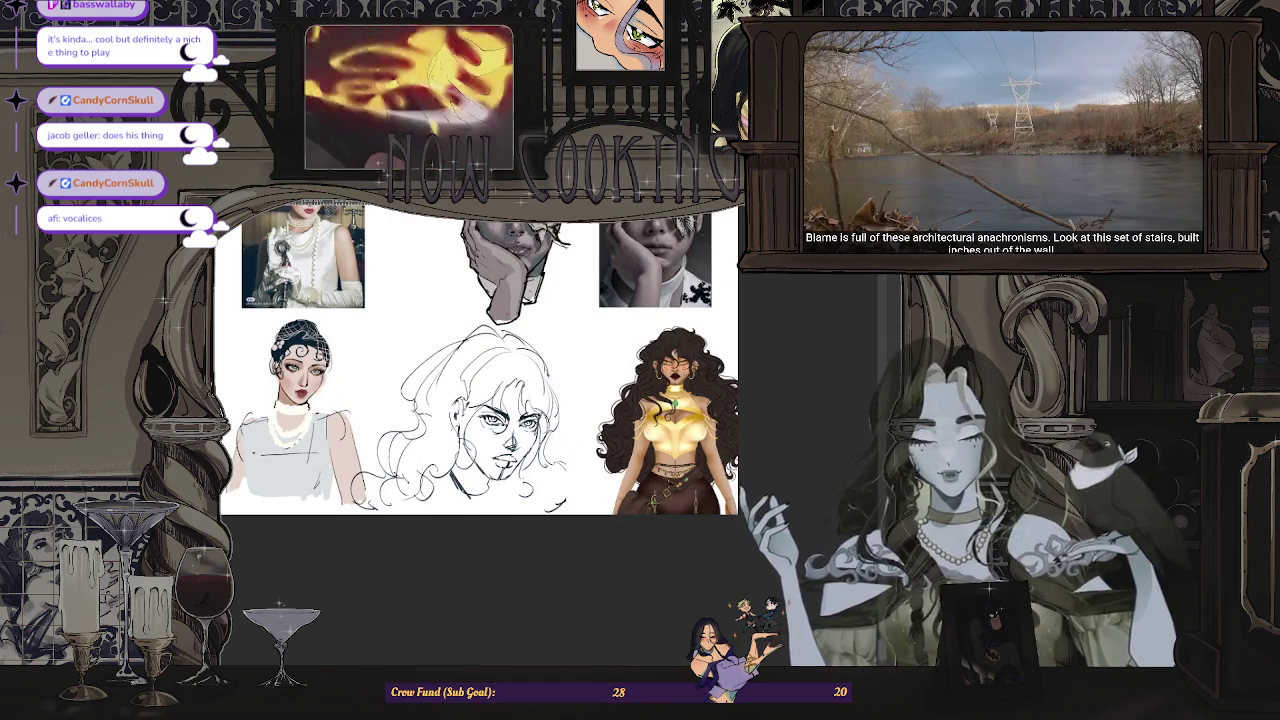
- Hide and restore the curly-haired reference, then adjust the zoom over the face
{"action": "key", "text": "Delete"}
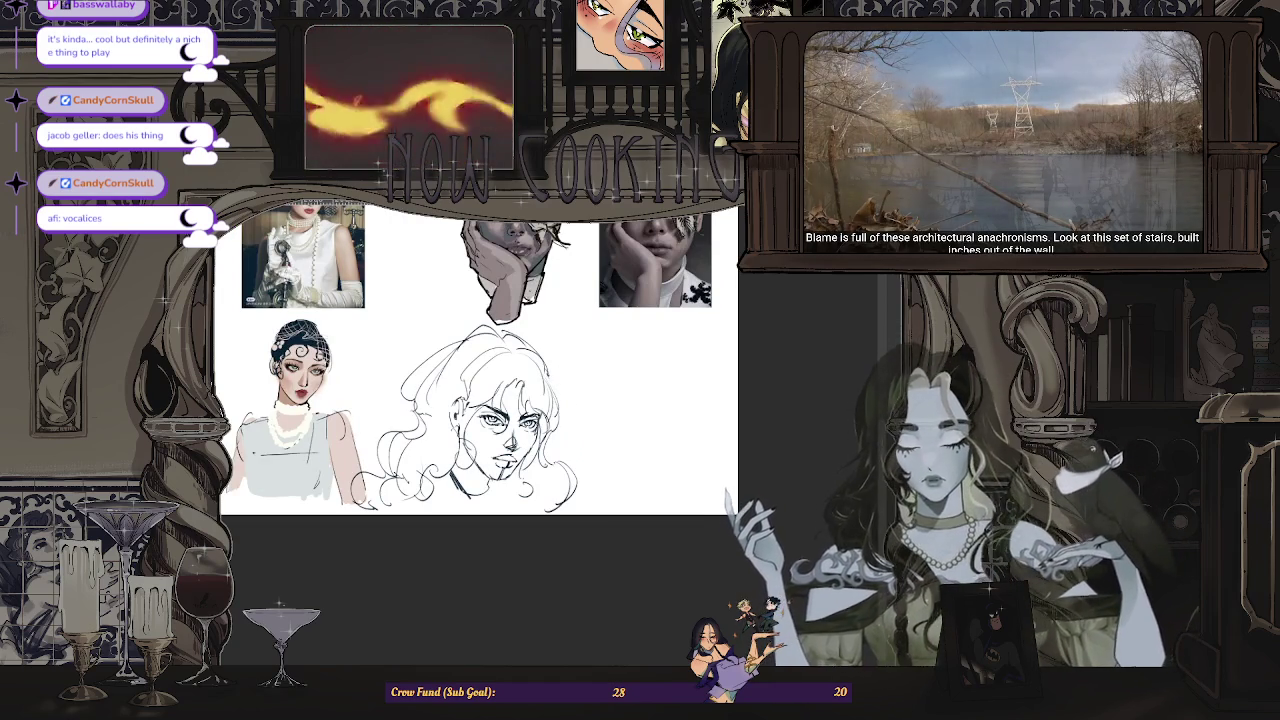
{"action": "key", "text": "ctrl+z"}
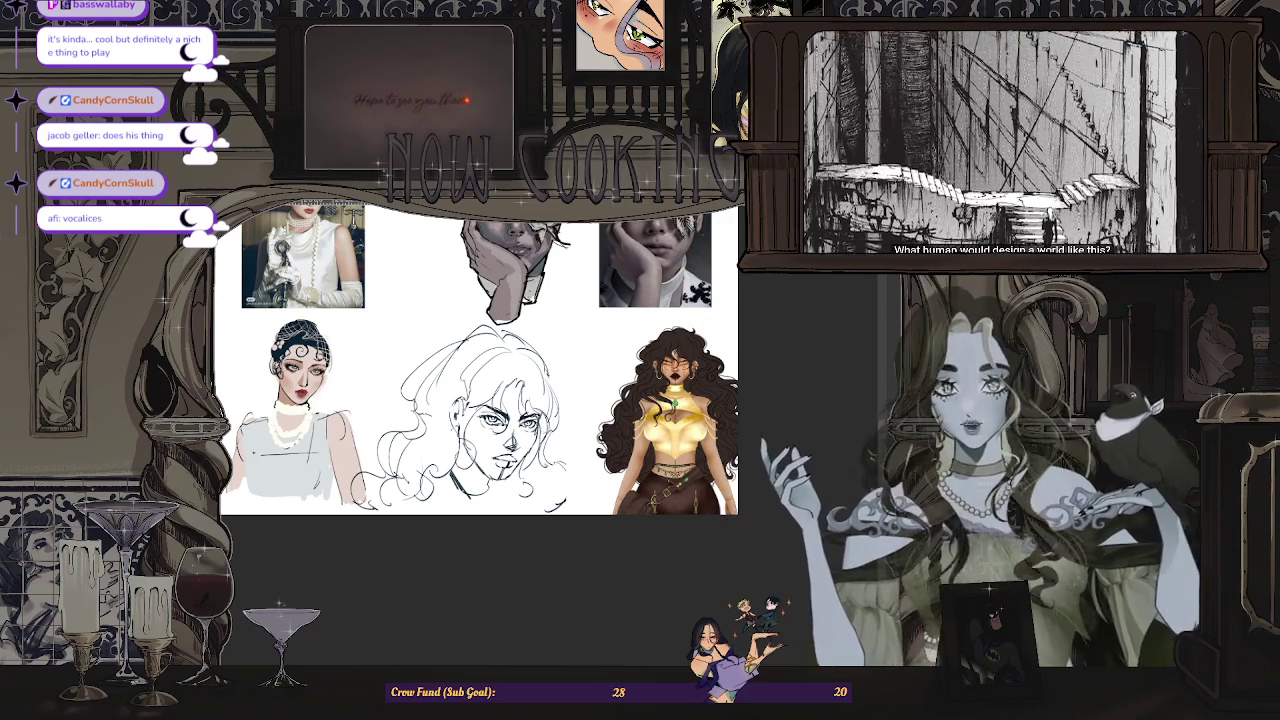
{"action": "scroll", "coordinate": [478, 360], "scroll_direction": "down", "scroll_amount": 1}
{"action": "scroll", "coordinate": [478, 360], "scroll_direction": "up", "scroll_amount": 2}
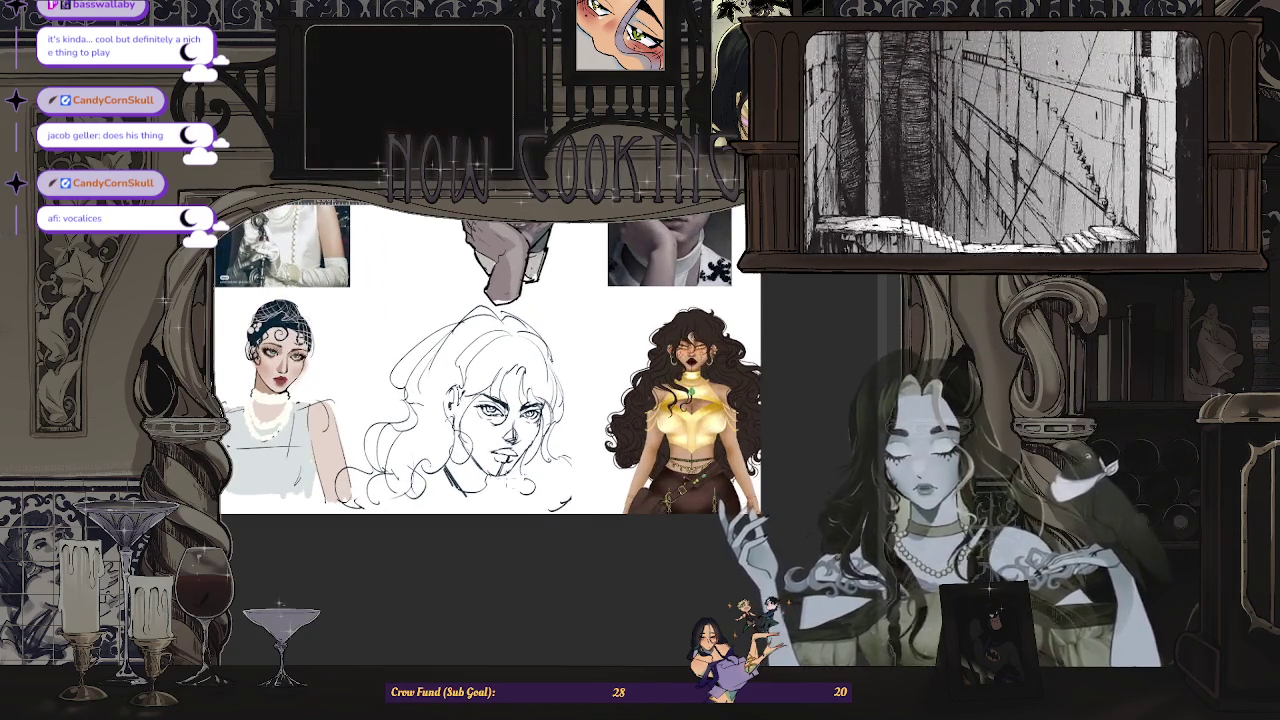
{"action": "scroll", "coordinate": [671, 371], "scroll_direction": "up", "scroll_amount": 1}
{"action": "scroll", "coordinate": [671, 371], "scroll_direction": "up", "scroll_amount": 2}
{"action": "scroll", "coordinate": [671, 371], "scroll_direction": "down", "scroll_amount": 2}
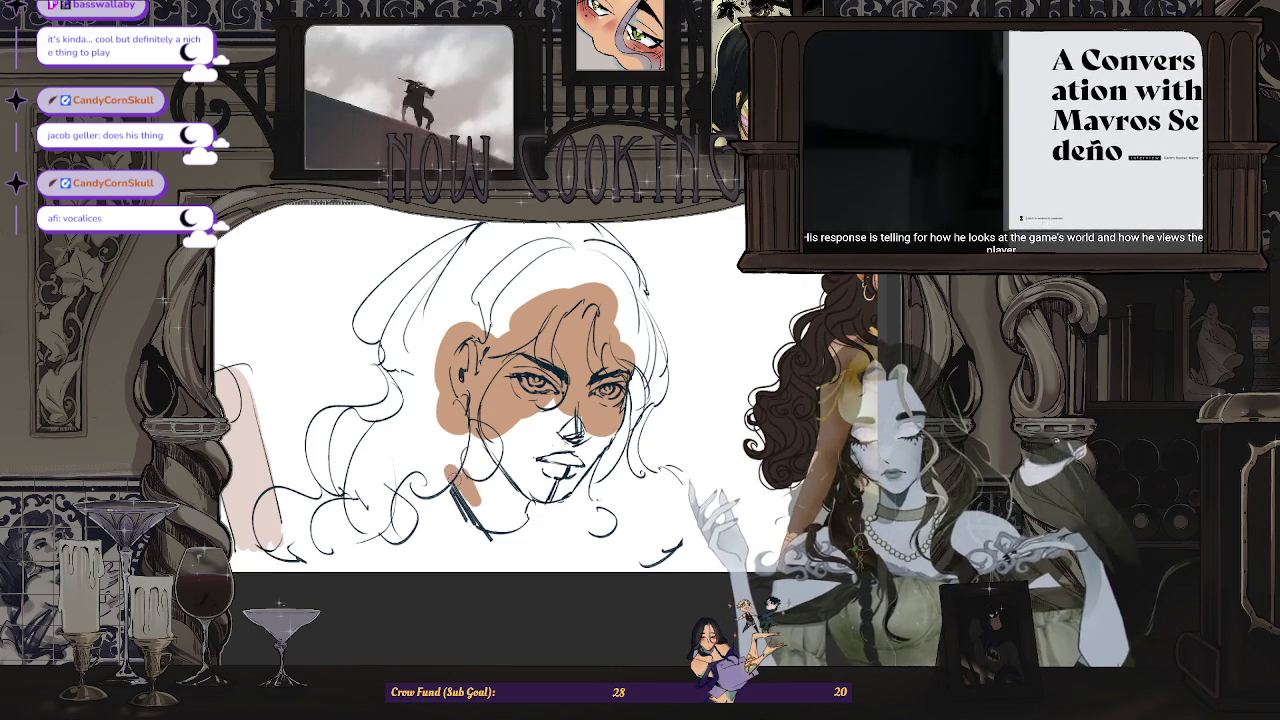
- Paint tan skin over the chin, cheek and jaw
{"action": "mouse_move", "coordinate": [497, 528]}
{"action": "left_mouse_down"}
{"action": "mouse_move", "coordinate": [538, 515]}
{"action": "mouse_move", "coordinate": [472, 500]}
{"action": "left_mouse_up"}
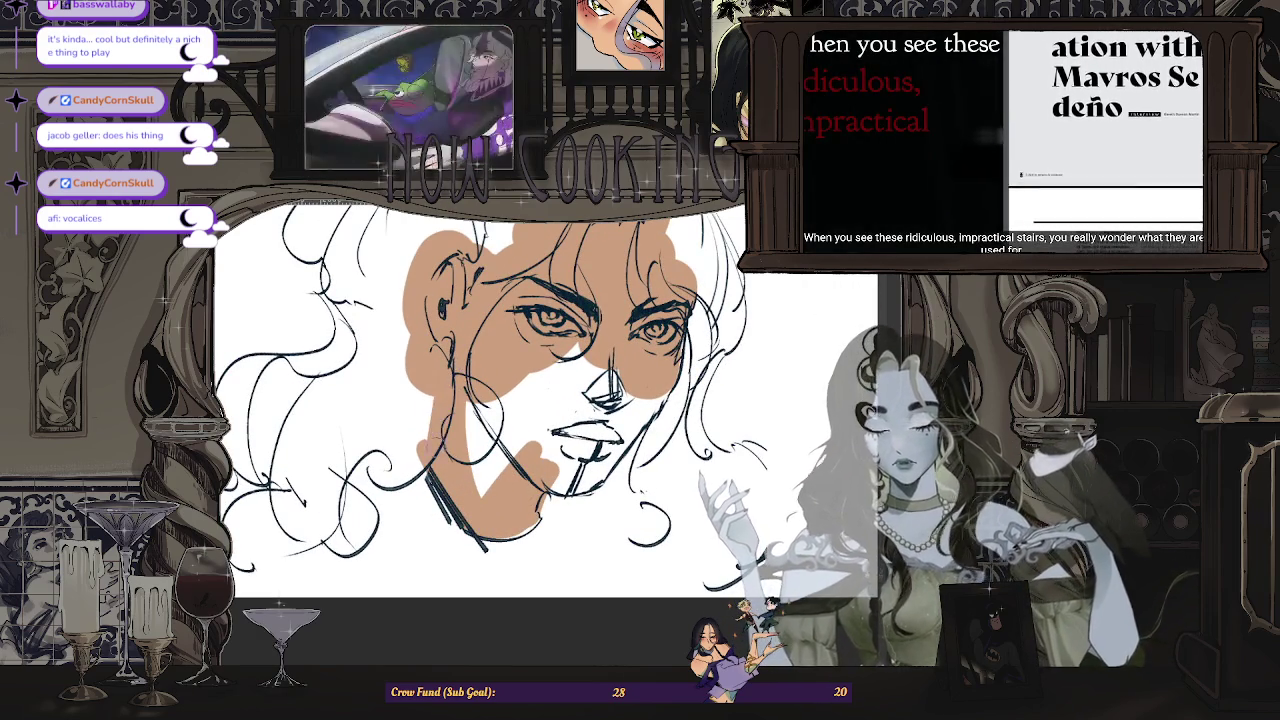
{"action": "left_click_drag", "start_coordinate": [494, 440], "coordinate": [528, 396]}
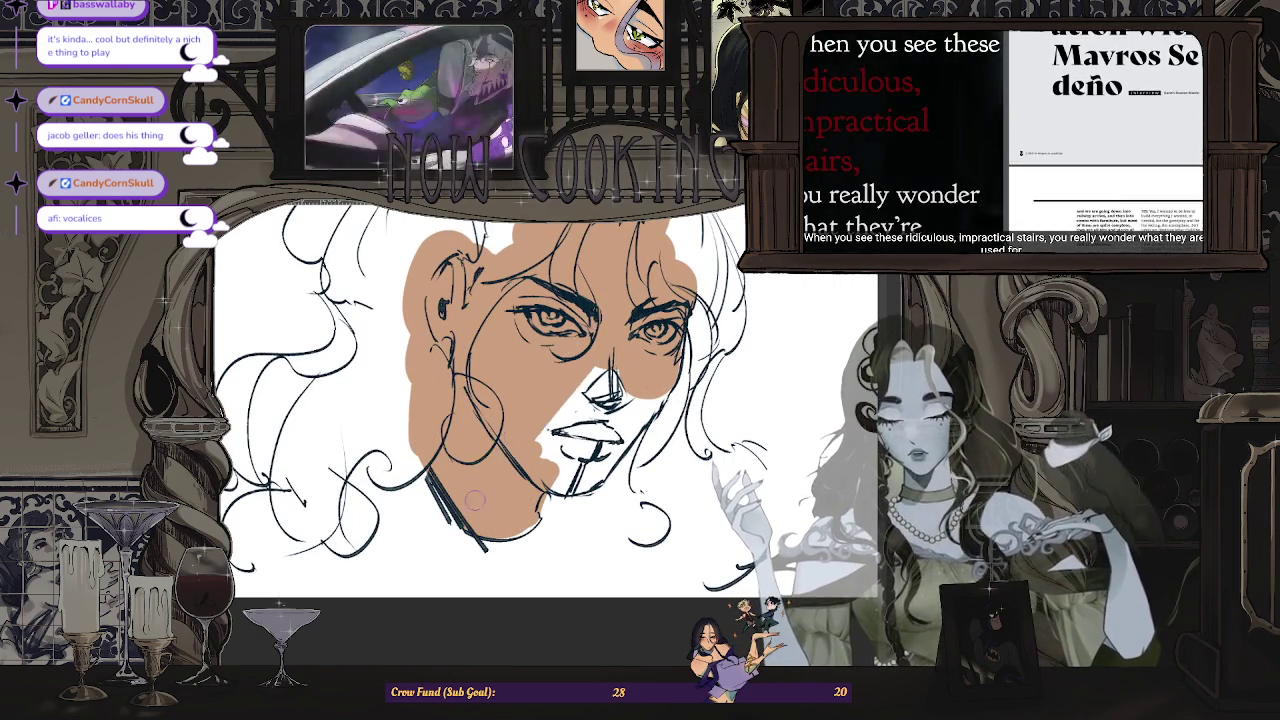
{"action": "mouse_move", "coordinate": [590, 455]}
{"action": "left_mouse_down"}
{"action": "mouse_move", "coordinate": [628, 424]}
{"action": "mouse_move", "coordinate": [591, 478]}
{"action": "left_mouse_up"}
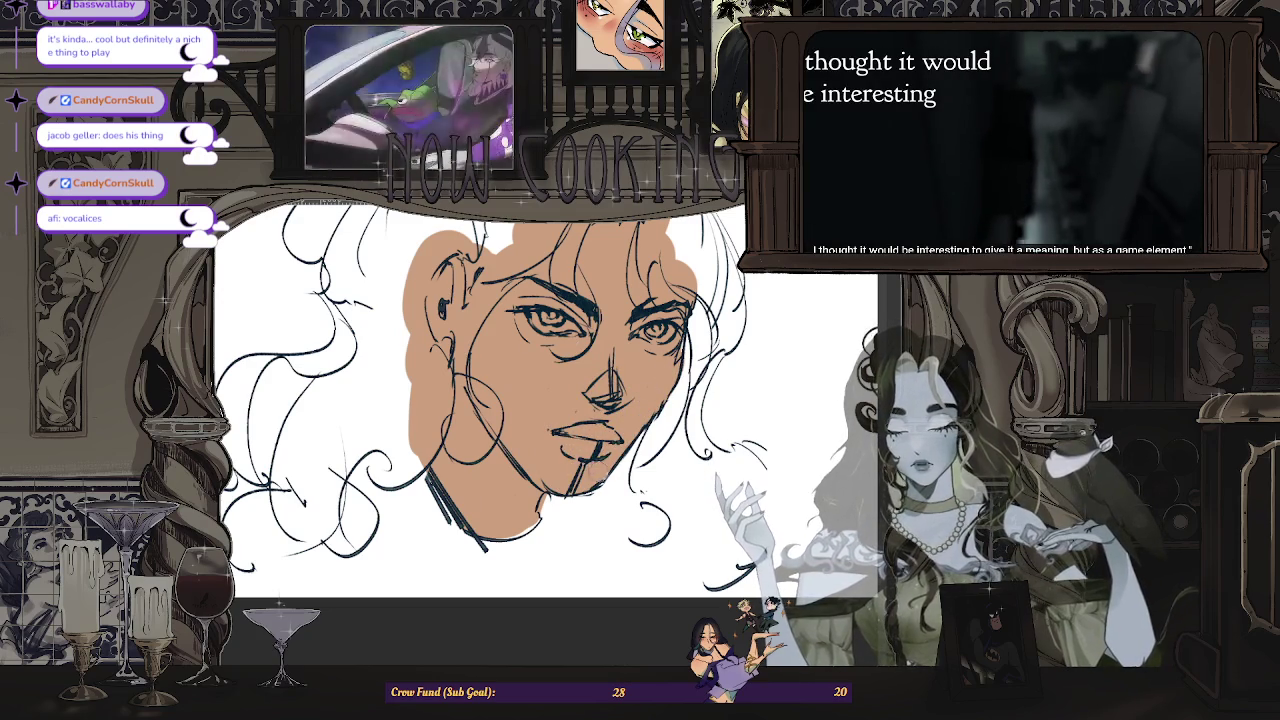
{"action": "scroll", "coordinate": [480, 400], "scroll_direction": "down", "scroll_amount": 5}
{"action": "scroll", "coordinate": [480, 420], "scroll_direction": "up", "scroll_amount": 2}
{"action": "scroll", "coordinate": [480, 420], "scroll_direction": "up", "scroll_amount": 2}
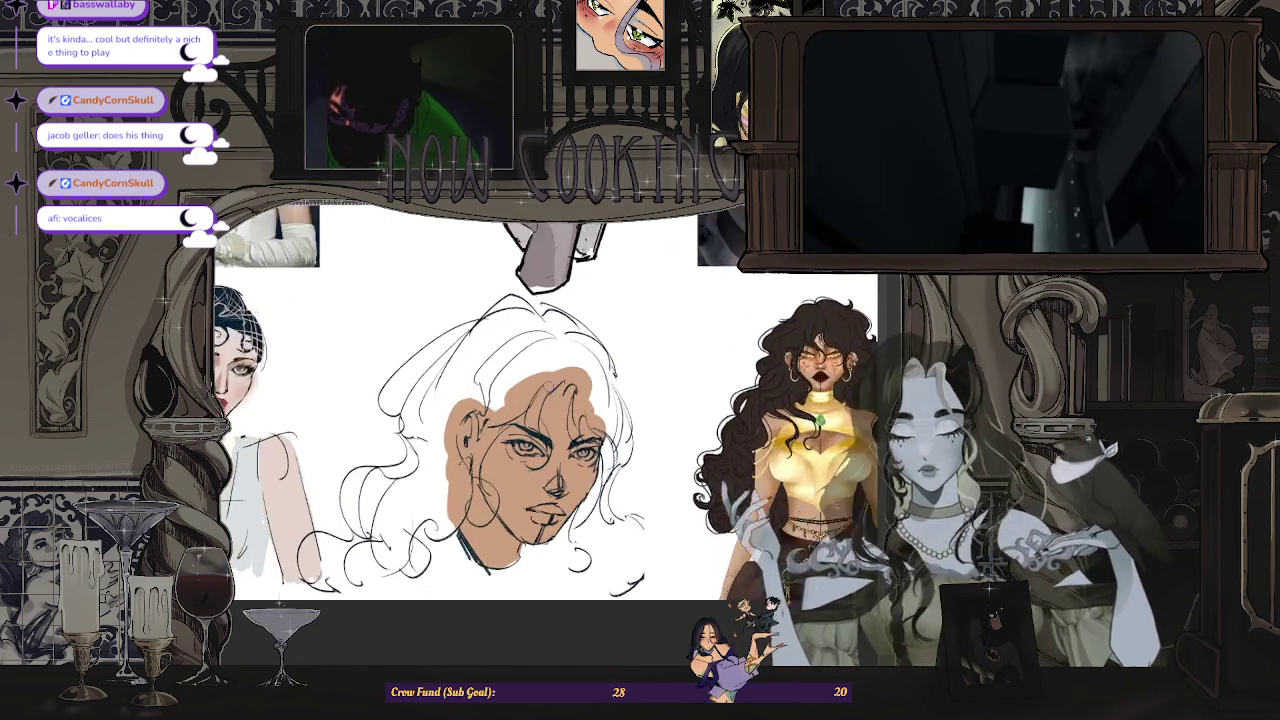
{"action": "scroll", "coordinate": [542, 415], "scroll_direction": "up", "scroll_amount": 1}
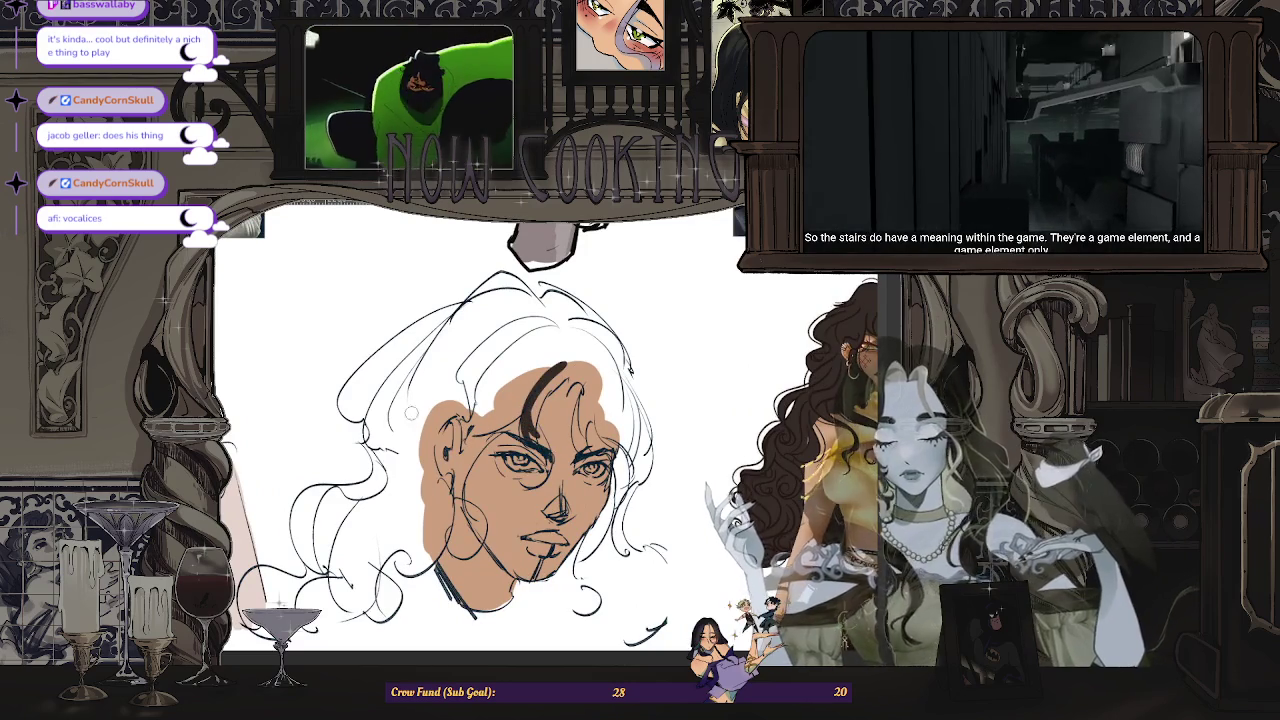
{"action": "scroll", "coordinate": [501, 368], "scroll_direction": "down", "scroll_amount": 1}
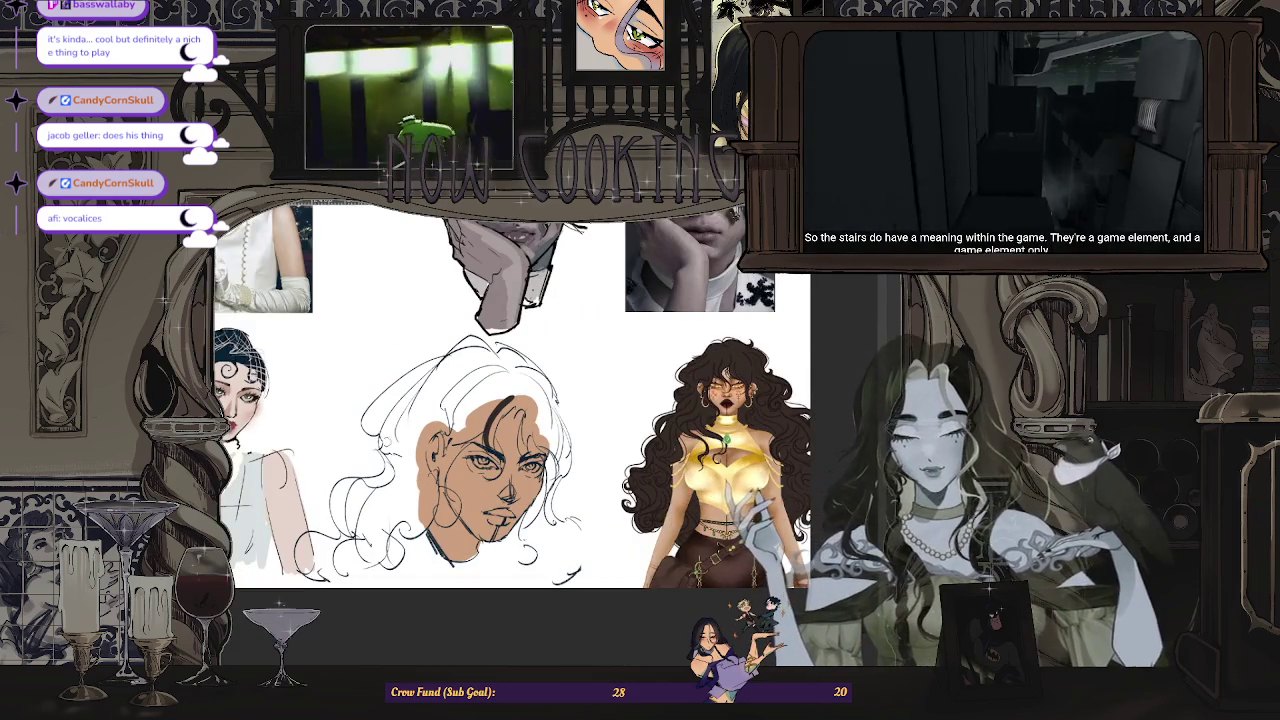
{"action": "scroll", "coordinate": [490, 450], "scroll_direction": "up", "scroll_amount": 1}
{"action": "scroll", "coordinate": [490, 450], "scroll_direction": "up", "scroll_amount": 1}
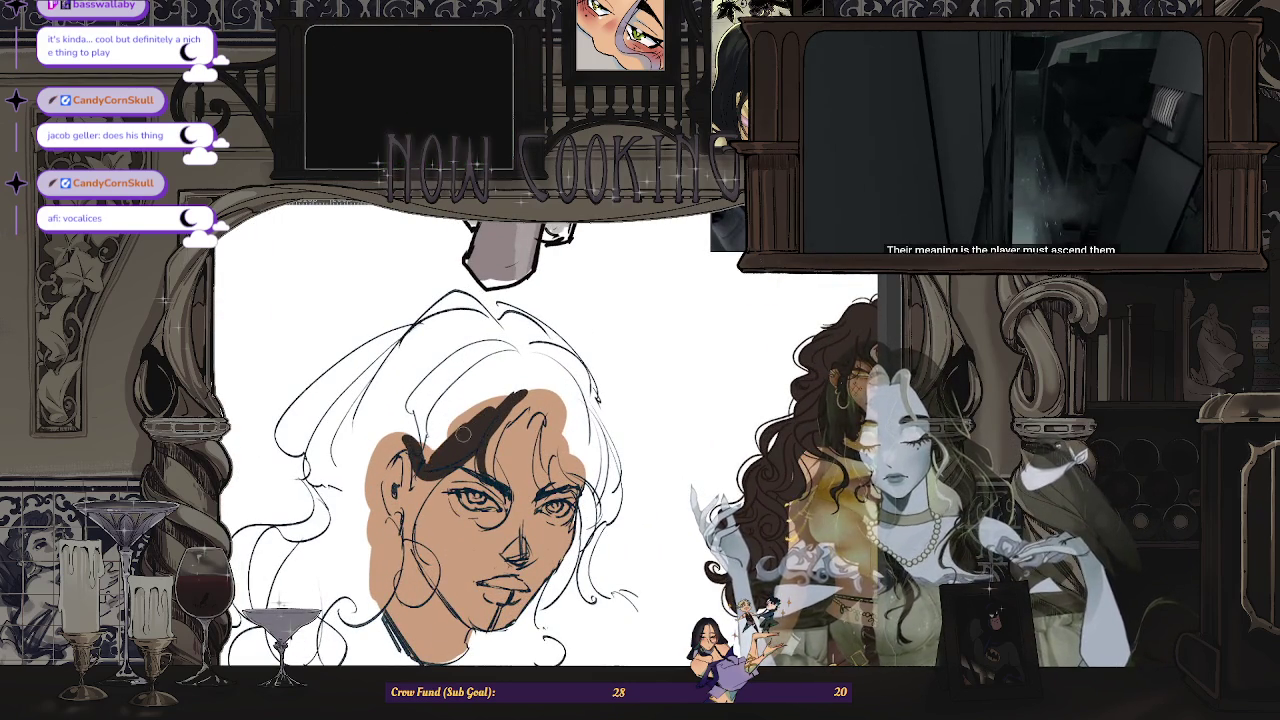
{"action": "scroll", "coordinate": [490, 450], "scroll_direction": "down", "scroll_amount": 1}
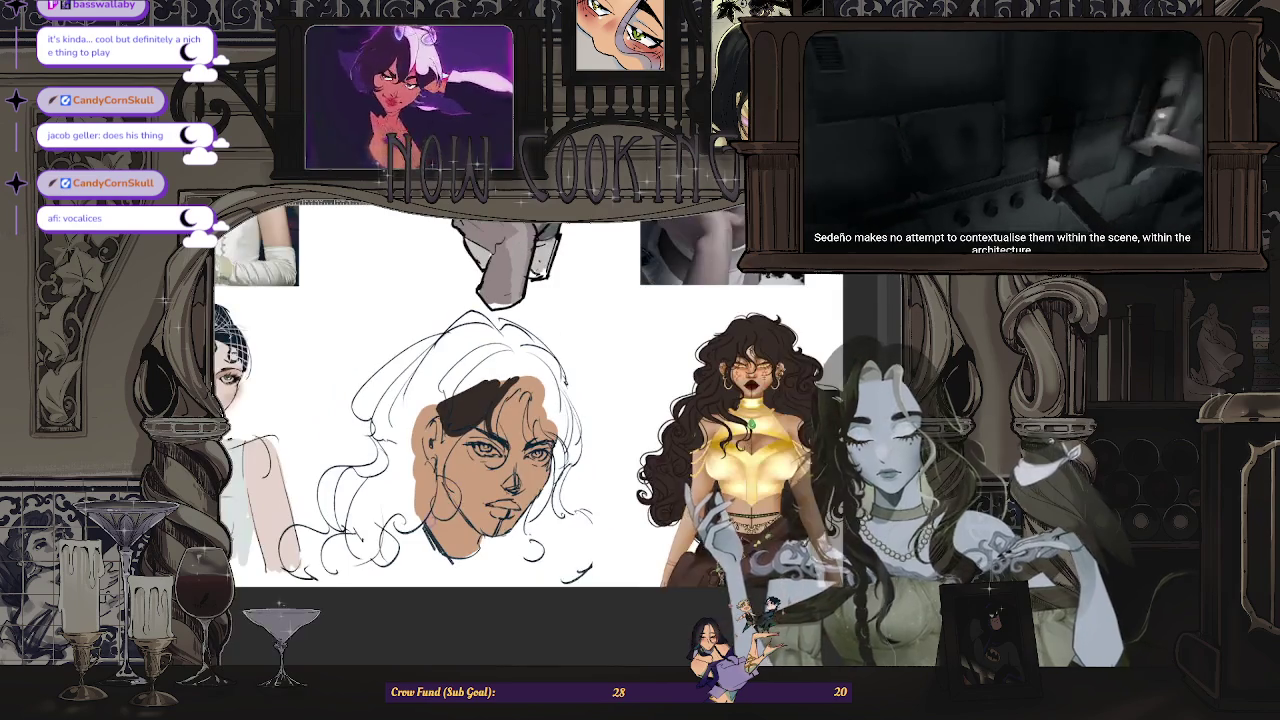
{"action": "scroll", "coordinate": [490, 450], "scroll_direction": "up", "scroll_amount": 1}
{"action": "scroll", "coordinate": [484, 392], "scroll_direction": "up", "scroll_amount": 1}
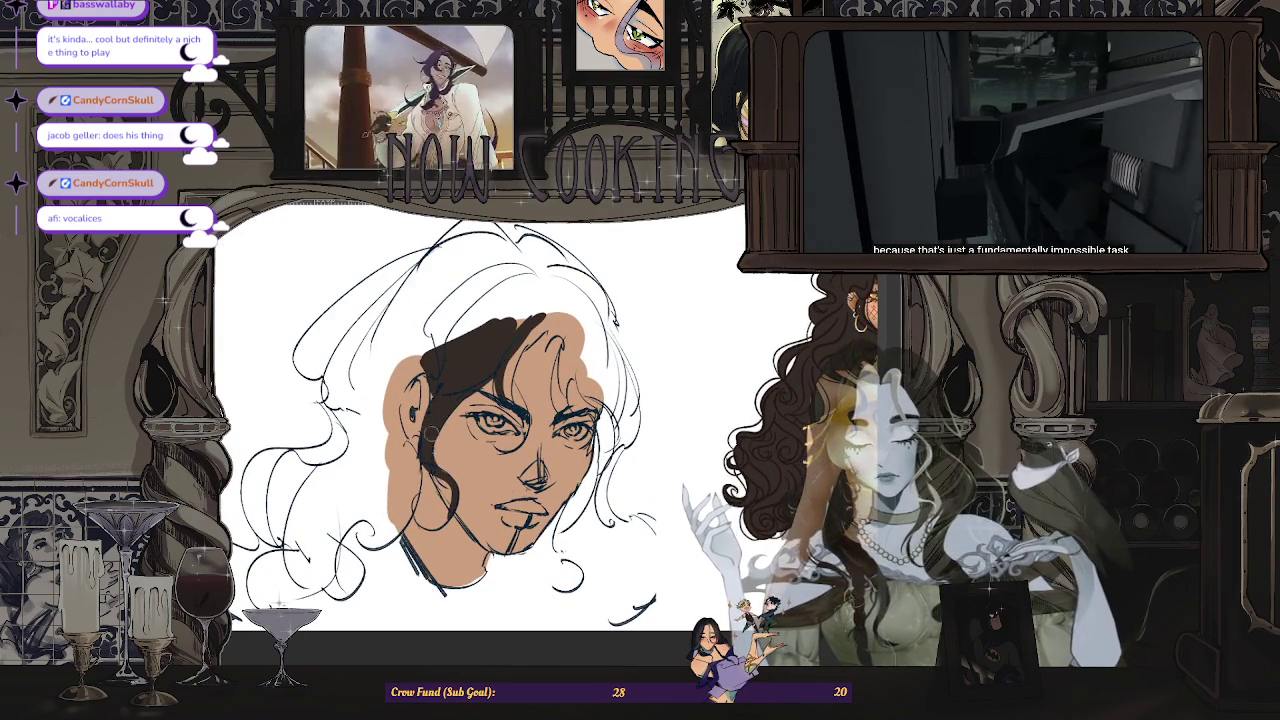
{"action": "scroll", "coordinate": [602, 412], "scroll_direction": "down", "scroll_amount": 2}
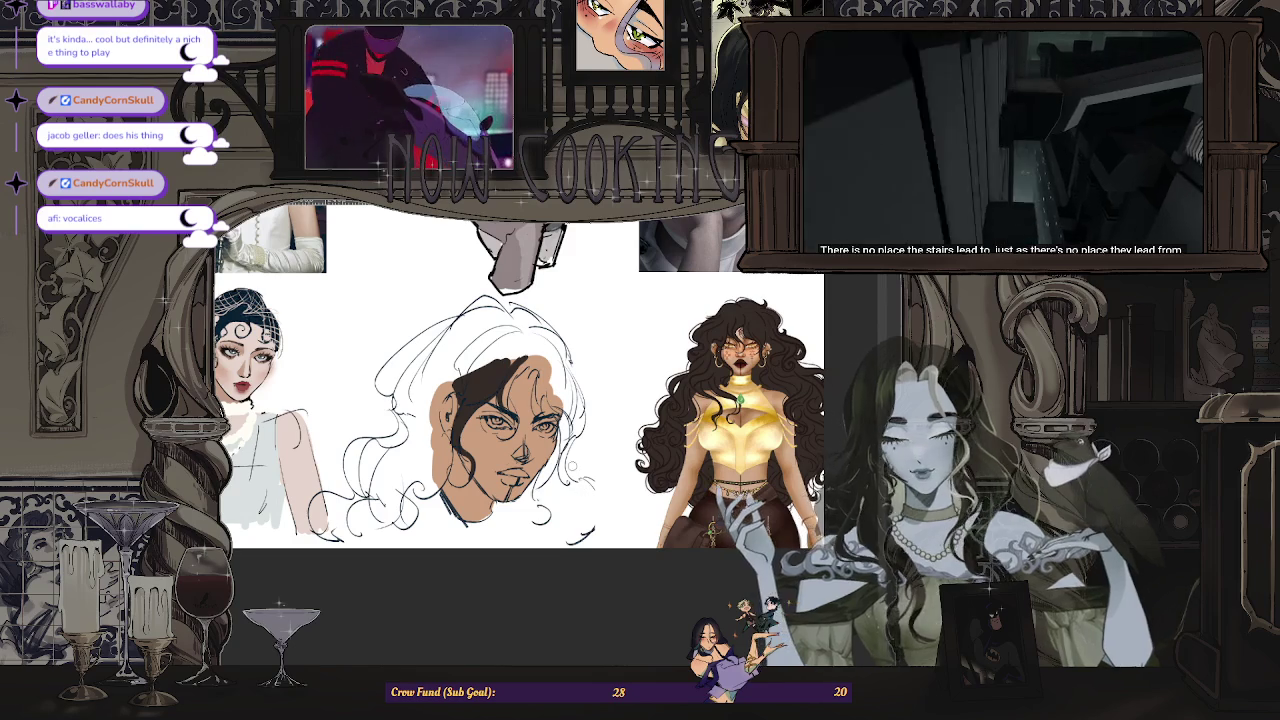
{"action": "scroll", "coordinate": [642, 316], "scroll_direction": "up", "scroll_amount": 2}
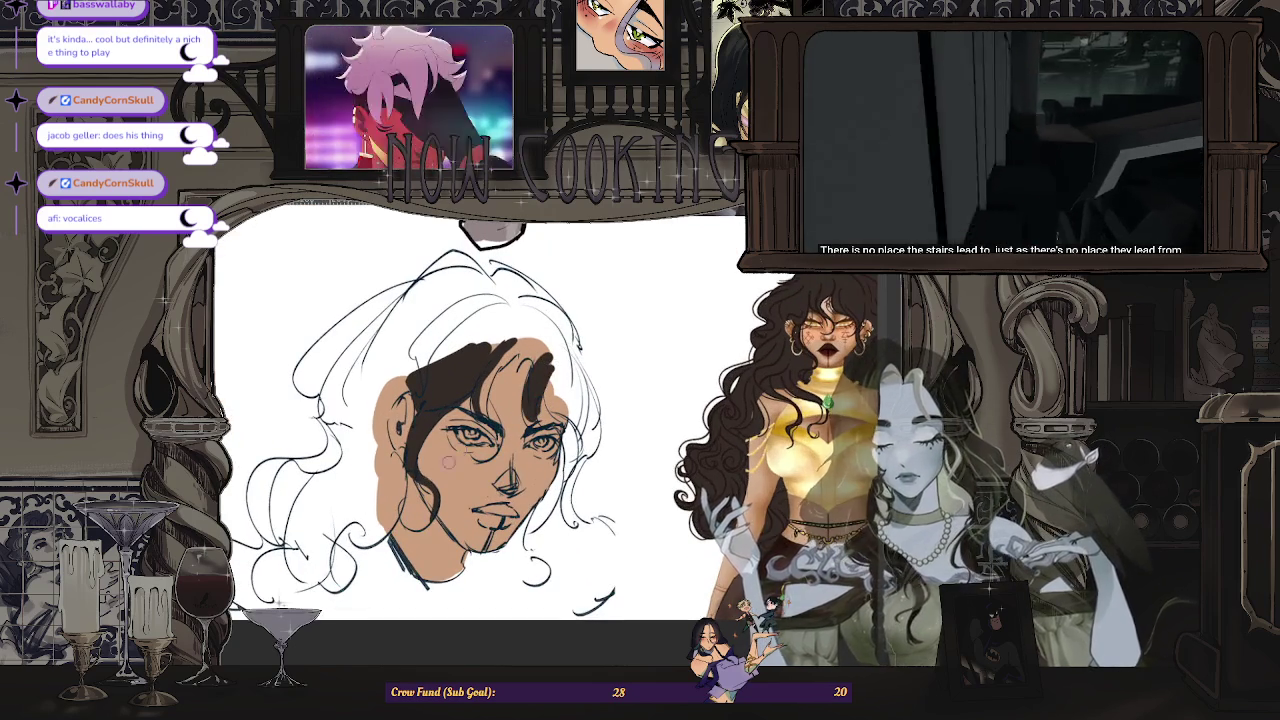
{"action": "scroll", "coordinate": [480, 420], "scroll_direction": "down", "scroll_amount": 1}
{"action": "scroll", "coordinate": [480, 420], "scroll_direction": "up", "scroll_amount": 1}
{"action": "scroll", "coordinate": [480, 420], "scroll_direction": "up", "scroll_amount": 1}
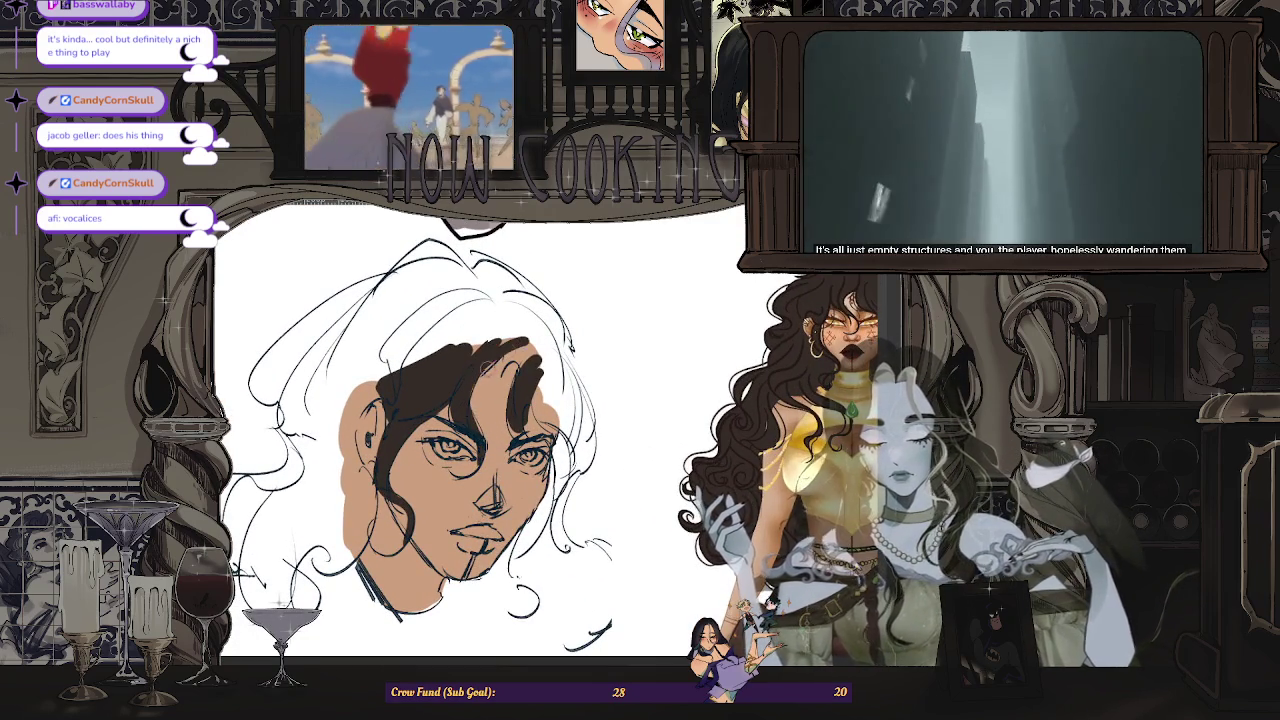
{"action": "scroll", "coordinate": [500, 420], "scroll_direction": "up", "scroll_amount": 1}
{"action": "scroll", "coordinate": [500, 420], "scroll_direction": "down", "scroll_amount": 2}
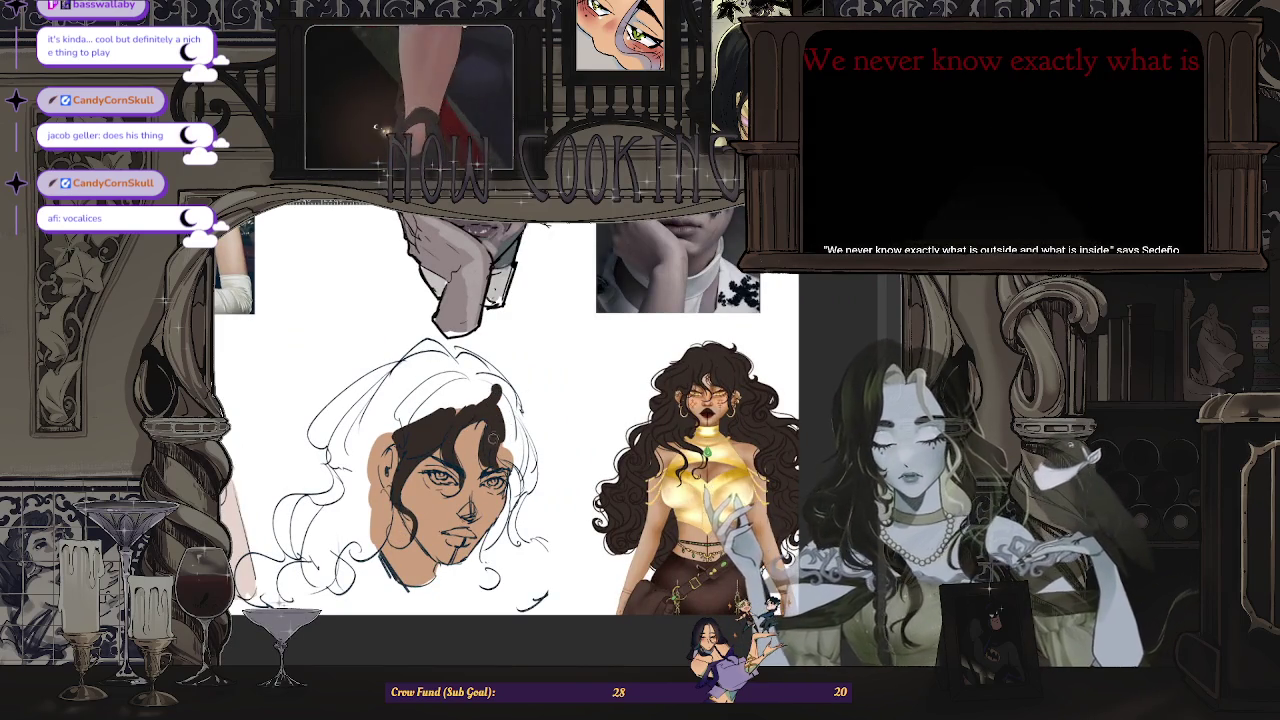
{"action": "left_click_drag", "start_coordinate": [476, 460], "coordinate": [518, 463]}
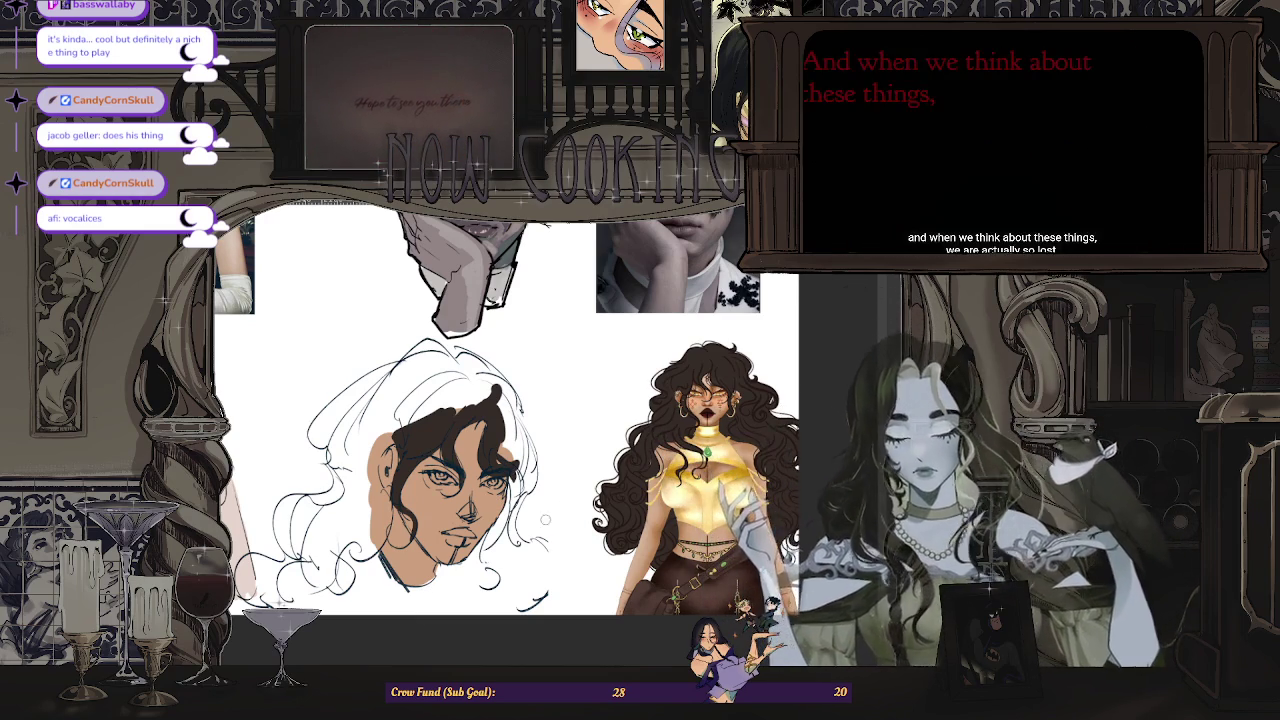
{"action": "scroll", "coordinate": [482, 502], "scroll_direction": "up", "scroll_amount": 3}
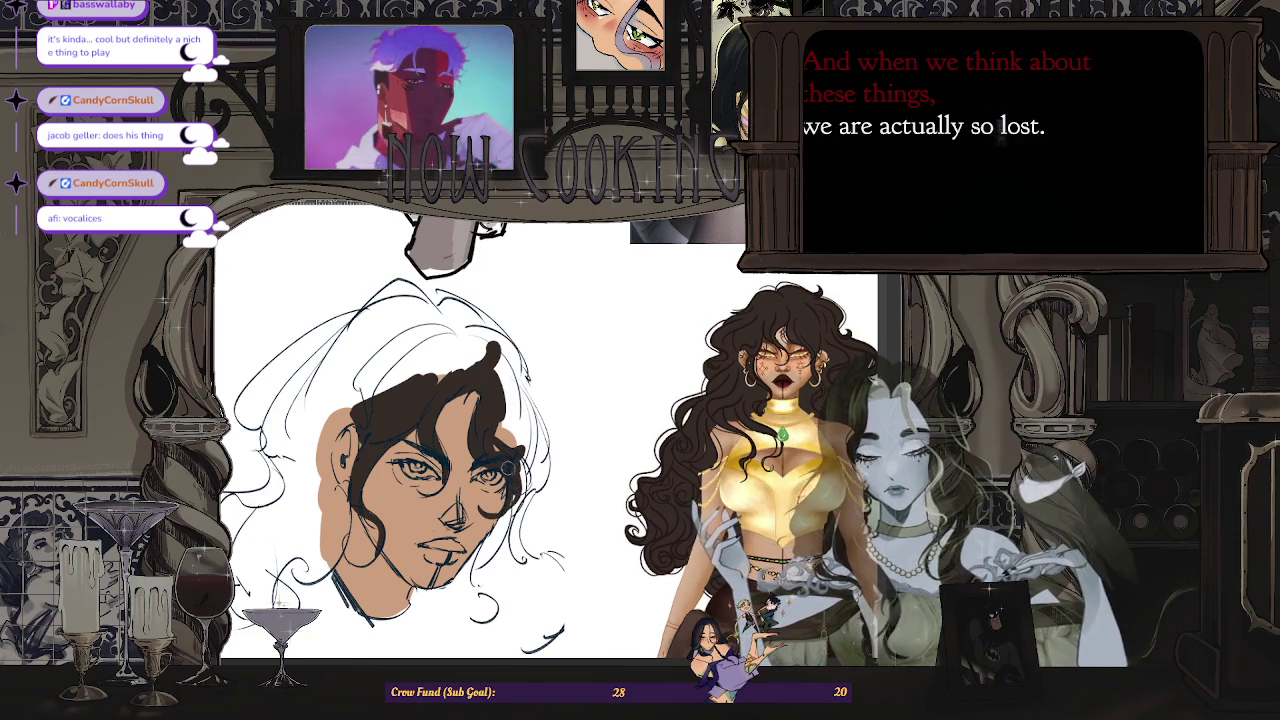
{"action": "scroll", "coordinate": [520, 430], "scroll_direction": "down", "scroll_amount": 2}
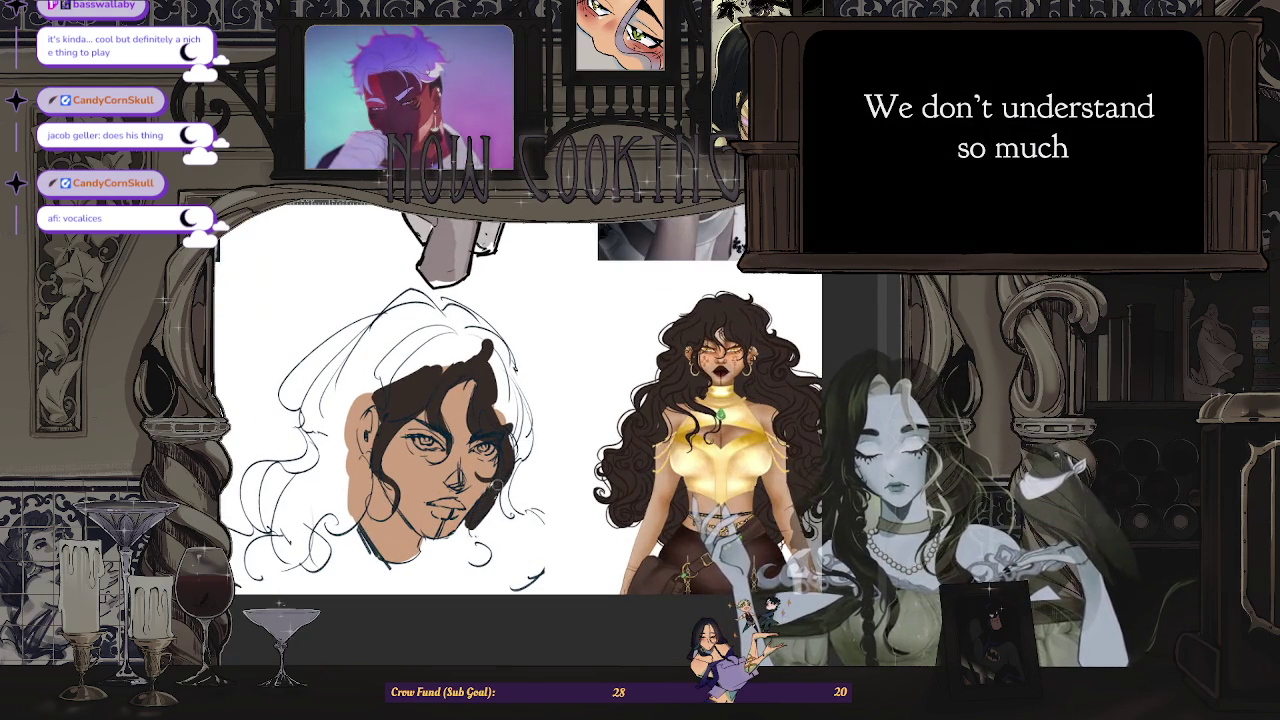
{"action": "scroll", "coordinate": [499, 479], "scroll_direction": "down", "scroll_amount": 2}
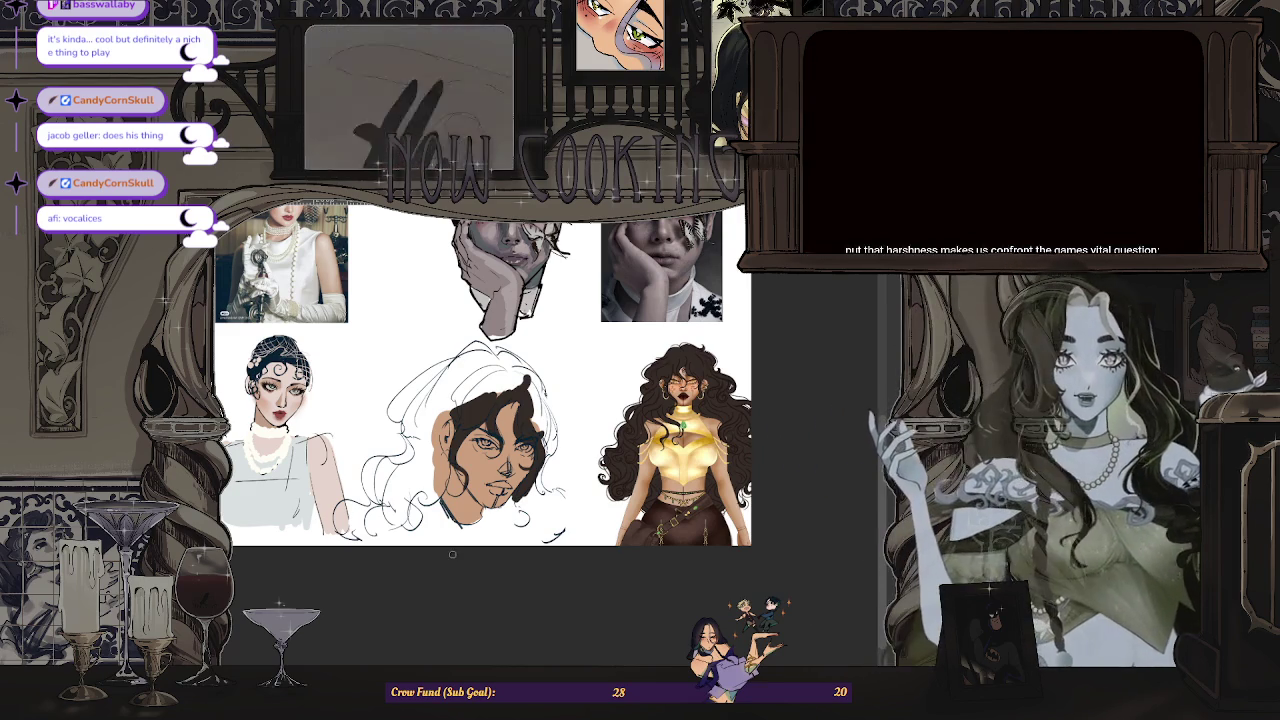
{"action": "scroll", "coordinate": [497, 511], "scroll_direction": "up", "scroll_amount": 5}
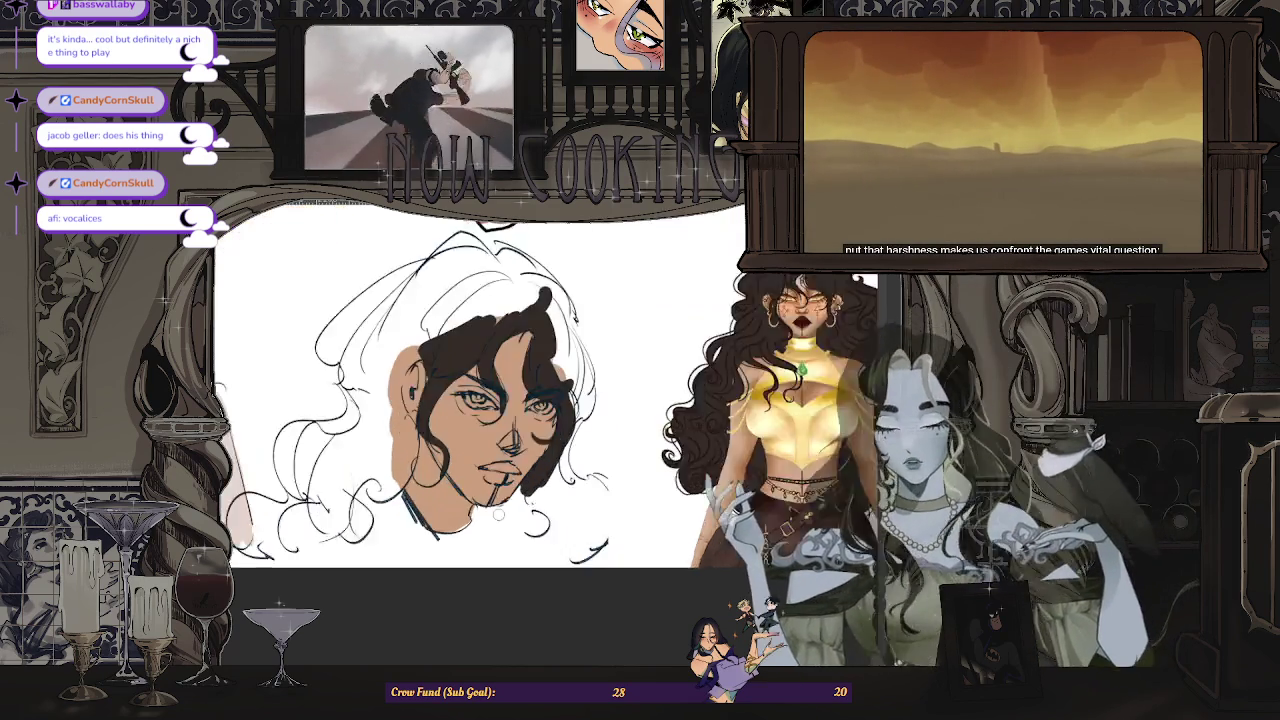
- Paint dark-brown strands over the jaw, beside the ear and down the lower left
{"action": "left_click_drag", "start_coordinate": [497, 511], "coordinate": [465, 513]}
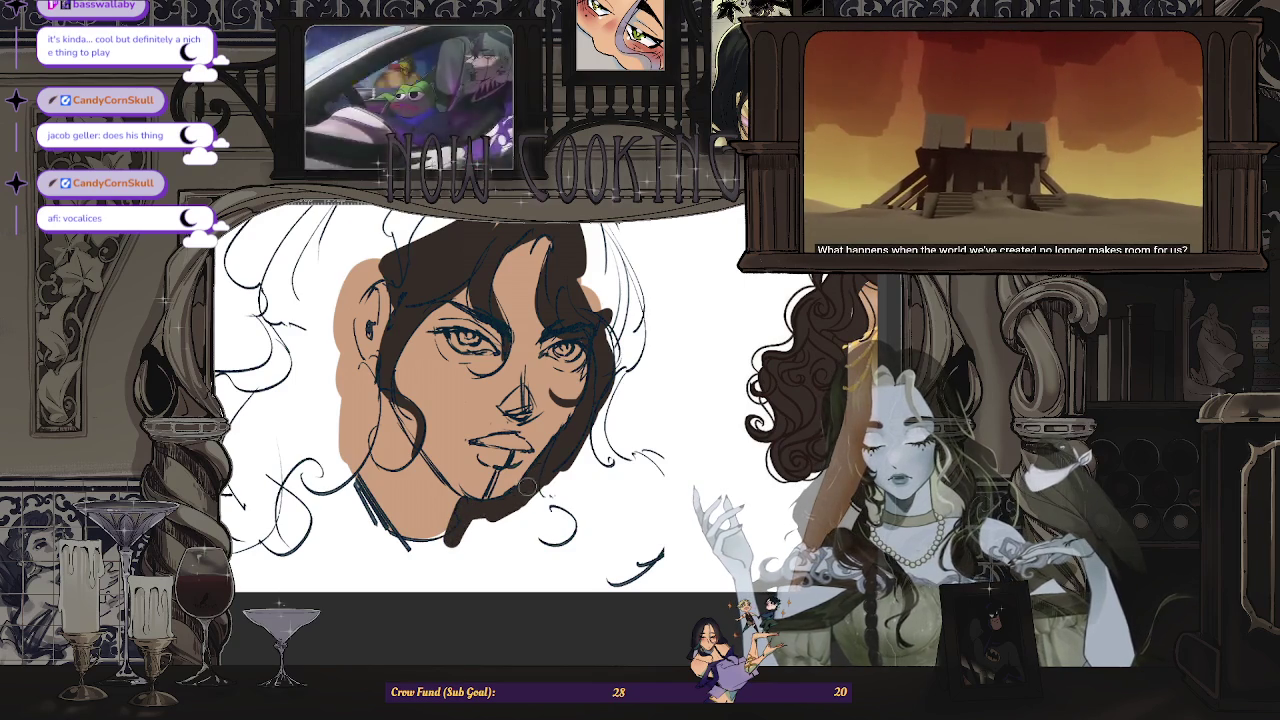
{"action": "scroll", "coordinate": [557, 479], "scroll_direction": "down", "scroll_amount": 5}
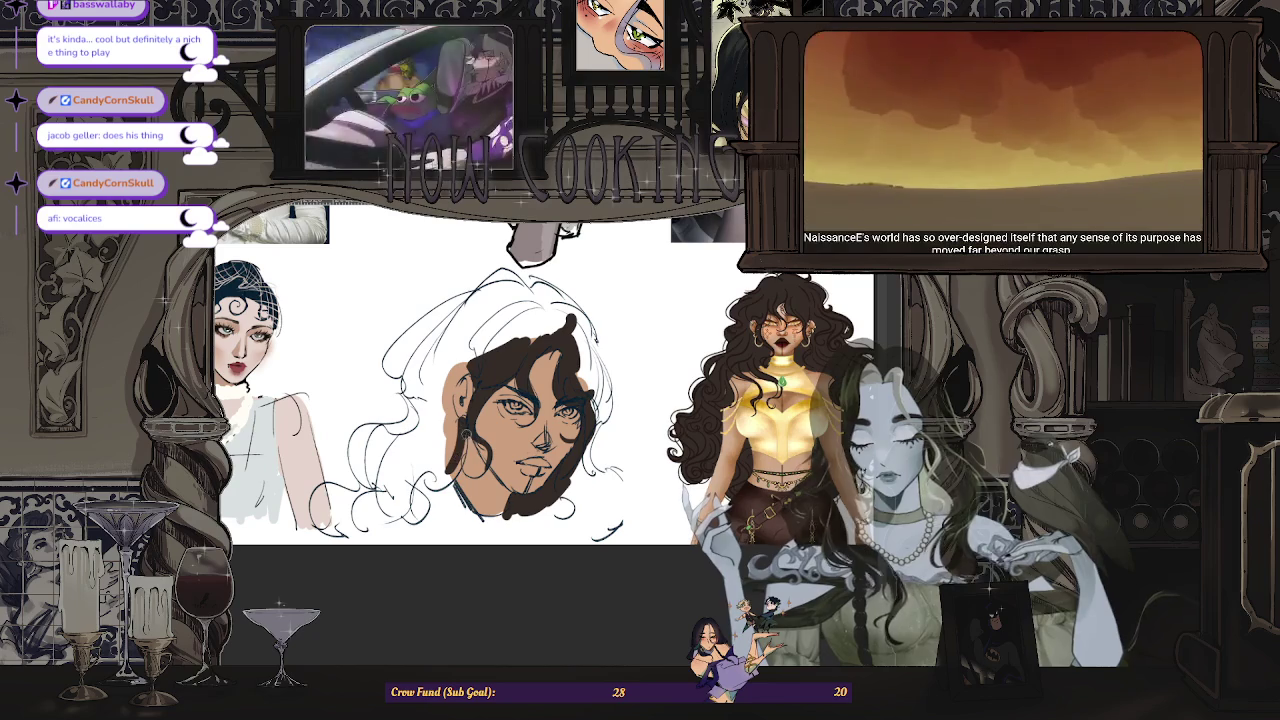
{"action": "left_click_drag", "start_coordinate": [450, 485], "coordinate": [400, 510]}
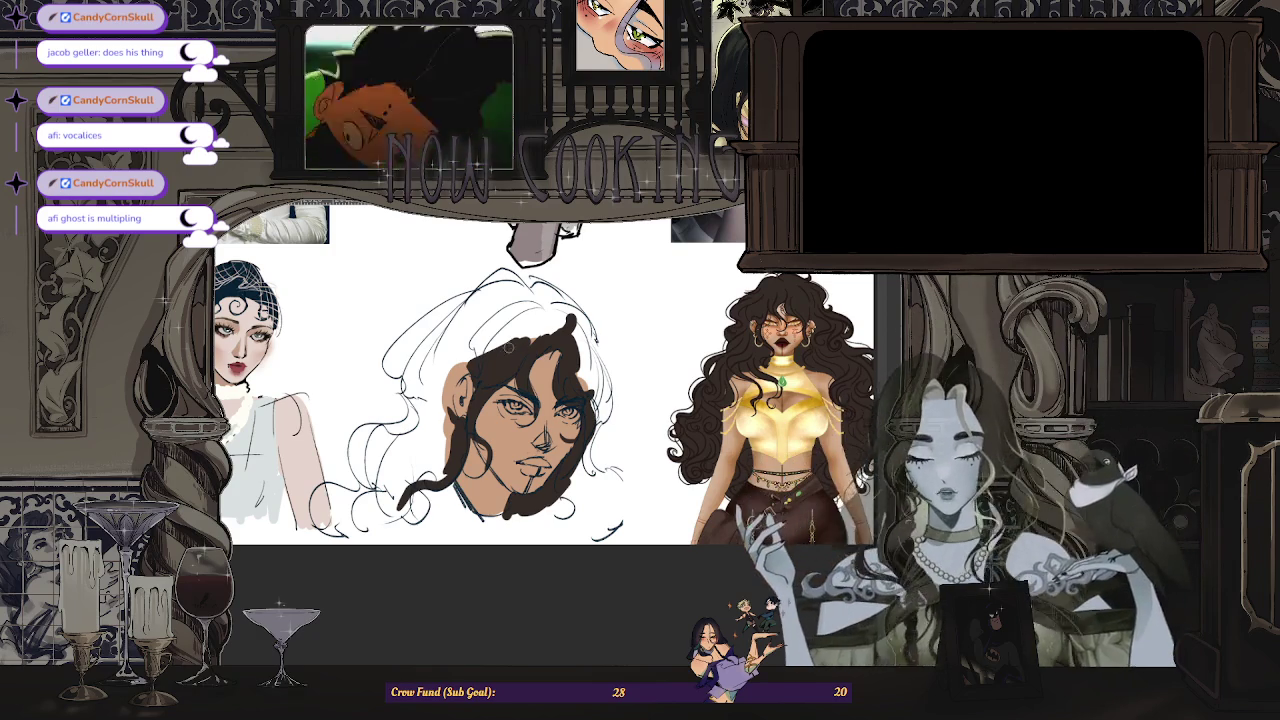
{"action": "scroll", "coordinate": [440, 340], "scroll_direction": "up", "scroll_amount": 2}
{"action": "left_click_drag", "start_coordinate": [463, 378], "coordinate": [432, 457]}
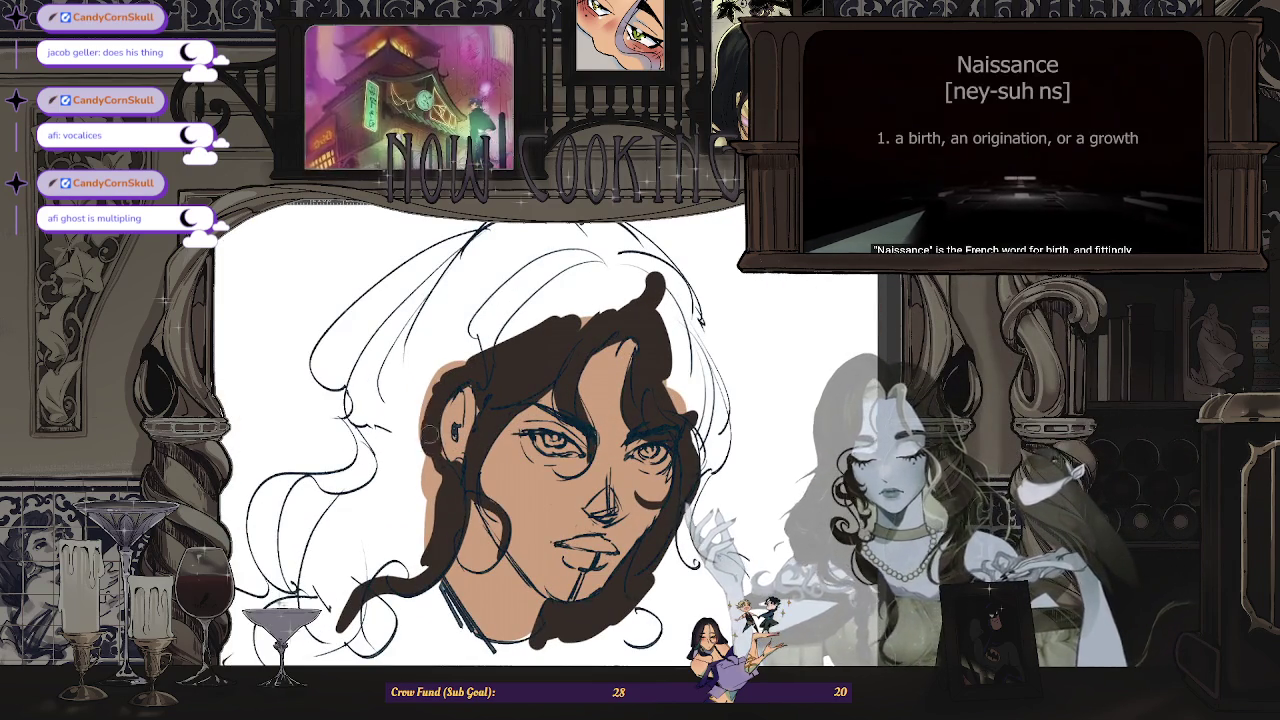
{"action": "scroll", "coordinate": [430, 450], "scroll_direction": "down", "scroll_amount": 2}
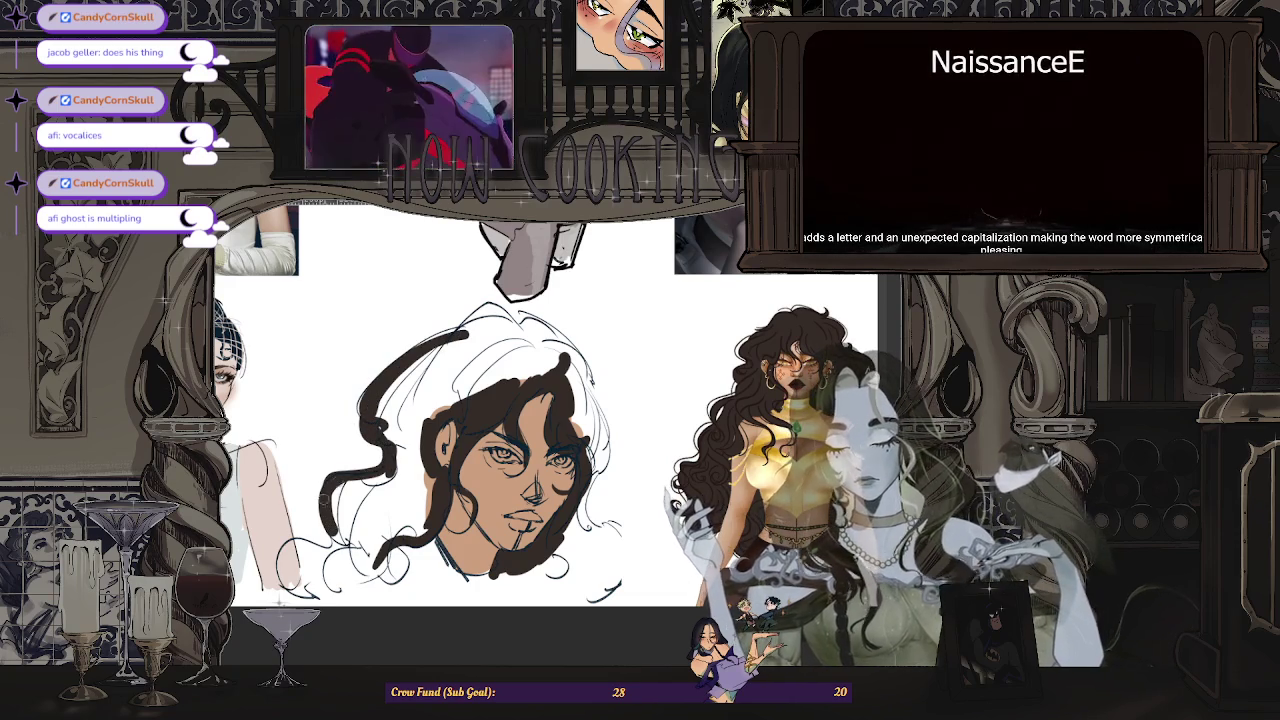
{"action": "left_click_drag", "start_coordinate": [348, 502], "coordinate": [290, 570]}
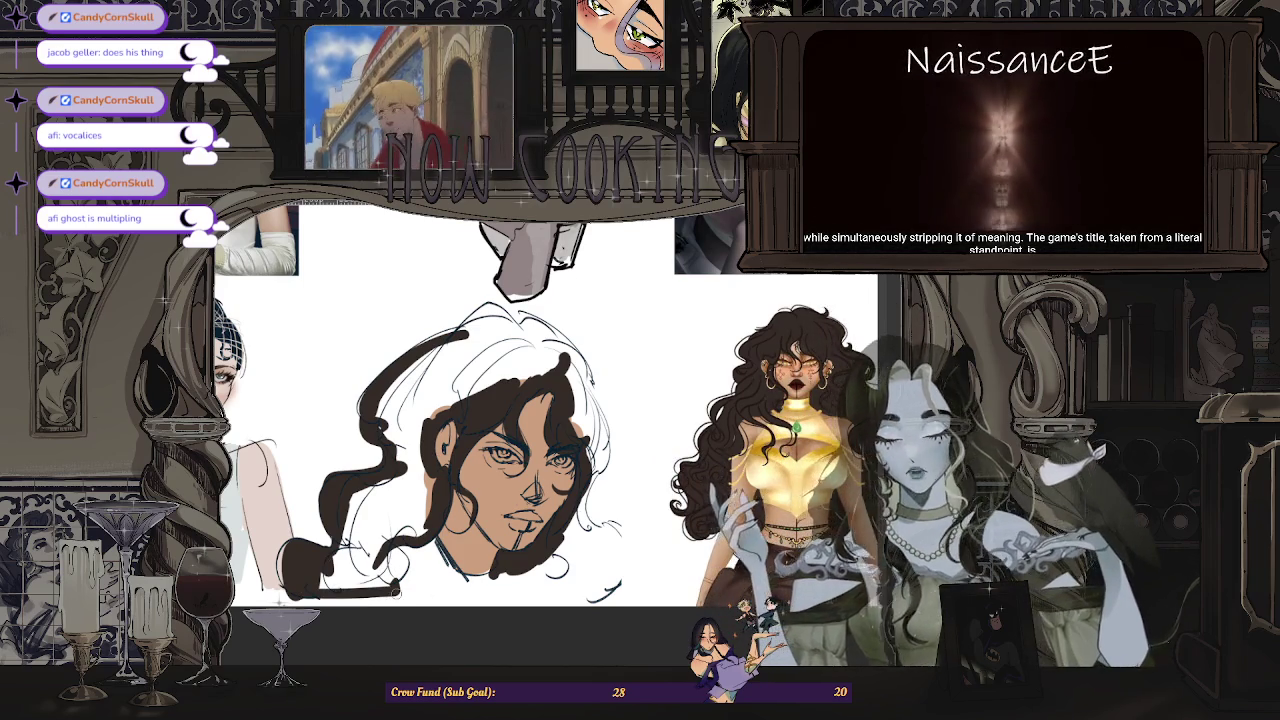
{"action": "key", "text": "ctrl+minus"}
{"action": "key", "text": "ctrl+plus"}
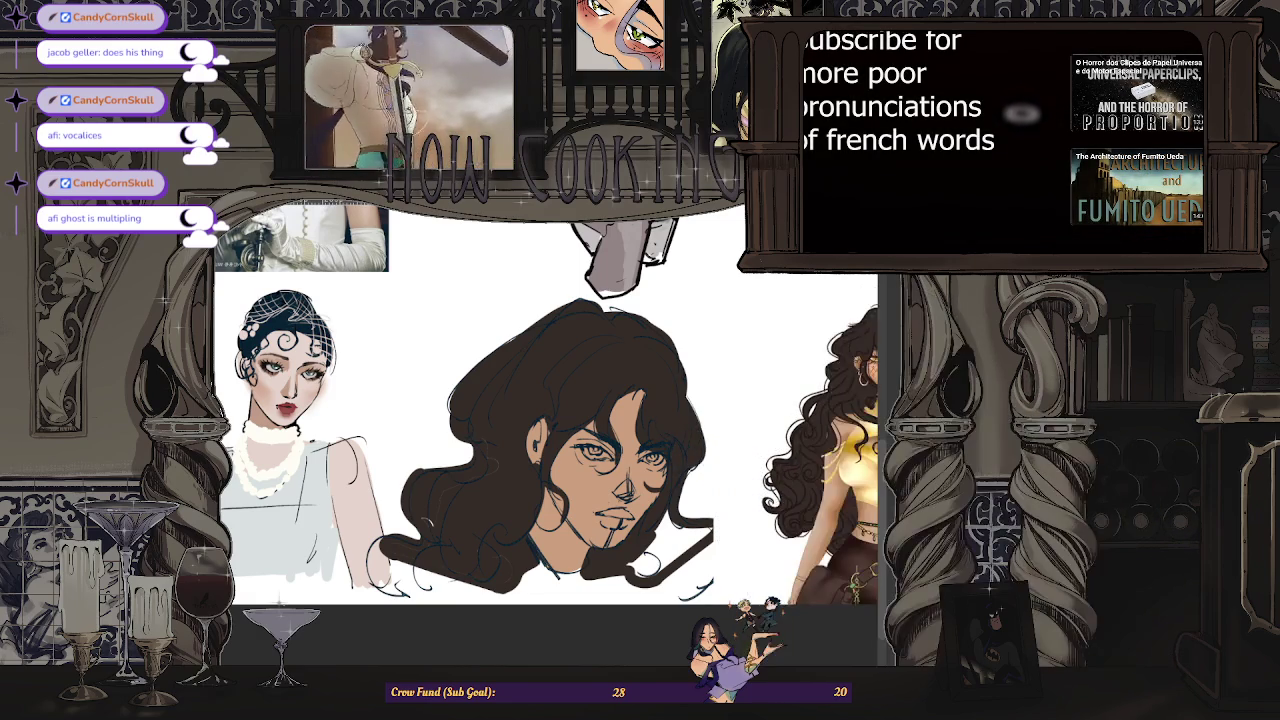
- Leave YouTube fullscreen, bring up the Spotify Halloween playlists page, and zoom the sheet out
{"action": "key", "text": "Escape"}
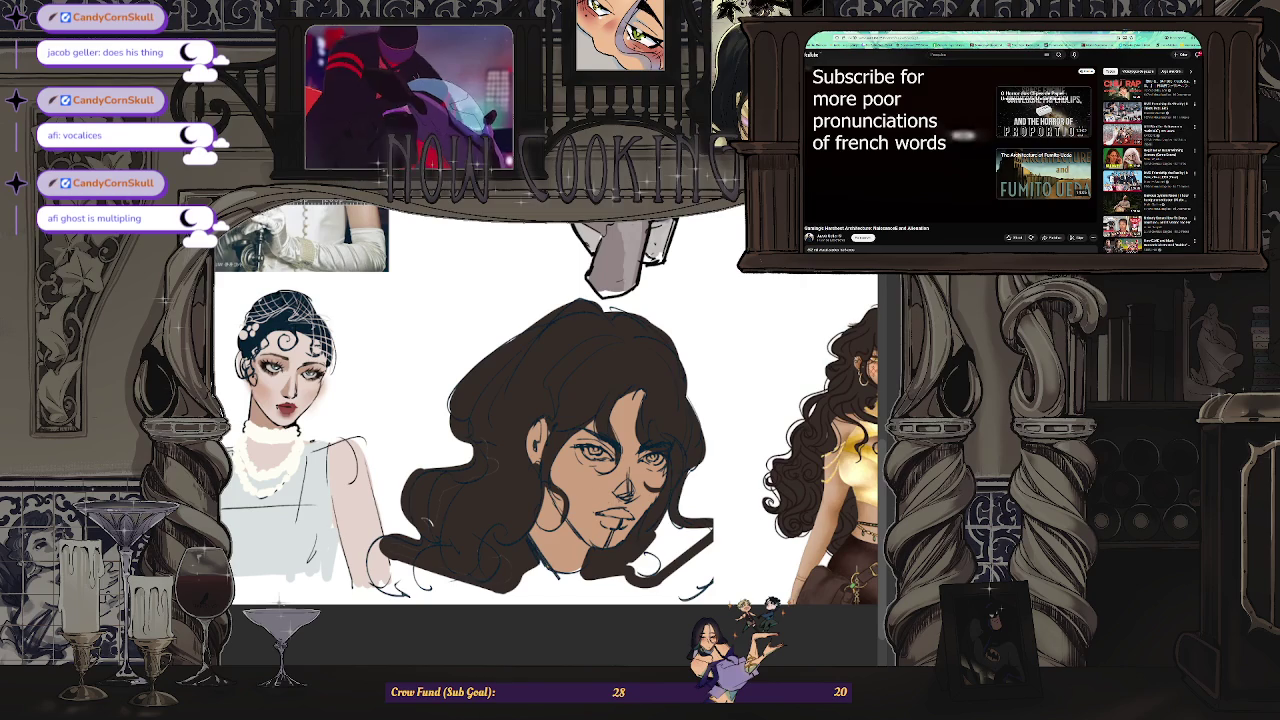
{"action": "key", "text": "ctrl+Tab"}
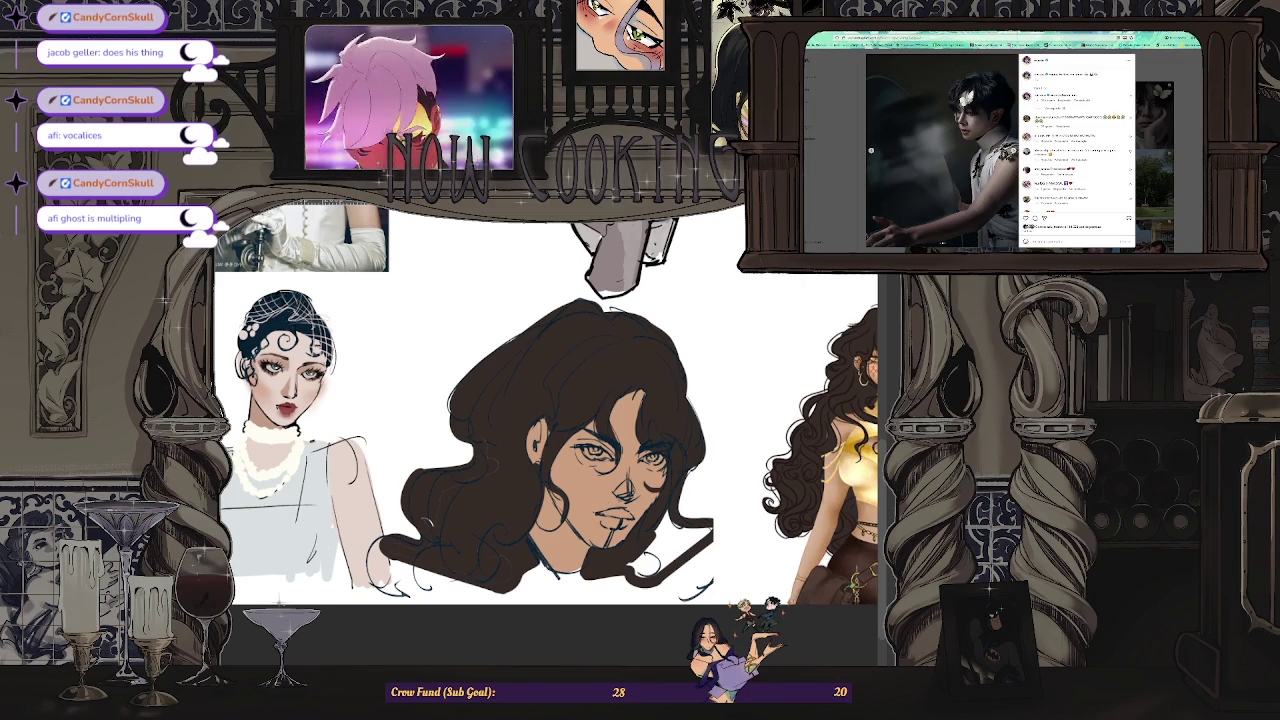
{"action": "key", "text": "ctrl+Tab"}
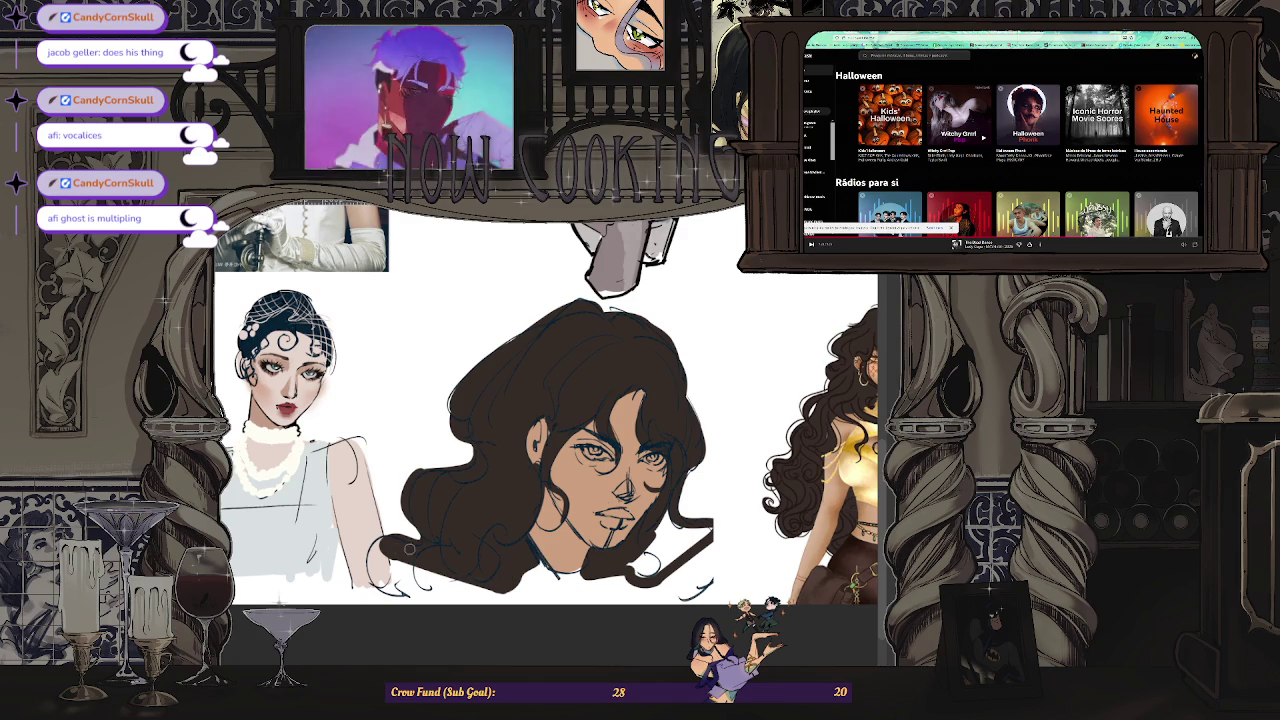
{"action": "key", "text": "ctrl+0"}
{"action": "key", "text": "ctrl+minus"}
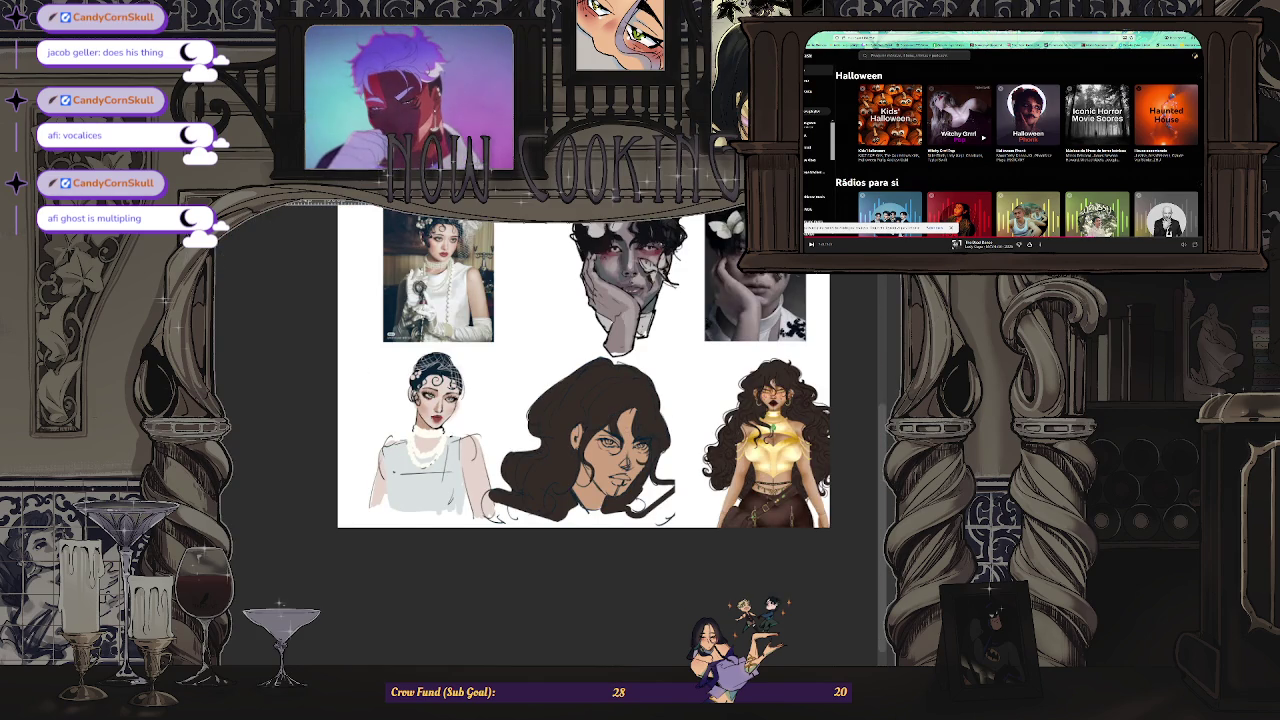
- Sketch thin guide lines for extra hair around the top and left of the head
{"action": "key", "text": "ctrl+plus"}
{"action": "left_click_drag", "start_coordinate": [505, 485], "coordinate": [505, 405]}
{"action": "mouse_move", "coordinate": [470, 462]}
{"action": "left_mouse_down"}
{"action": "mouse_move", "coordinate": [520, 395]}
{"action": "mouse_move", "coordinate": [605, 352]}
{"action": "left_mouse_up"}
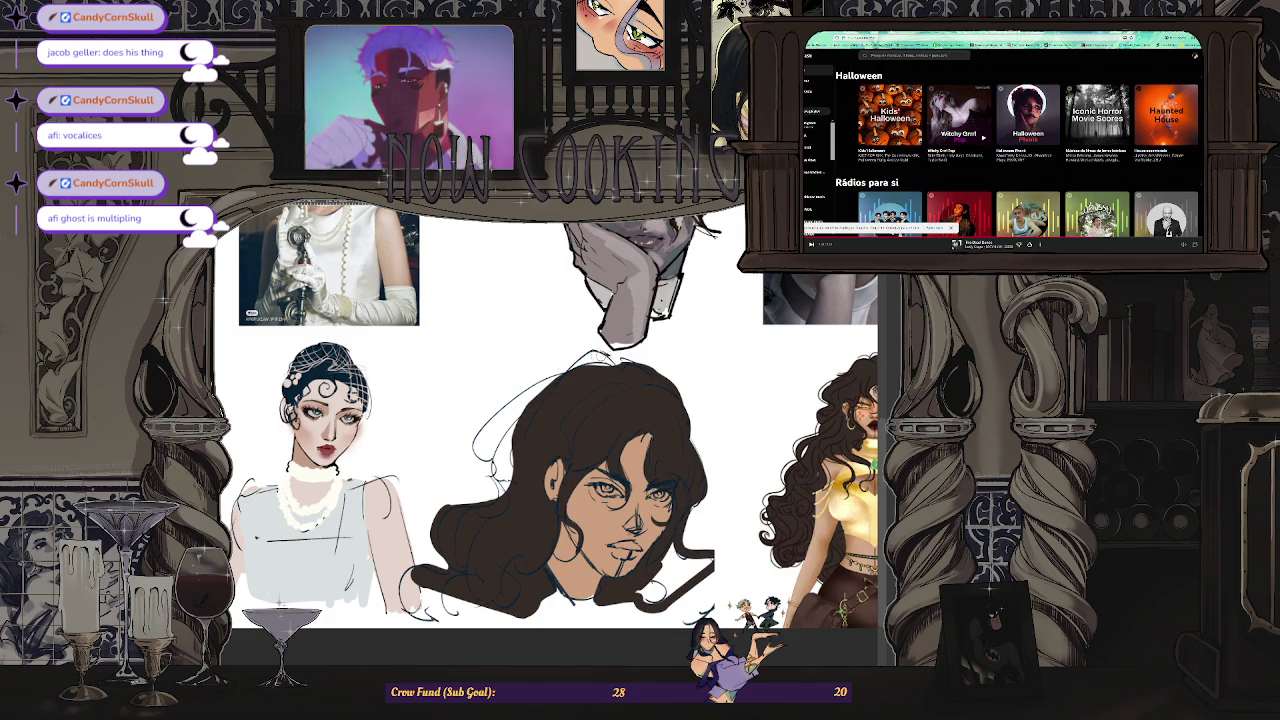
{"action": "key", "text": "ctrl+minus"}
{"action": "key", "text": "ctrl+plus"}
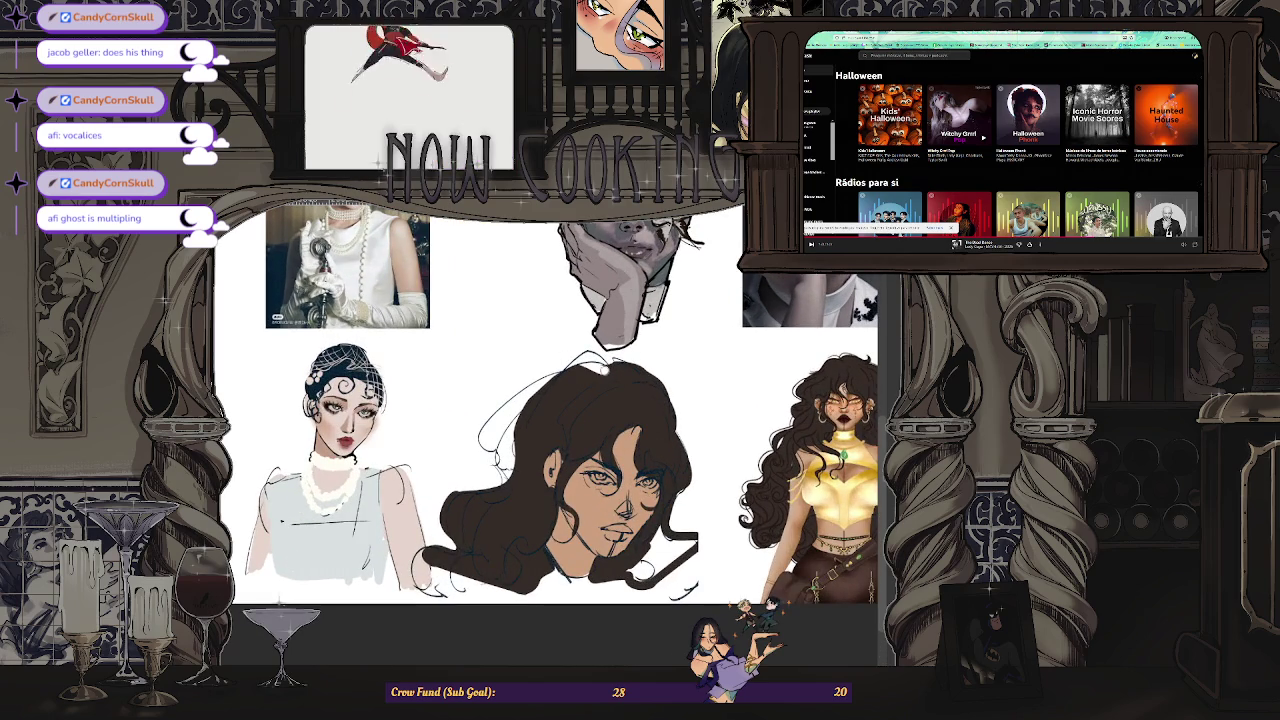
{"action": "key", "text": "ctrl+minus"}
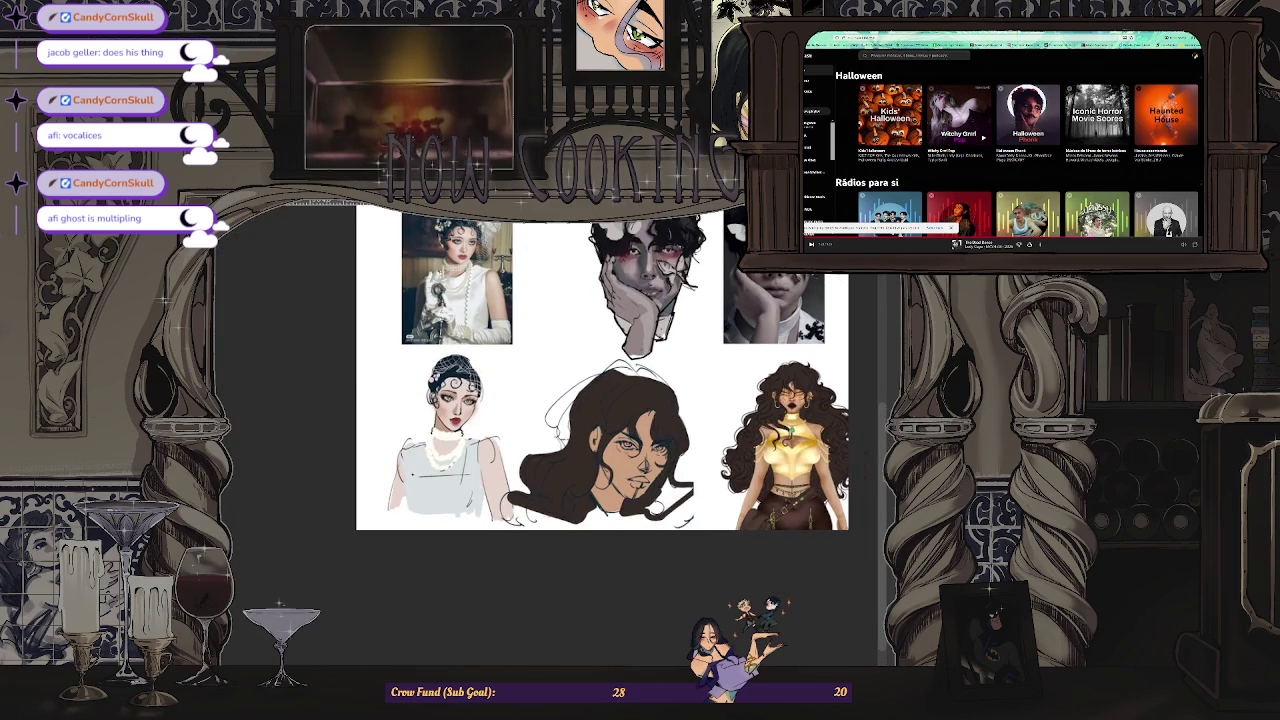
- Mirror the canvas view to check the head's proportions, then flip it back to normal
{"action": "key", "text": "m"}
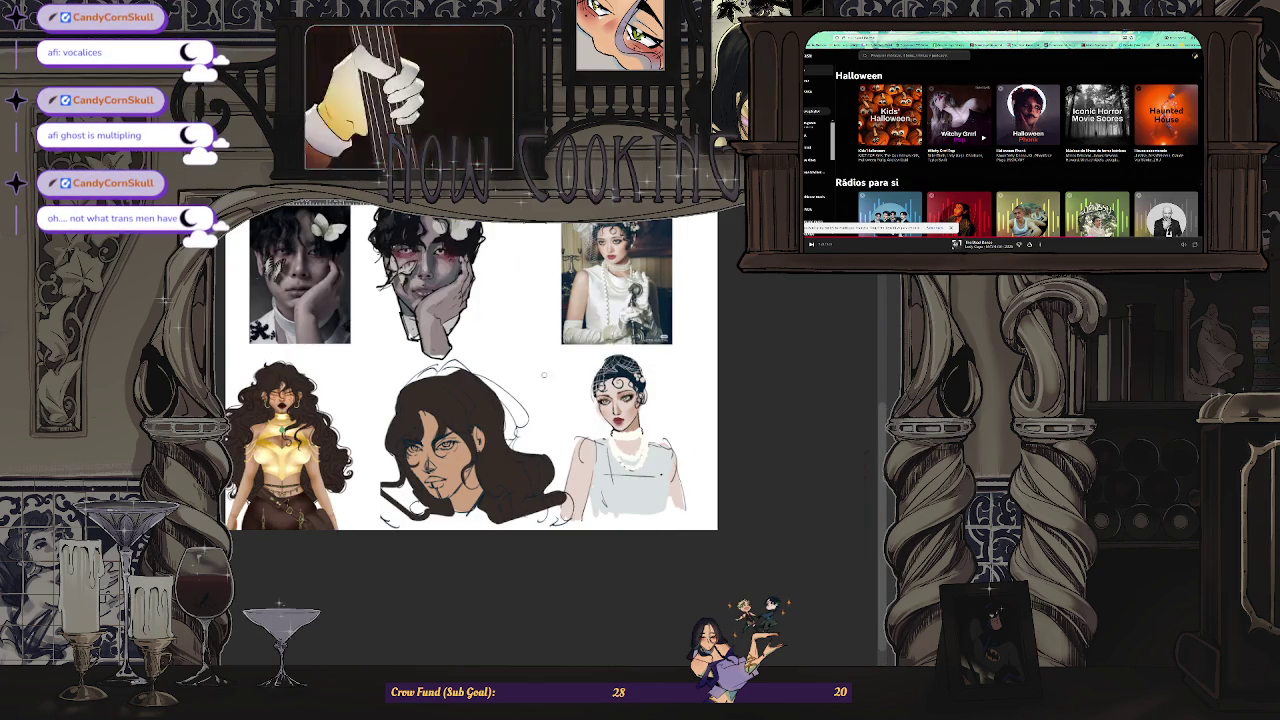
{"action": "key", "text": "ctrl+plus"}
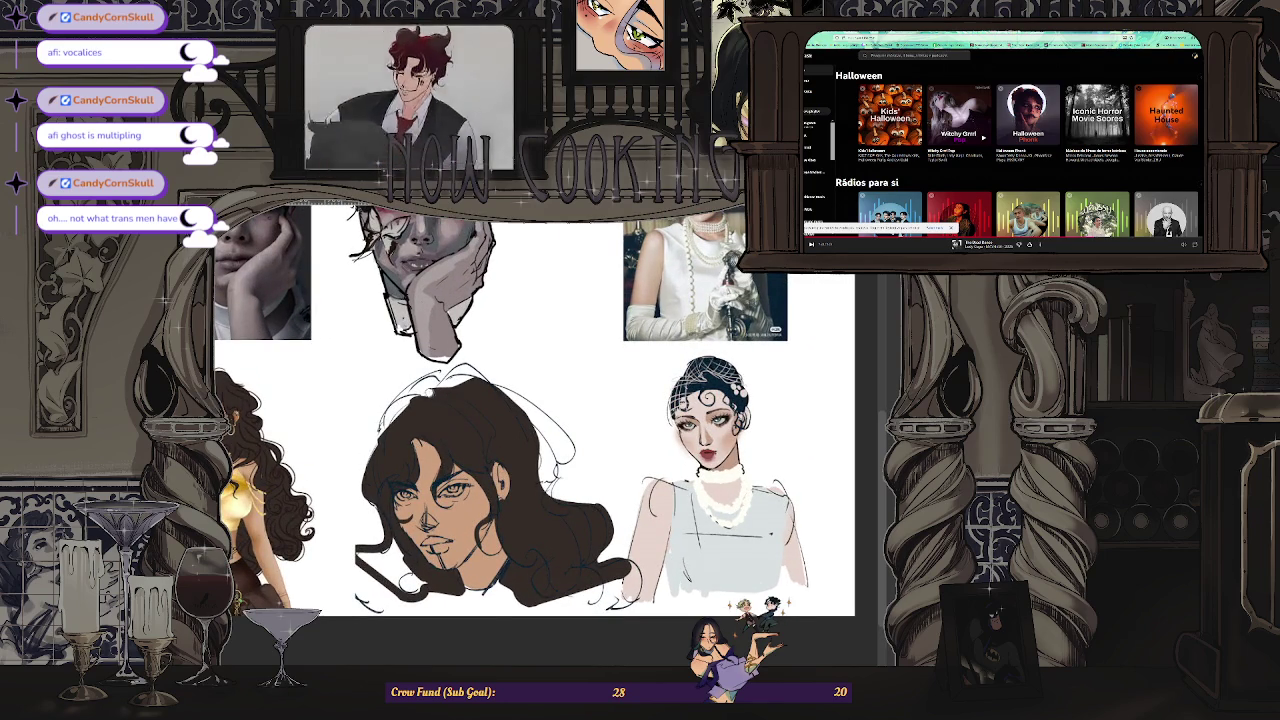
{"action": "scroll", "coordinate": [424, 387], "scroll_direction": "up", "scroll_amount": 1}
{"action": "scroll", "coordinate": [504, 372], "scroll_direction": "down", "scroll_amount": 4}
{"action": "key", "text": "m"}
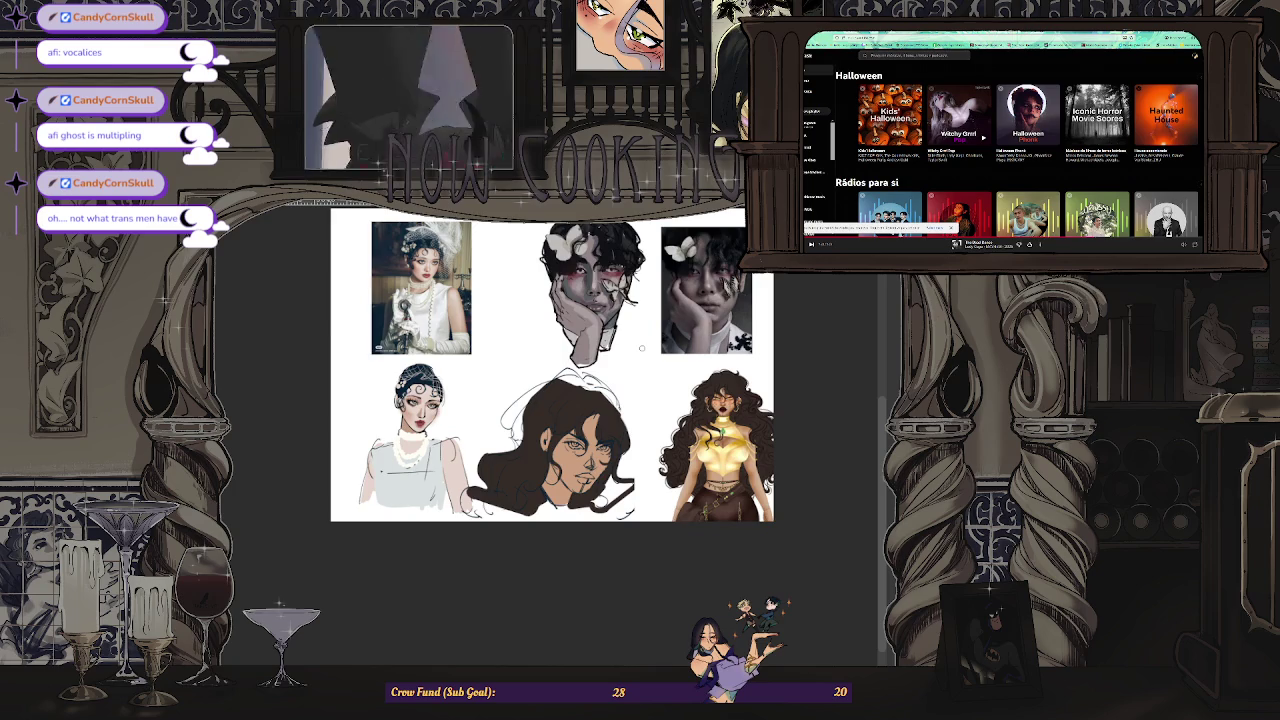
{"action": "scroll", "coordinate": [526, 466], "scroll_direction": "up", "scroll_amount": 2}
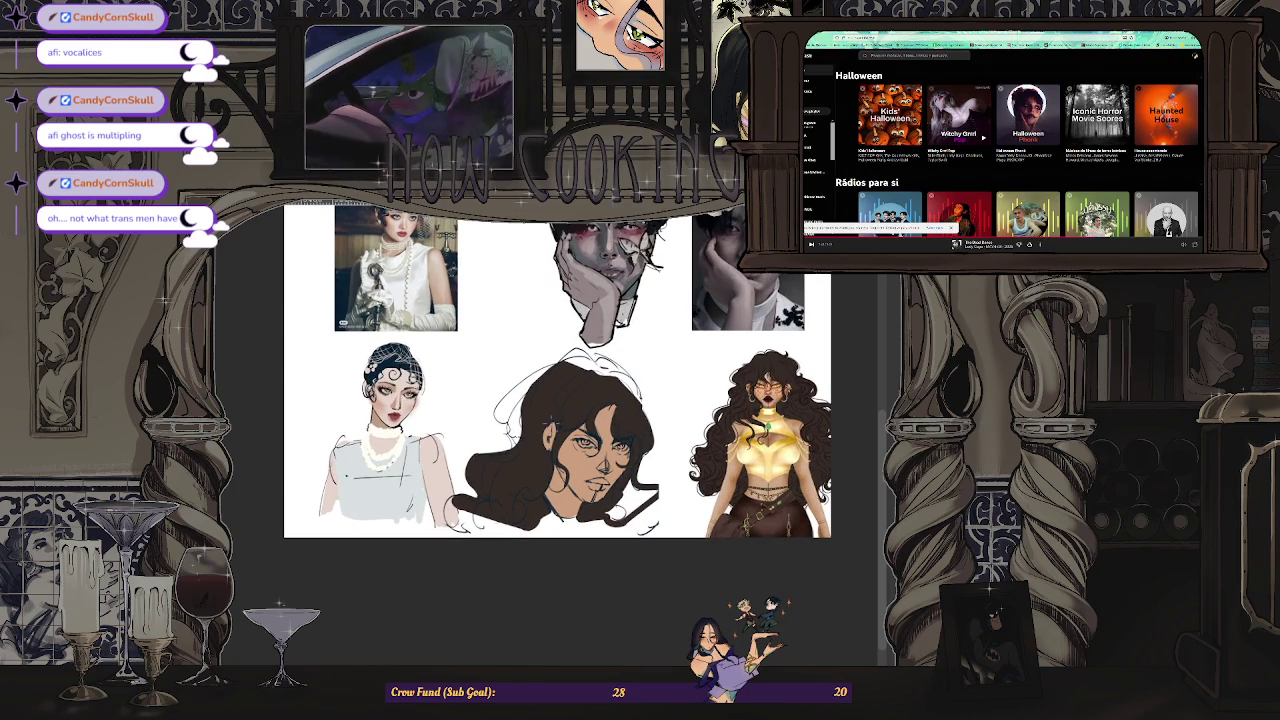
{"action": "scroll", "coordinate": [604, 361], "scroll_direction": "up", "scroll_amount": 3}
{"action": "scroll", "coordinate": [604, 361], "scroll_direction": "up", "scroll_amount": 2}
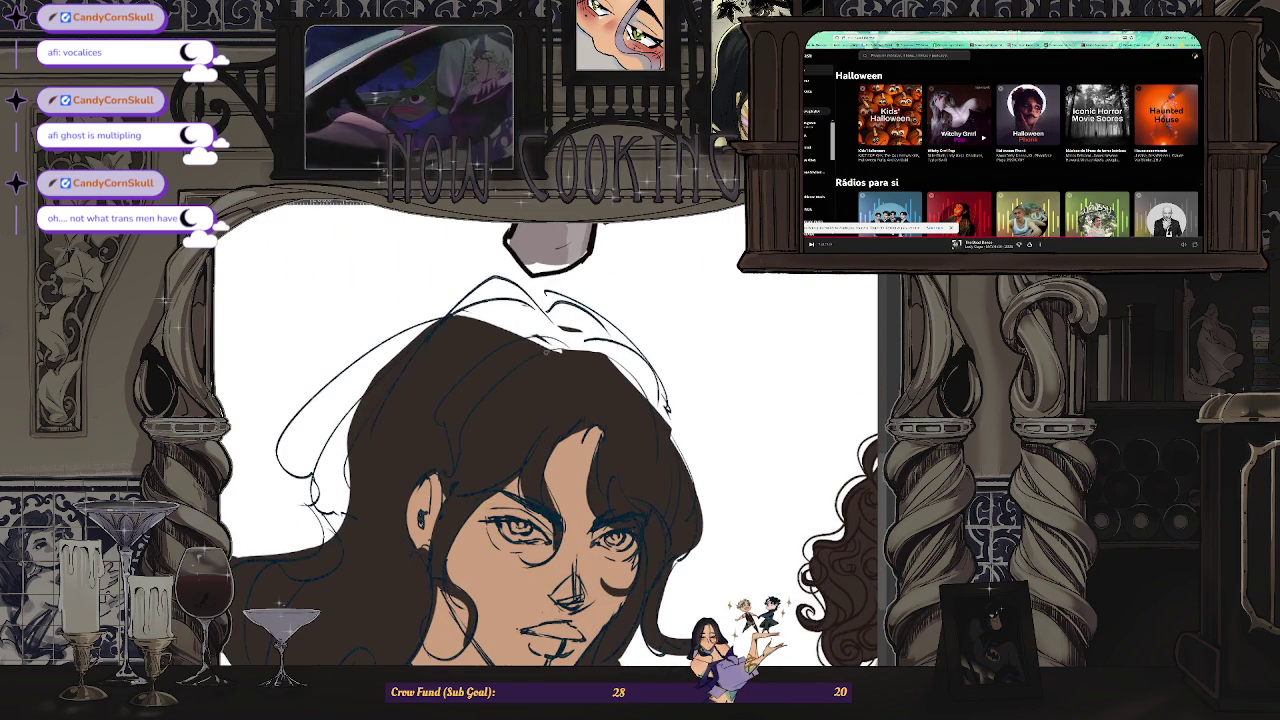
{"action": "scroll", "coordinate": [553, 447], "scroll_direction": "down", "scroll_amount": 3}
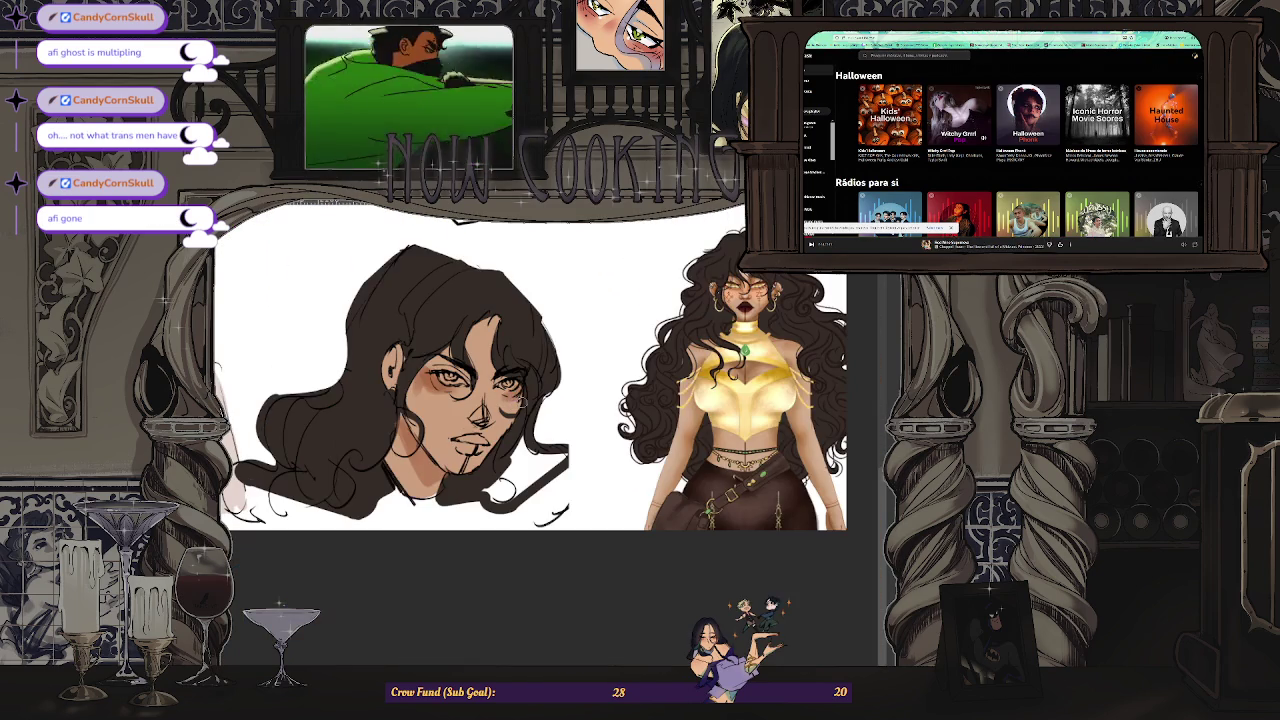
- Paint a short dark stroke beside the right eye and review it in a mirrored, zoomed view
{"action": "left_click_drag", "start_coordinate": [526, 393], "coordinate": [492, 392]}
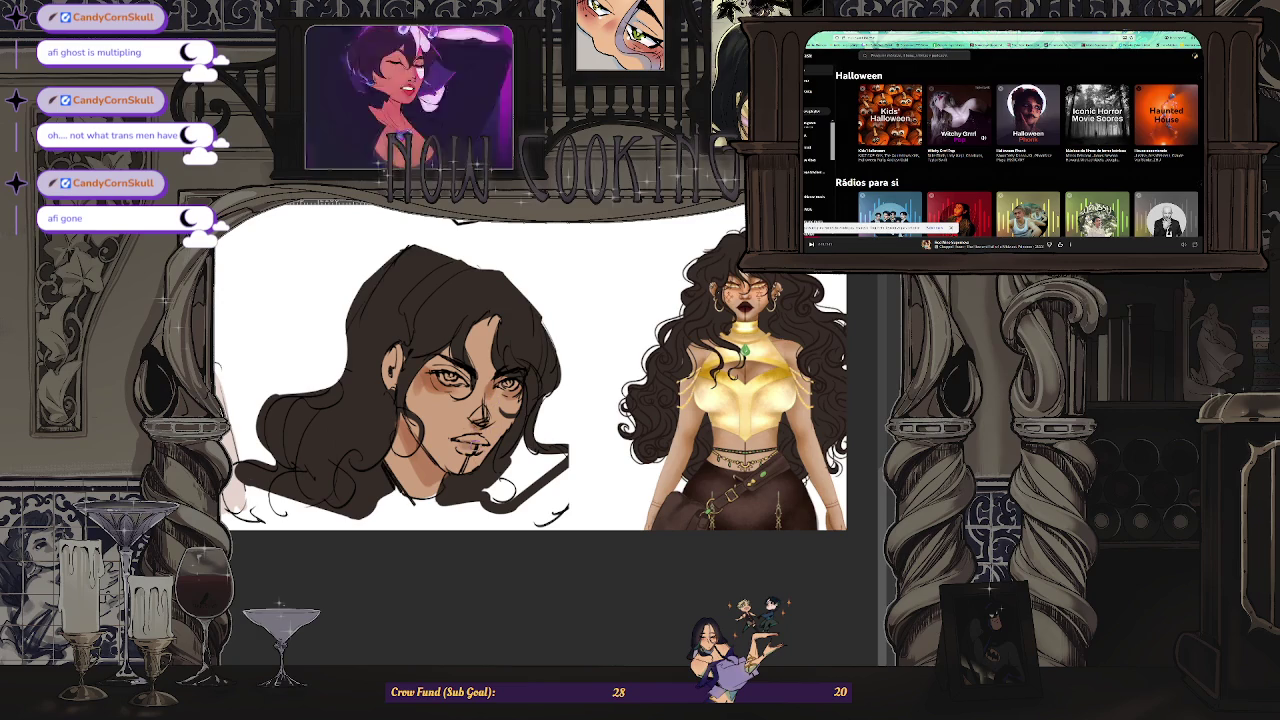
{"action": "key", "text": "ctrl+minus"}
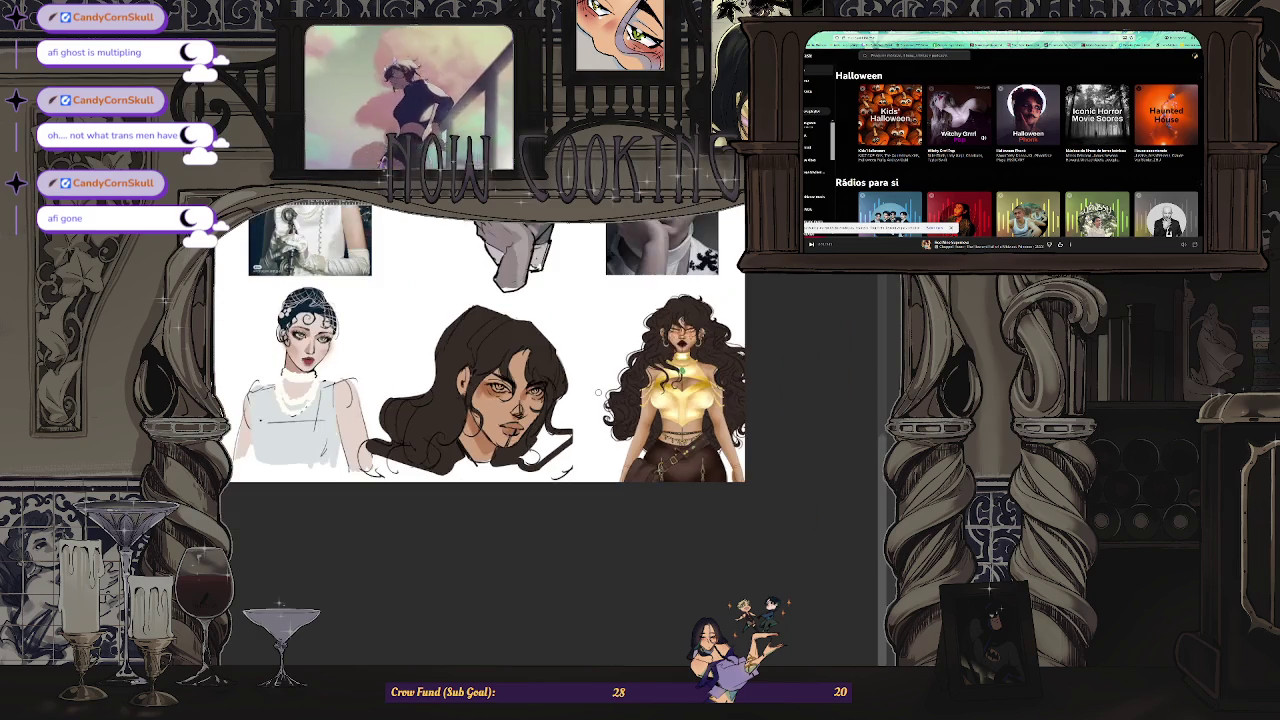
{"action": "key", "text": "m"}
{"action": "key", "text": "ctrl+plus"}
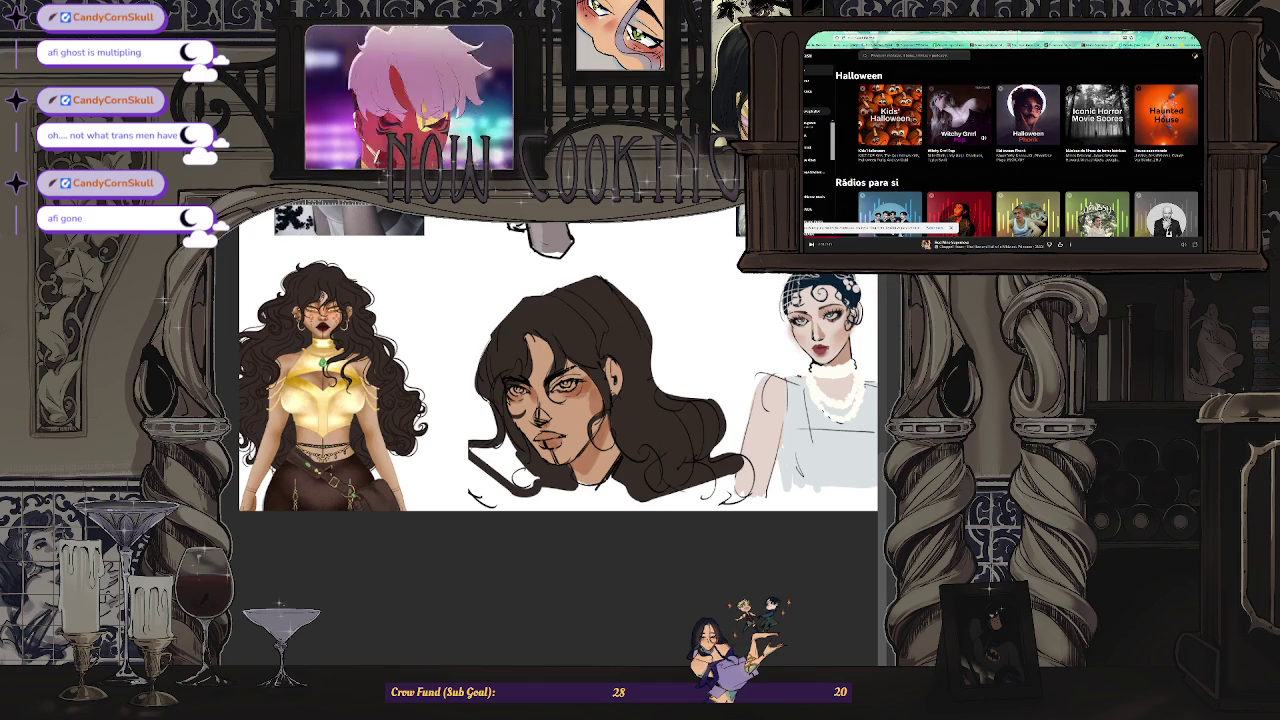
{"action": "key", "text": "ctrl+plus"}
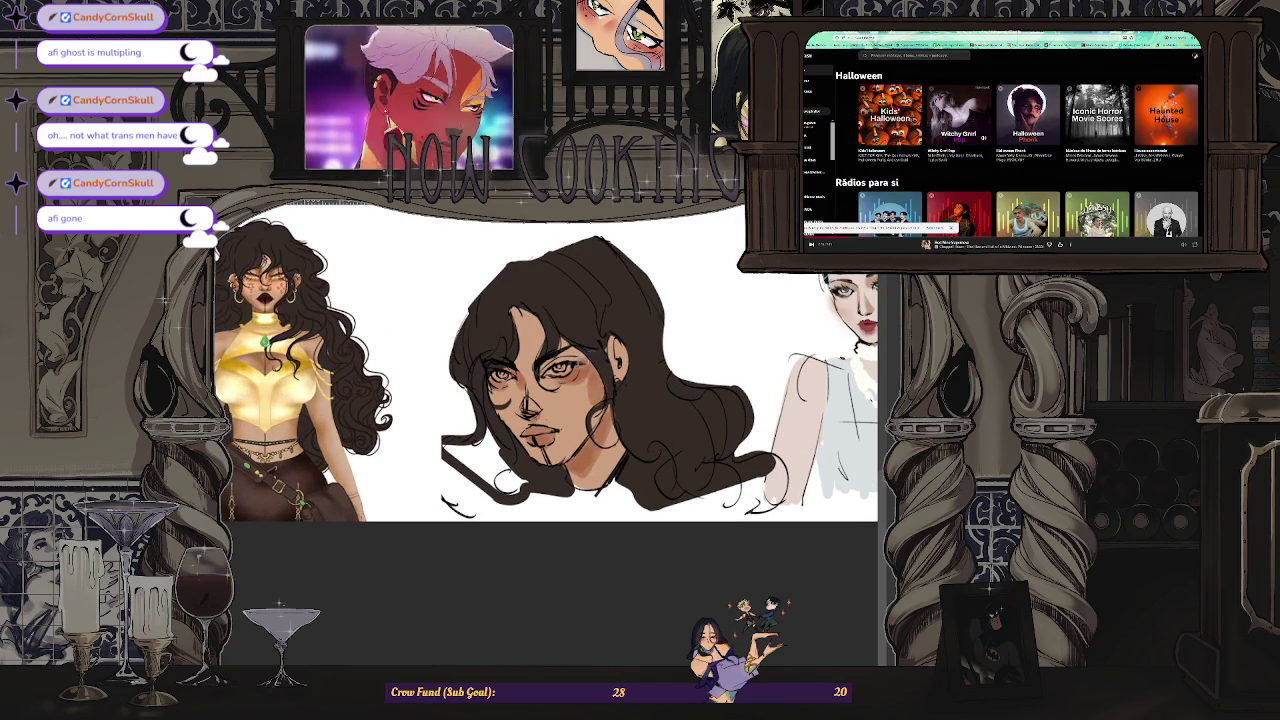
{"action": "key", "text": "ctrl+plus"}
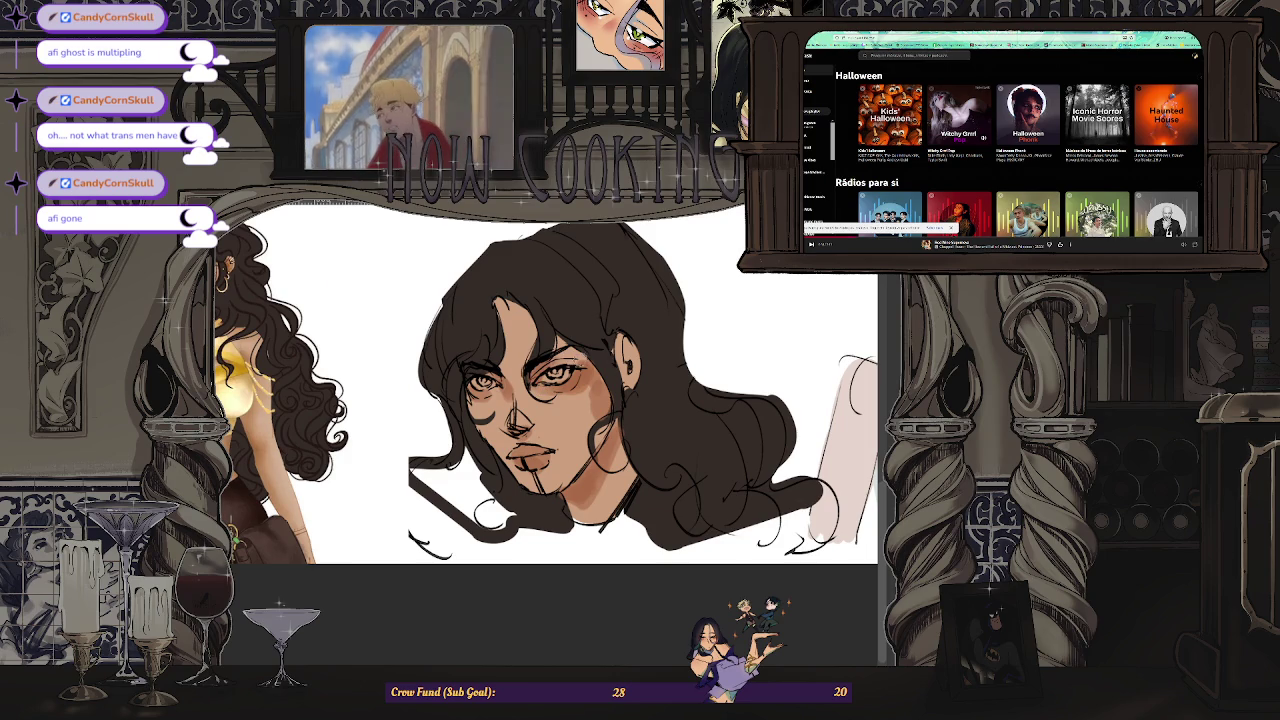
{"action": "key", "text": "ctrl+minus"}
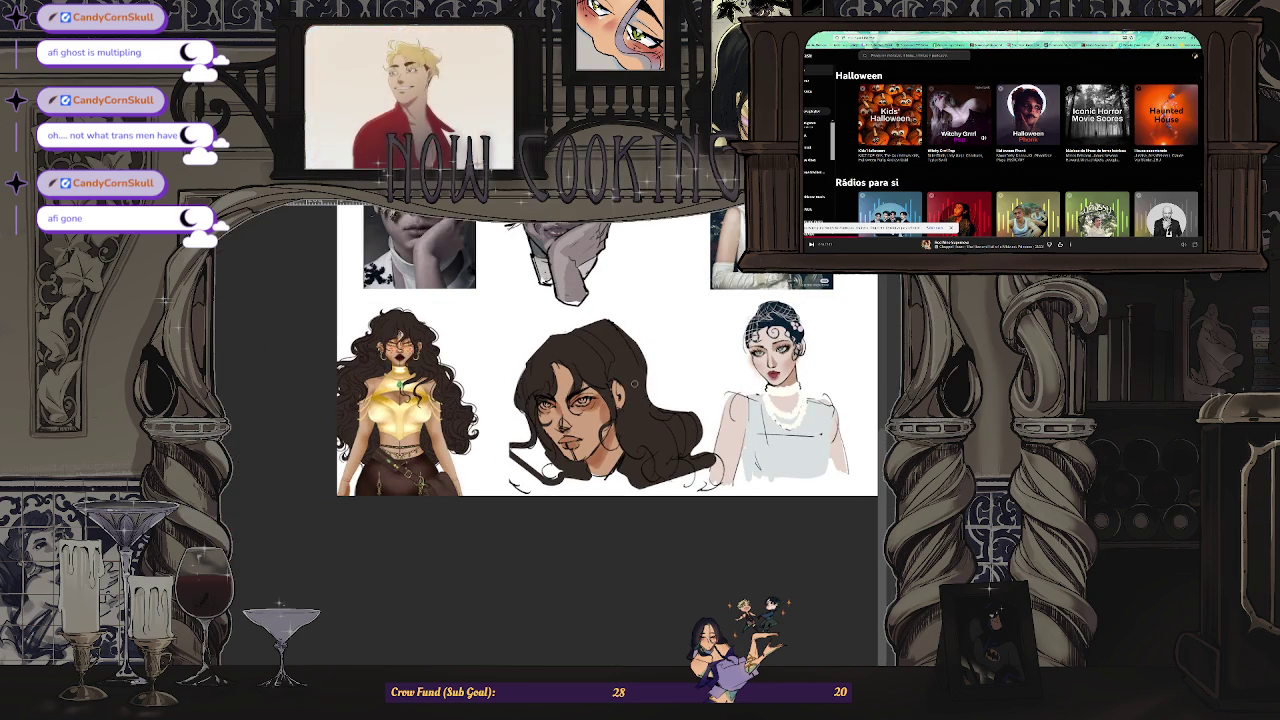
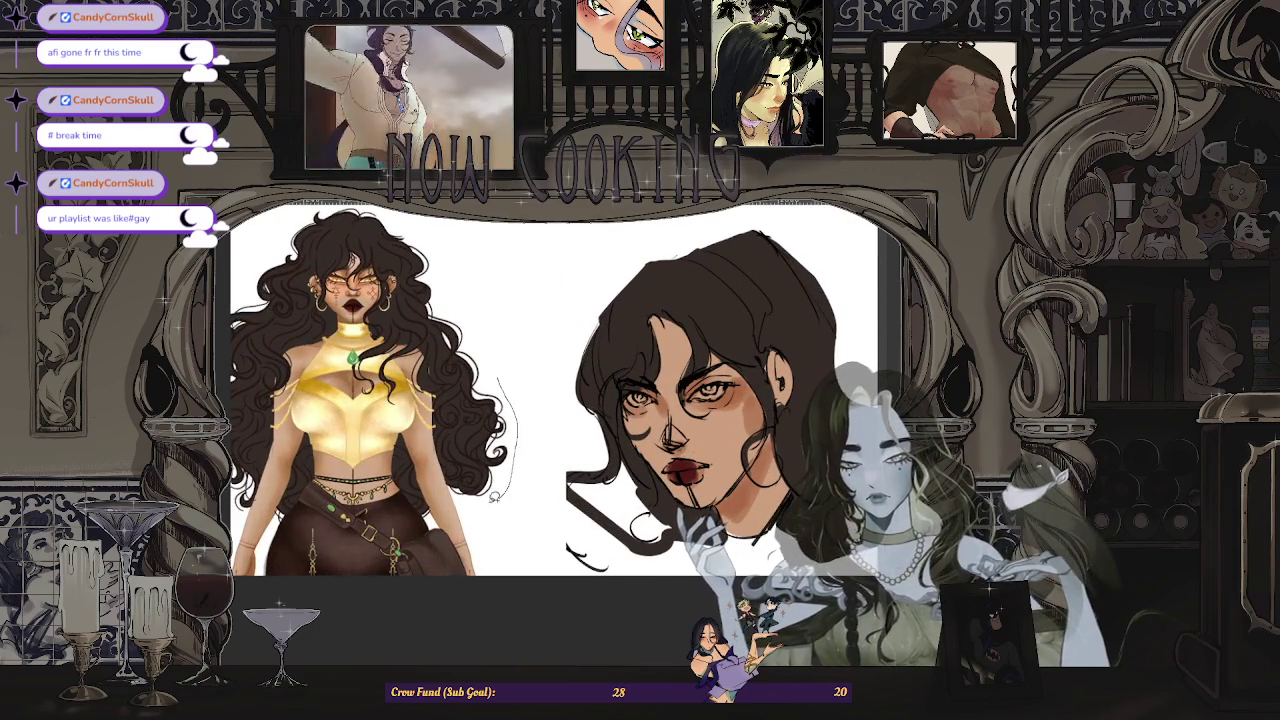
- Outline an area along the top of the hair, then clear the selection
{"action": "scroll", "coordinate": [558, 239], "scroll_direction": "down", "scroll_amount": 3}
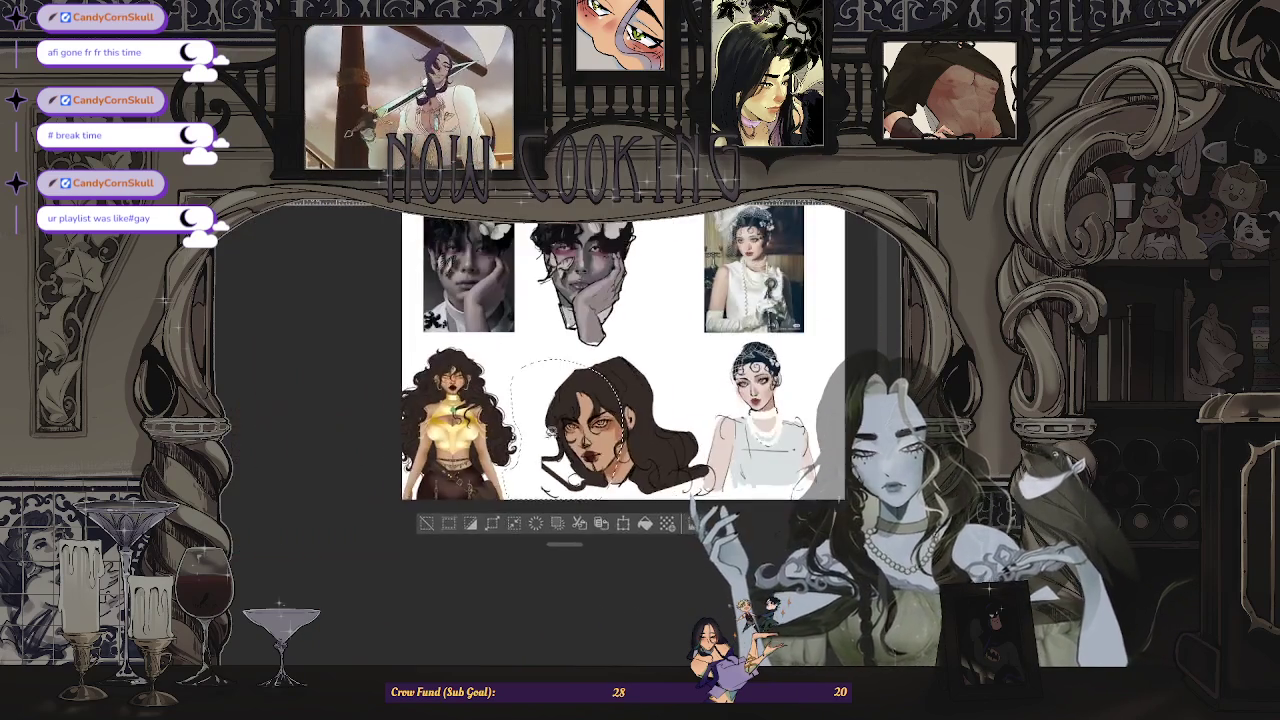
{"action": "scroll", "coordinate": [344, 436], "scroll_direction": "up", "scroll_amount": 4}
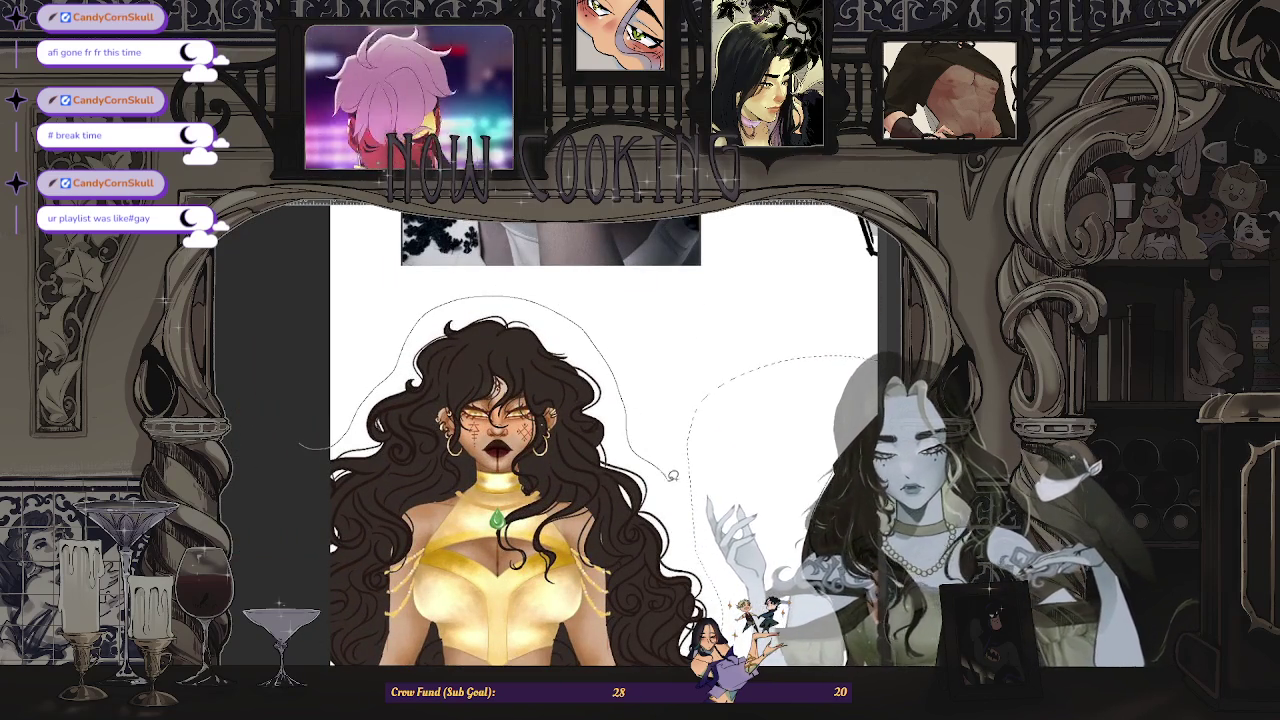
{"action": "scroll", "coordinate": [607, 377], "scroll_direction": "down", "scroll_amount": 2}
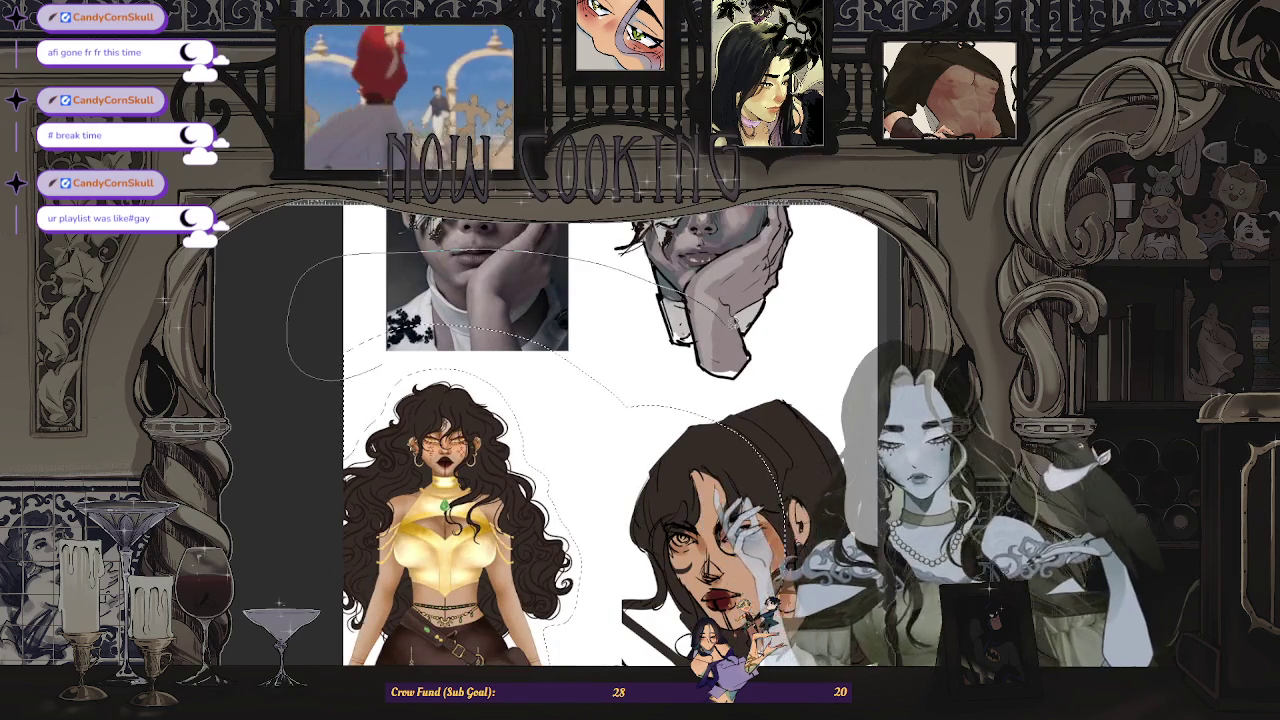
{"action": "scroll", "coordinate": [640, 338], "scroll_direction": "down", "scroll_amount": 2}
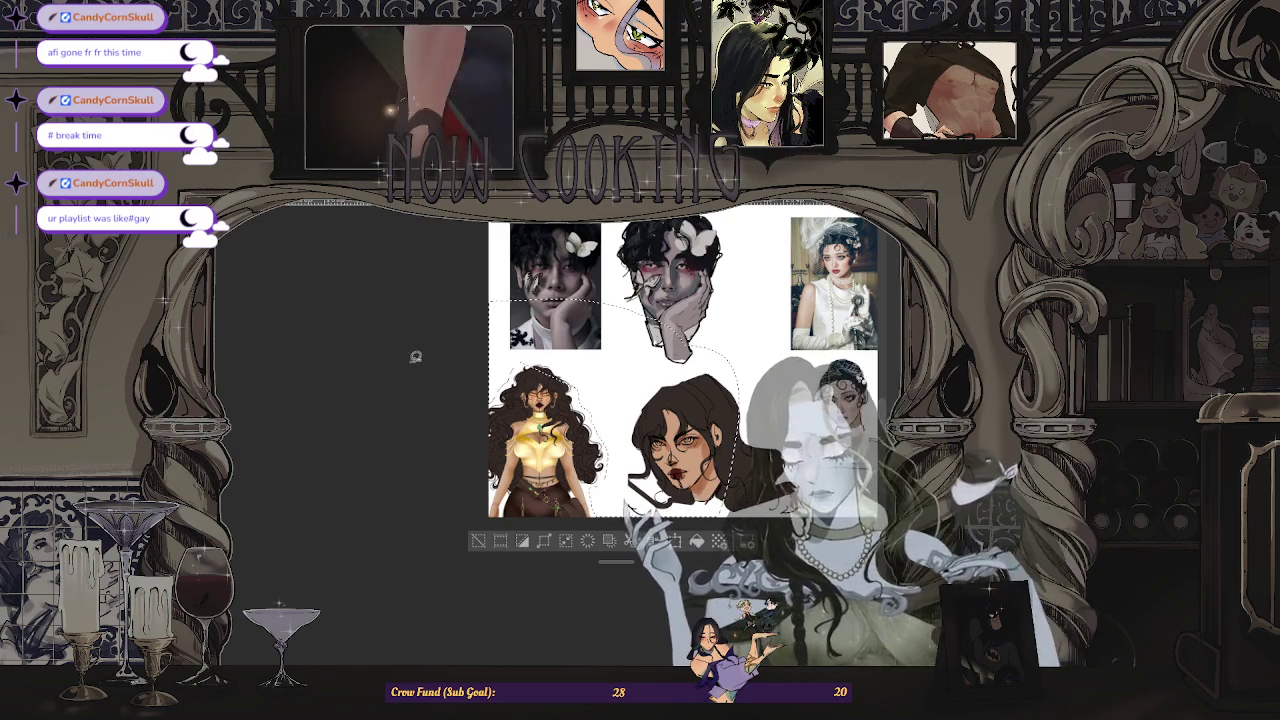
{"action": "key", "text": "ctrl+plus"}
{"action": "key", "text": "ctrl+plus"}
{"action": "left_click_drag", "start_coordinate": [493, 350], "coordinate": [651, 429]}
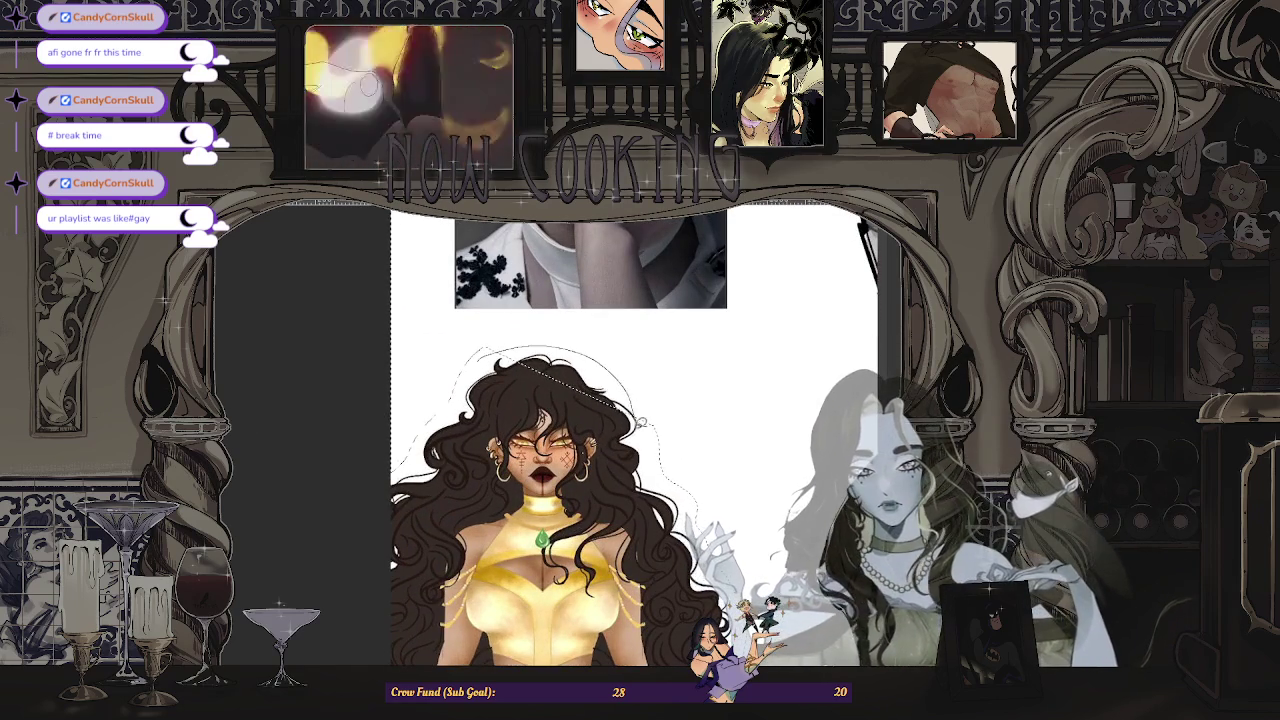
{"action": "key", "text": "ctrl+minus"}
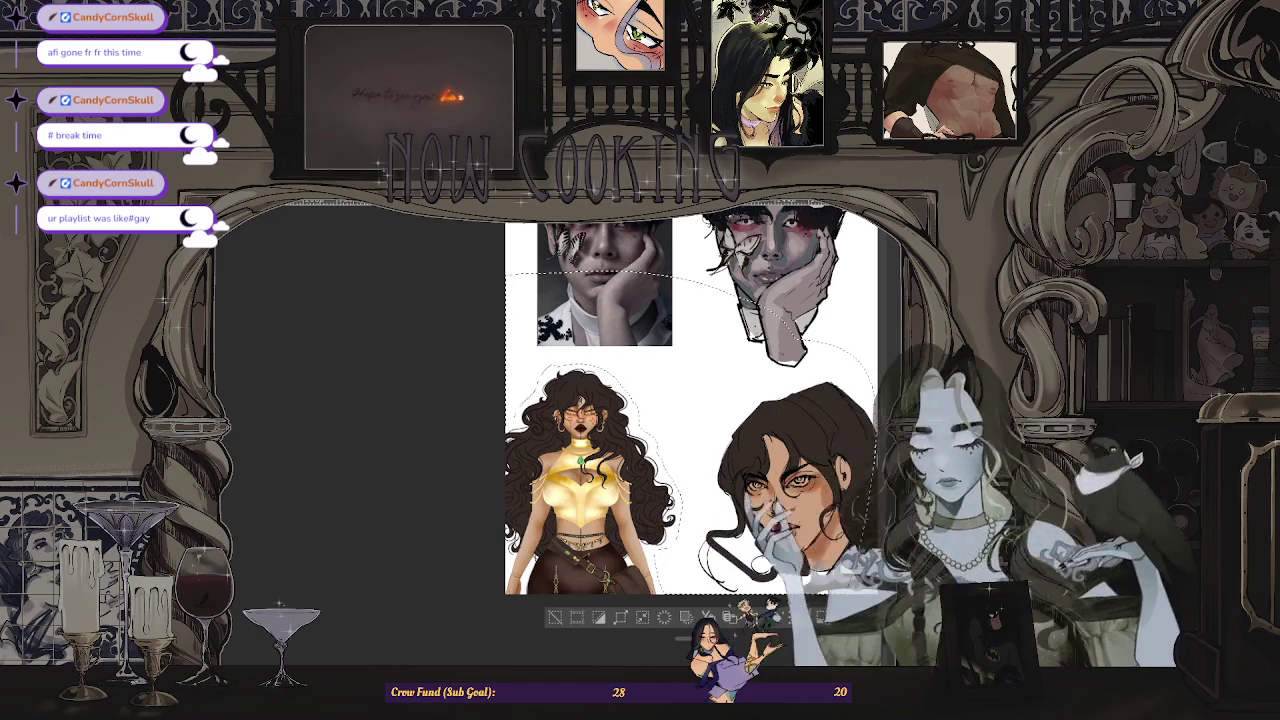
{"action": "key", "text": "ctrl+d"}
- Zoom in on the face and paint dark fill into the lower hair
{"action": "key", "text": "ctrl+minus"}
{"action": "key", "text": "ctrl+plus"}
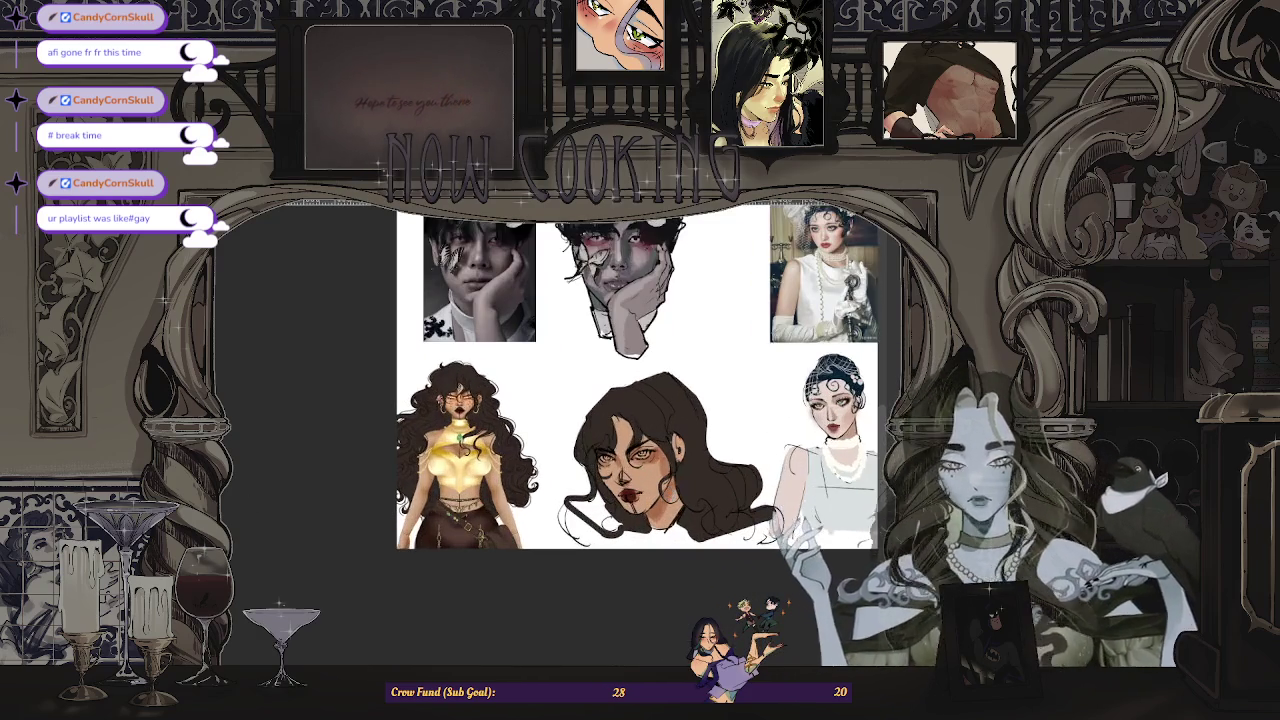
{"action": "key", "text": "ctrl+plus"}
{"action": "key", "text": "ctrl+plus"}
{"action": "key", "text": "ctrl+minus"}
{"action": "key", "text": "ctrl+plus"}
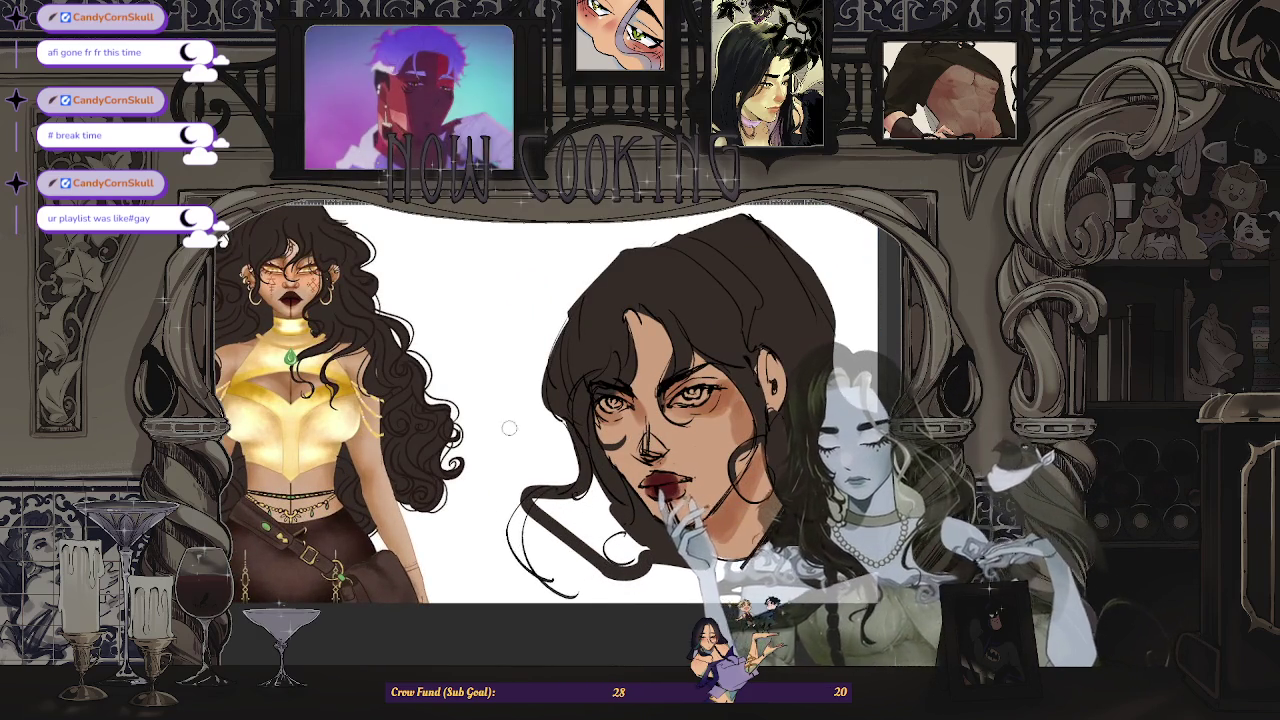
{"action": "key", "text": "ctrl+plus"}
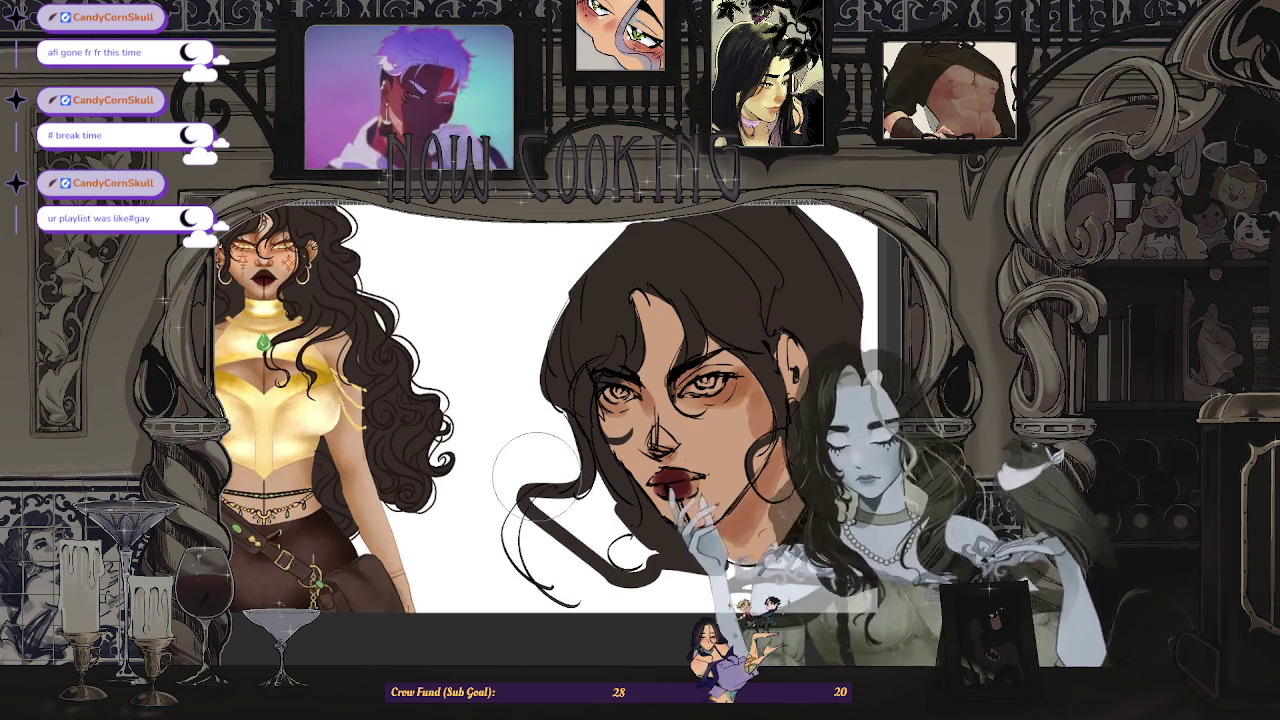
{"action": "mouse_move", "coordinate": [536, 474]}
{"action": "left_mouse_down"}
{"action": "mouse_move", "coordinate": [590, 512]}
{"action": "mouse_move", "coordinate": [585, 525]}
{"action": "mouse_move", "coordinate": [530, 500]}
{"action": "mouse_move", "coordinate": [600, 585]}
{"action": "left_mouse_up"}
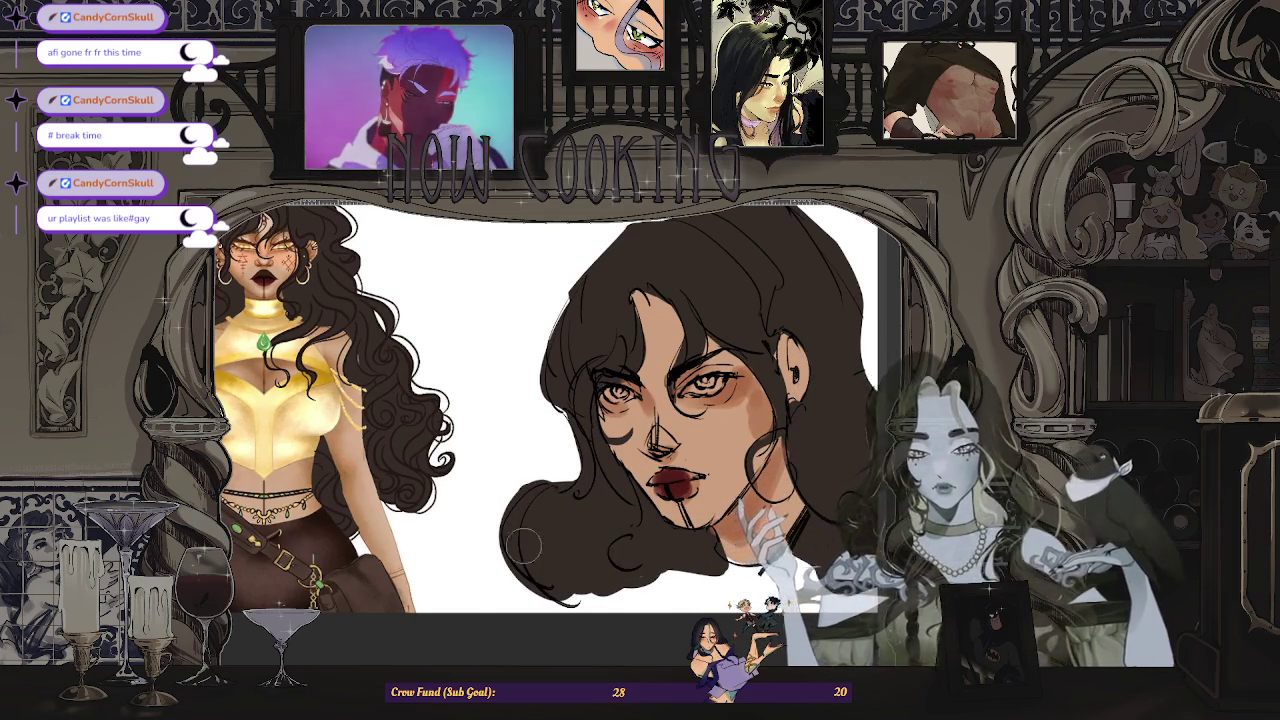
{"action": "key", "text": "ctrl+minus"}
- Sample the gold colour from the portrait's eye
{"action": "scroll", "coordinate": [636, 540], "scroll_direction": "down", "scroll_amount": 2}
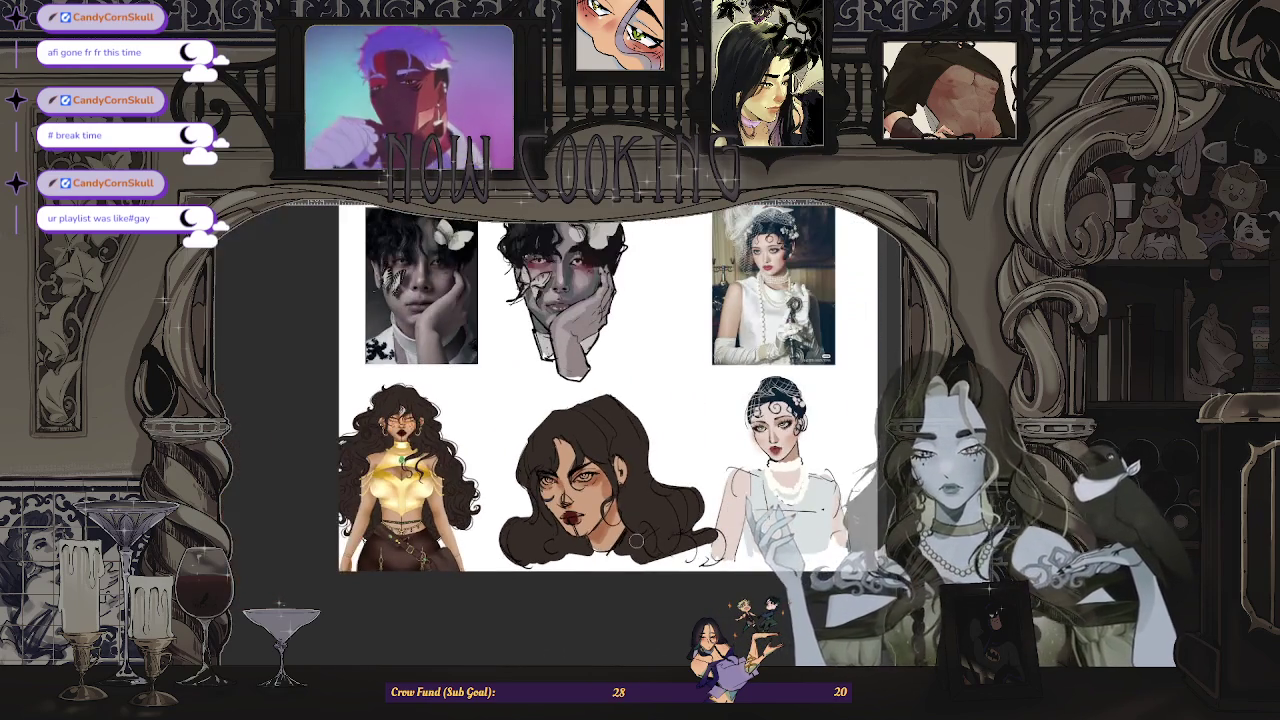
{"action": "scroll", "coordinate": [560, 510], "scroll_direction": "up", "scroll_amount": 2}
{"action": "scroll", "coordinate": [480, 470], "scroll_direction": "up", "scroll_amount": 2}
{"action": "scroll", "coordinate": [425, 450], "scroll_direction": "up", "scroll_amount": 1}
{"action": "left_click_drag", "start_coordinate": [425, 448], "coordinate": [425, 450]}
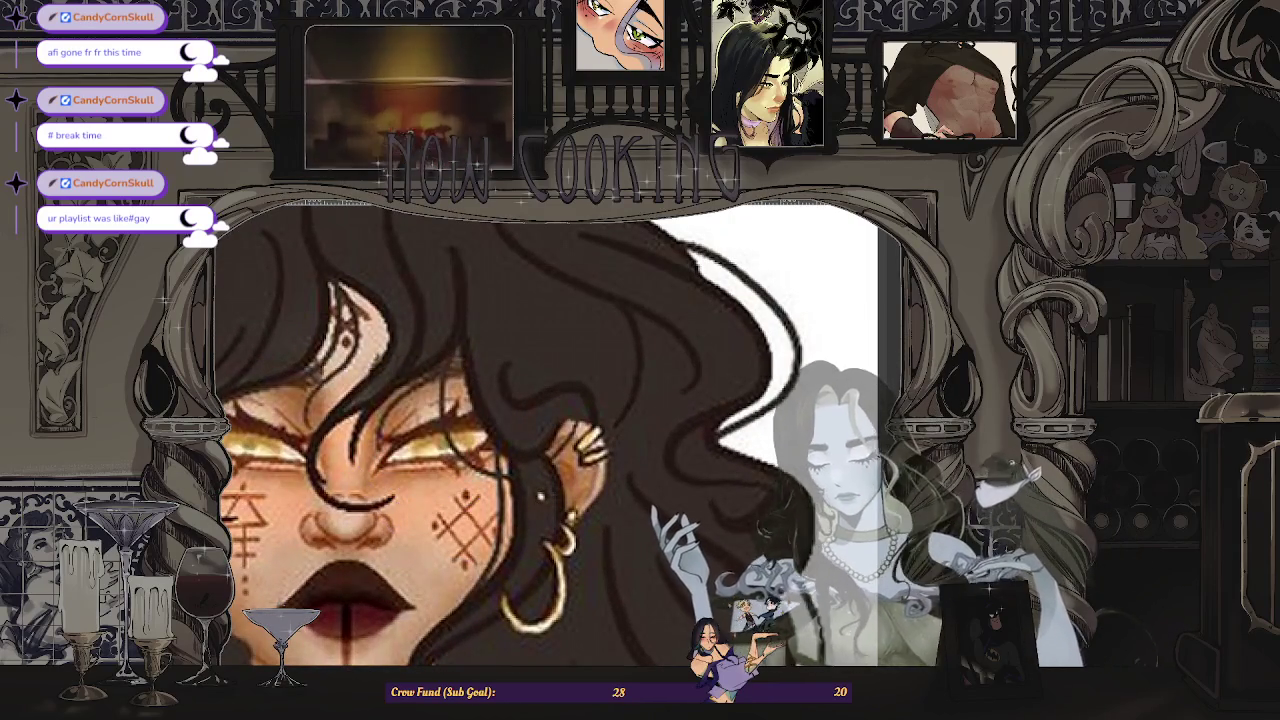
{"action": "left_click", "coordinate": [430, 442]}
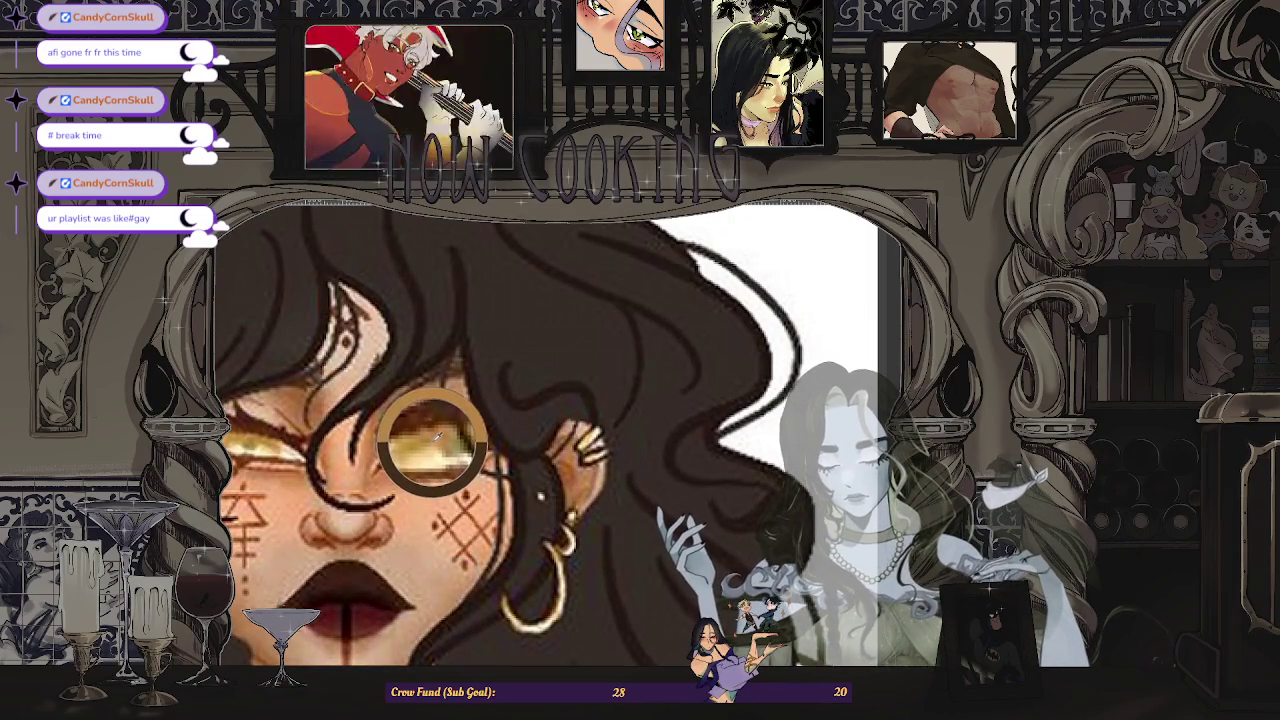
- Zoom around the face, then mirror the canvas view to check the drawing
{"action": "scroll", "coordinate": [272, 418], "scroll_direction": "down", "scroll_amount": 3}
{"action": "scroll", "coordinate": [272, 418], "scroll_direction": "down", "scroll_amount": 2}
{"action": "scroll", "coordinate": [660, 490], "scroll_direction": "up", "scroll_amount": 3}
{"action": "scroll", "coordinate": [660, 490], "scroll_direction": "up", "scroll_amount": 2}
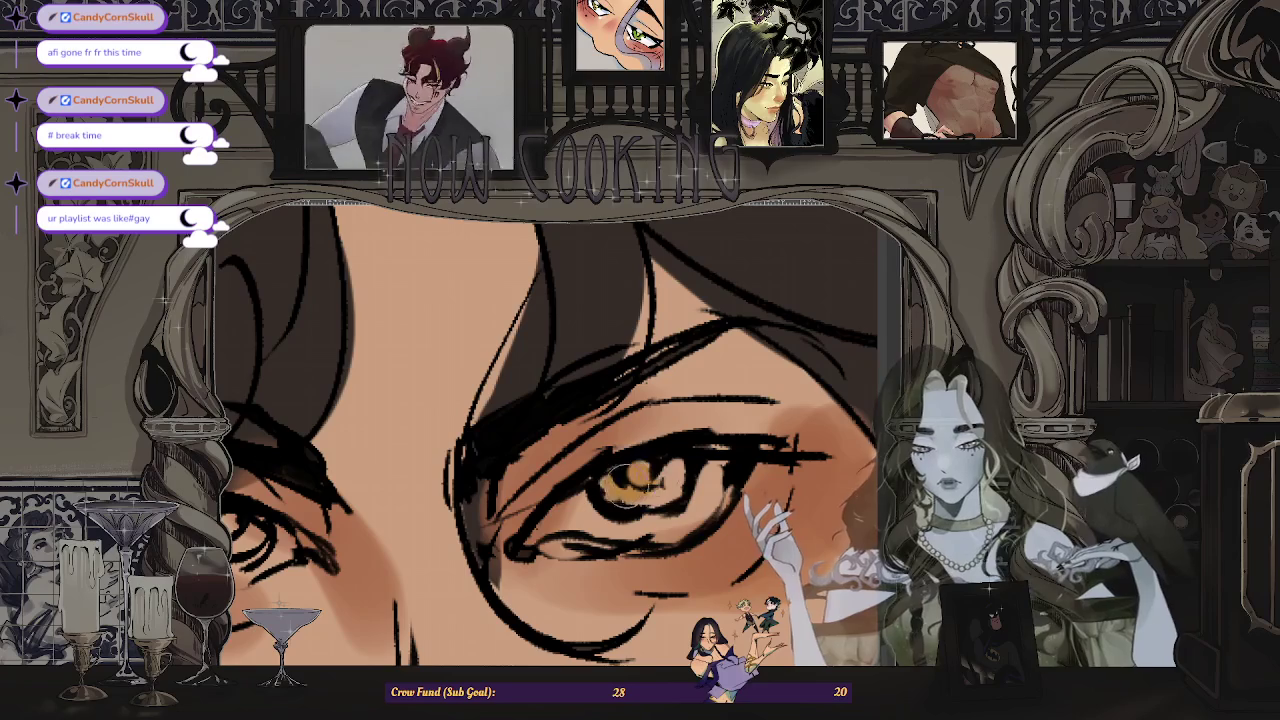
{"action": "scroll", "coordinate": [655, 466], "scroll_direction": "down", "scroll_amount": 2}
{"action": "scroll", "coordinate": [600, 466], "scroll_direction": "up", "scroll_amount": 2}
{"action": "scroll", "coordinate": [540, 465], "scroll_direction": "up", "scroll_amount": 1}
{"action": "scroll", "coordinate": [561, 468], "scroll_direction": "down", "scroll_amount": 3}
{"action": "scroll", "coordinate": [420, 420], "scroll_direction": "down", "scroll_amount": 1}
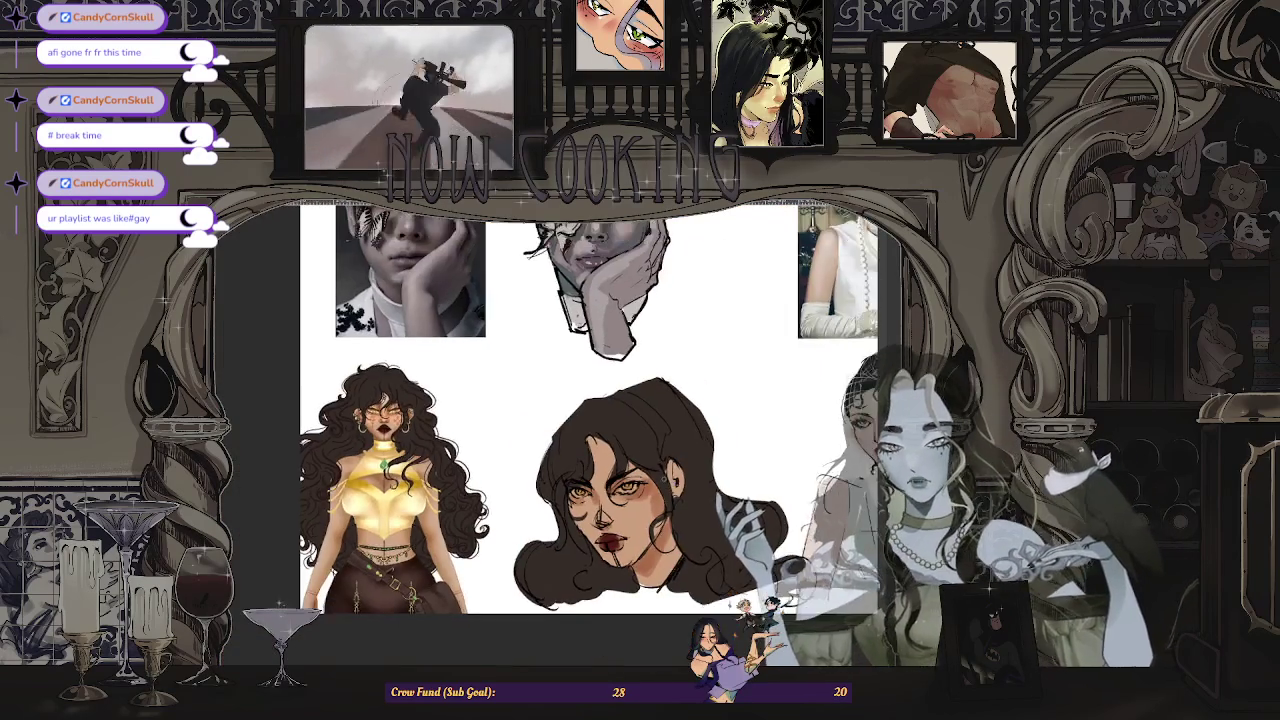
{"action": "scroll", "coordinate": [310, 410], "scroll_direction": "up", "scroll_amount": 1}
{"action": "scroll", "coordinate": [310, 410], "scroll_direction": "up", "scroll_amount": 3}
{"action": "scroll", "coordinate": [545, 435], "scroll_direction": "down", "scroll_amount": 3}
{"action": "scroll", "coordinate": [655, 485], "scroll_direction": "up", "scroll_amount": 3}
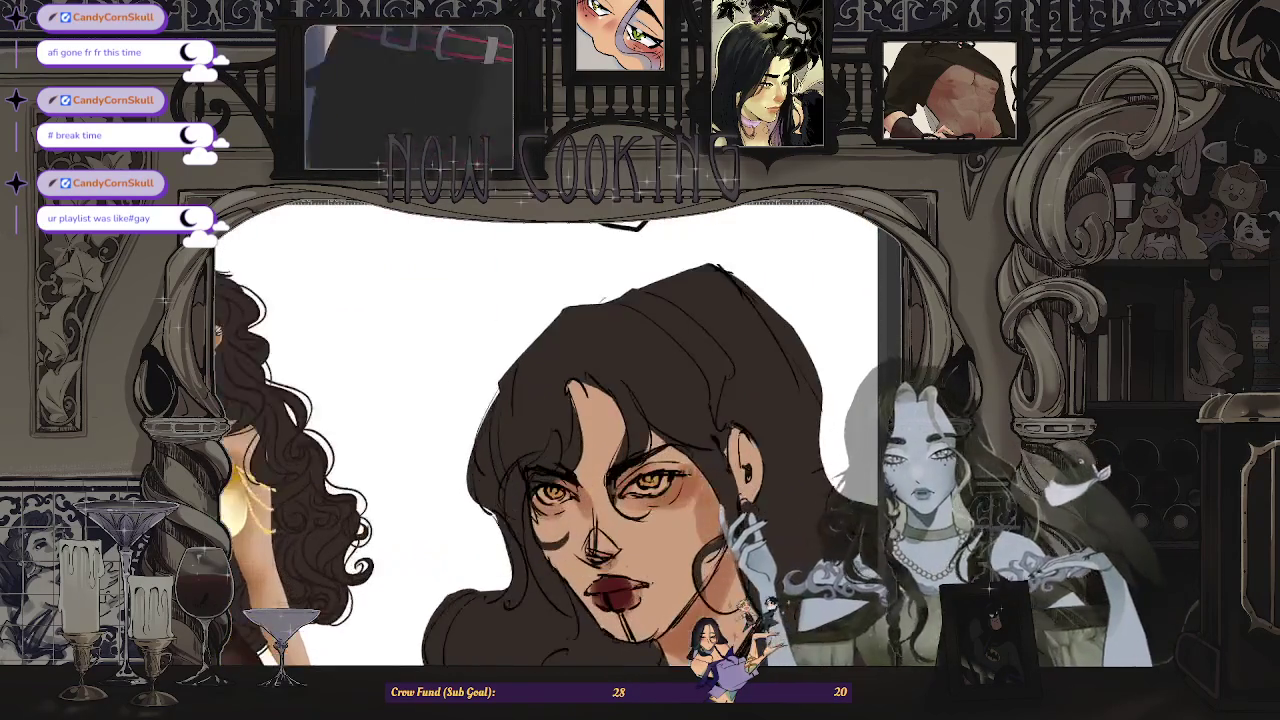
{"action": "scroll", "coordinate": [600, 470], "scroll_direction": "up", "scroll_amount": 1}
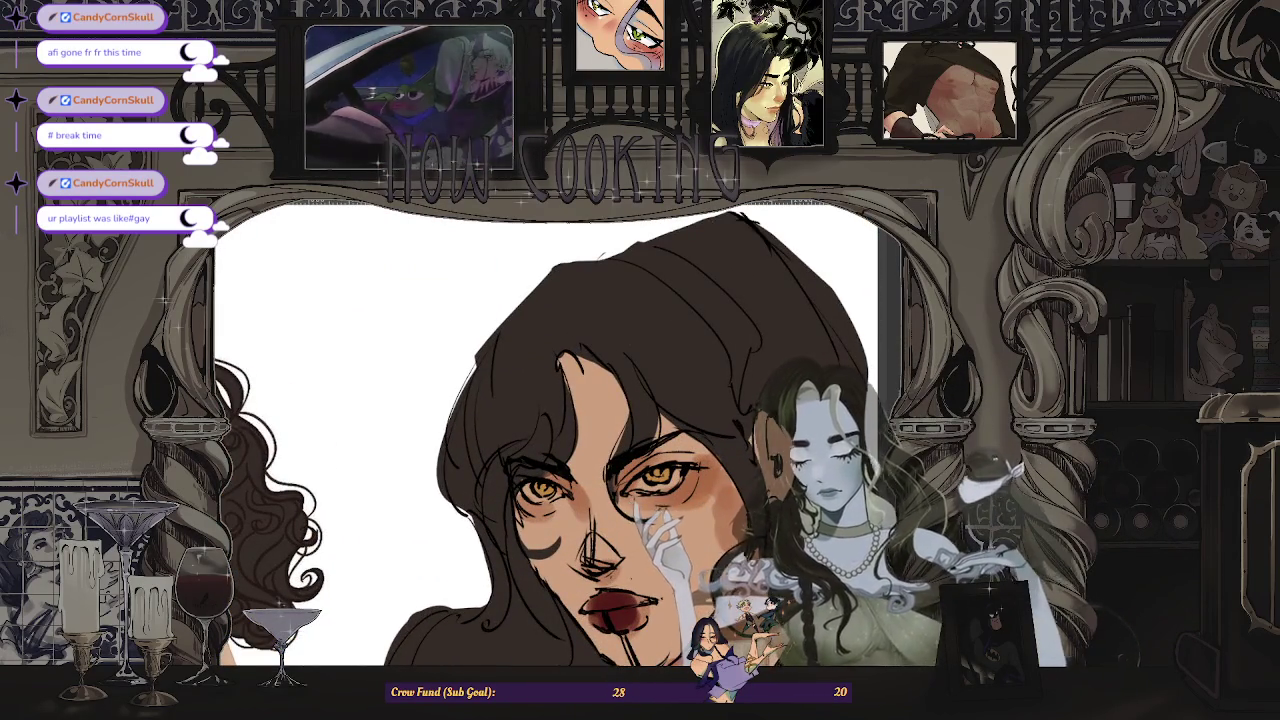
{"action": "scroll", "coordinate": [541, 488], "scroll_direction": "up", "scroll_amount": 2}
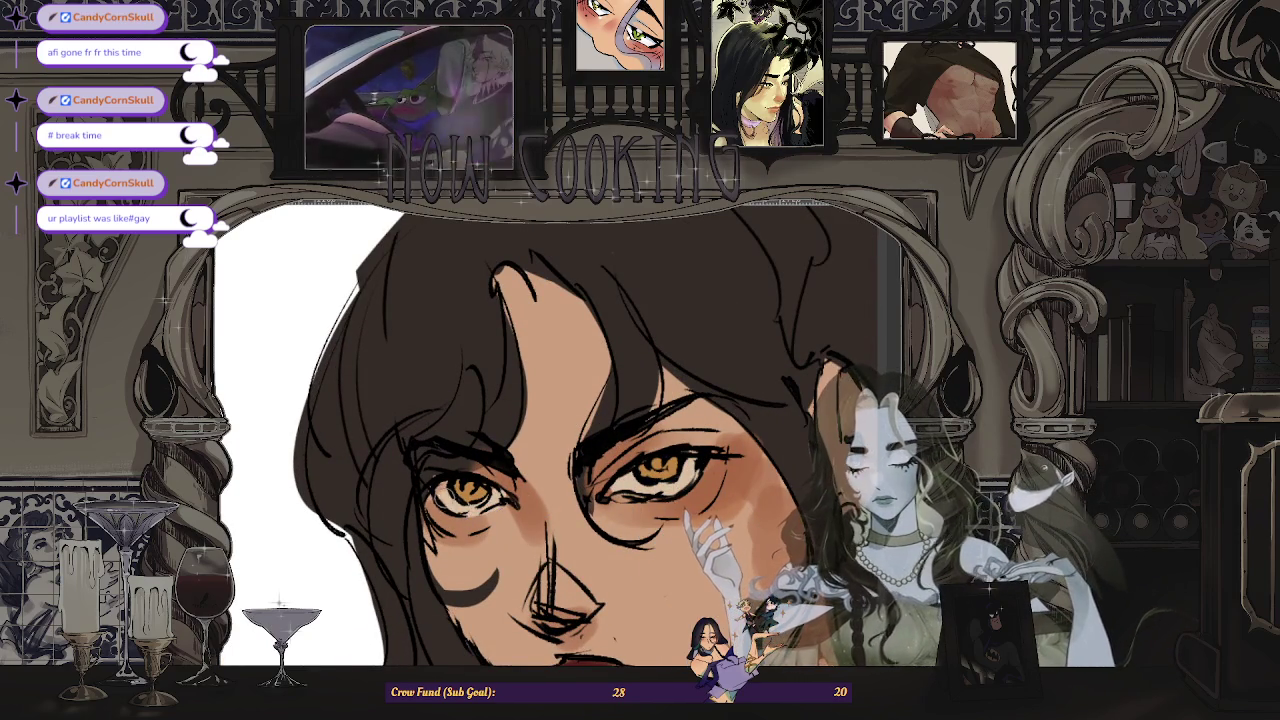
{"action": "scroll", "coordinate": [545, 435], "scroll_direction": "down", "scroll_amount": 1}
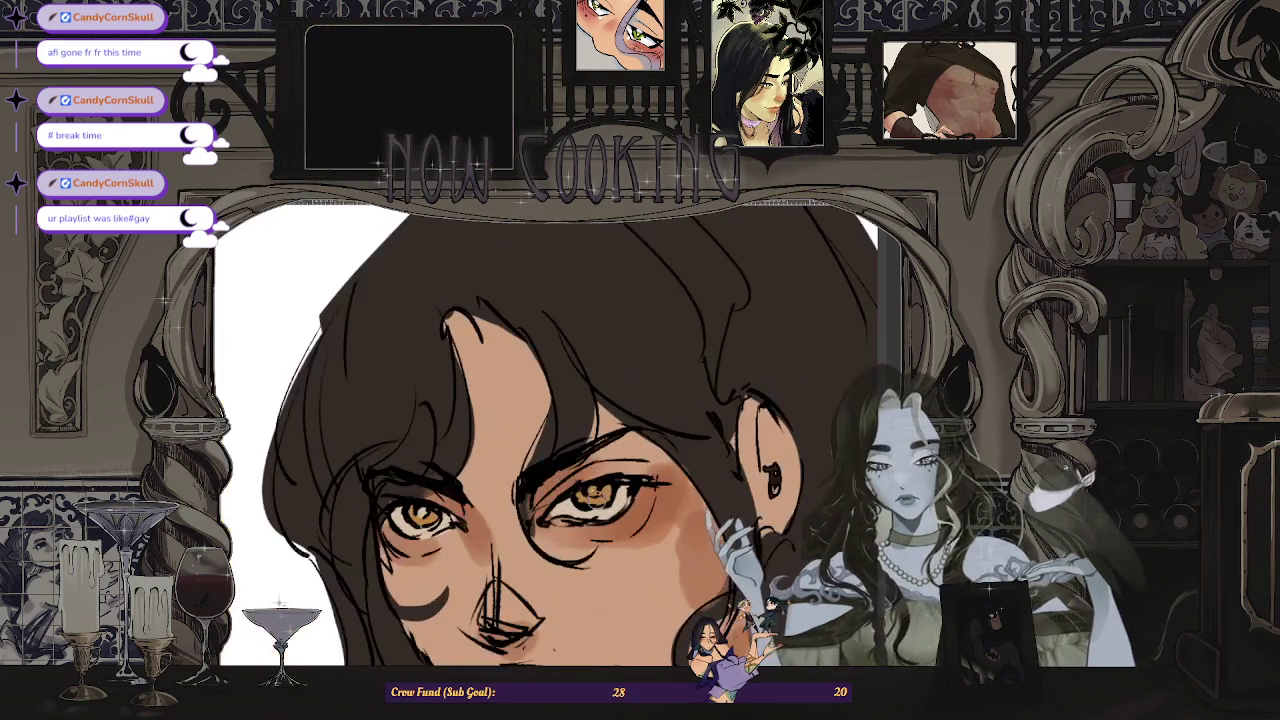
{"action": "scroll", "coordinate": [545, 435], "scroll_direction": "down", "scroll_amount": 2}
{"action": "scroll", "coordinate": [545, 435], "scroll_direction": "down", "scroll_amount": 1}
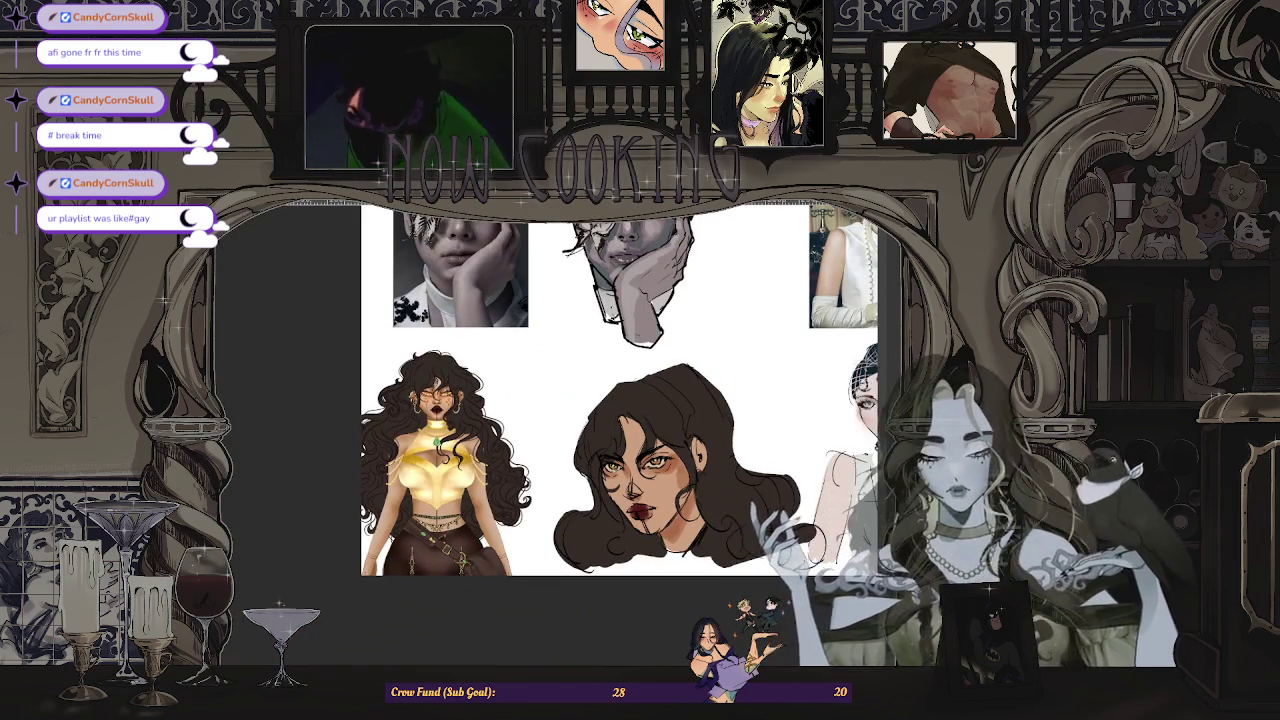
{"action": "key", "text": "m"}
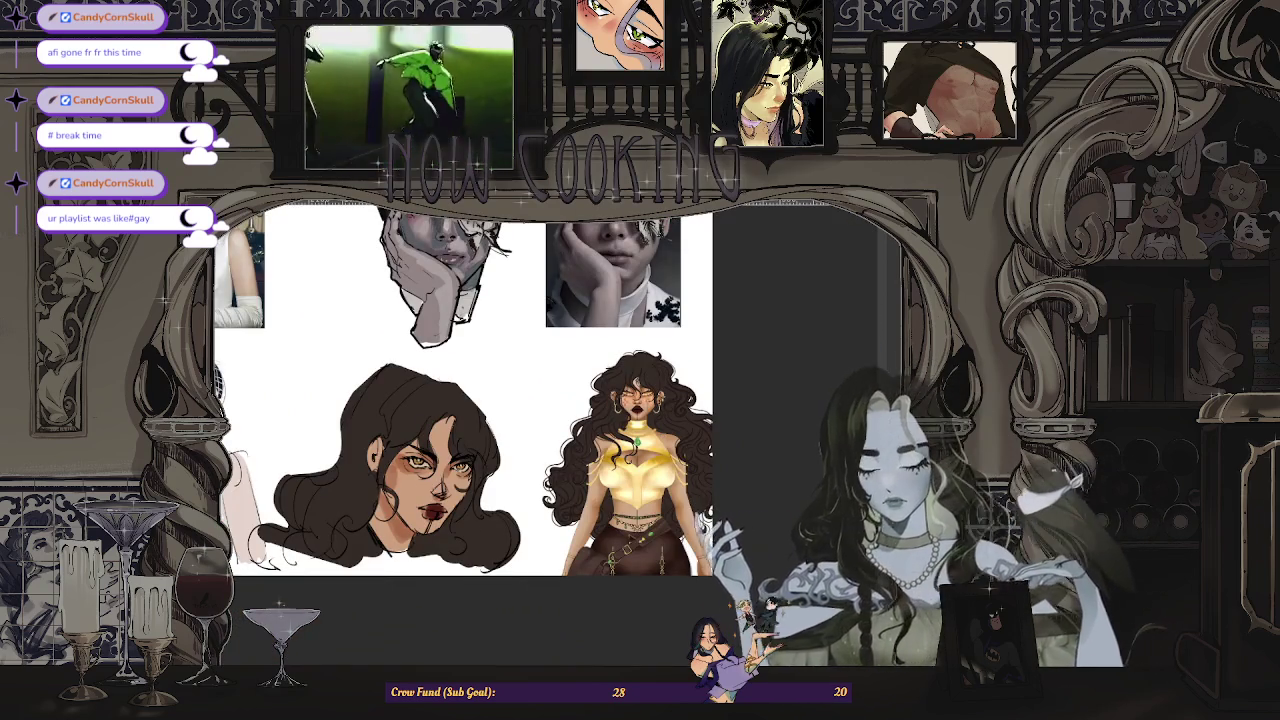
- Inspect the mirrored portrait up close, then mirror the view back
{"action": "scroll", "coordinate": [445, 503], "scroll_direction": "up", "scroll_amount": 2}
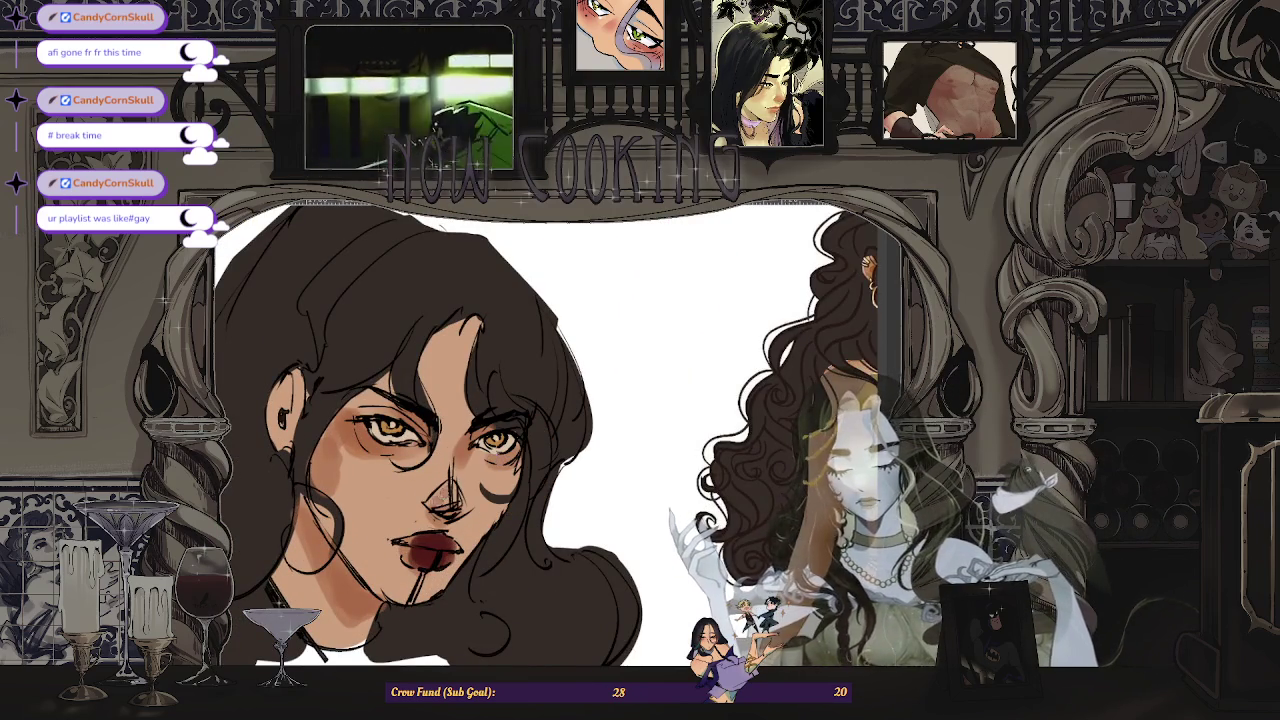
{"action": "scroll", "coordinate": [462, 512], "scroll_direction": "down", "scroll_amount": 2}
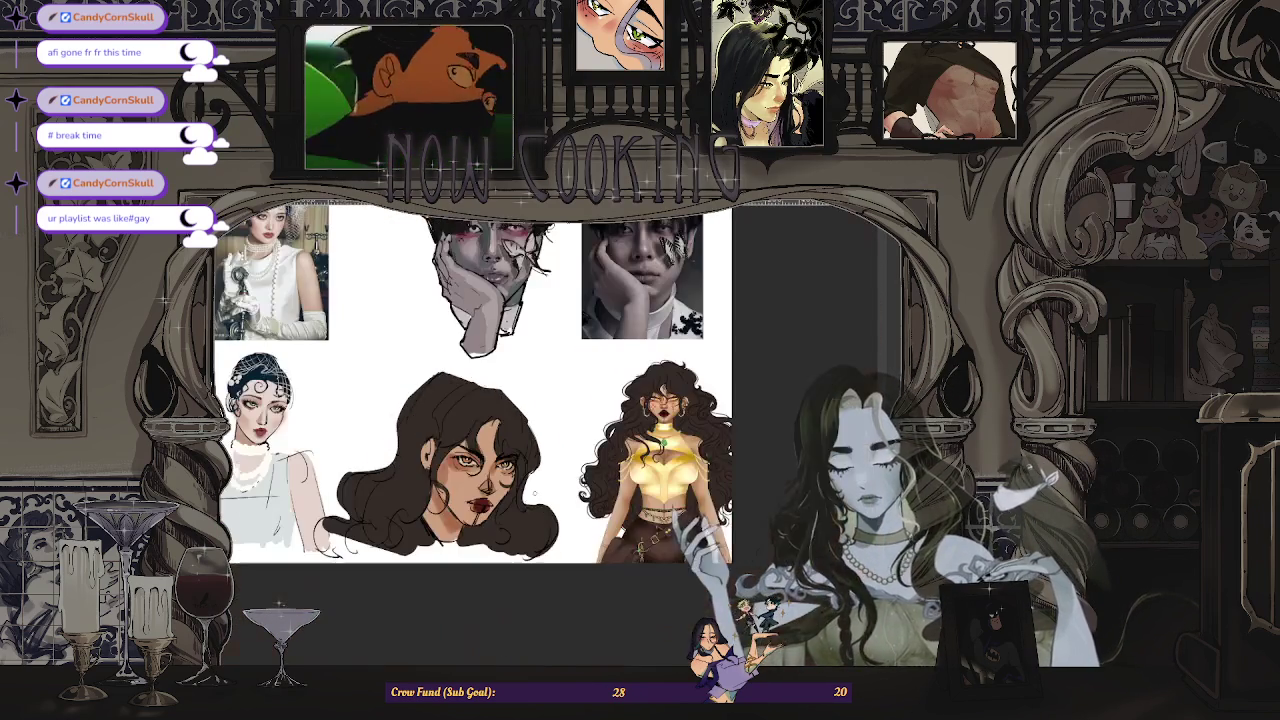
{"action": "scroll", "coordinate": [470, 420], "scroll_direction": "up", "scroll_amount": 2}
{"action": "scroll", "coordinate": [470, 420], "scroll_direction": "down", "scroll_amount": 1}
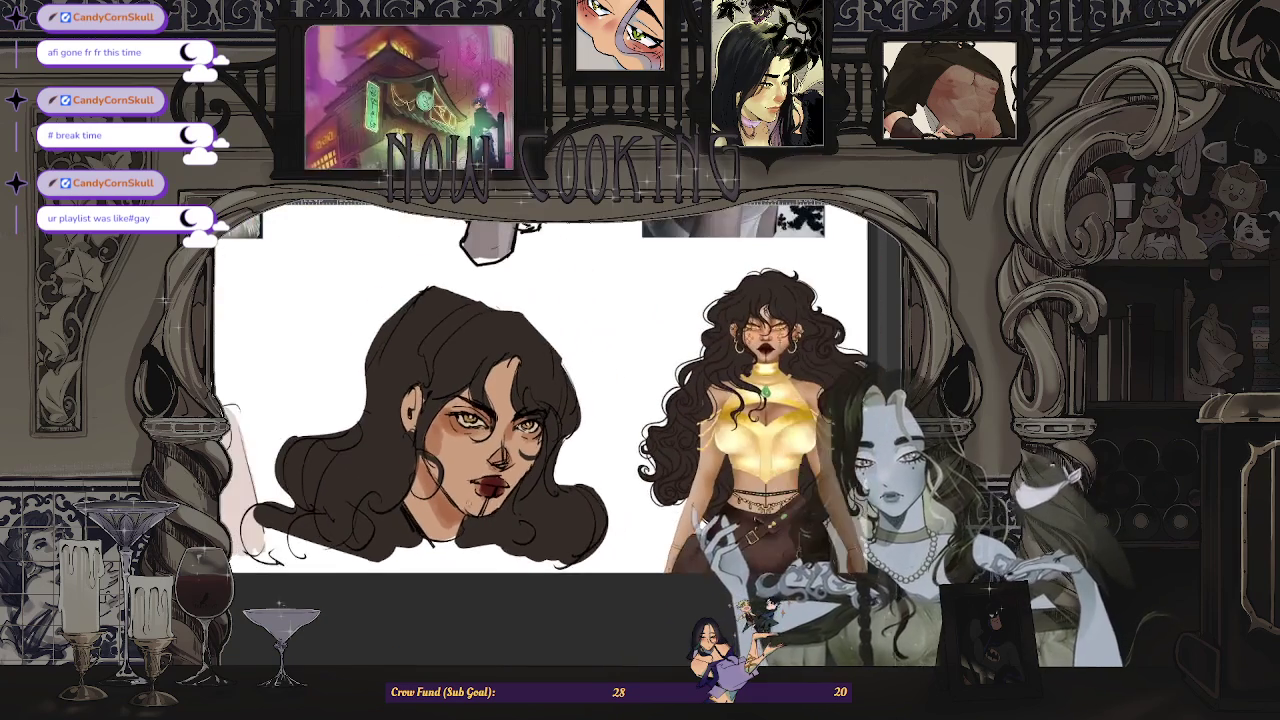
{"action": "scroll", "coordinate": [430, 450], "scroll_direction": "up", "scroll_amount": 1}
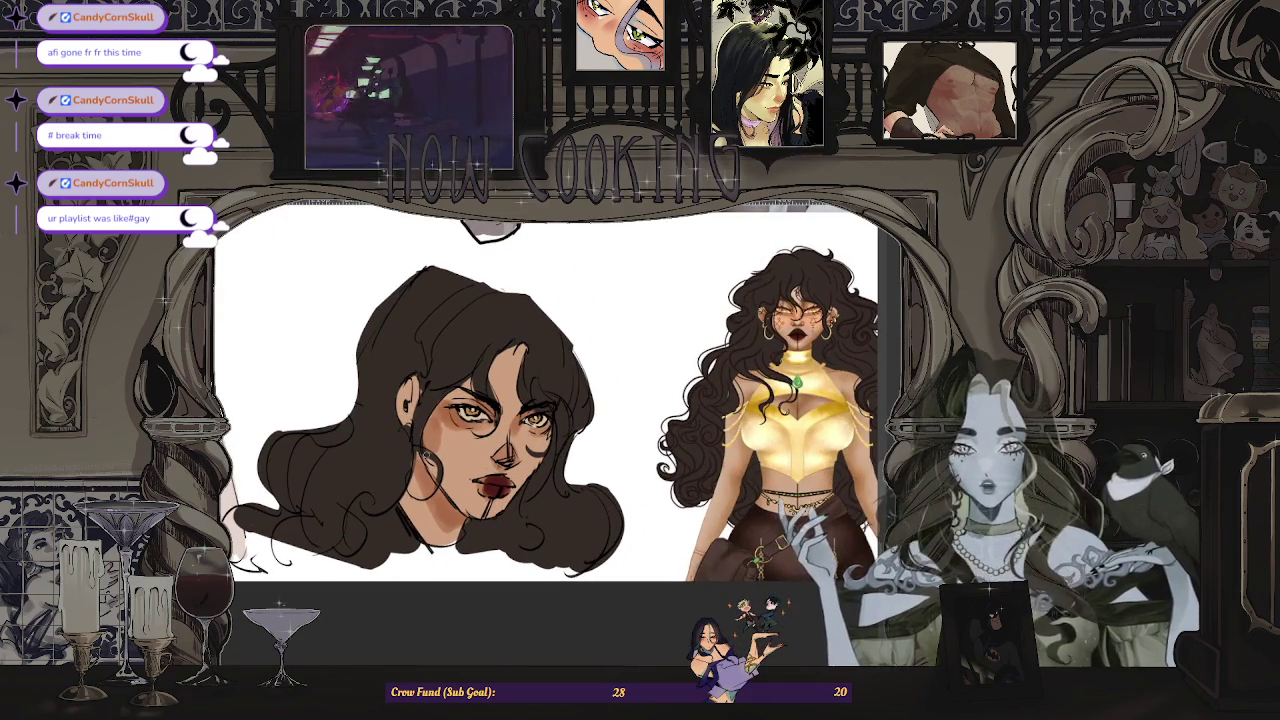
{"action": "scroll", "coordinate": [340, 440], "scroll_direction": "up", "scroll_amount": 1}
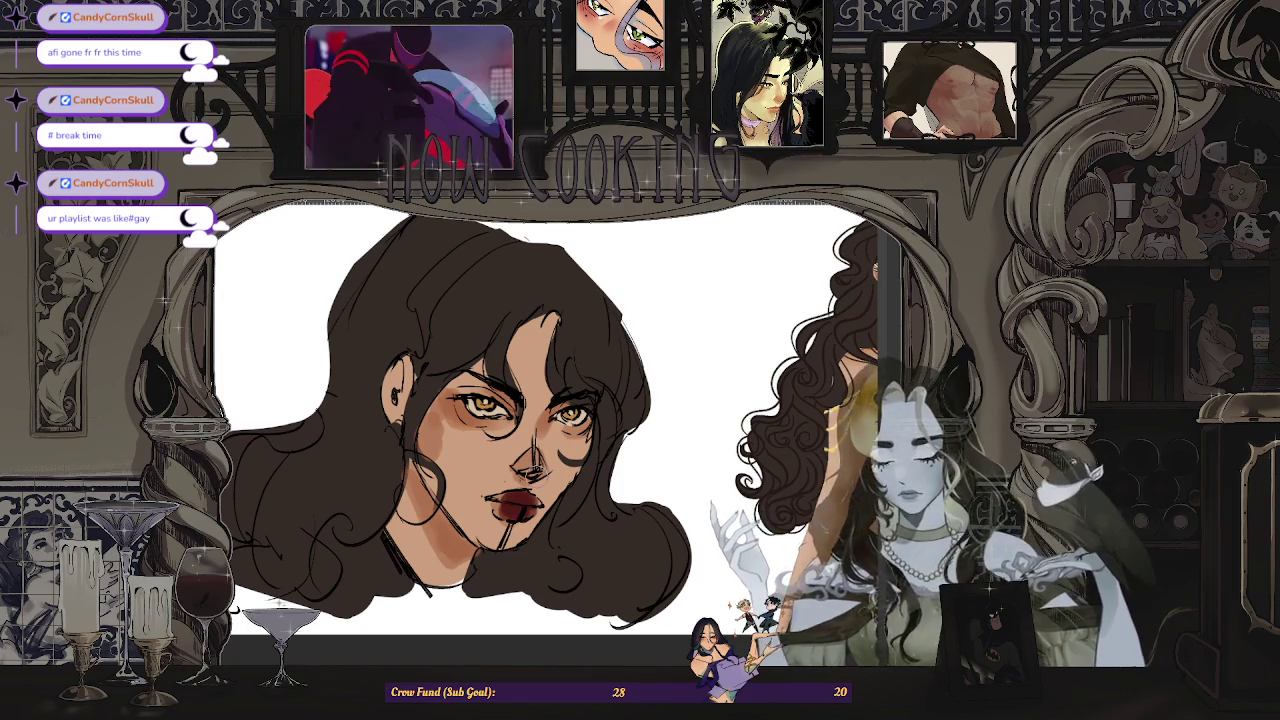
{"action": "scroll", "coordinate": [458, 425], "scroll_direction": "down", "scroll_amount": 1}
{"action": "scroll", "coordinate": [458, 425], "scroll_direction": "down", "scroll_amount": 1}
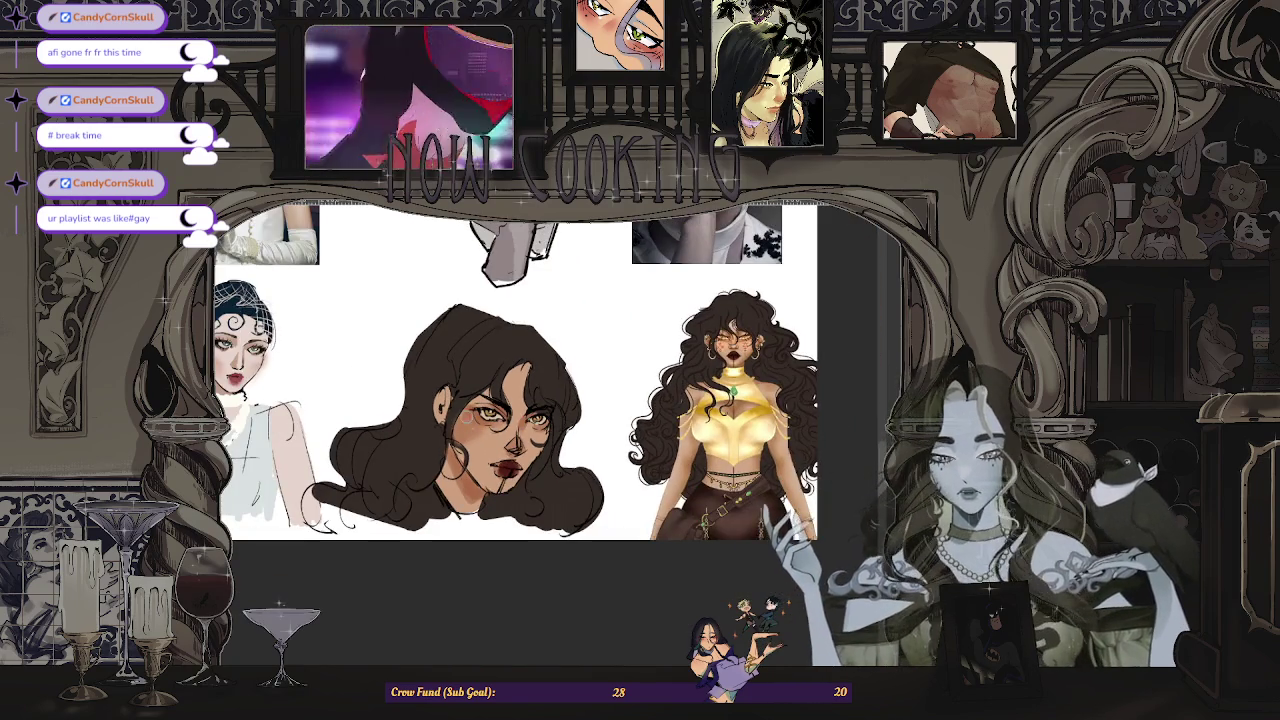
{"action": "scroll", "coordinate": [458, 425], "scroll_direction": "down", "scroll_amount": 1}
{"action": "scroll", "coordinate": [458, 425], "scroll_direction": "up", "scroll_amount": 1}
{"action": "scroll", "coordinate": [352, 374], "scroll_direction": "up", "scroll_amount": 1}
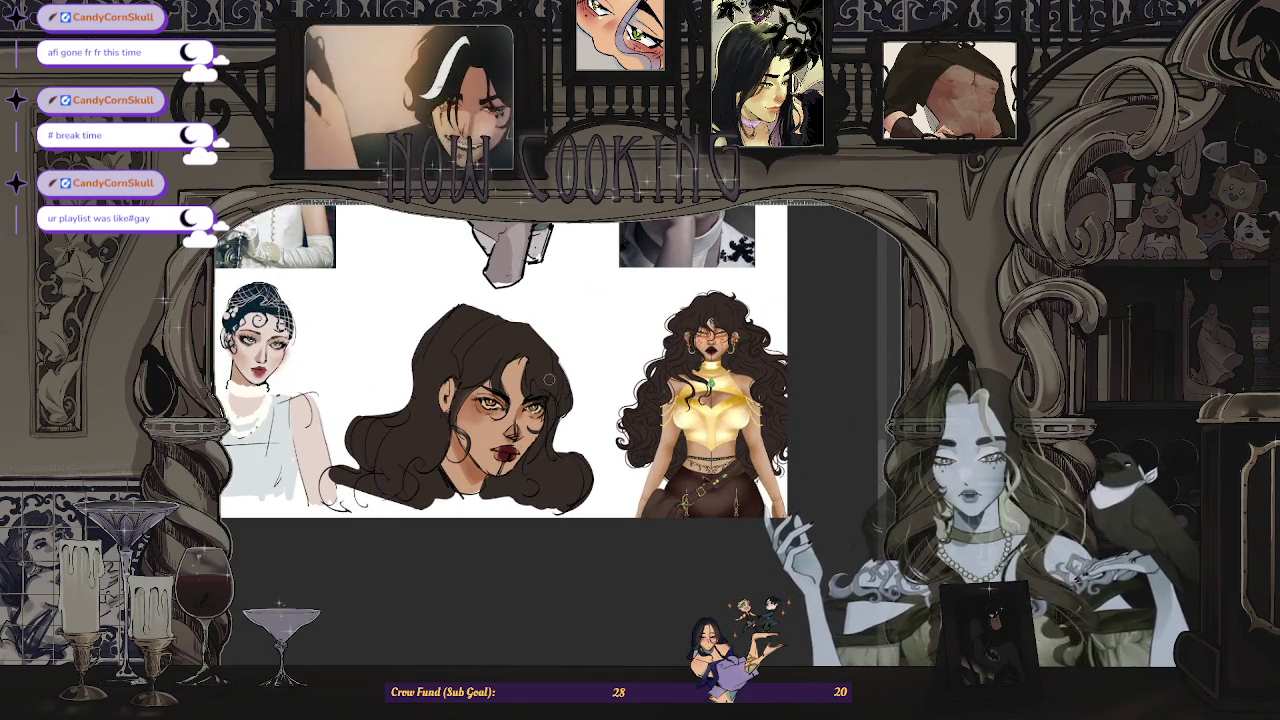
{"action": "scroll", "coordinate": [558, 392], "scroll_direction": "up", "scroll_amount": 1}
{"action": "scroll", "coordinate": [560, 395], "scroll_direction": "up", "scroll_amount": 1}
{"action": "scroll", "coordinate": [575, 400], "scroll_direction": "down", "scroll_amount": 1}
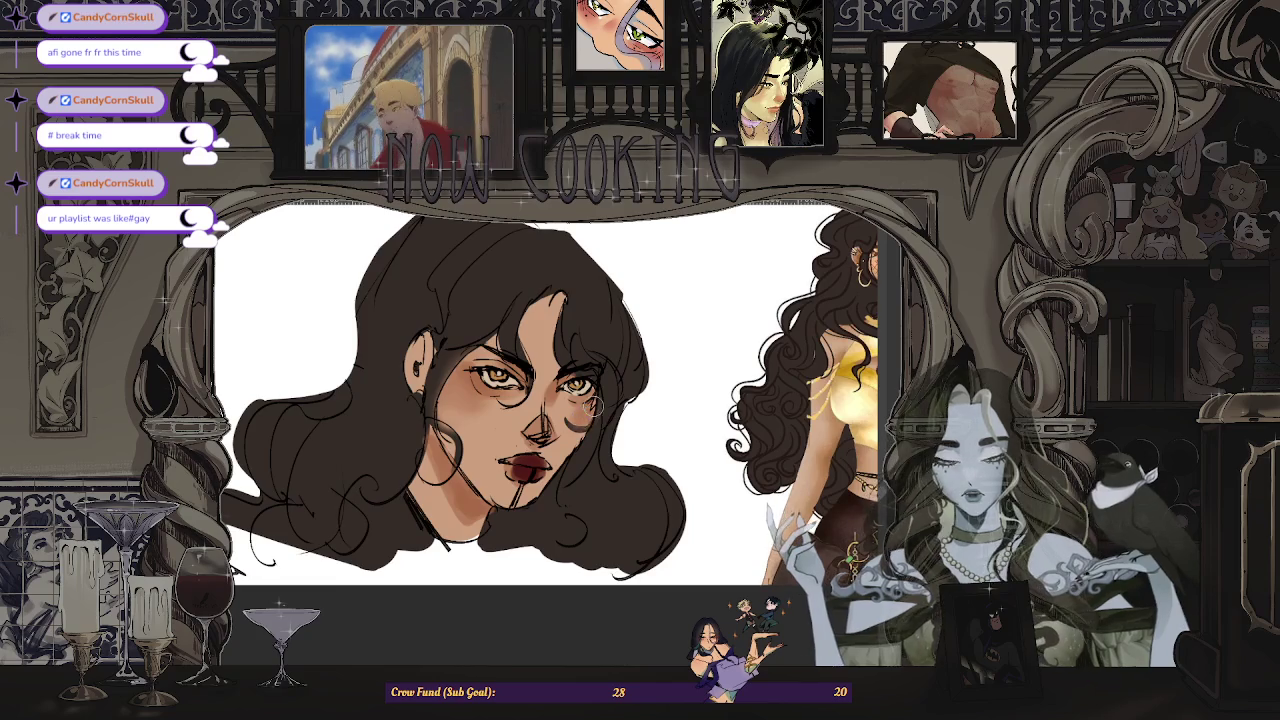
{"action": "scroll", "coordinate": [590, 406], "scroll_direction": "down", "scroll_amount": 2}
{"action": "key", "text": "m"}
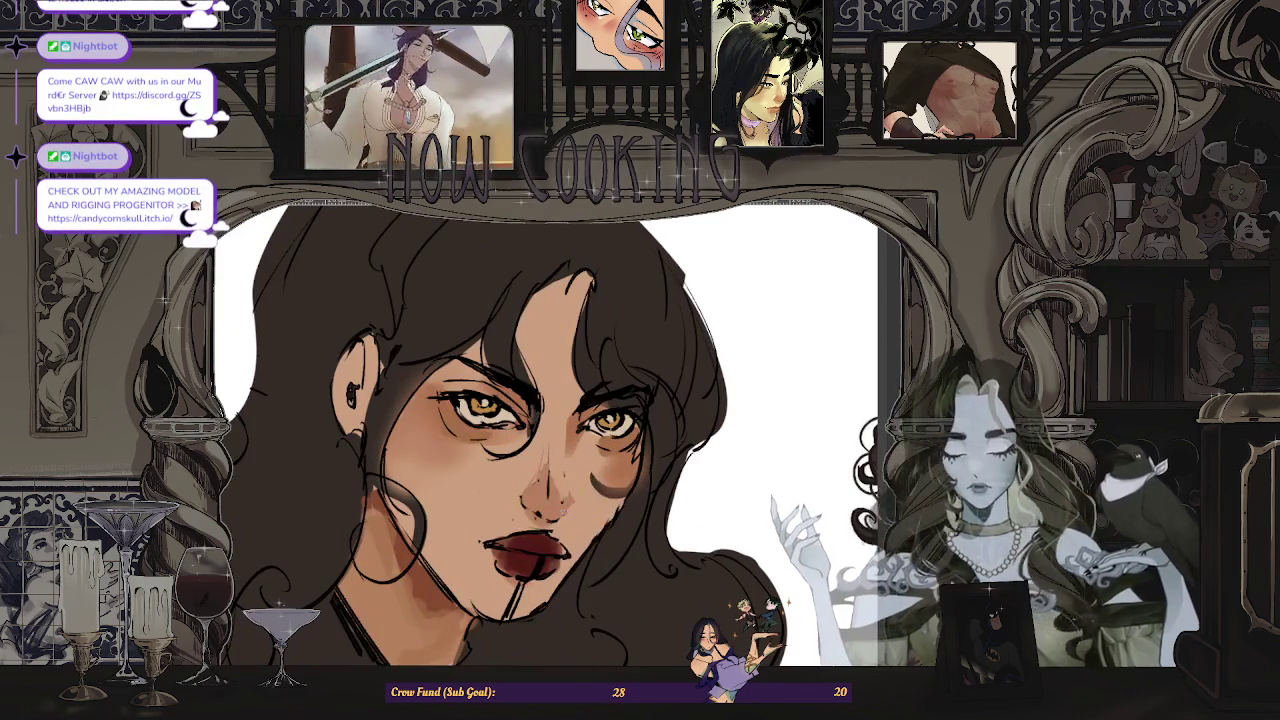
- Zoom in and out on the face, then flip the view horizontally to check proportions
{"action": "scroll", "coordinate": [485, 518], "scroll_direction": "up", "scroll_amount": 2}
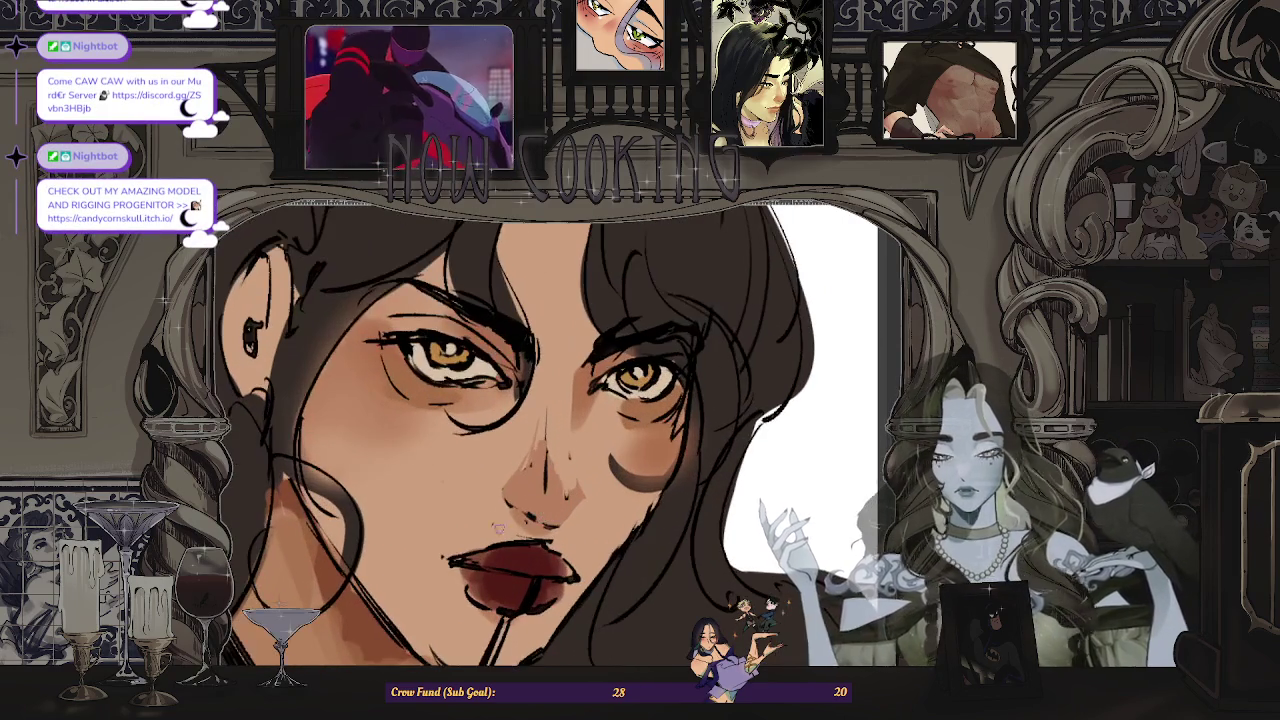
{"action": "scroll", "coordinate": [510, 522], "scroll_direction": "down", "scroll_amount": 3}
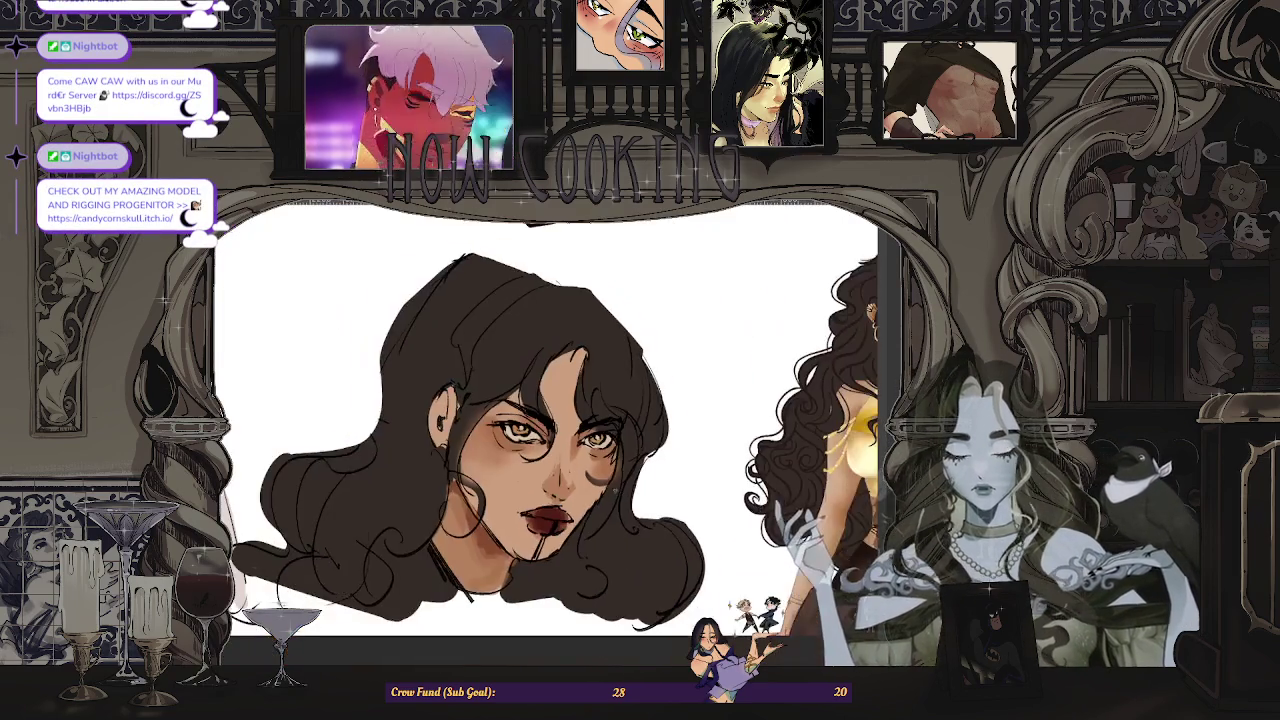
{"action": "scroll", "coordinate": [510, 522], "scroll_direction": "down", "scroll_amount": 2}
{"action": "scroll", "coordinate": [510, 522], "scroll_direction": "down", "scroll_amount": 1}
{"action": "scroll", "coordinate": [600, 400], "scroll_direction": "up", "scroll_amount": 1}
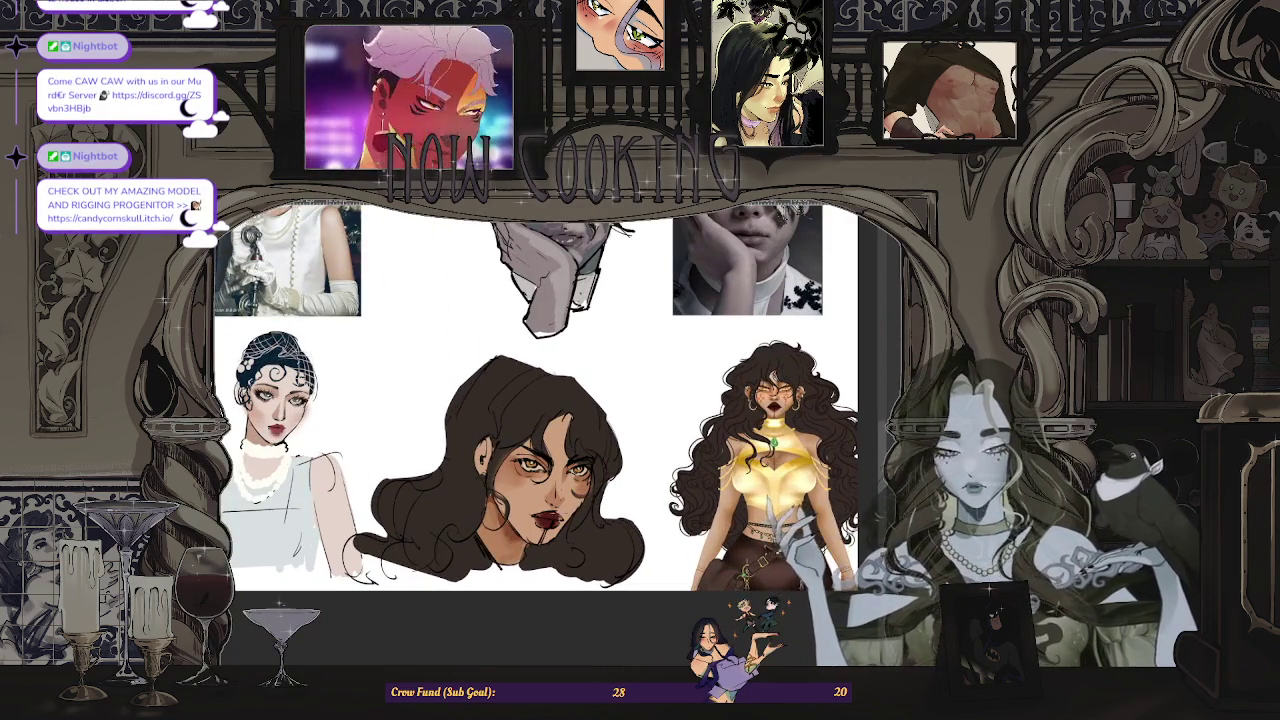
{"action": "scroll", "coordinate": [505, 465], "scroll_direction": "up", "scroll_amount": 2}
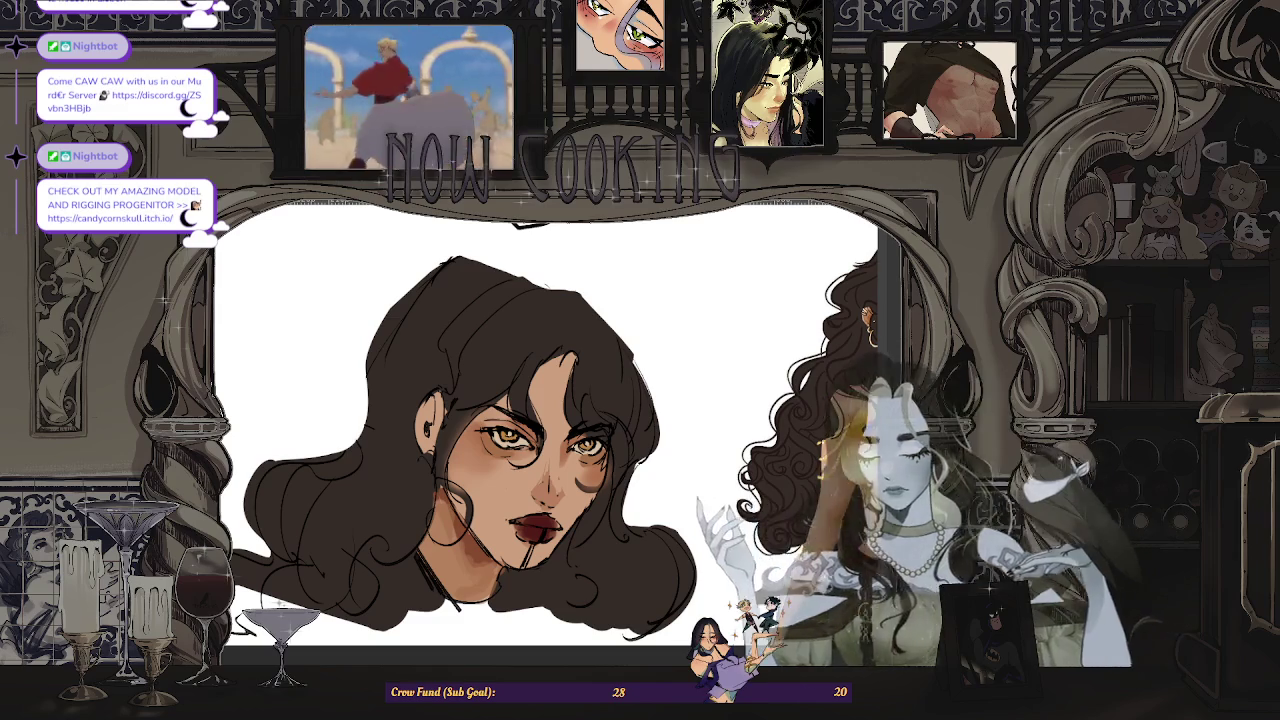
{"action": "scroll", "coordinate": [505, 465], "scroll_direction": "up", "scroll_amount": 1}
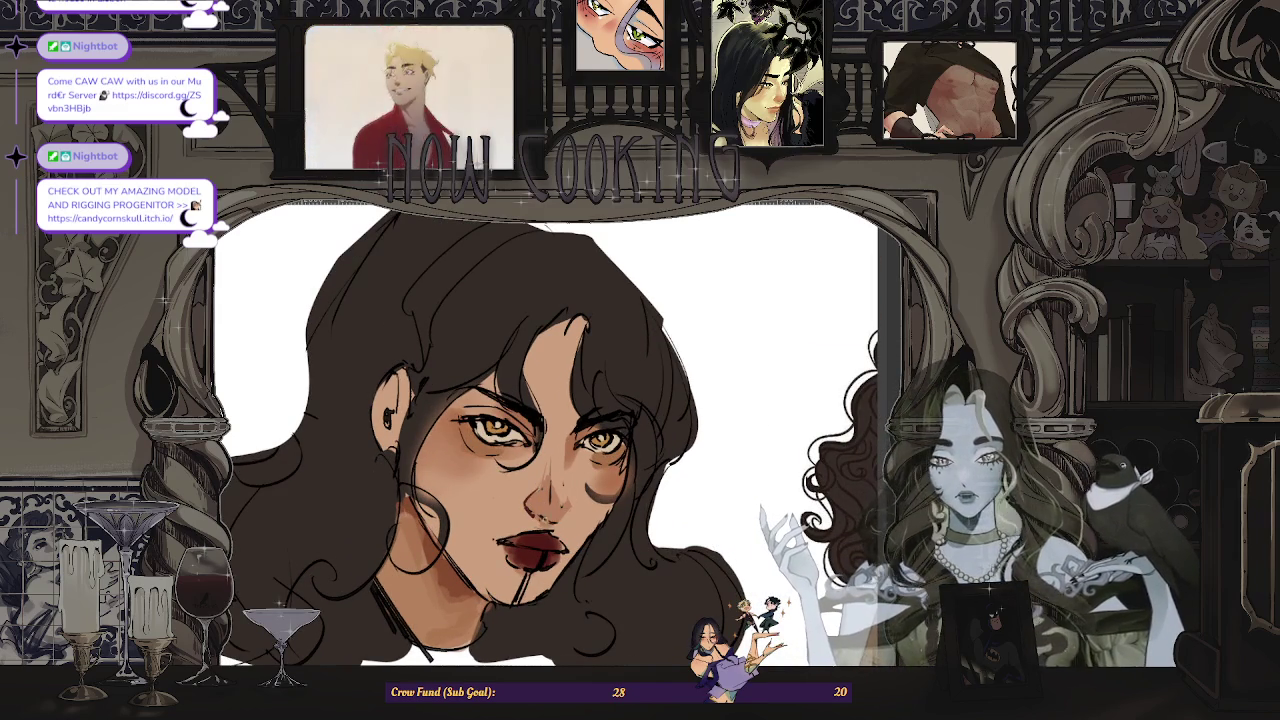
{"action": "scroll", "coordinate": [564, 517], "scroll_direction": "down", "scroll_amount": 3}
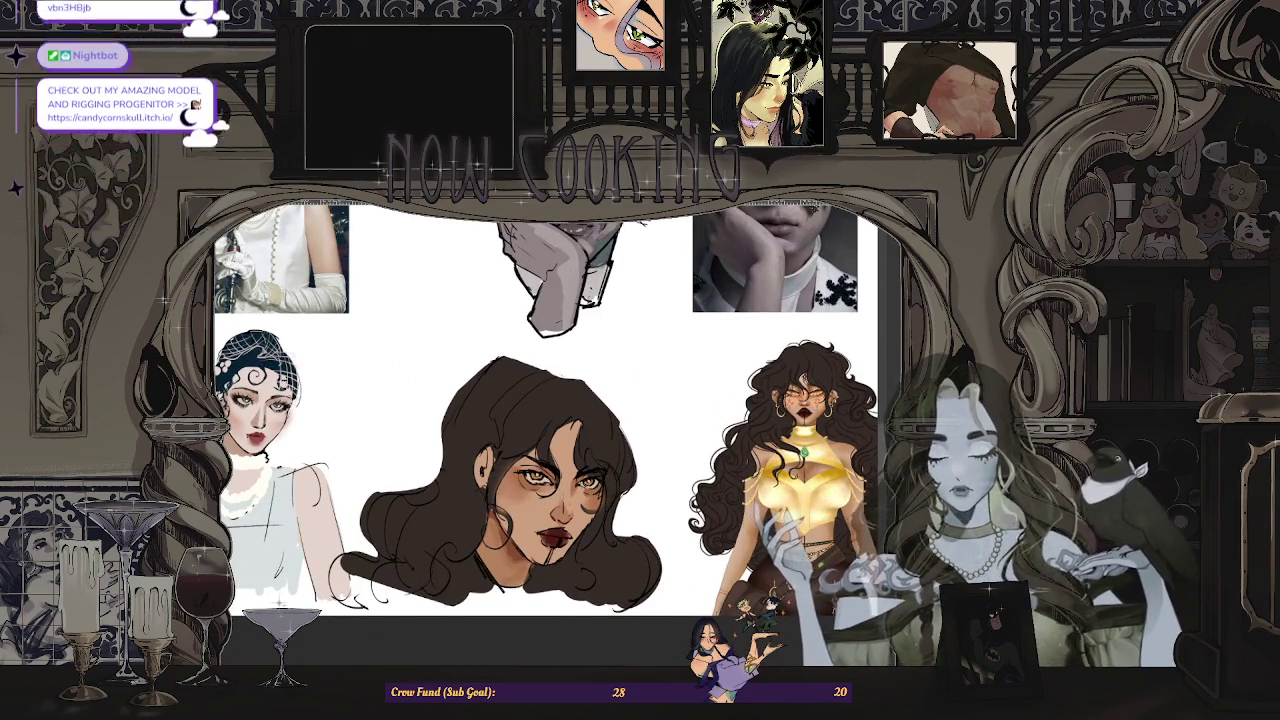
{"action": "key", "text": "h"}
- Inspect the flipped face at several zoom levels, then flip the view back
{"action": "scroll", "coordinate": [545, 470], "scroll_direction": "up", "scroll_amount": 2}
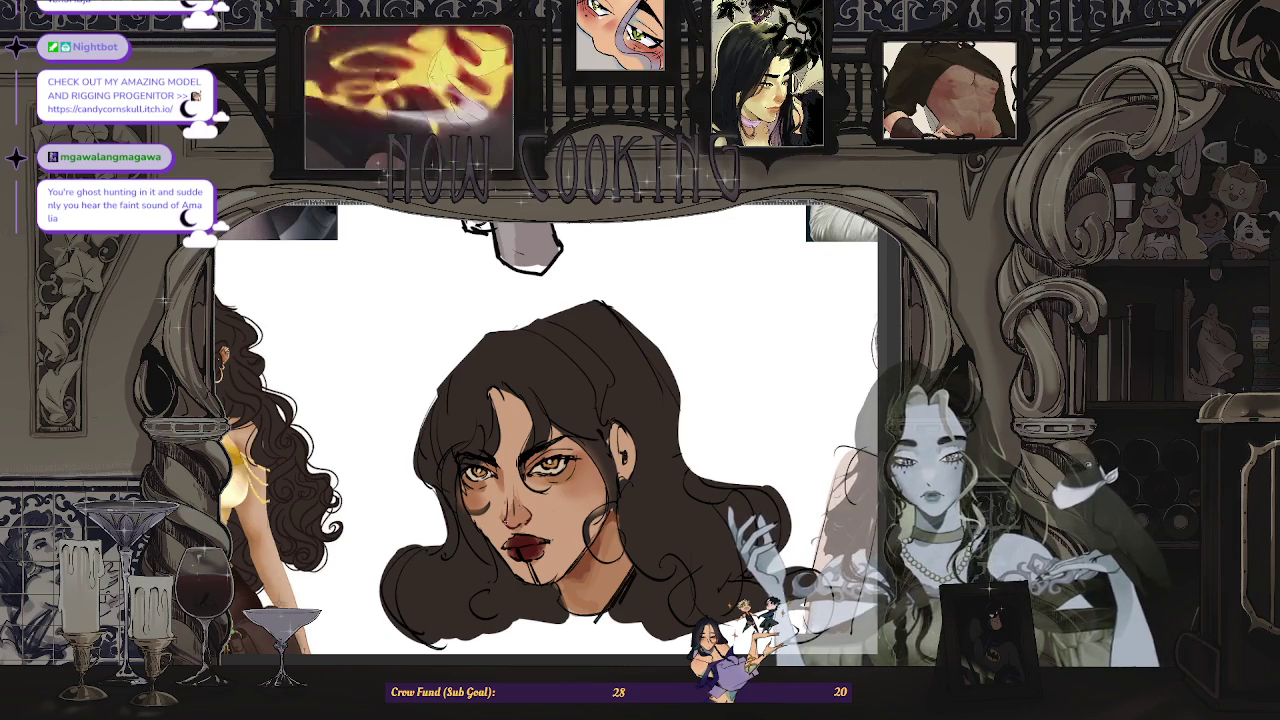
{"action": "scroll", "coordinate": [535, 528], "scroll_direction": "down", "scroll_amount": 3}
{"action": "scroll", "coordinate": [535, 528], "scroll_direction": "up", "scroll_amount": 2}
{"action": "scroll", "coordinate": [536, 530], "scroll_direction": "down", "scroll_amount": 3}
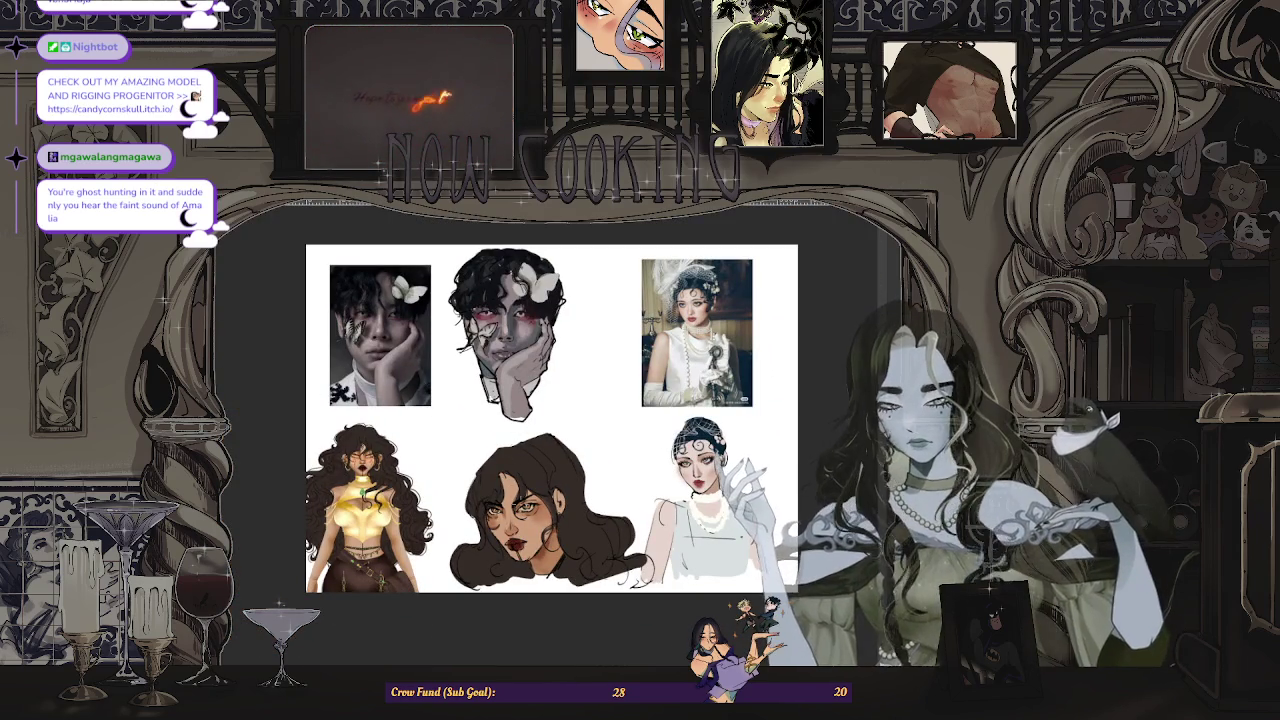
{"action": "scroll", "coordinate": [552, 505], "scroll_direction": "up", "scroll_amount": 2}
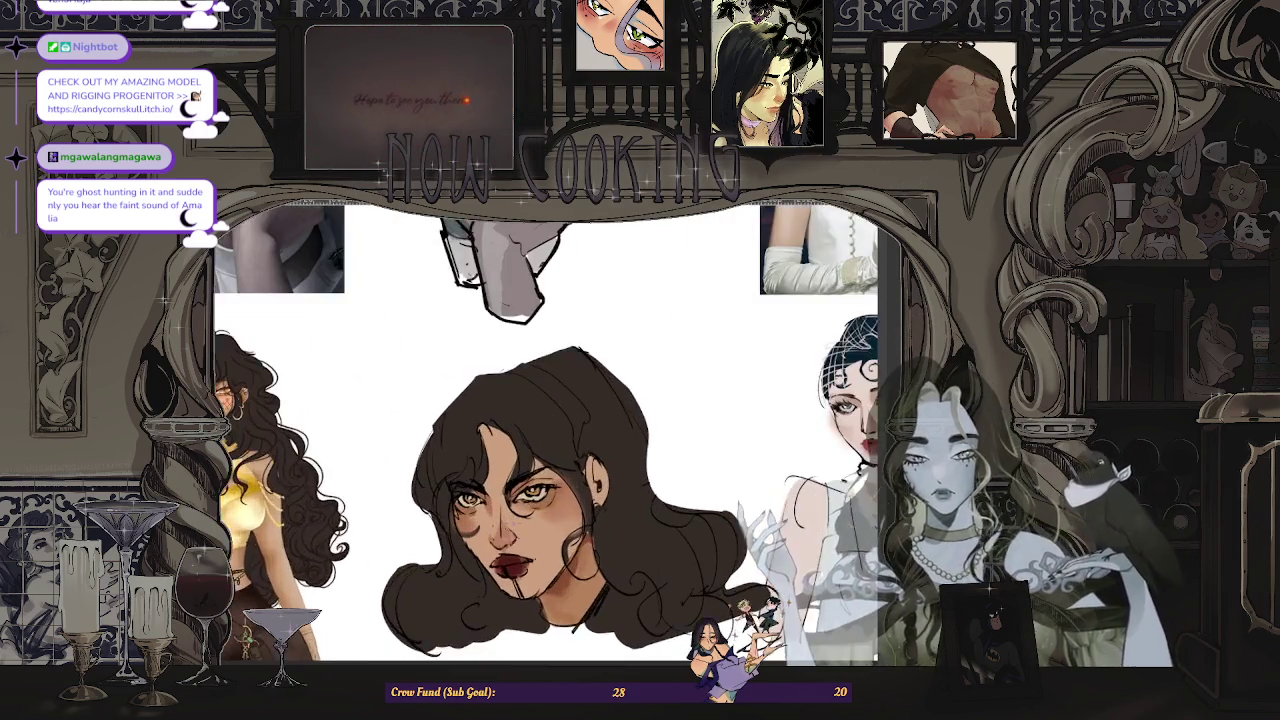
{"action": "scroll", "coordinate": [545, 430], "scroll_direction": "down", "scroll_amount": 2}
{"action": "scroll", "coordinate": [545, 430], "scroll_direction": "up", "scroll_amount": 2}
{"action": "scroll", "coordinate": [503, 491], "scroll_direction": "up", "scroll_amount": 2}
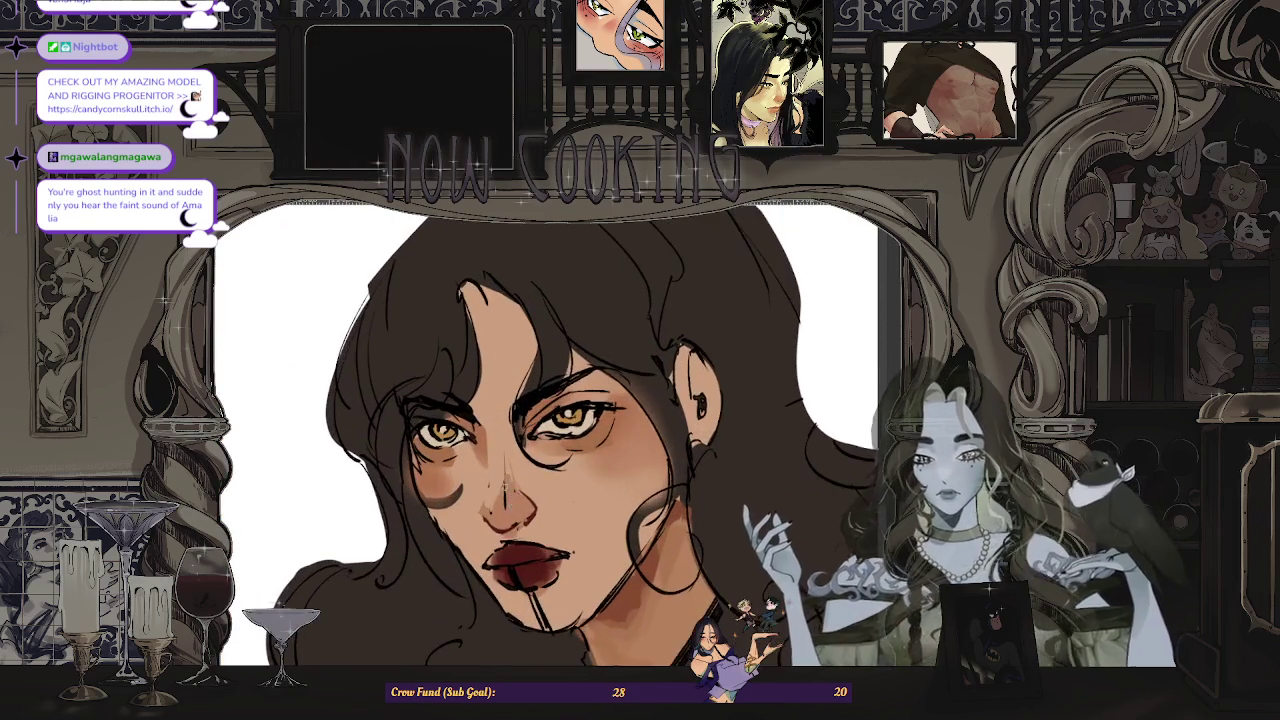
{"action": "scroll", "coordinate": [504, 506], "scroll_direction": "down", "scroll_amount": 1}
{"action": "scroll", "coordinate": [500, 510], "scroll_direction": "down", "scroll_amount": 2}
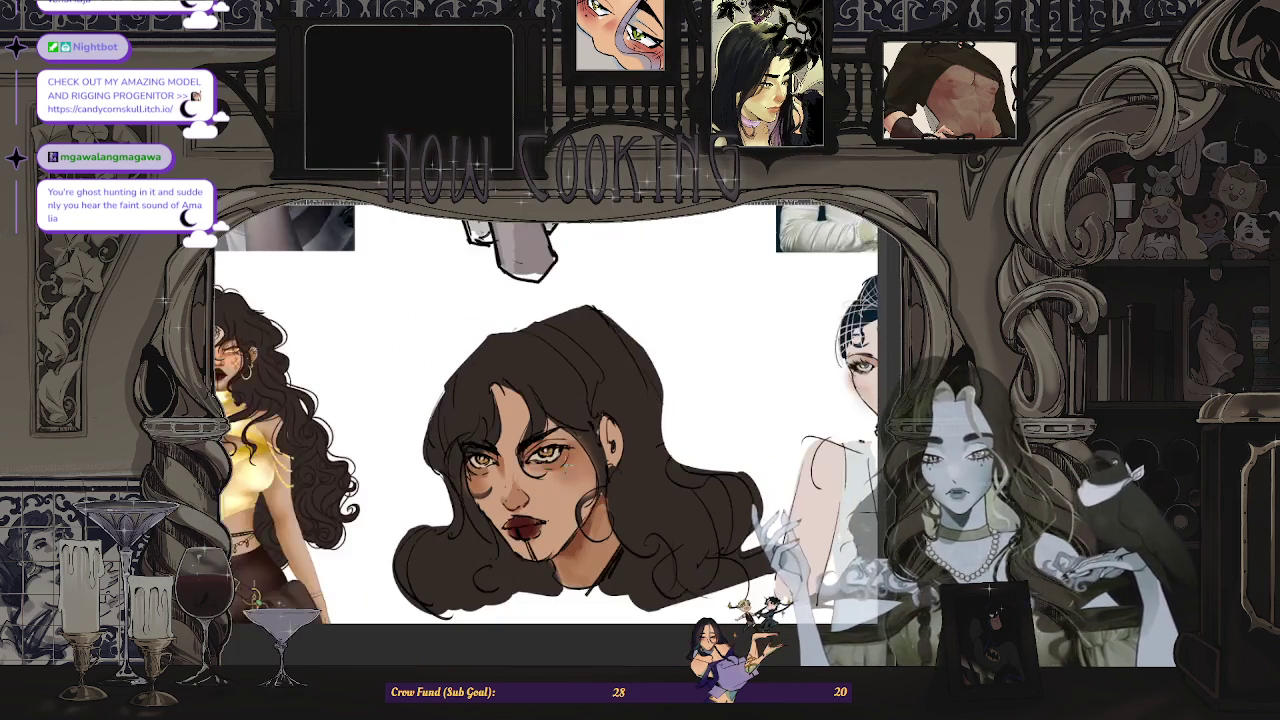
{"action": "scroll", "coordinate": [505, 505], "scroll_direction": "up", "scroll_amount": 1}
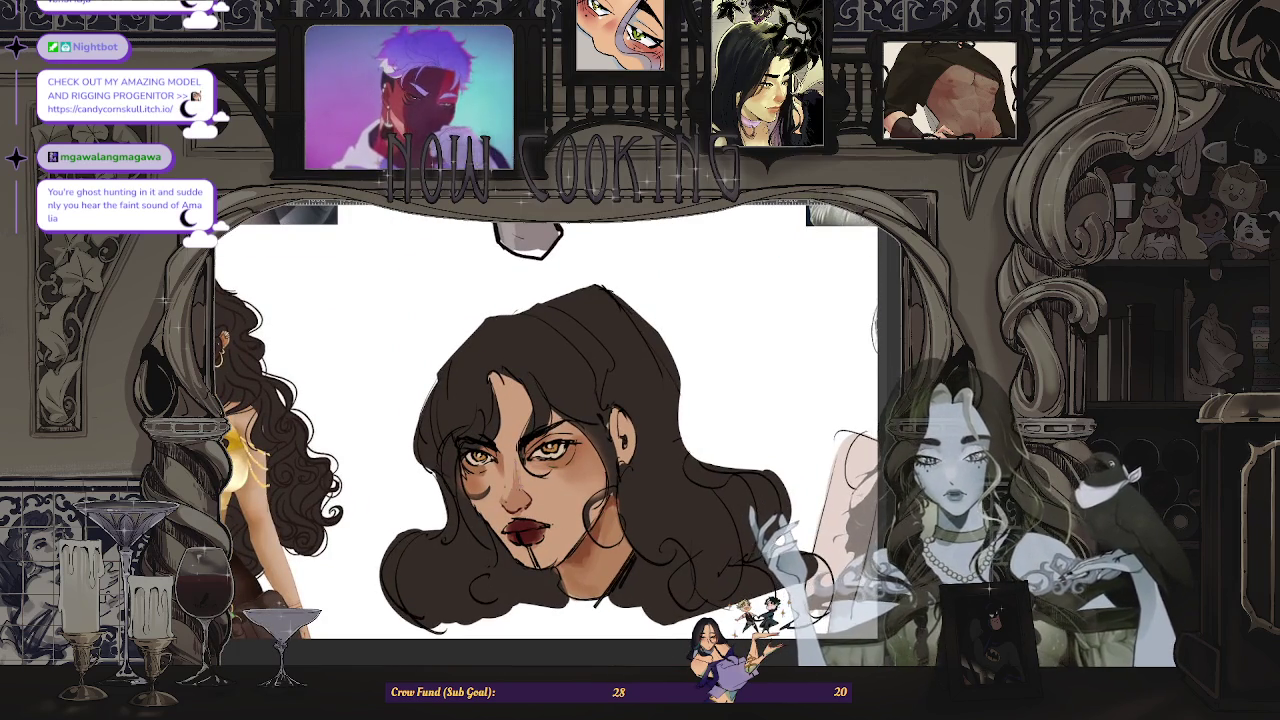
{"action": "scroll", "coordinate": [522, 480], "scroll_direction": "down", "scroll_amount": 2}
{"action": "scroll", "coordinate": [522, 480], "scroll_direction": "down", "scroll_amount": 1}
{"action": "key", "text": "h"}
- Zoom around the portrait and mirror the canvas view again to compare the face
{"action": "scroll", "coordinate": [522, 480], "scroll_direction": "up", "scroll_amount": 2}
{"action": "scroll", "coordinate": [522, 480], "scroll_direction": "down", "scroll_amount": 1}
{"action": "scroll", "coordinate": [522, 480], "scroll_direction": "up", "scroll_amount": 2}
{"action": "scroll", "coordinate": [522, 480], "scroll_direction": "up", "scroll_amount": 1}
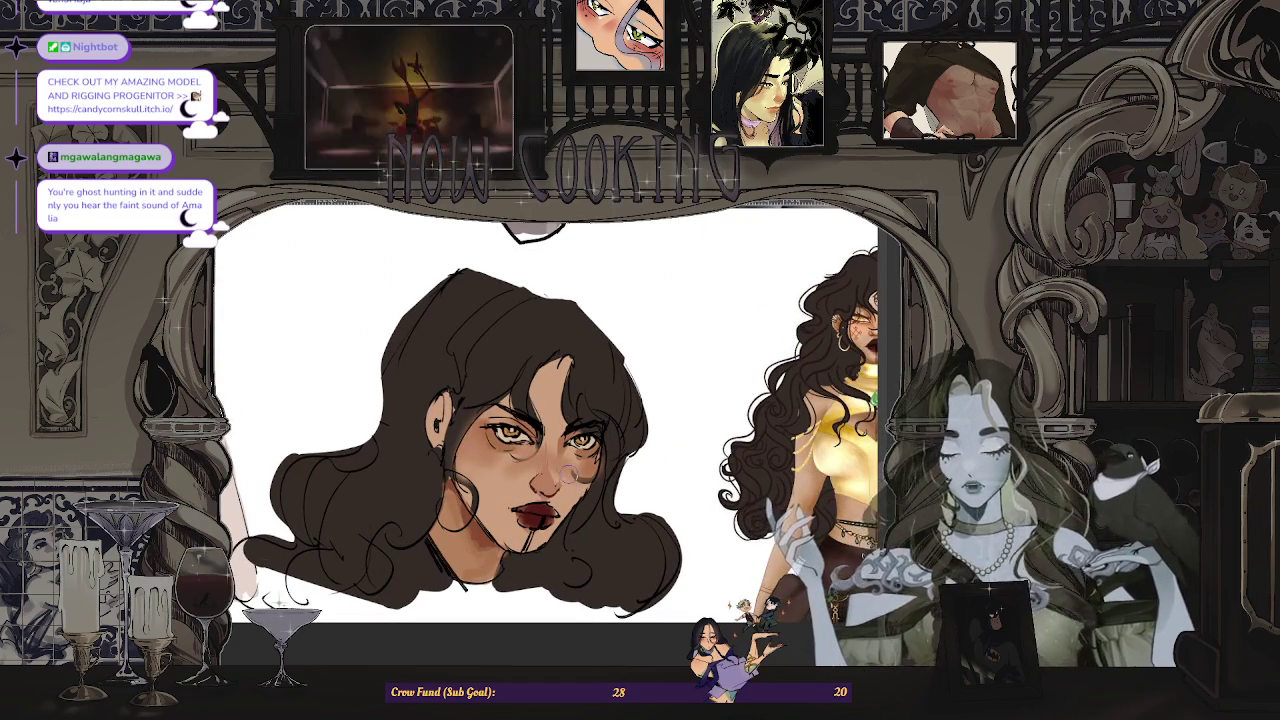
{"action": "scroll", "coordinate": [553, 457], "scroll_direction": "down", "scroll_amount": 4}
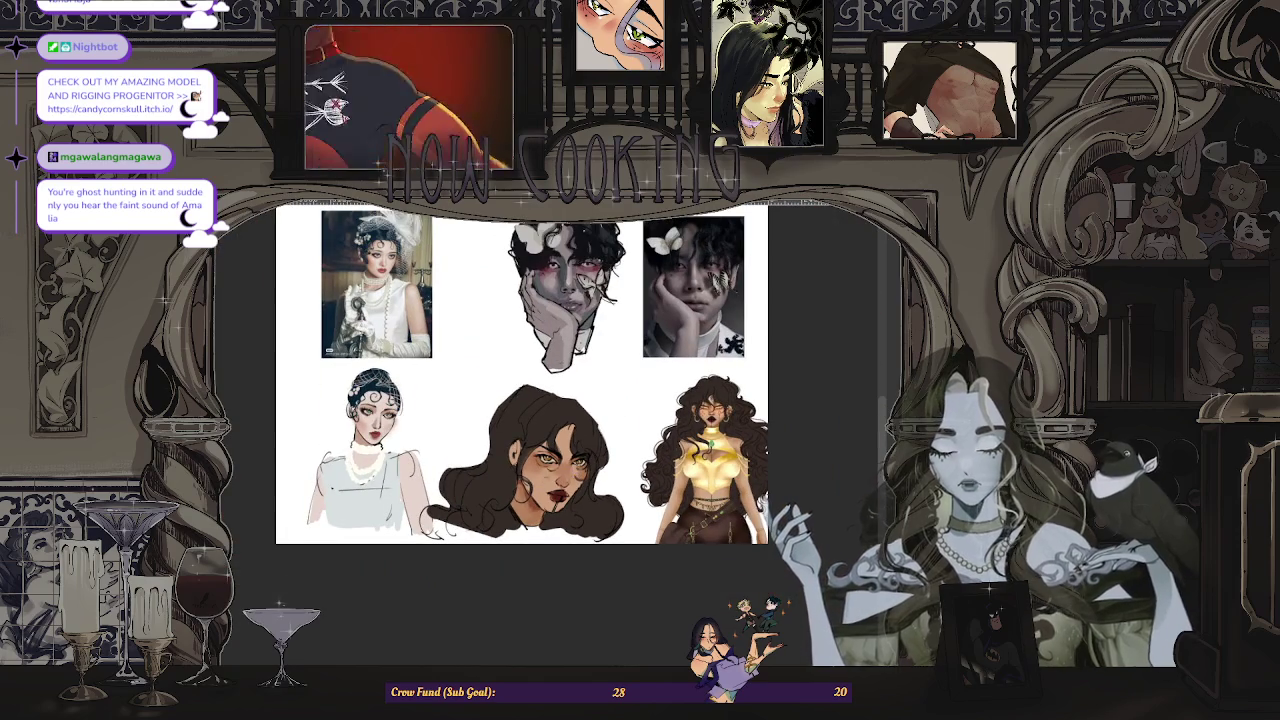
{"action": "scroll", "coordinate": [621, 435], "scroll_direction": "up", "scroll_amount": 2}
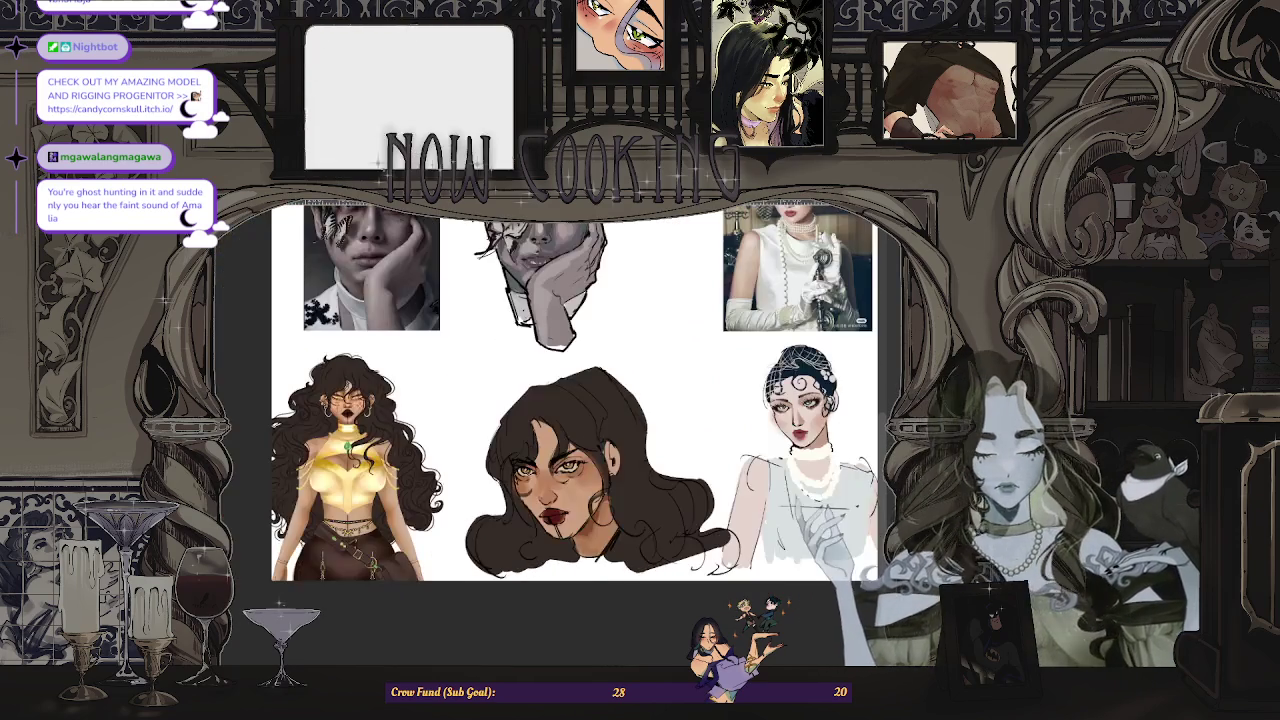
{"action": "key", "text": "m"}
- Study the mirrored face up close, then restore the normal unmirrored view
{"action": "scroll", "coordinate": [530, 550], "scroll_direction": "up", "scroll_amount": 2}
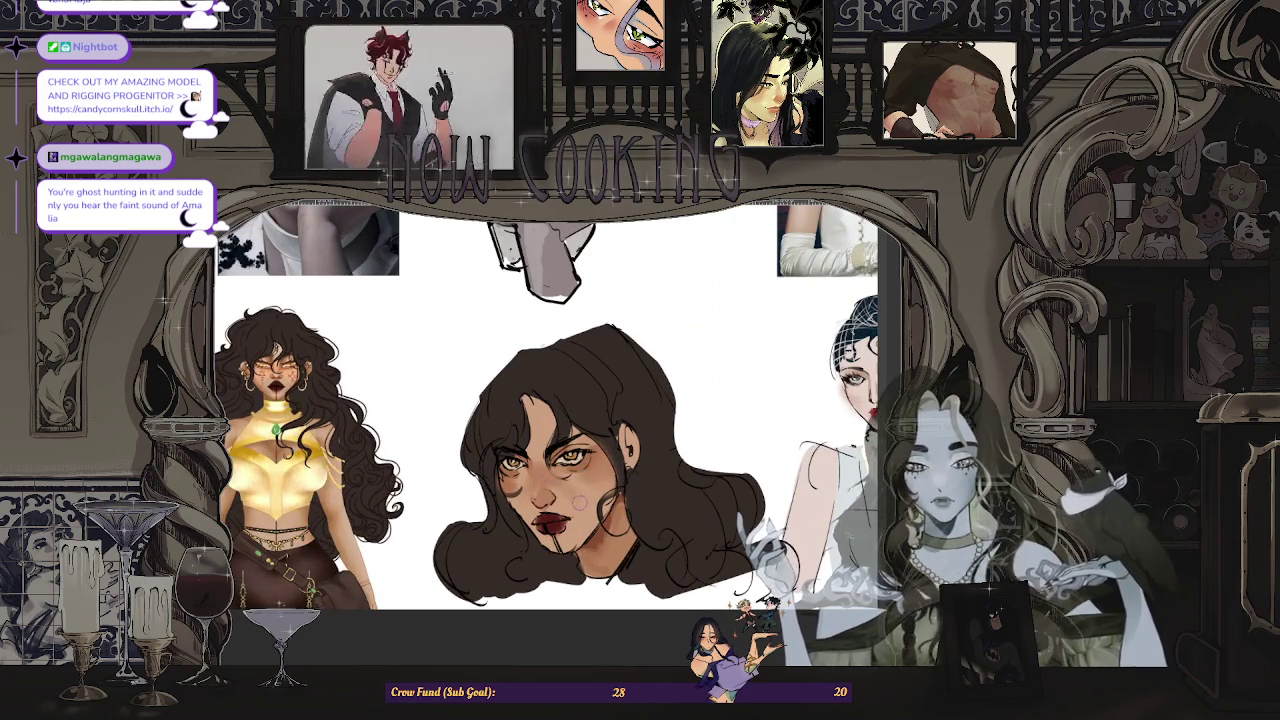
{"action": "scroll", "coordinate": [545, 420], "scroll_direction": "down", "scroll_amount": 3}
{"action": "scroll", "coordinate": [545, 420], "scroll_direction": "up", "scroll_amount": 4}
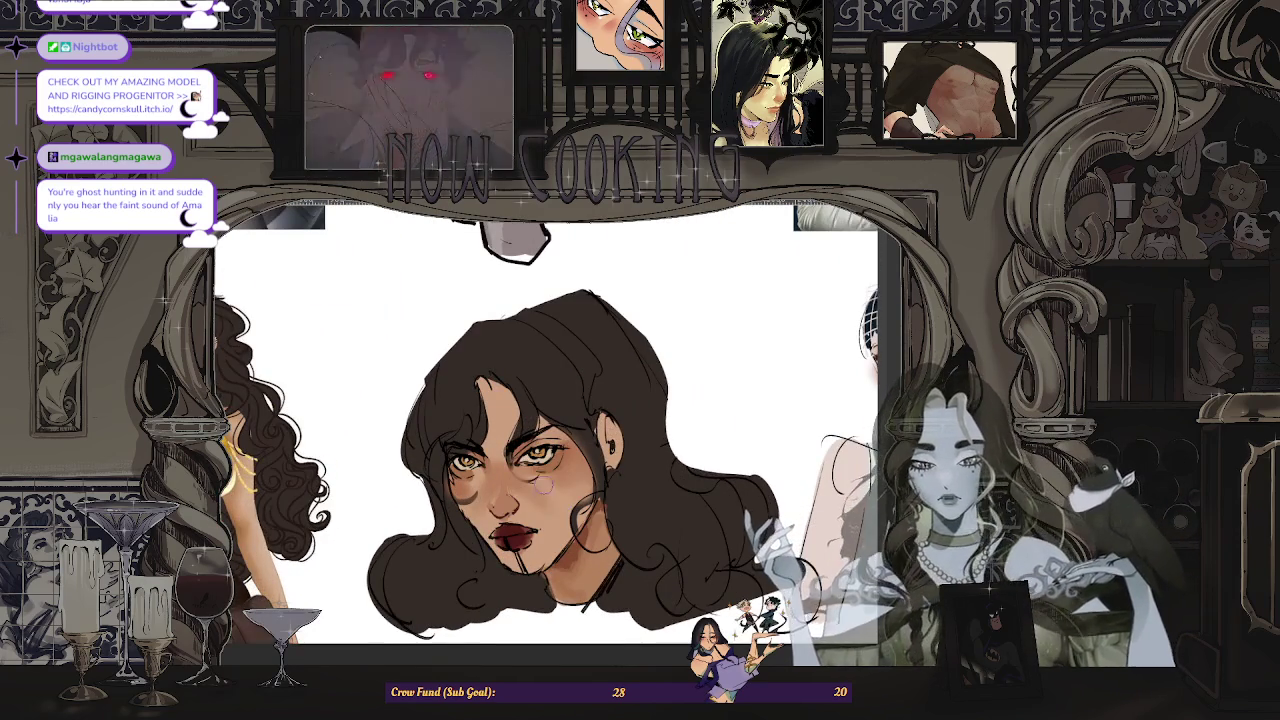
{"action": "scroll", "coordinate": [587, 502], "scroll_direction": "down", "scroll_amount": 3}
{"action": "scroll", "coordinate": [587, 502], "scroll_direction": "up", "scroll_amount": 1}
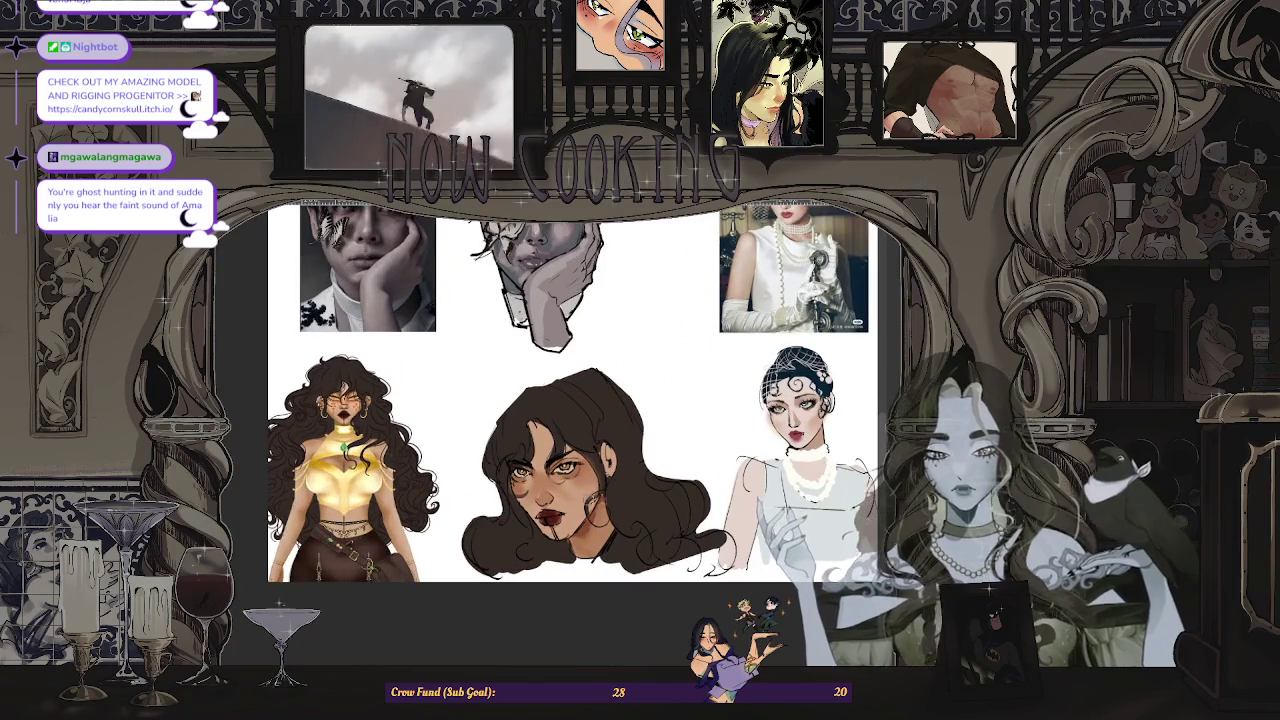
{"action": "scroll", "coordinate": [597, 494], "scroll_direction": "down", "scroll_amount": 3}
{"action": "scroll", "coordinate": [597, 494], "scroll_direction": "up", "scroll_amount": 2}
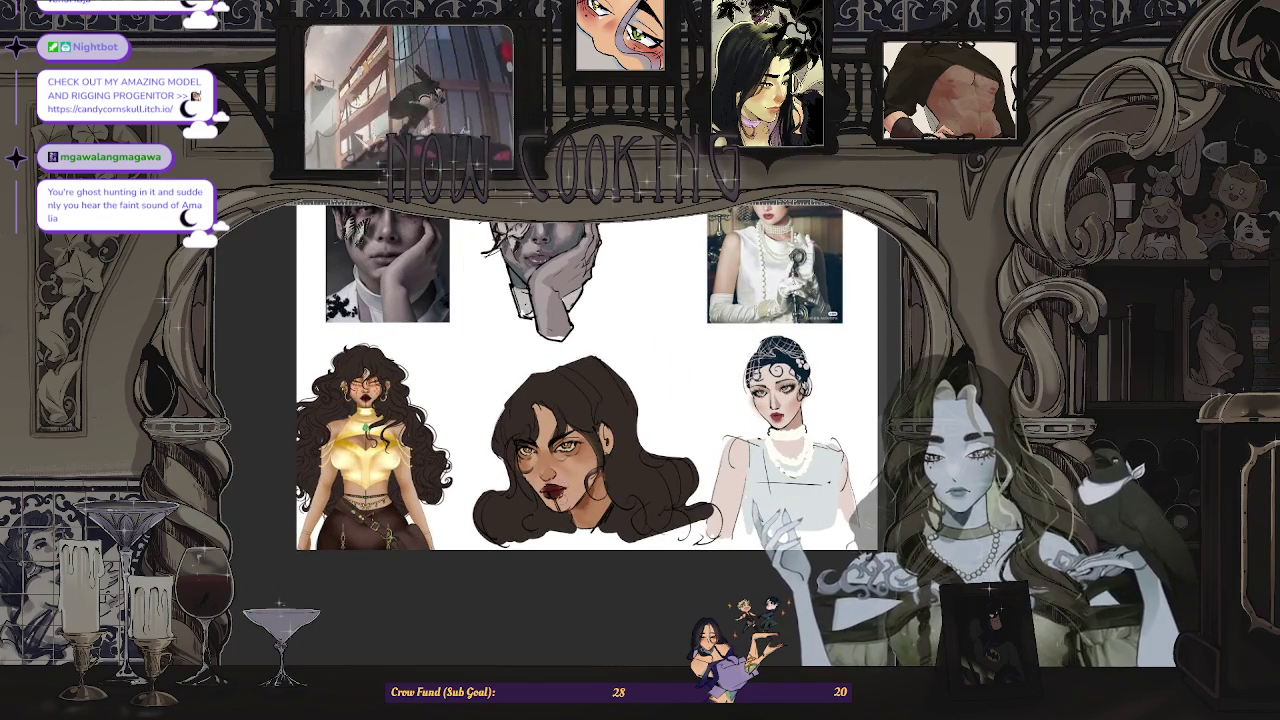
{"action": "scroll", "coordinate": [560, 420], "scroll_direction": "up", "scroll_amount": 1}
{"action": "scroll", "coordinate": [560, 420], "scroll_direction": "up", "scroll_amount": 2}
{"action": "scroll", "coordinate": [560, 420], "scroll_direction": "down", "scroll_amount": 1}
{"action": "scroll", "coordinate": [560, 420], "scroll_direction": "down", "scroll_amount": 1}
{"action": "scroll", "coordinate": [516, 494], "scroll_direction": "up", "scroll_amount": 1}
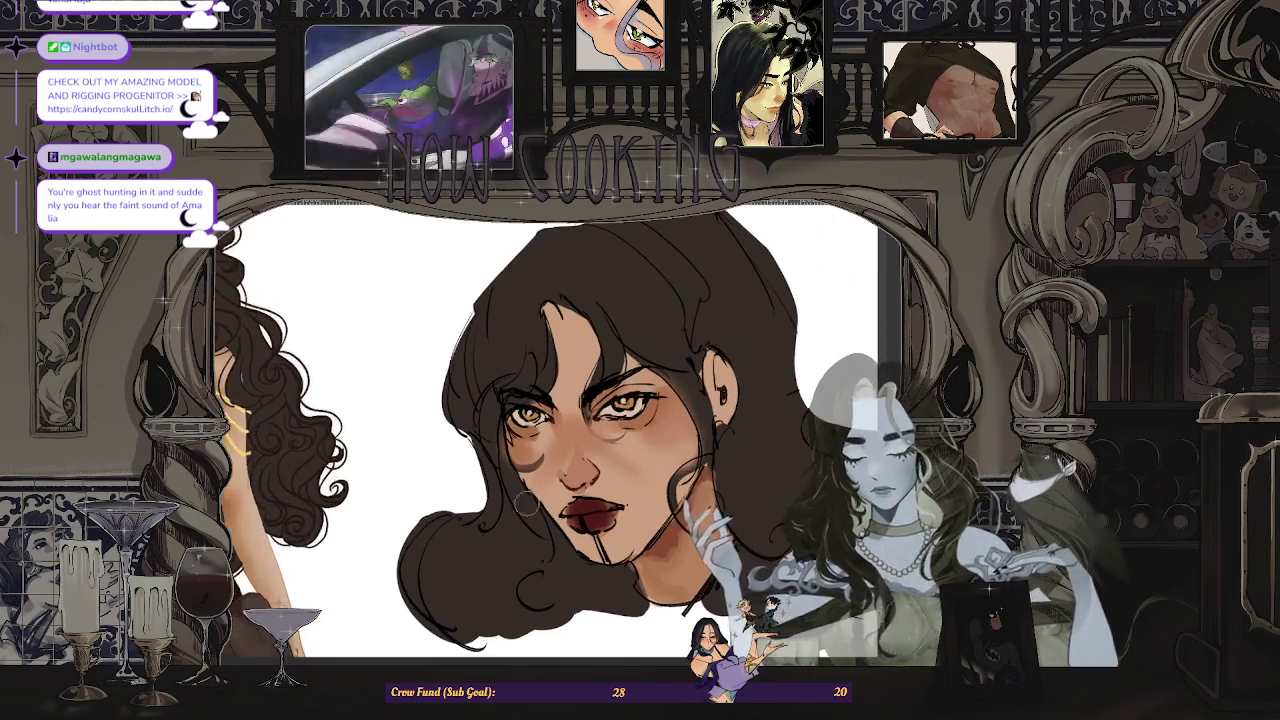
{"action": "scroll", "coordinate": [516, 494], "scroll_direction": "up", "scroll_amount": 1}
{"action": "scroll", "coordinate": [595, 509], "scroll_direction": "up", "scroll_amount": 2}
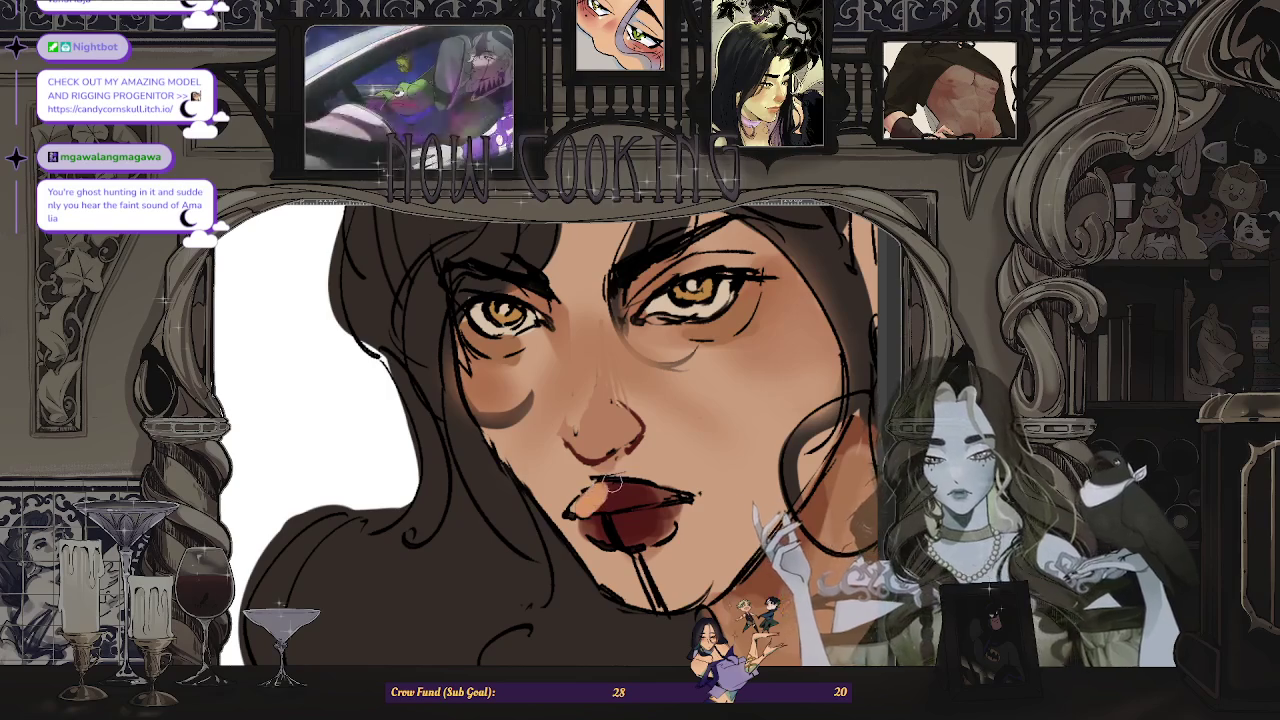
{"action": "scroll", "coordinate": [611, 492], "scroll_direction": "down", "scroll_amount": 5}
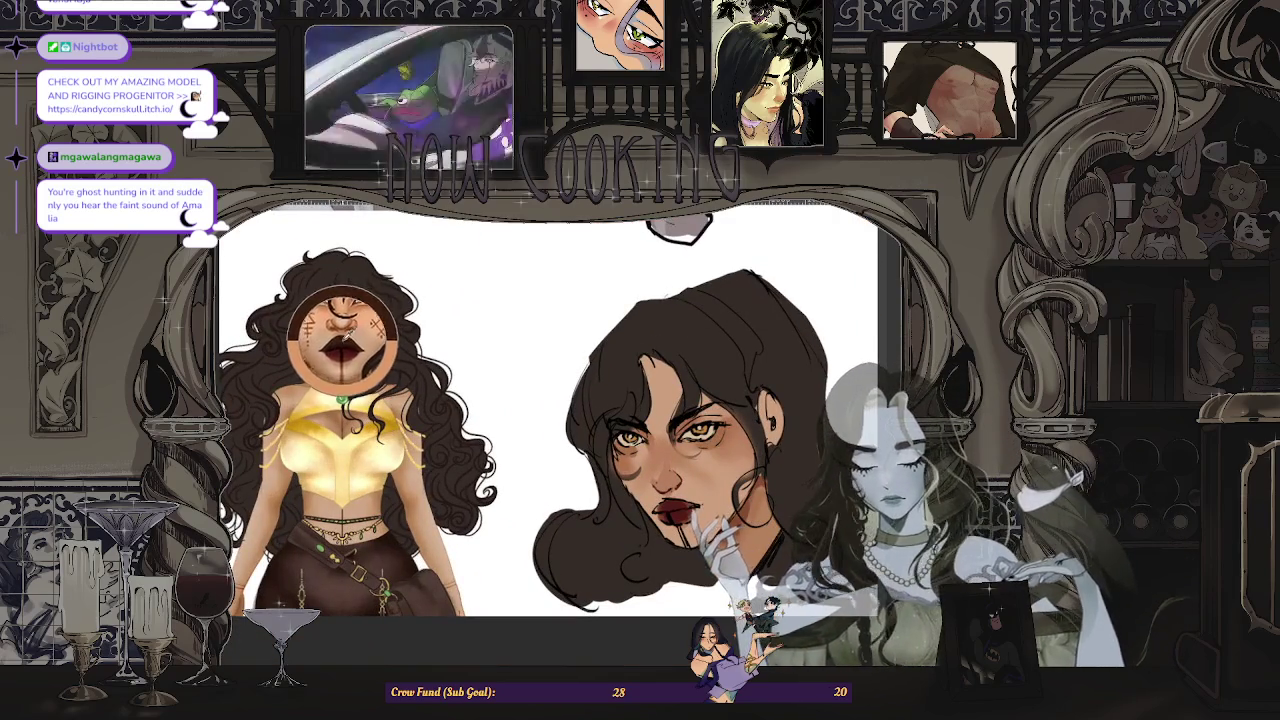
{"action": "scroll", "coordinate": [648, 493], "scroll_direction": "up", "scroll_amount": 3}
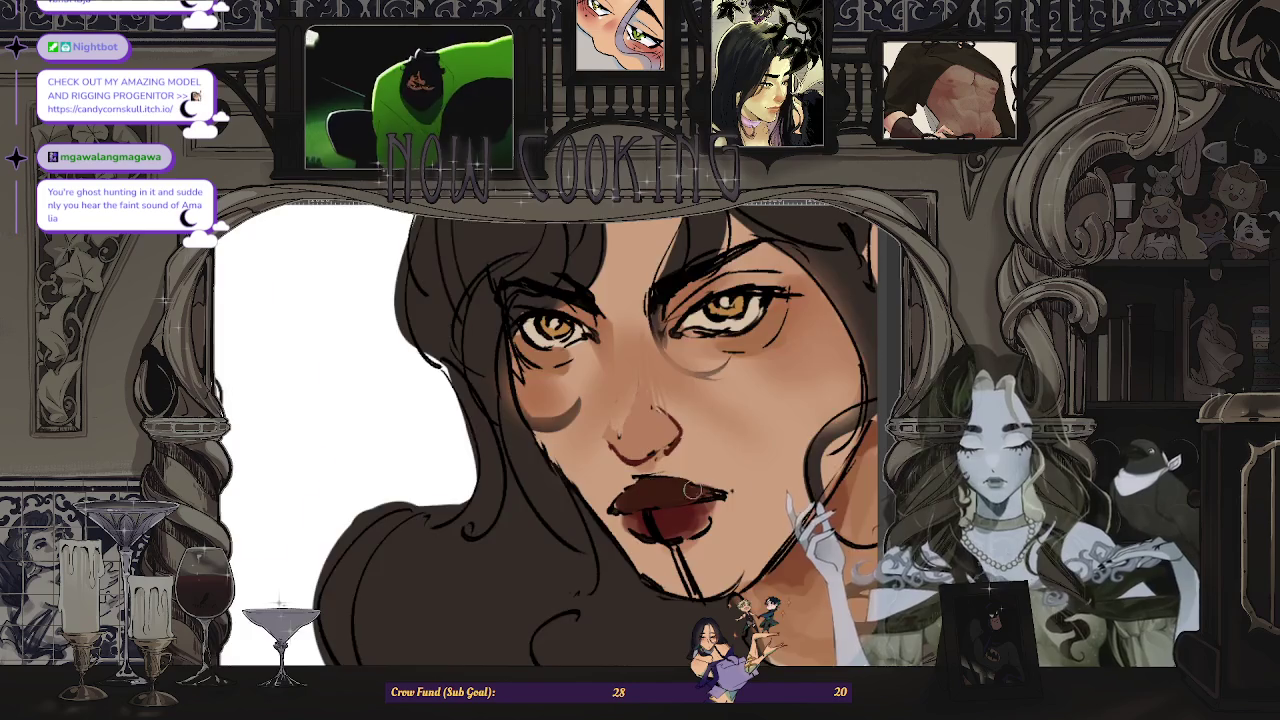
{"action": "scroll", "coordinate": [712, 492], "scroll_direction": "down", "scroll_amount": 4}
{"action": "key", "text": "h"}
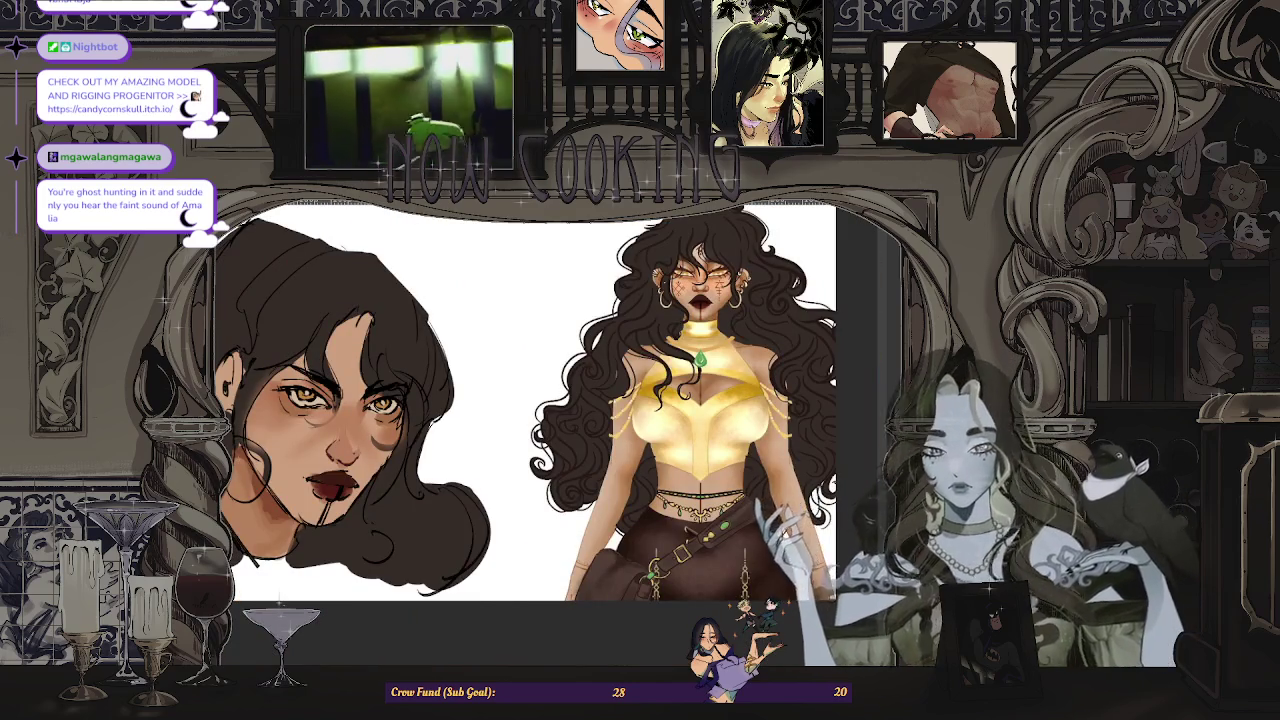
- Zoom in and out to review the unmirrored head study beside the references
{"action": "scroll", "coordinate": [525, 430], "scroll_direction": "down", "scroll_amount": 3}
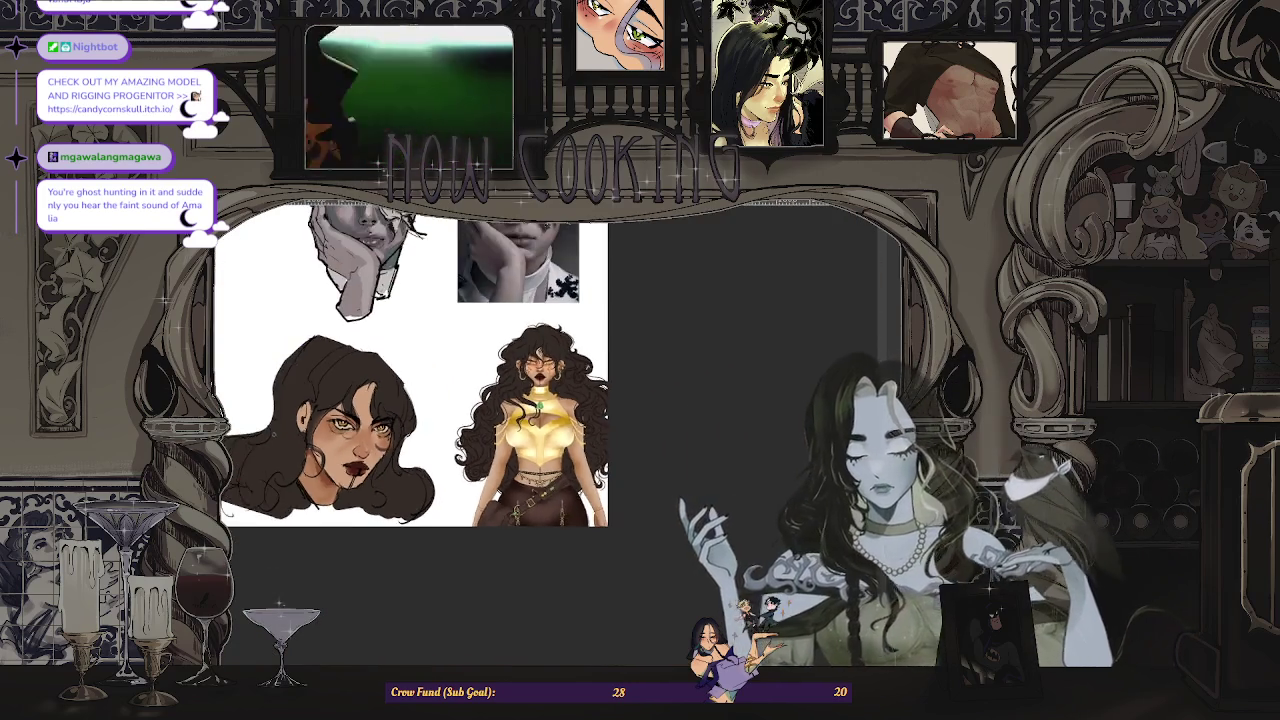
{"action": "scroll", "coordinate": [525, 430], "scroll_direction": "up", "scroll_amount": 3}
{"action": "scroll", "coordinate": [525, 430], "scroll_direction": "up", "scroll_amount": 2}
{"action": "scroll", "coordinate": [525, 430], "scroll_direction": "up", "scroll_amount": 1}
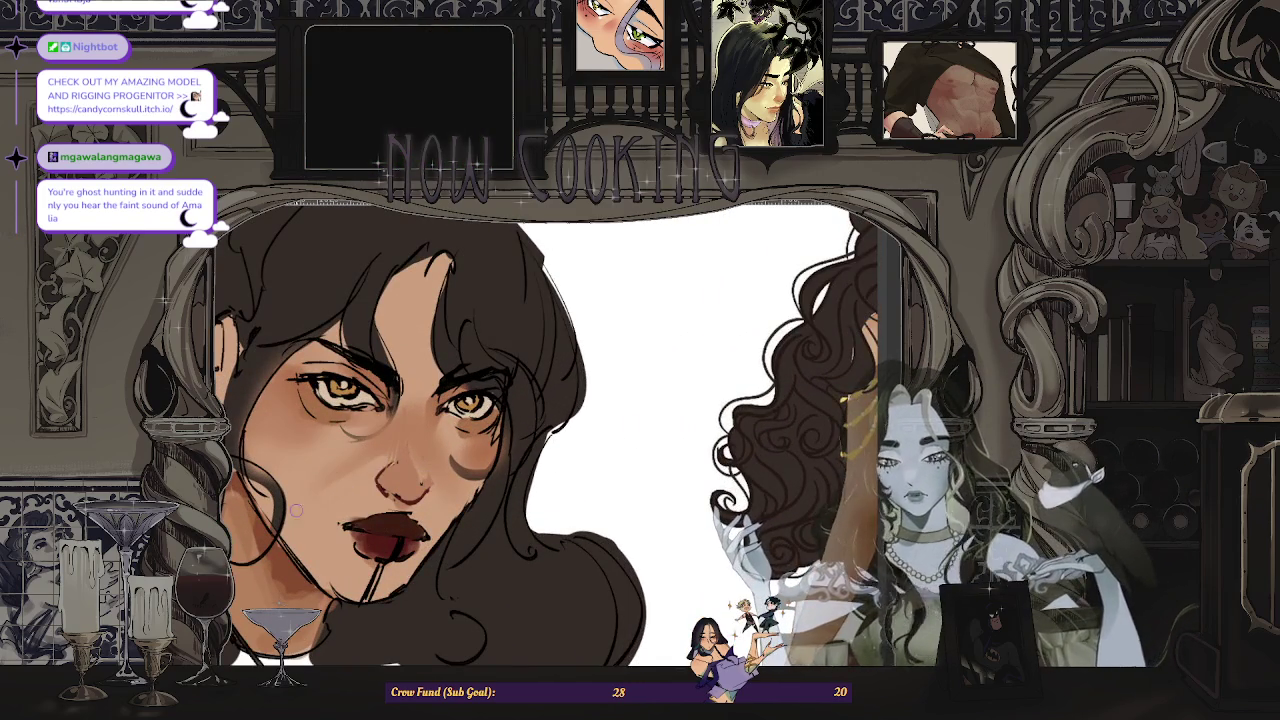
{"action": "scroll", "coordinate": [322, 484], "scroll_direction": "down", "scroll_amount": 2}
{"action": "scroll", "coordinate": [322, 484], "scroll_direction": "down", "scroll_amount": 2}
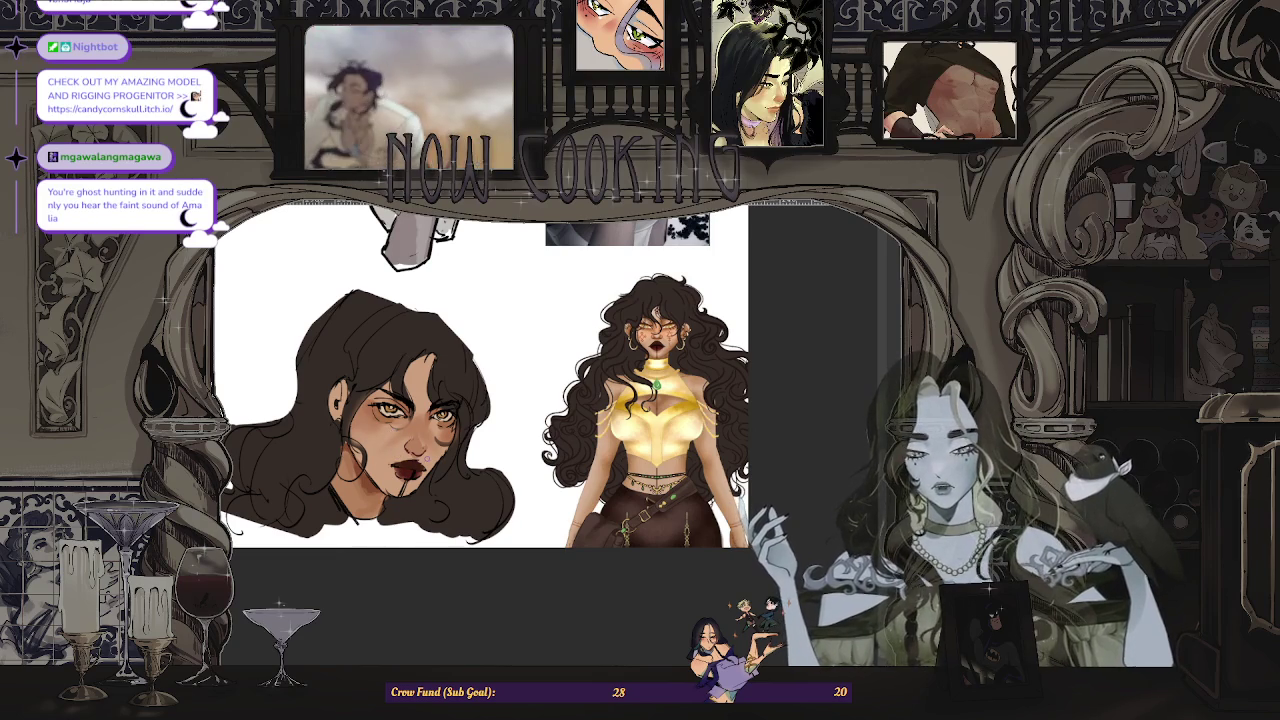
{"action": "scroll", "coordinate": [400, 430], "scroll_direction": "up", "scroll_amount": 1}
{"action": "scroll", "coordinate": [400, 430], "scroll_direction": "up", "scroll_amount": 2}
{"action": "scroll", "coordinate": [400, 430], "scroll_direction": "down", "scroll_amount": 1}
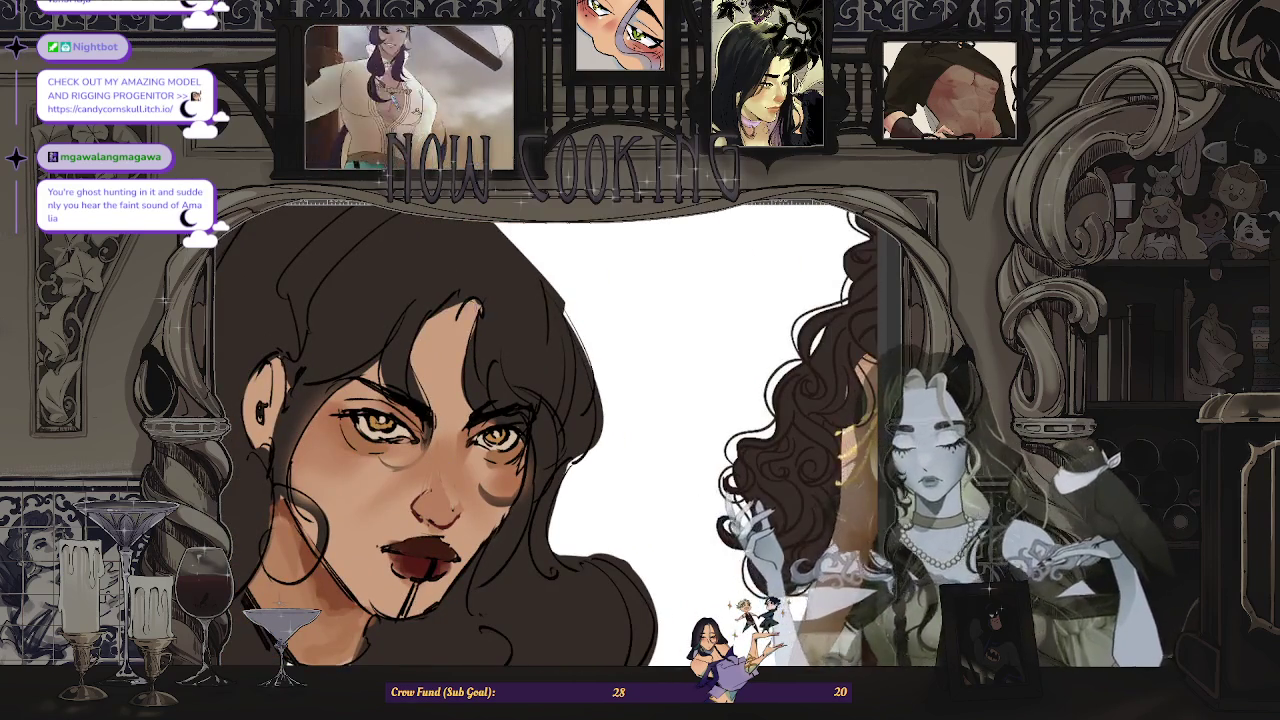
{"action": "scroll", "coordinate": [364, 416], "scroll_direction": "up", "scroll_amount": 1}
{"action": "scroll", "coordinate": [364, 416], "scroll_direction": "up", "scroll_amount": 2}
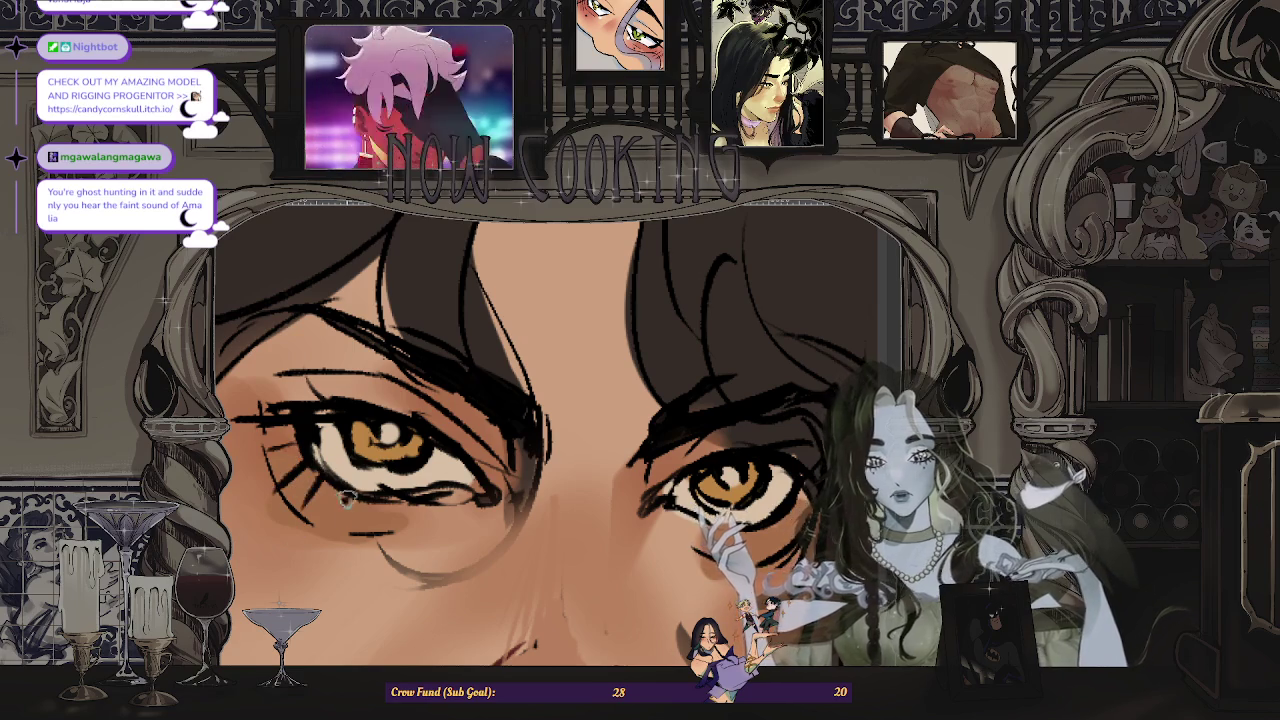
{"action": "scroll", "coordinate": [343, 500], "scroll_direction": "down", "scroll_amount": 3}
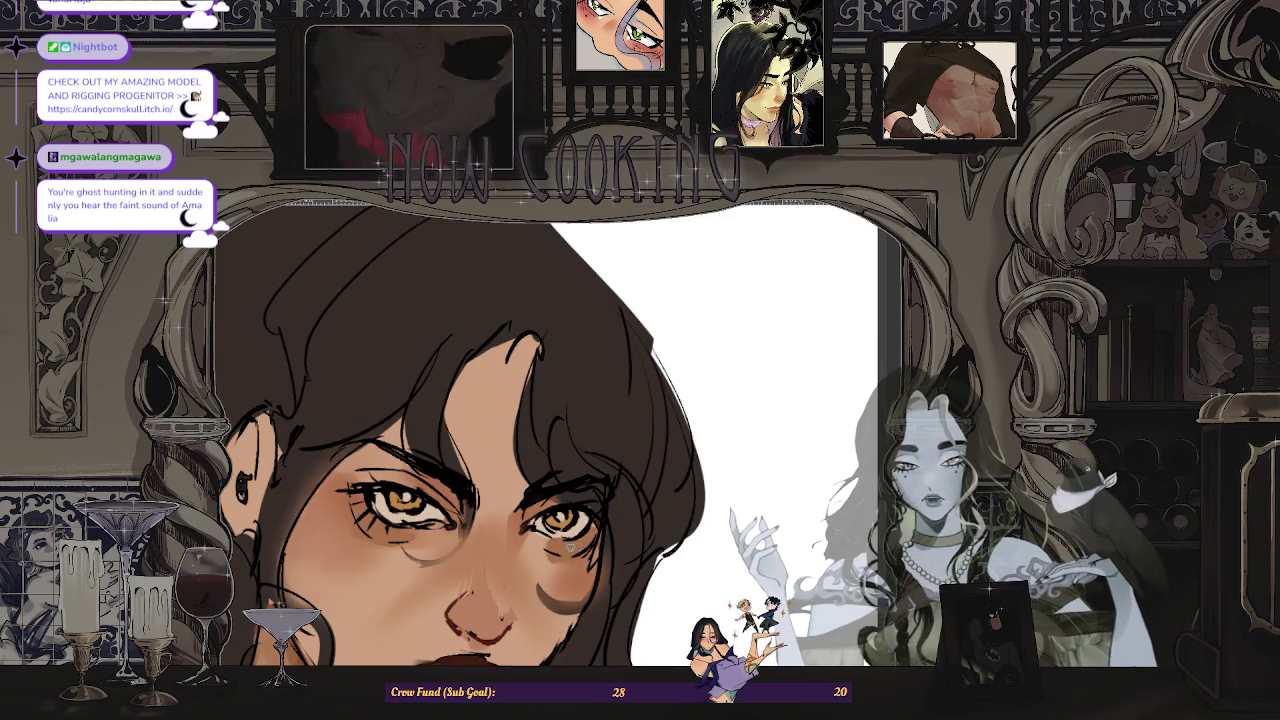
{"action": "scroll", "coordinate": [658, 465], "scroll_direction": "down", "scroll_amount": 2}
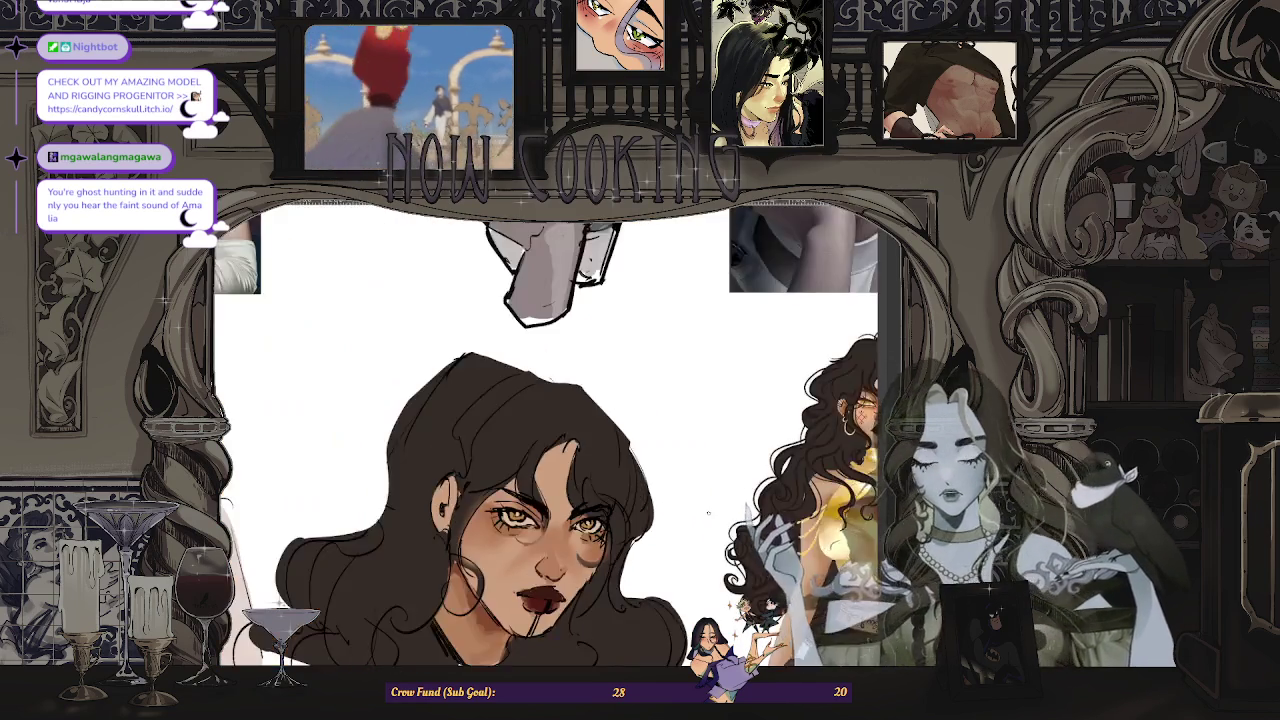
{"action": "scroll", "coordinate": [658, 465], "scroll_direction": "down", "scroll_amount": 2}
{"action": "scroll", "coordinate": [386, 515], "scroll_direction": "up", "scroll_amount": 2}
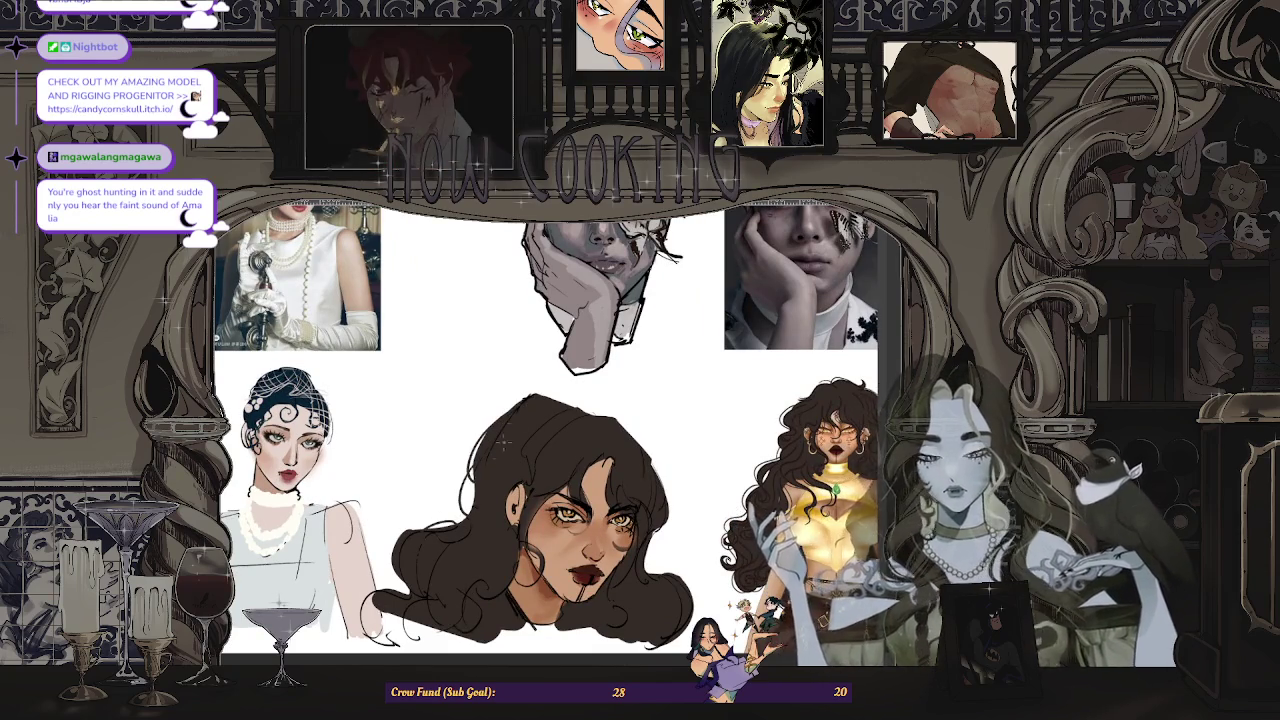
{"action": "scroll", "coordinate": [532, 391], "scroll_direction": "up", "scroll_amount": 2}
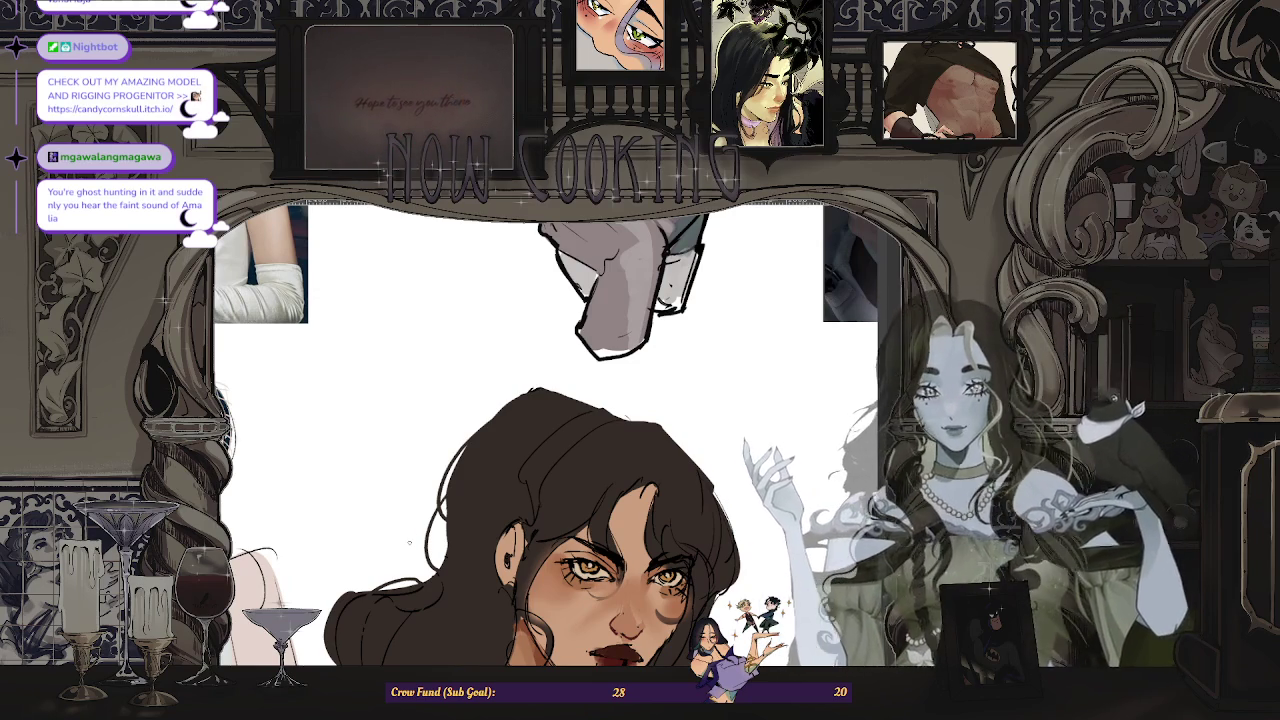
- Zoom in and out around the head study to inspect the face
{"action": "scroll", "coordinate": [405, 461], "scroll_direction": "up", "scroll_amount": 3}
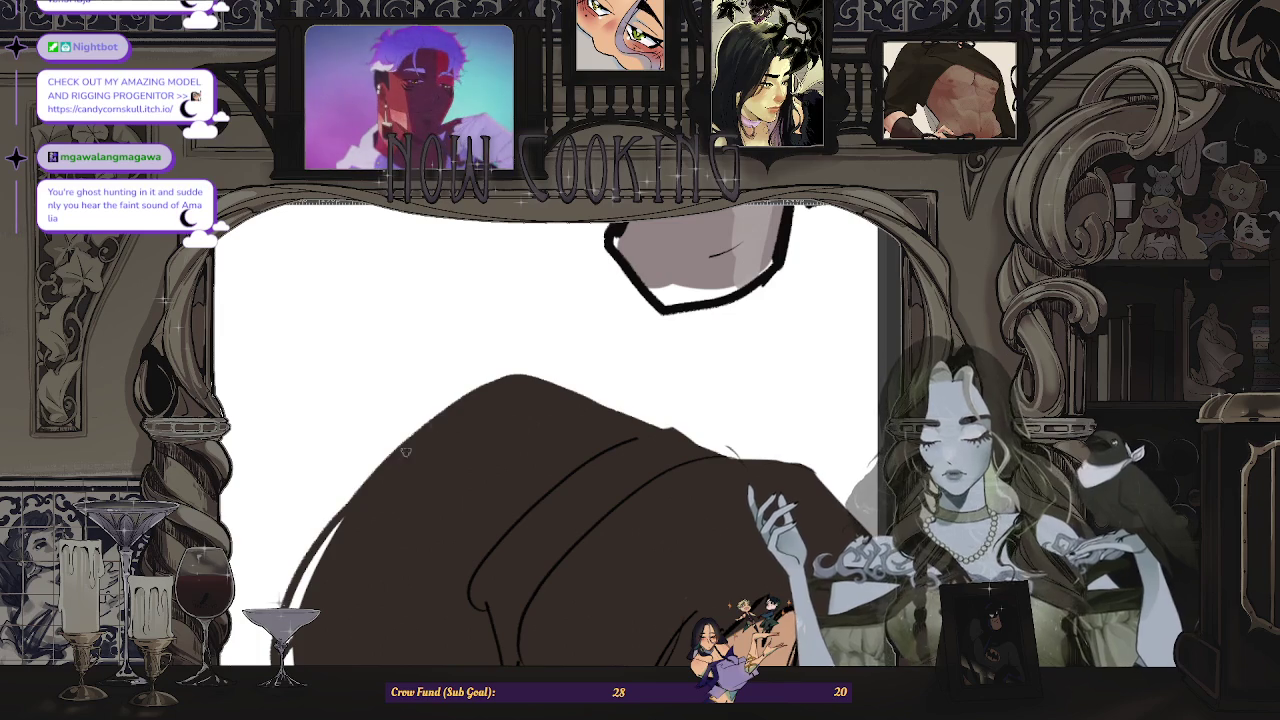
{"action": "scroll", "coordinate": [466, 441], "scroll_direction": "down", "scroll_amount": 3}
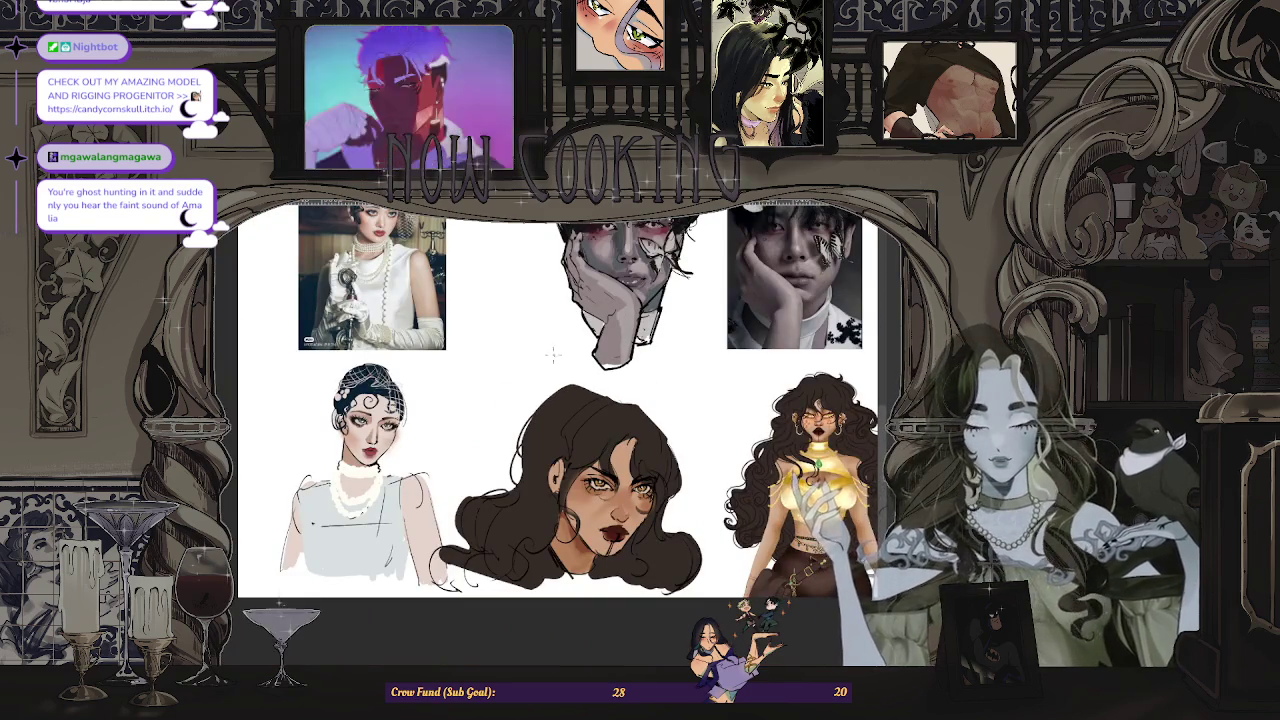
{"action": "scroll", "coordinate": [555, 367], "scroll_direction": "up", "scroll_amount": 3}
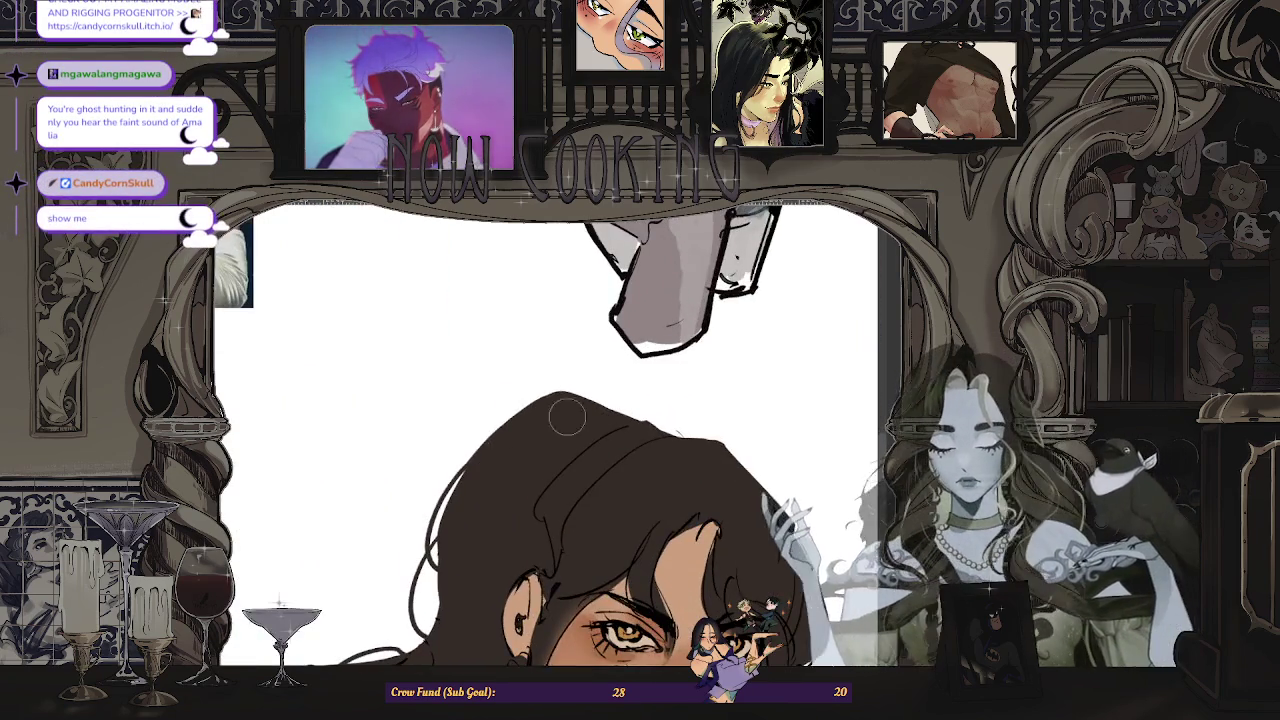
{"action": "scroll", "coordinate": [539, 421], "scroll_direction": "down", "scroll_amount": 3}
{"action": "scroll", "coordinate": [598, 438], "scroll_direction": "up", "scroll_amount": 3}
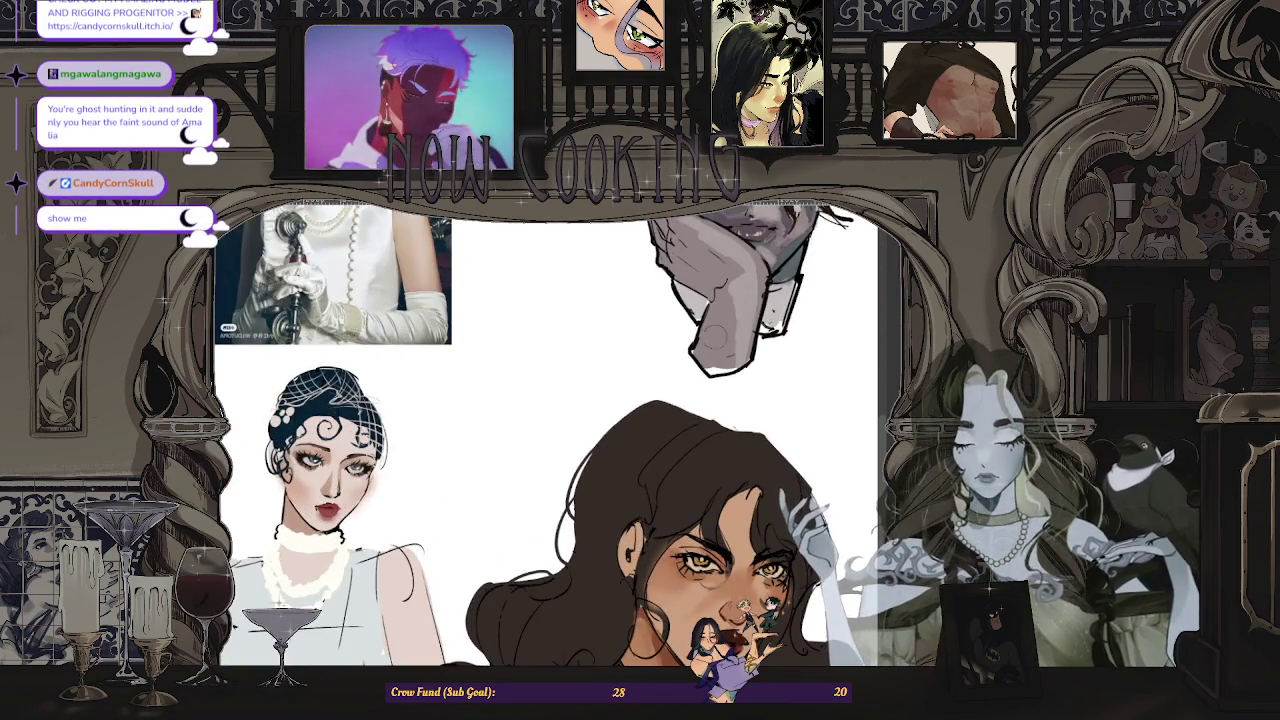
{"action": "scroll", "coordinate": [595, 431], "scroll_direction": "down", "scroll_amount": 3}
{"action": "scroll", "coordinate": [676, 402], "scroll_direction": "up", "scroll_amount": 2}
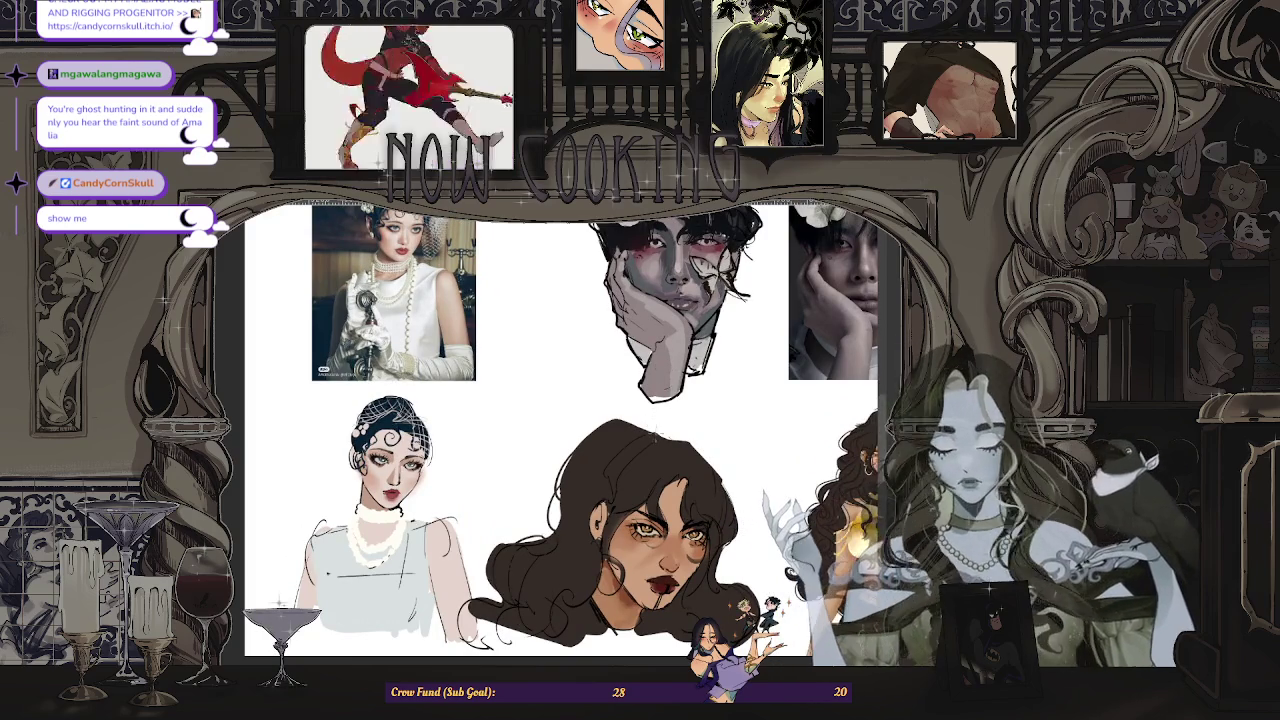
{"action": "scroll", "coordinate": [599, 425], "scroll_direction": "up", "scroll_amount": 2}
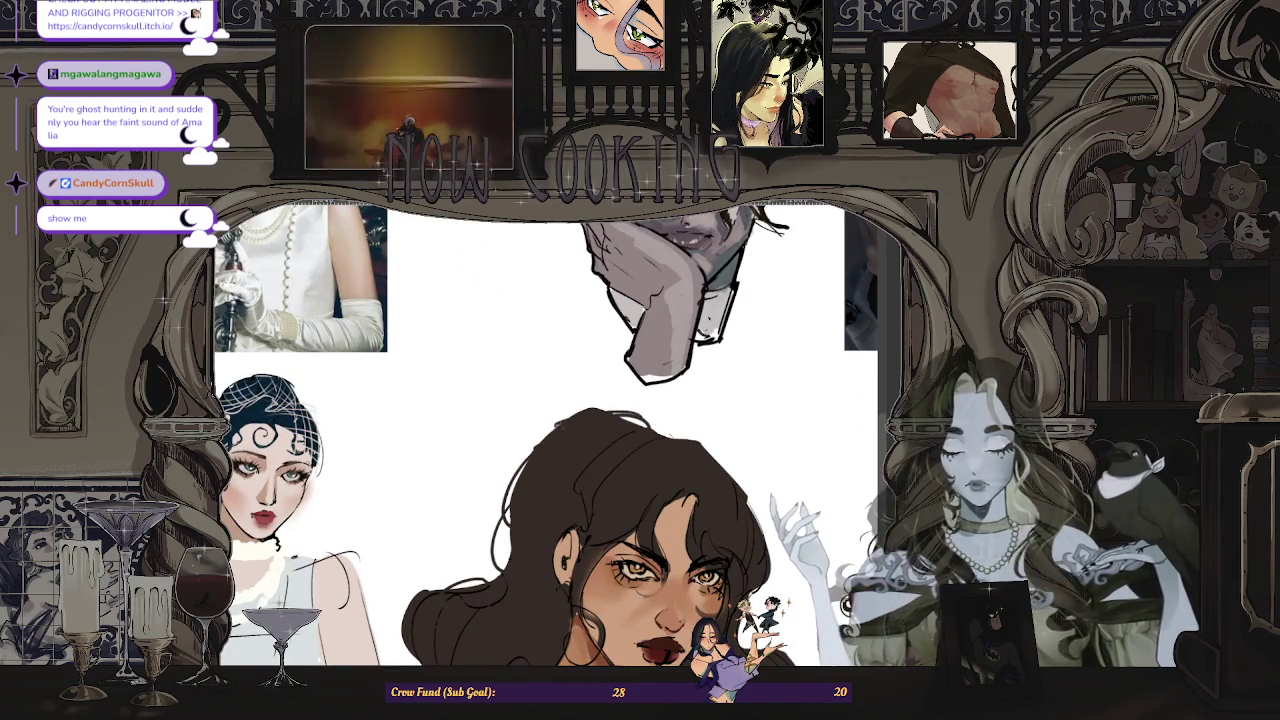
{"action": "scroll", "coordinate": [545, 435], "scroll_direction": "right", "scroll_amount": 2}
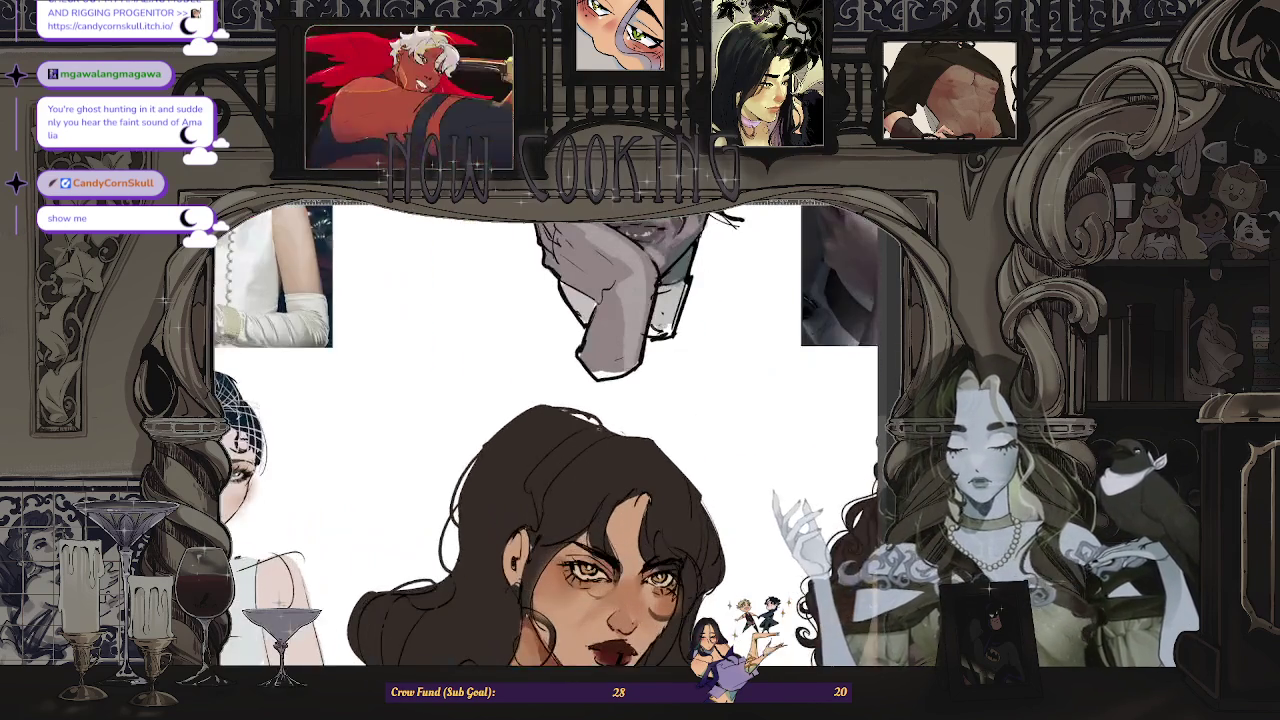
{"action": "scroll", "coordinate": [645, 435], "scroll_direction": "down", "scroll_amount": 4}
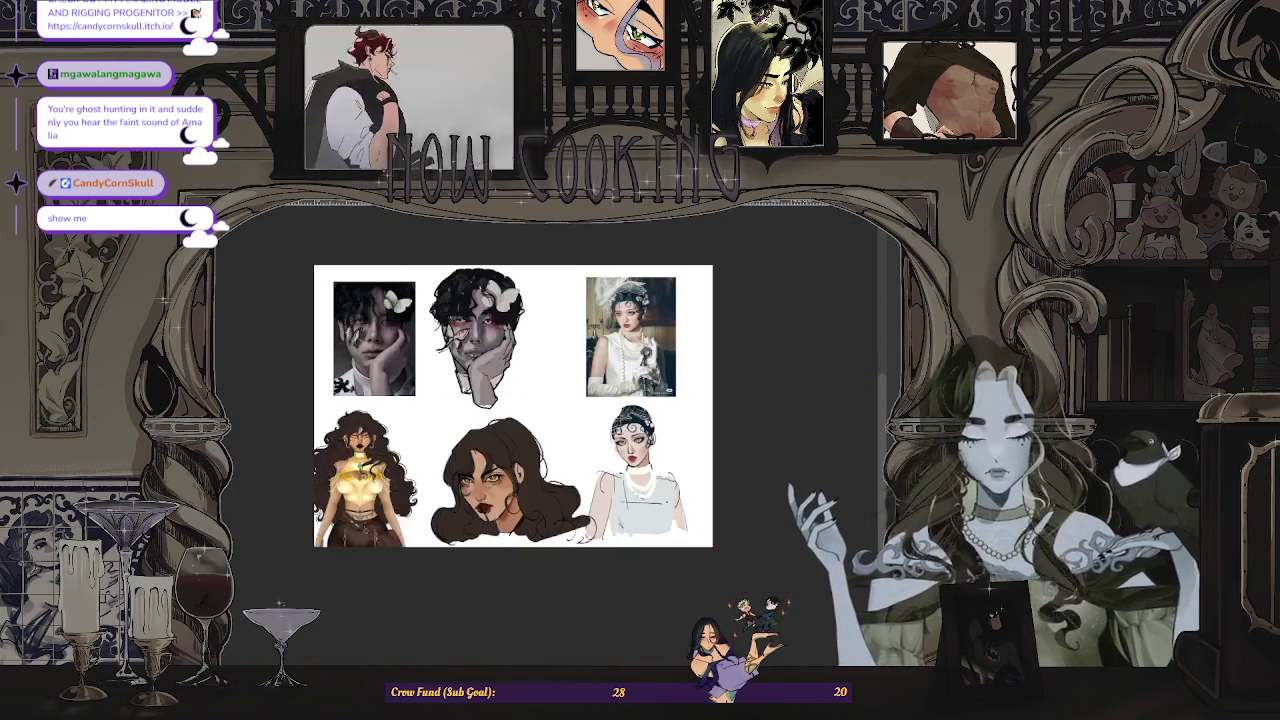
- Mirror the canvas view horizontally and zoom in on the portrait
{"action": "key", "text": "m"}
{"action": "scroll", "coordinate": [535, 405], "scroll_direction": "up", "scroll_amount": 3}
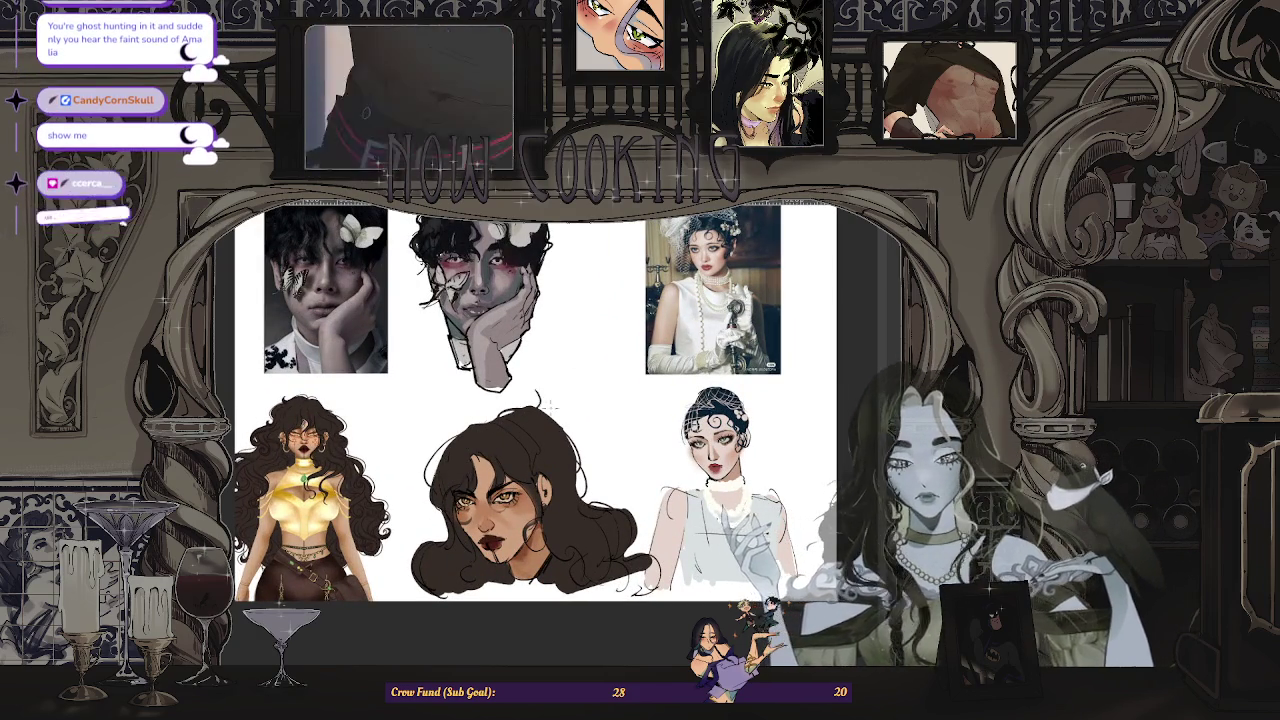
{"action": "scroll", "coordinate": [452, 421], "scroll_direction": "up", "scroll_amount": 2}
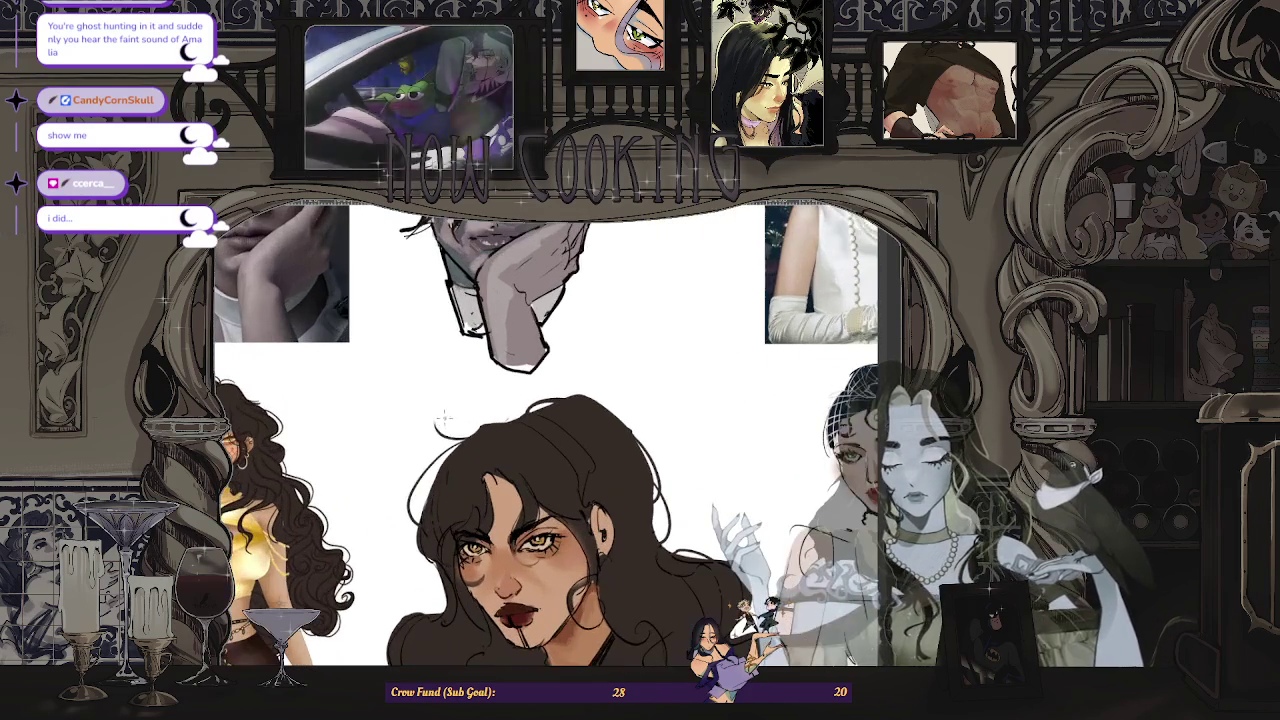
{"action": "scroll", "coordinate": [458, 441], "scroll_direction": "up", "scroll_amount": 2}
- Fit the whole reference board in view, then zoom around the face
{"action": "key", "text": "ctrl+0"}
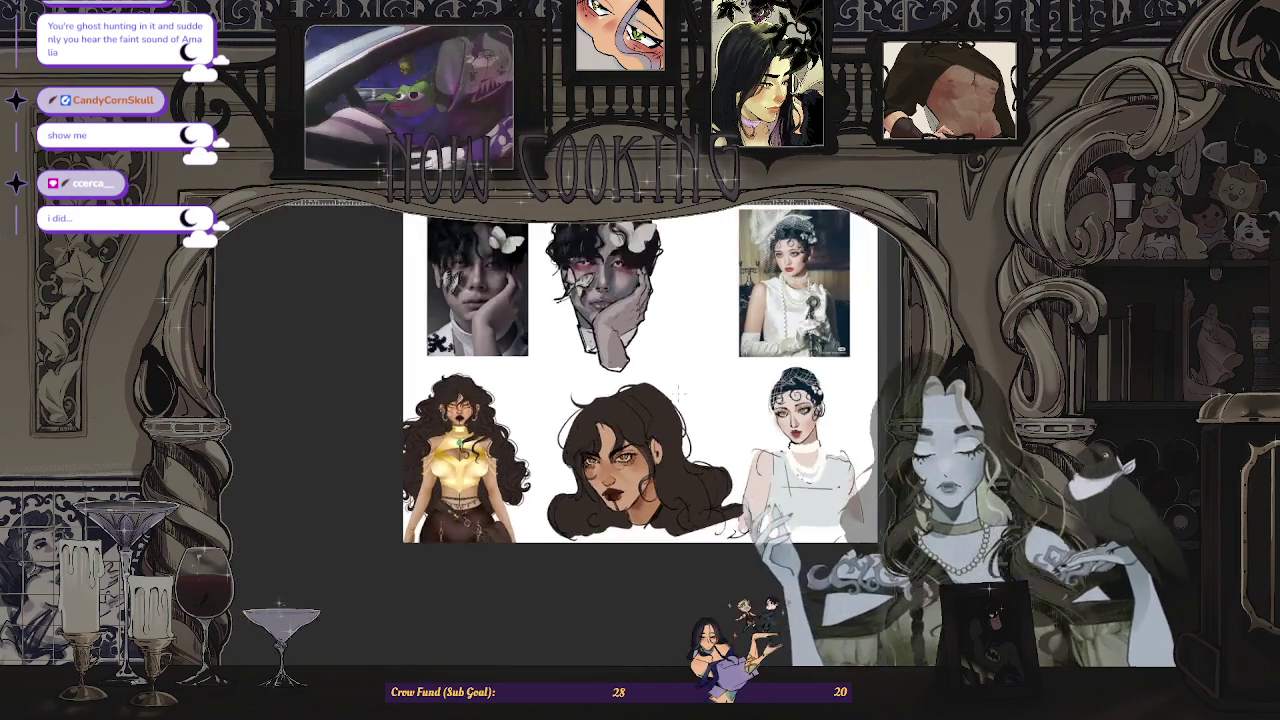
{"action": "scroll", "coordinate": [680, 388], "scroll_direction": "up", "scroll_amount": 1}
{"action": "scroll", "coordinate": [680, 388], "scroll_direction": "up", "scroll_amount": 4}
{"action": "scroll", "coordinate": [688, 384], "scroll_direction": "down", "scroll_amount": 5}
{"action": "scroll", "coordinate": [441, 494], "scroll_direction": "up", "scroll_amount": 2}
{"action": "scroll", "coordinate": [441, 494], "scroll_direction": "up", "scroll_amount": 2}
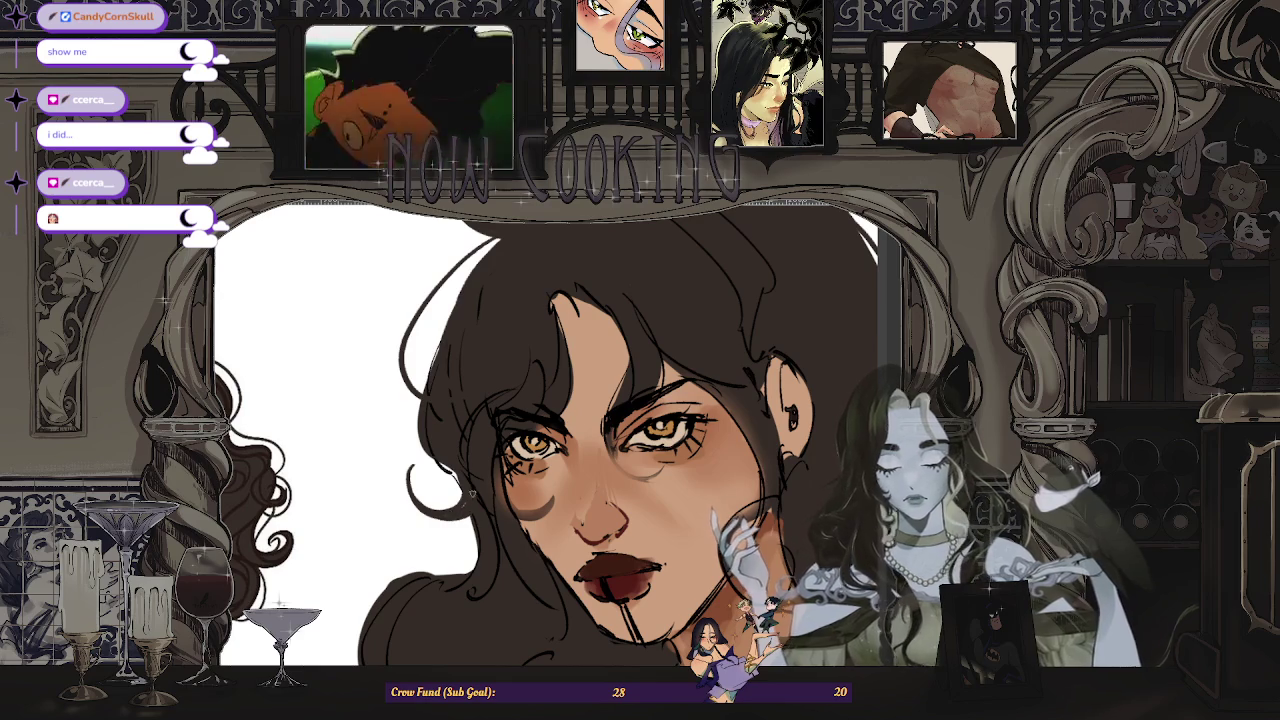
{"action": "scroll", "coordinate": [478, 450], "scroll_direction": "down", "scroll_amount": 3}
{"action": "scroll", "coordinate": [430, 421], "scroll_direction": "up", "scroll_amount": 2}
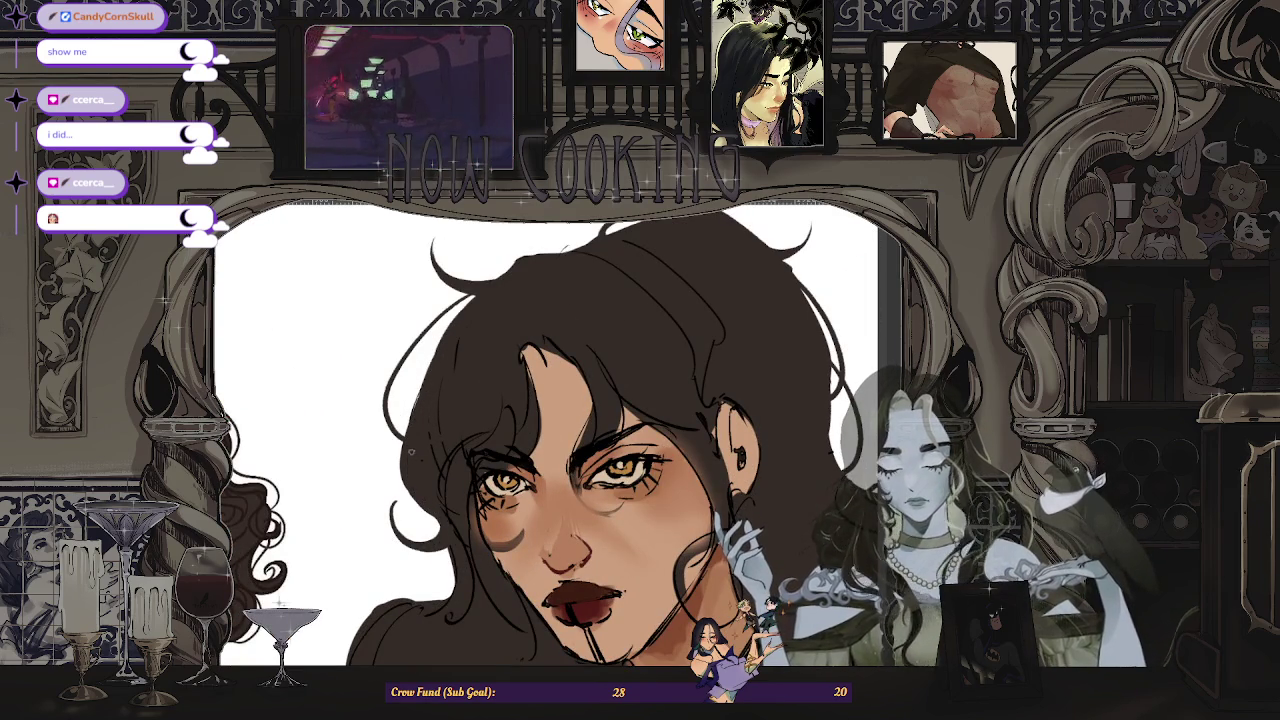
{"action": "scroll", "coordinate": [430, 440], "scroll_direction": "down", "scroll_amount": 3}
{"action": "scroll", "coordinate": [436, 474], "scroll_direction": "up", "scroll_amount": 3}
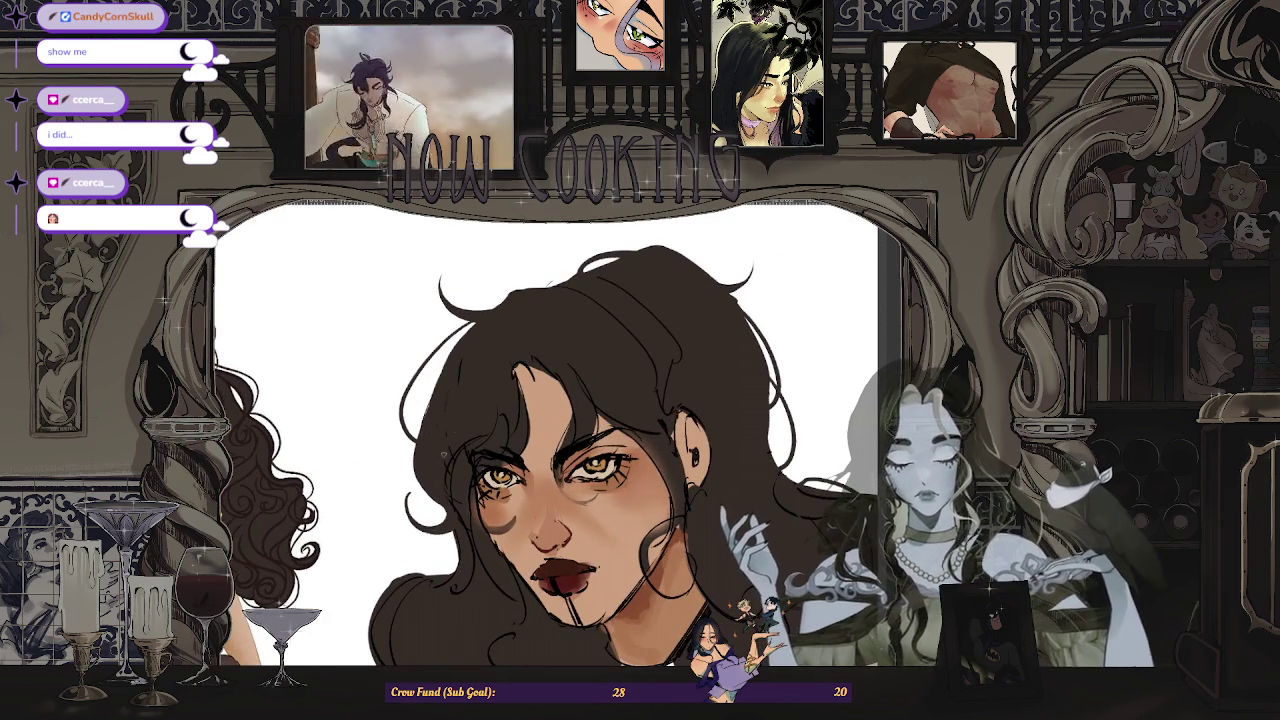
{"action": "scroll", "coordinate": [458, 368], "scroll_direction": "down", "scroll_amount": 2}
{"action": "scroll", "coordinate": [458, 368], "scroll_direction": "down", "scroll_amount": 2}
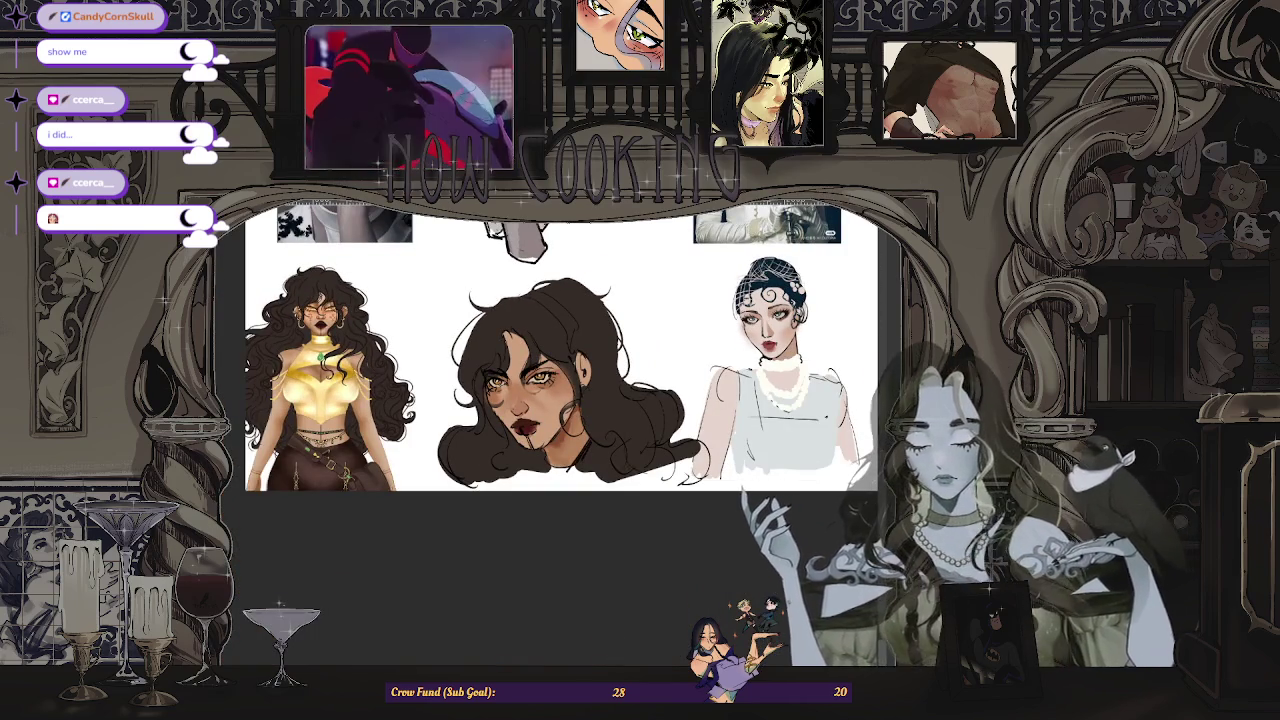
- Mirror the canvas view again and zoom in and out to check the drawing
{"action": "key", "text": "h"}
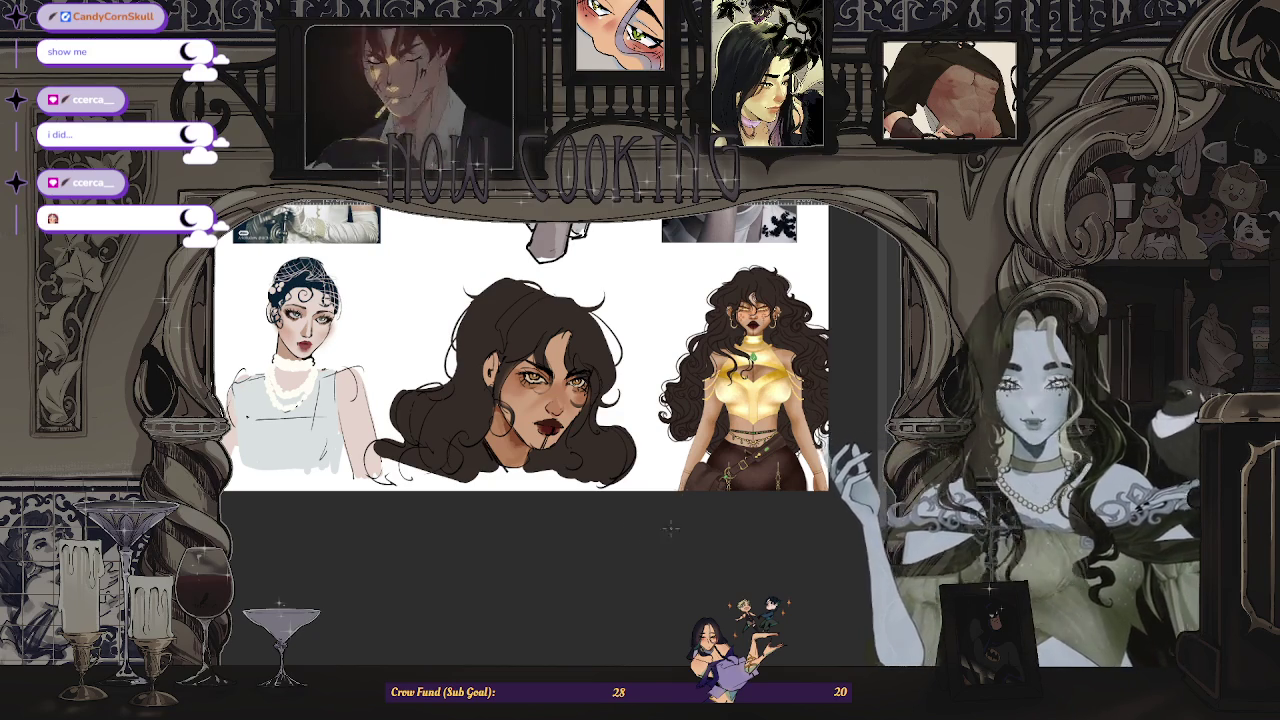
{"action": "scroll", "coordinate": [555, 298], "scroll_direction": "up", "scroll_amount": 5}
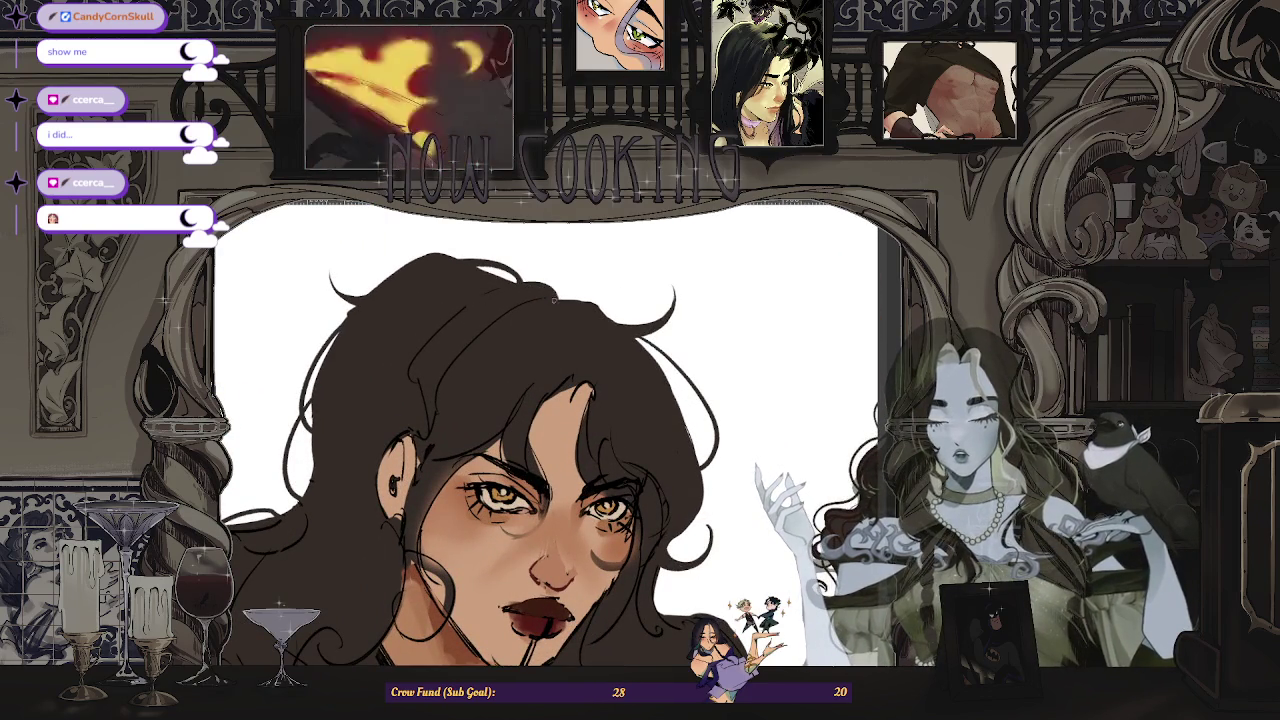
{"action": "scroll", "coordinate": [552, 296], "scroll_direction": "down", "scroll_amount": 5}
{"action": "scroll", "coordinate": [529, 371], "scroll_direction": "down", "scroll_amount": 3}
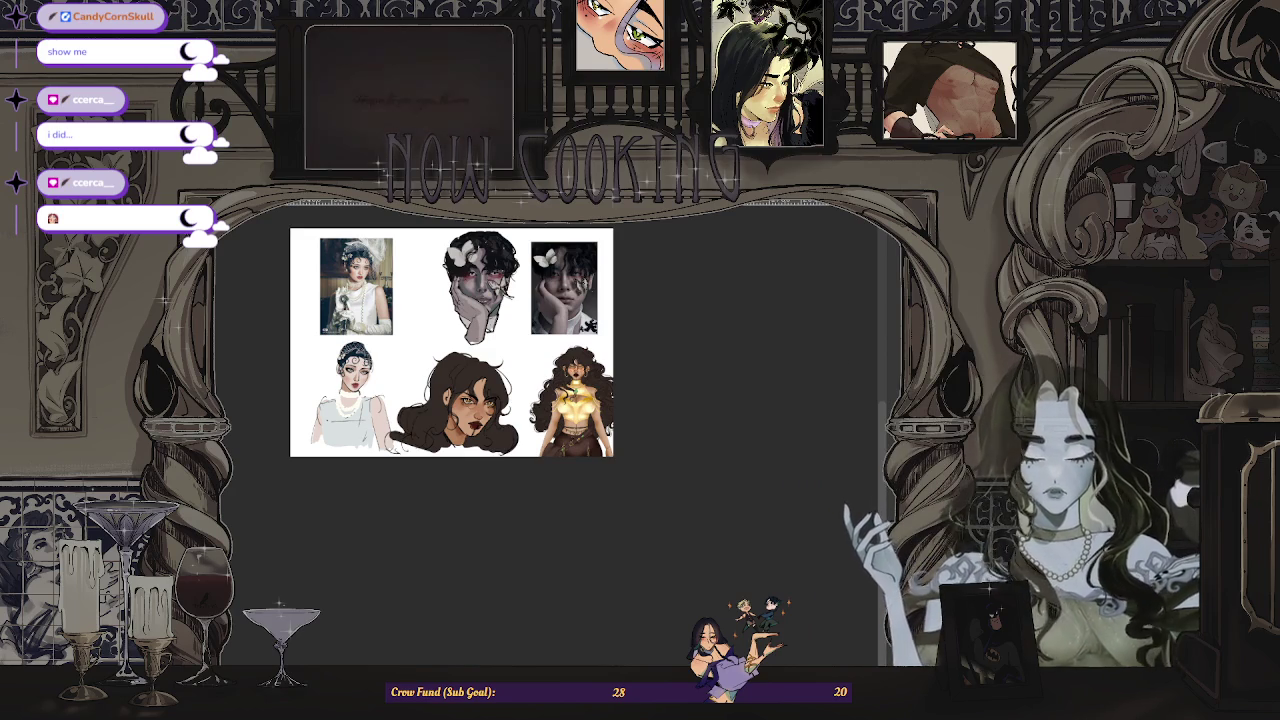
{"action": "scroll", "coordinate": [428, 354], "scroll_direction": "up", "scroll_amount": 2}
{"action": "scroll", "coordinate": [428, 354], "scroll_direction": "up", "scroll_amount": 2}
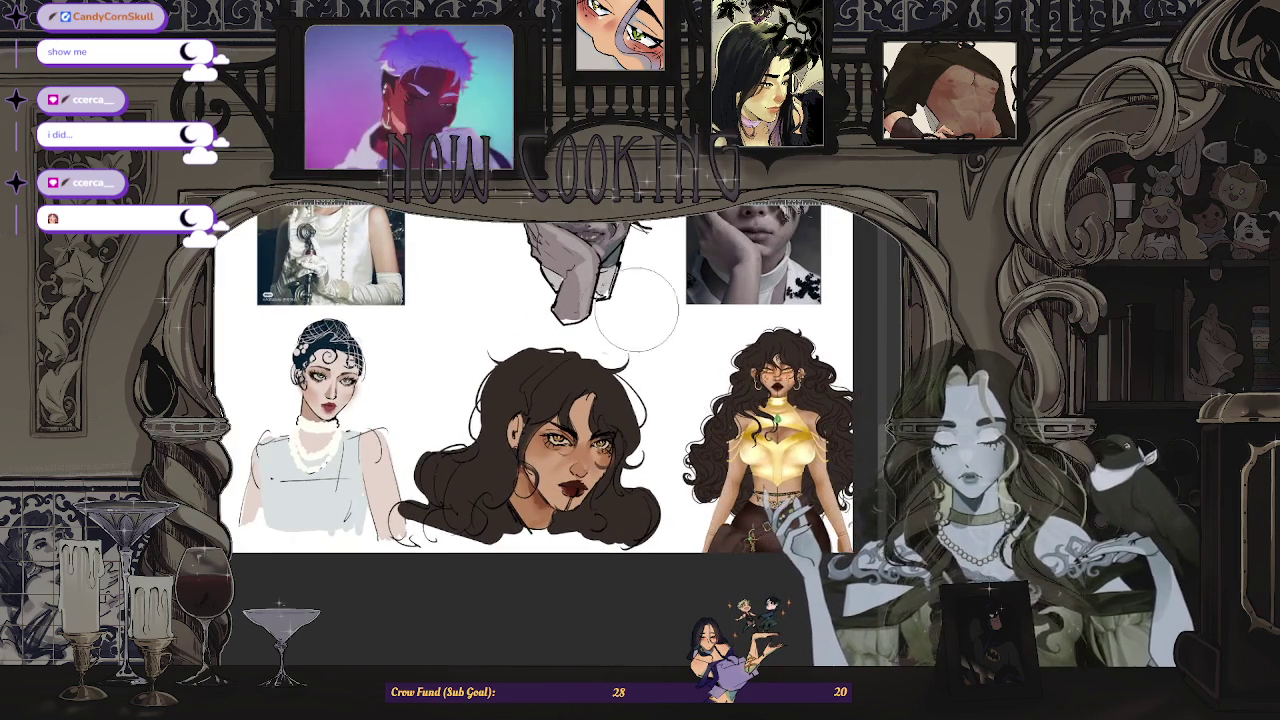
{"action": "scroll", "coordinate": [730, 375], "scroll_direction": "down", "scroll_amount": 3}
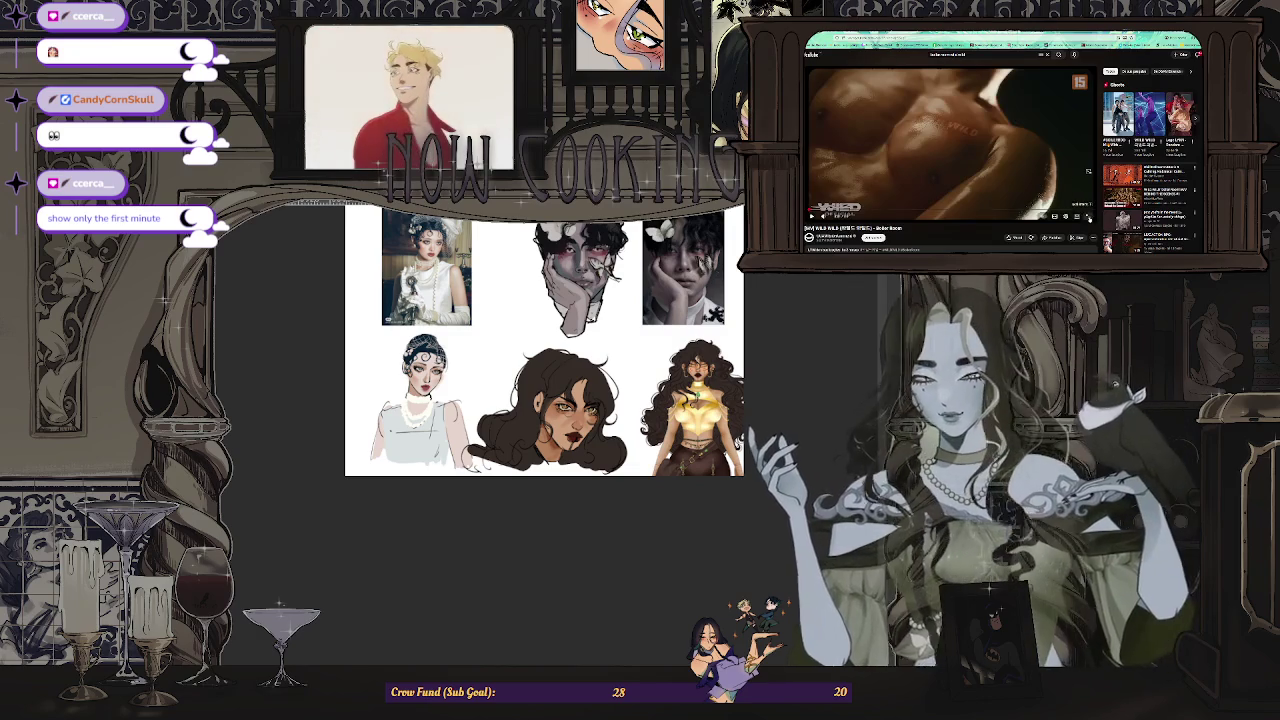
- Play the music video full screen and undo the last eye-and-brow edit
{"action": "key", "text": "f"}
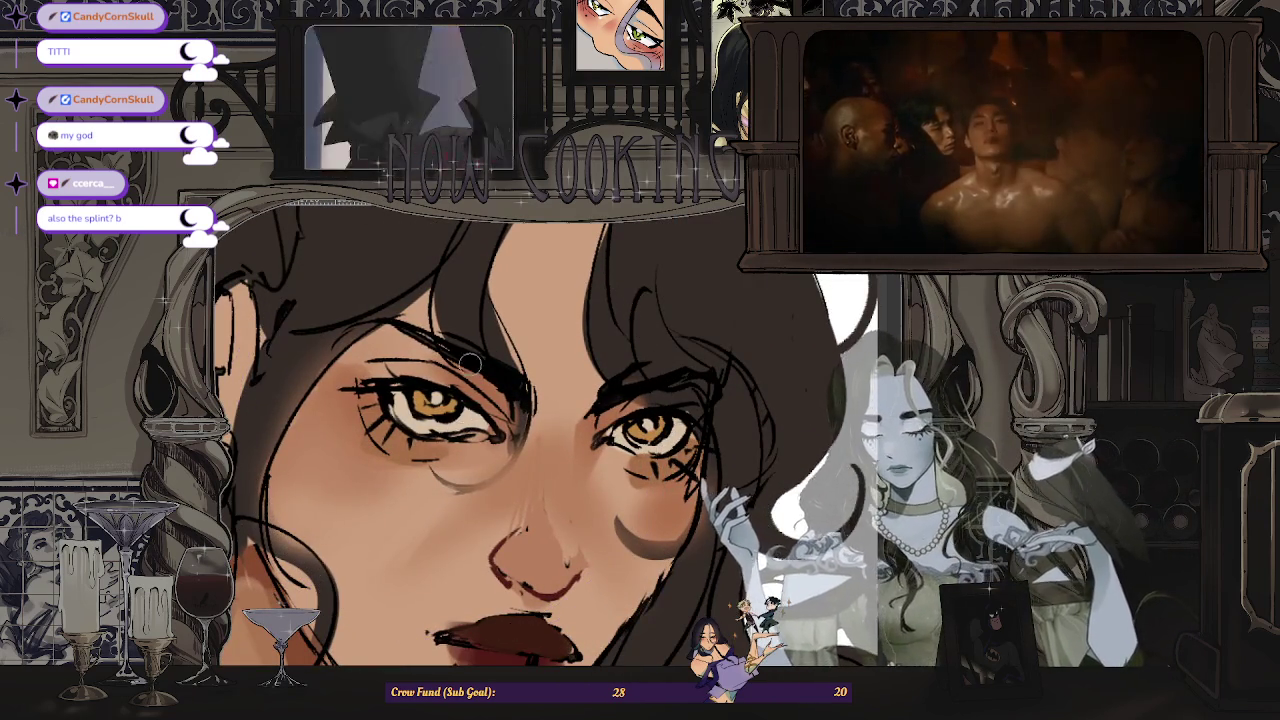
{"action": "scroll", "coordinate": [485, 345], "scroll_direction": "up", "scroll_amount": 2}
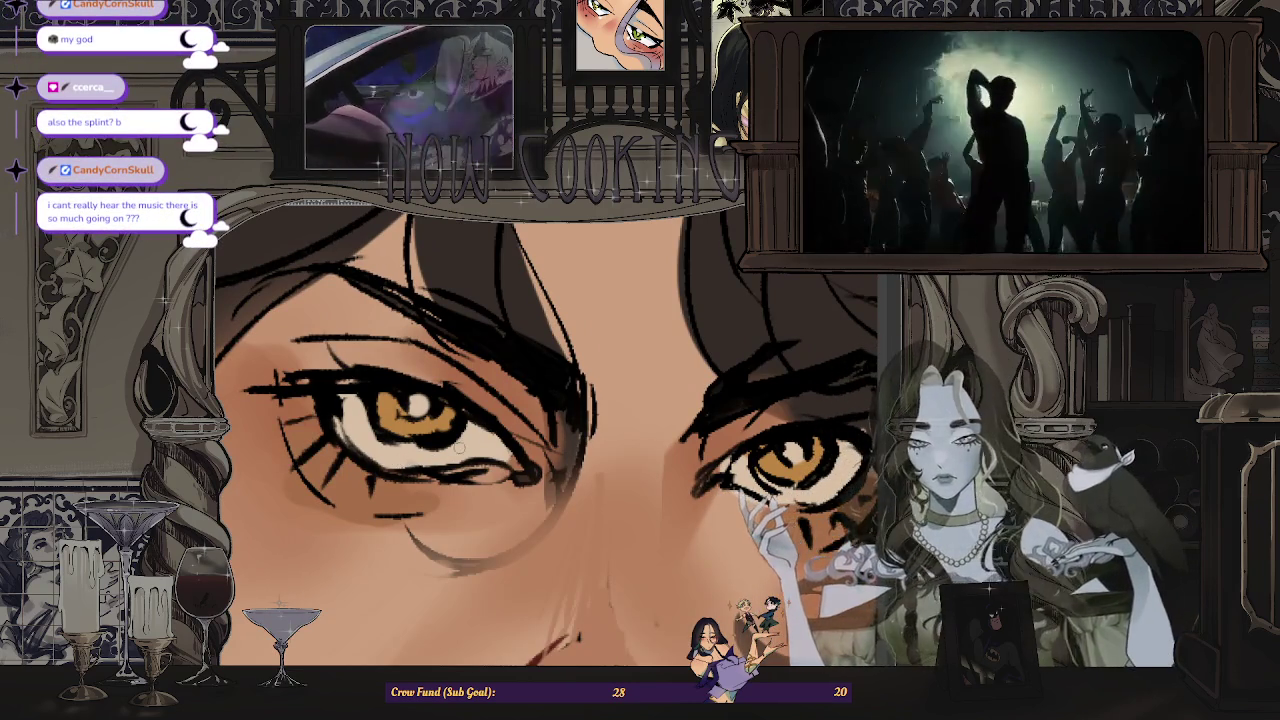
{"action": "key", "text": "ctrl+z"}
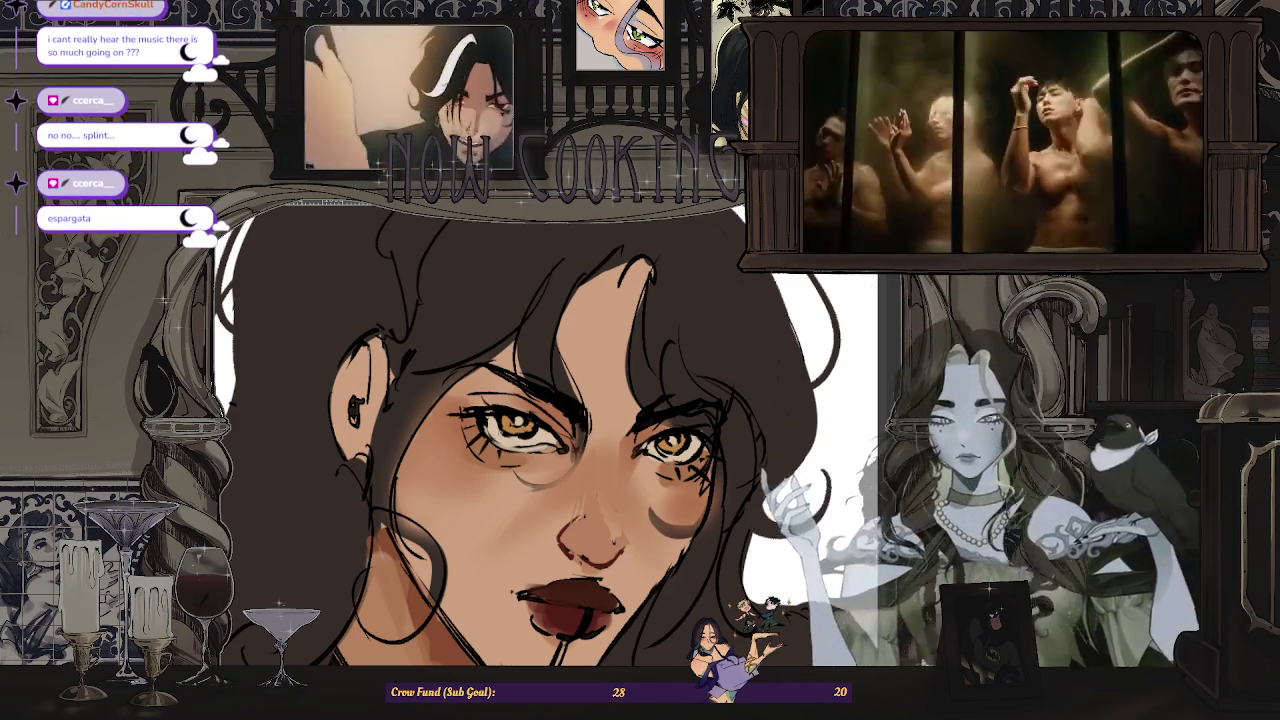
- Zoom into the eyes and tilt the canvas view slightly around the right eye
{"action": "scroll", "coordinate": [540, 420], "scroll_direction": "up", "scroll_amount": 3}
{"action": "scroll", "coordinate": [500, 415], "scroll_direction": "down", "scroll_amount": 3}
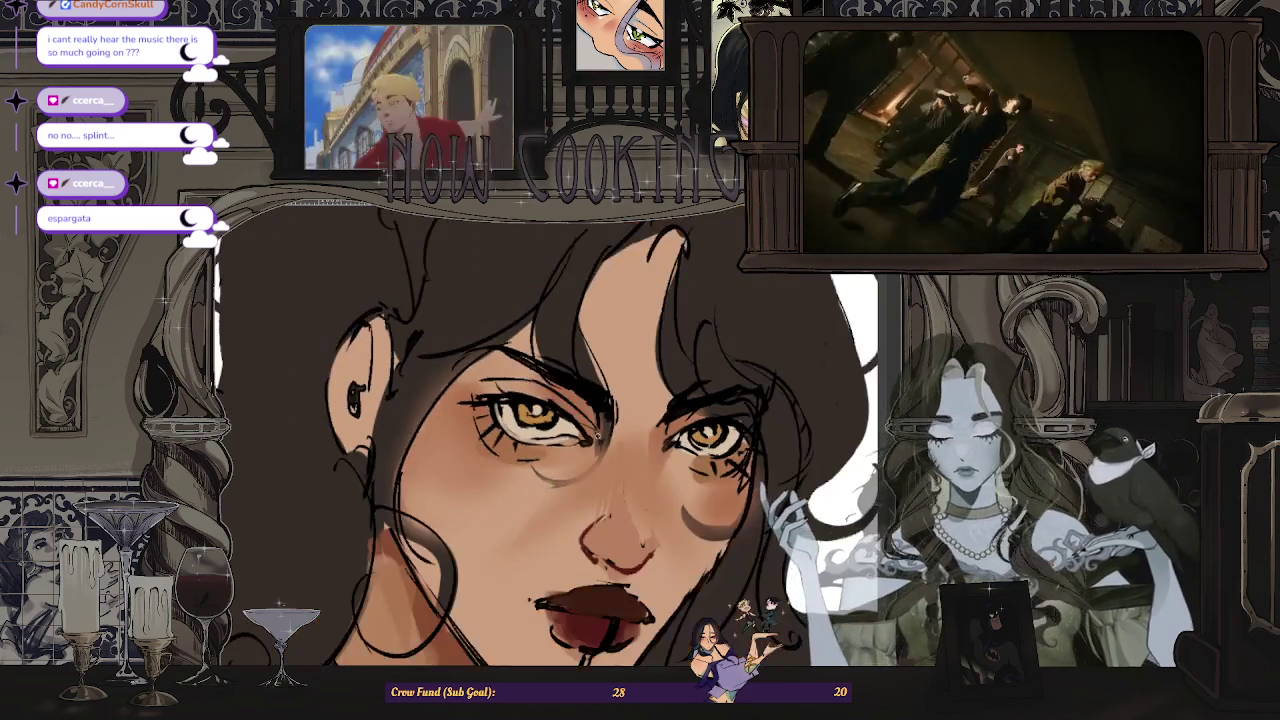
{"action": "scroll", "coordinate": [600, 466], "scroll_direction": "up", "scroll_amount": 3}
{"action": "scroll", "coordinate": [600, 466], "scroll_direction": "up", "scroll_amount": 1}
{"action": "scroll", "coordinate": [560, 456], "scroll_direction": "up", "scroll_amount": 1}
{"action": "scroll", "coordinate": [555, 459], "scroll_direction": "down", "scroll_amount": 3}
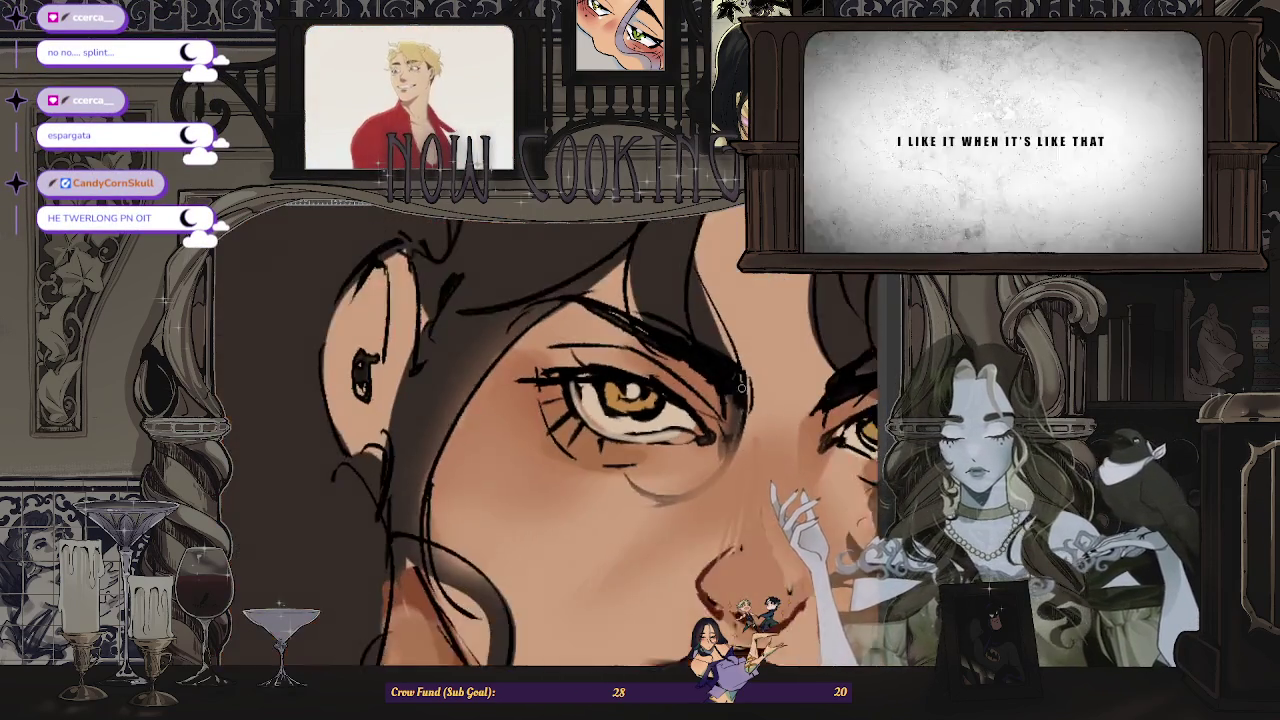
{"action": "scroll", "coordinate": [655, 427], "scroll_direction": "up", "scroll_amount": 3}
{"action": "scroll", "coordinate": [694, 424], "scroll_direction": "down", "scroll_amount": 2}
{"action": "scroll", "coordinate": [694, 424], "scroll_direction": "down", "scroll_amount": 1}
{"action": "scroll", "coordinate": [667, 487], "scroll_direction": "up", "scroll_amount": 2}
{"action": "scroll", "coordinate": [667, 487], "scroll_direction": "up", "scroll_amount": 1}
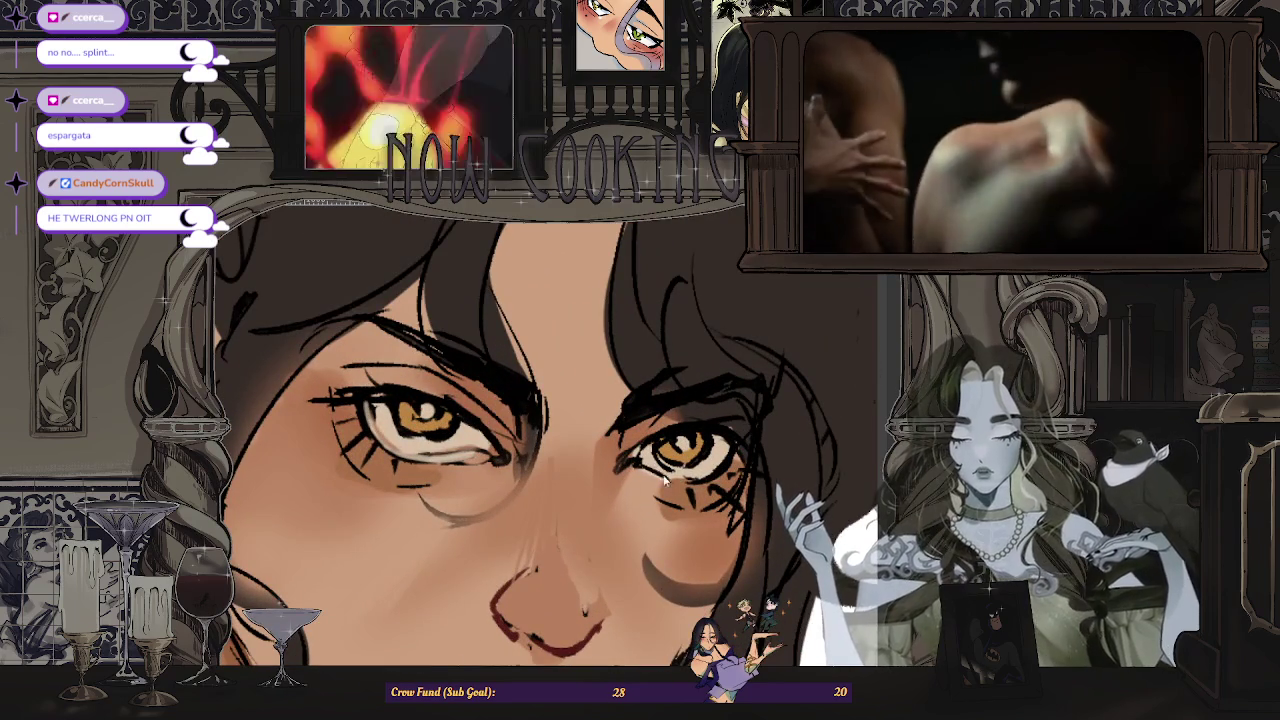
{"action": "scroll", "coordinate": [716, 477], "scroll_direction": "up", "scroll_amount": 2}
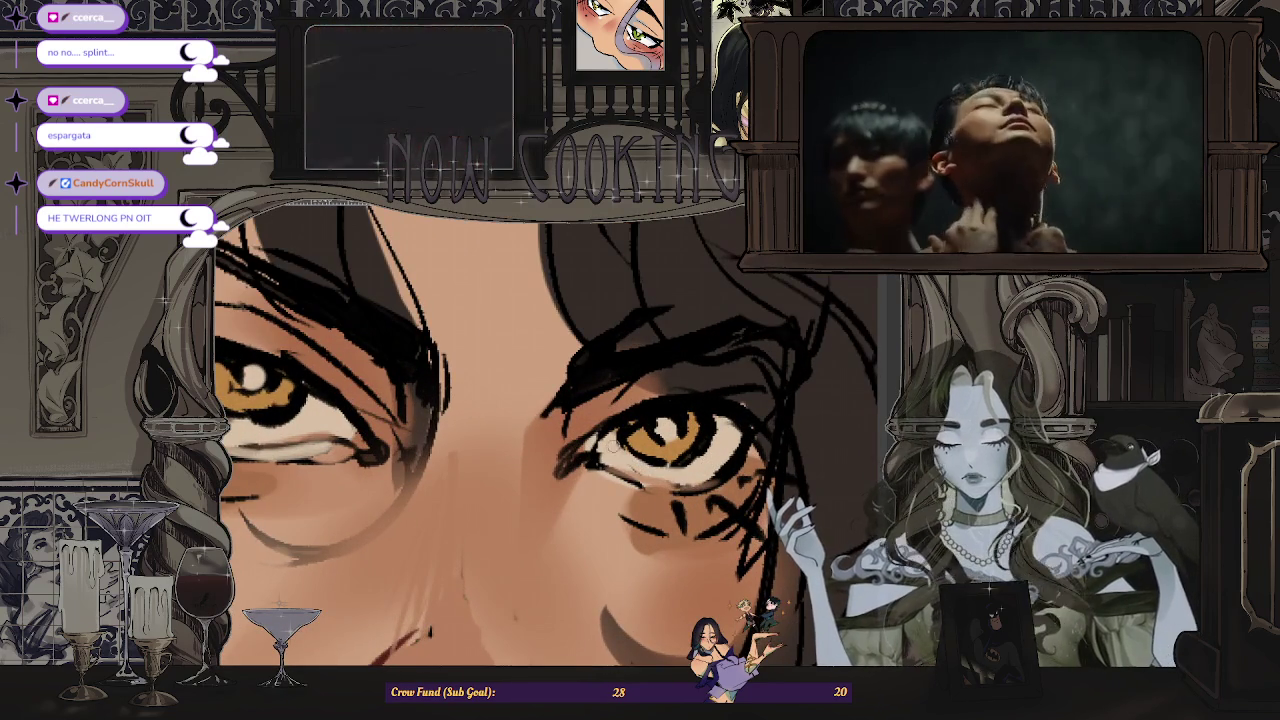
{"action": "scroll", "coordinate": [688, 462], "scroll_direction": "up", "scroll_amount": 1}
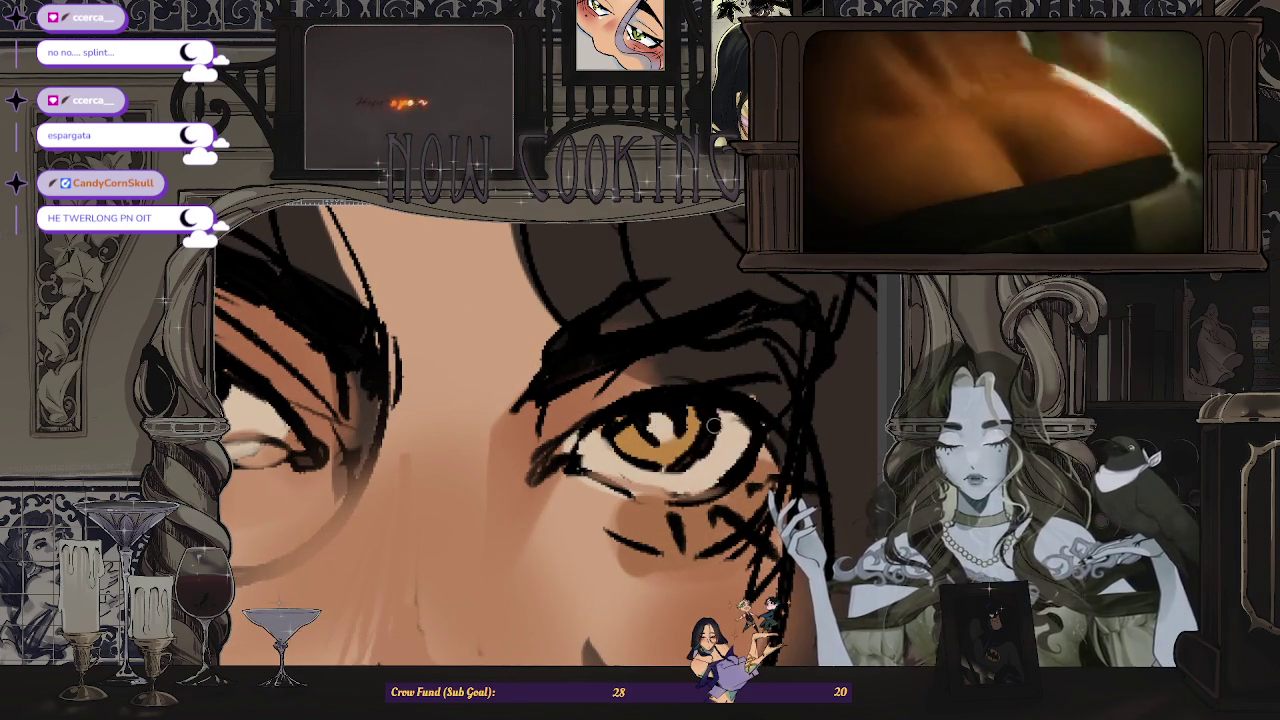
{"action": "left_click_drag", "start_coordinate": [643, 465], "coordinate": [611, 434]}
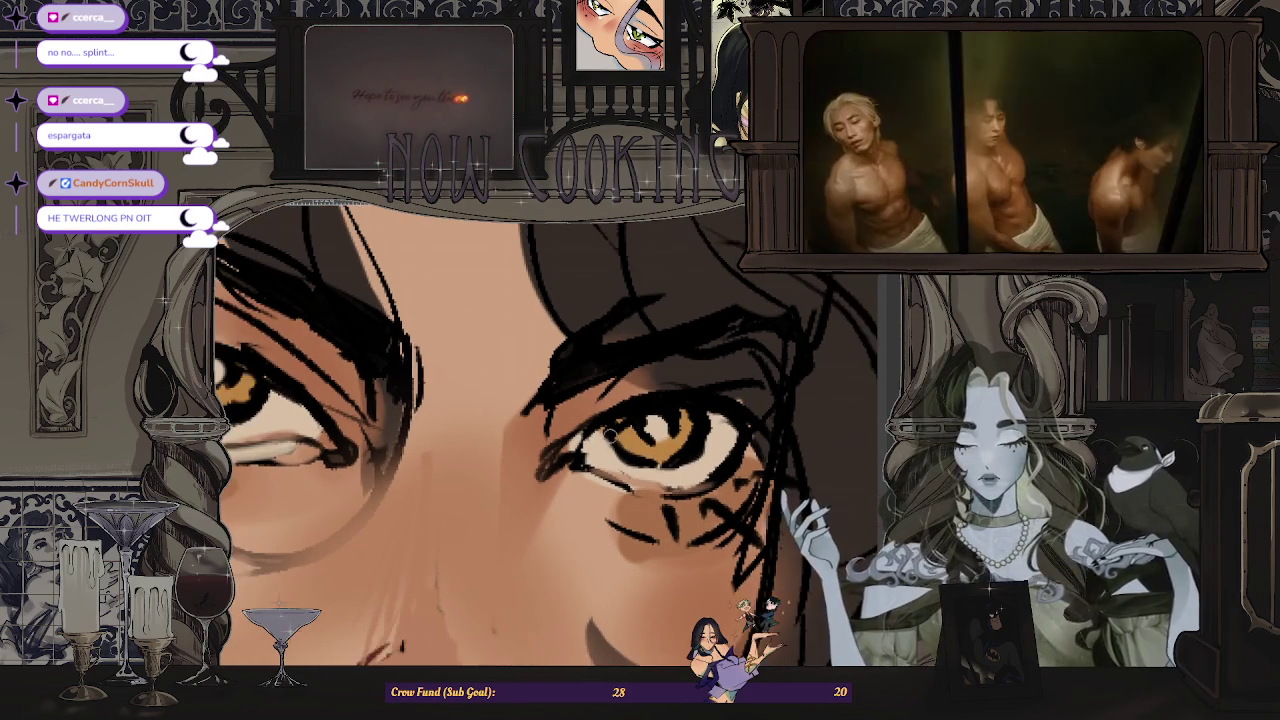
{"action": "scroll", "coordinate": [601, 425], "scroll_direction": "down", "scroll_amount": 2}
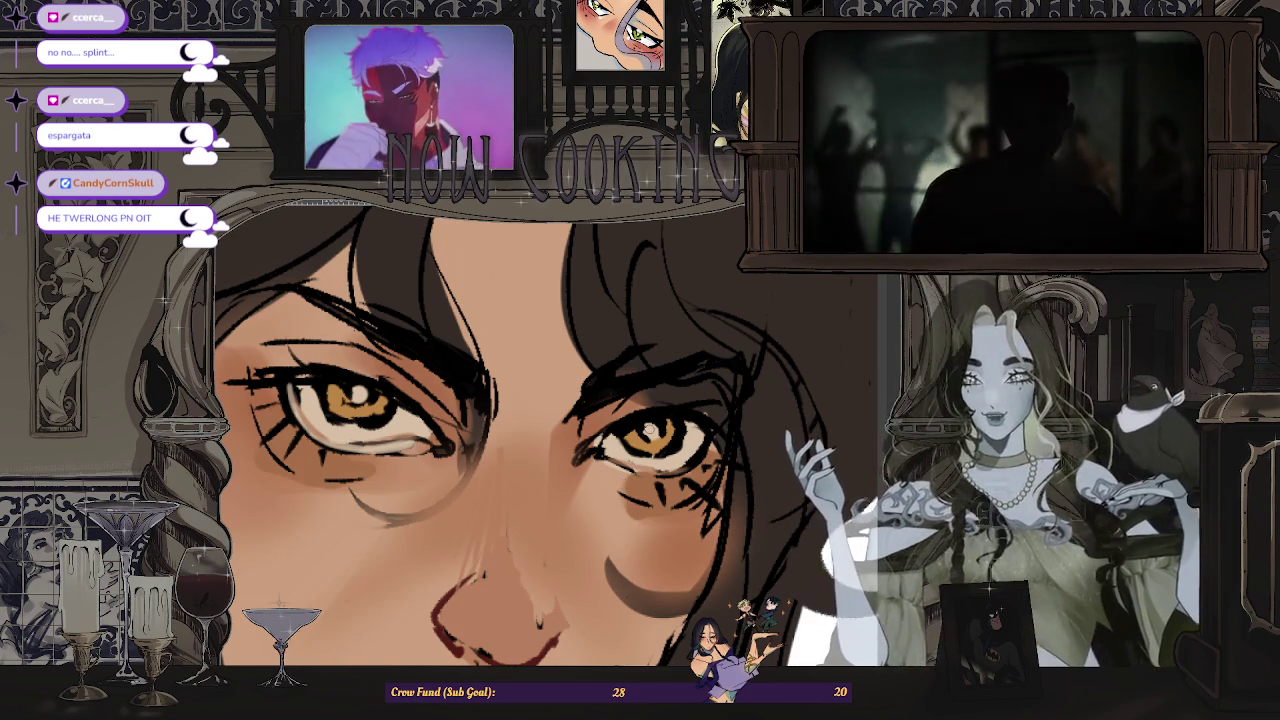
- Paint a darker shadow stroke along the portrait's jawline
{"action": "scroll", "coordinate": [684, 421], "scroll_direction": "up", "scroll_amount": 2}
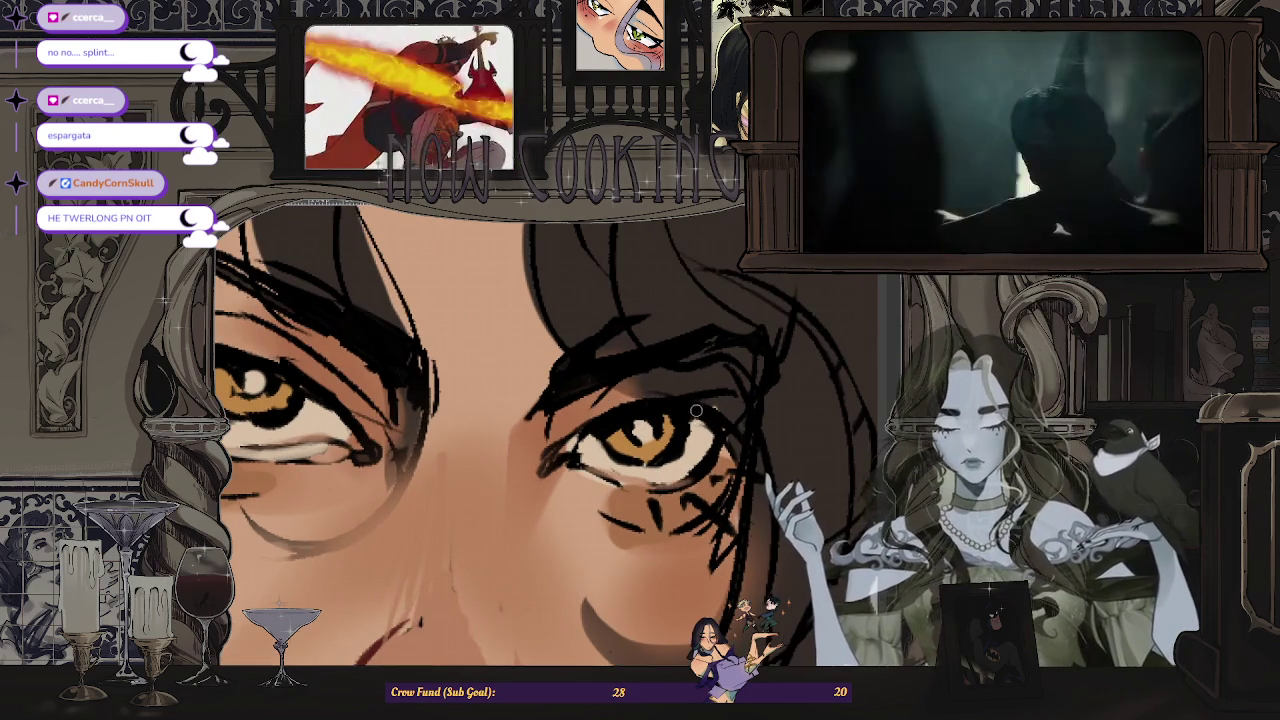
{"action": "scroll", "coordinate": [701, 411], "scroll_direction": "down", "scroll_amount": 2}
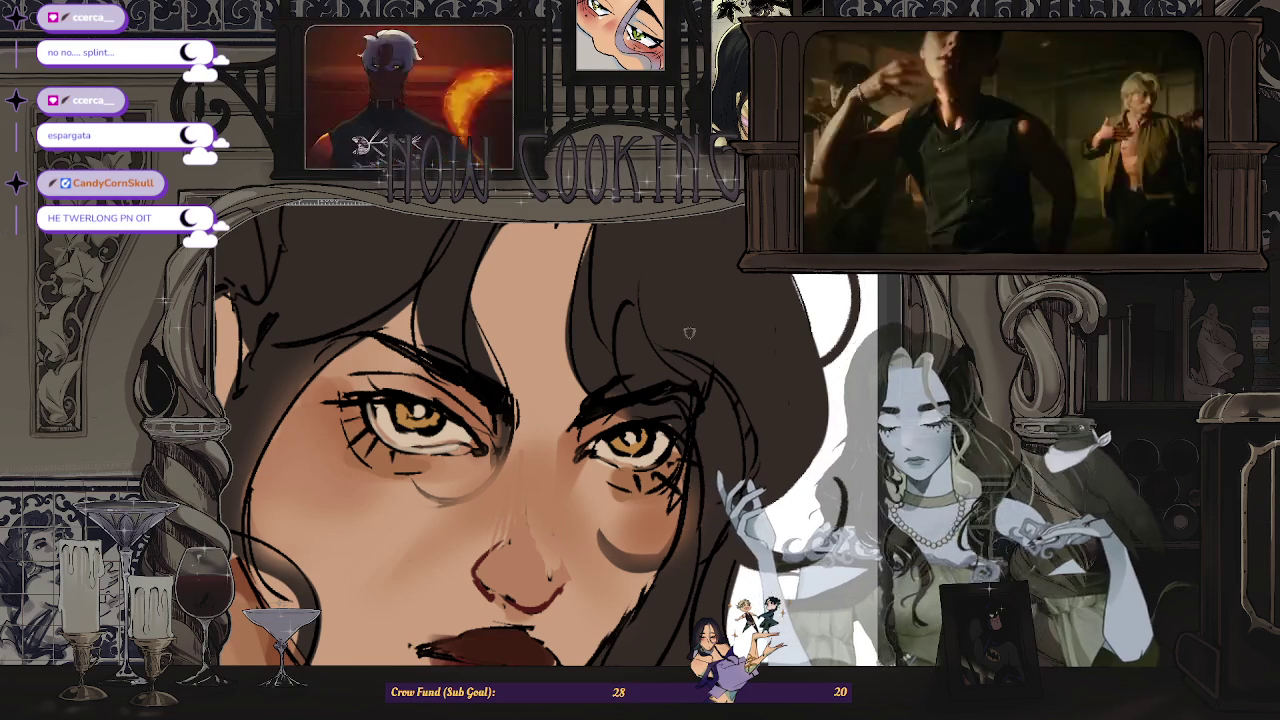
{"action": "scroll", "coordinate": [689, 343], "scroll_direction": "down", "scroll_amount": 1}
{"action": "scroll", "coordinate": [689, 343], "scroll_direction": "down", "scroll_amount": 1}
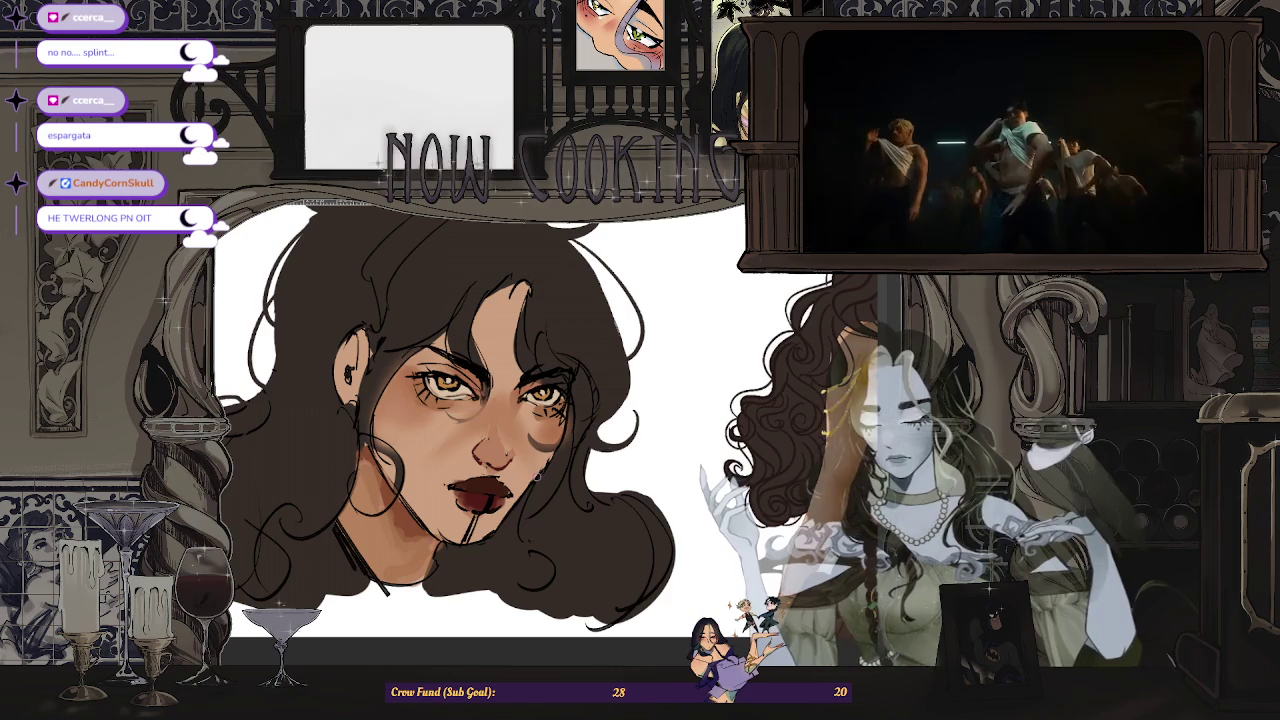
{"action": "scroll", "coordinate": [340, 478], "scroll_direction": "down", "scroll_amount": 2}
{"action": "scroll", "coordinate": [340, 478], "scroll_direction": "up", "scroll_amount": 3}
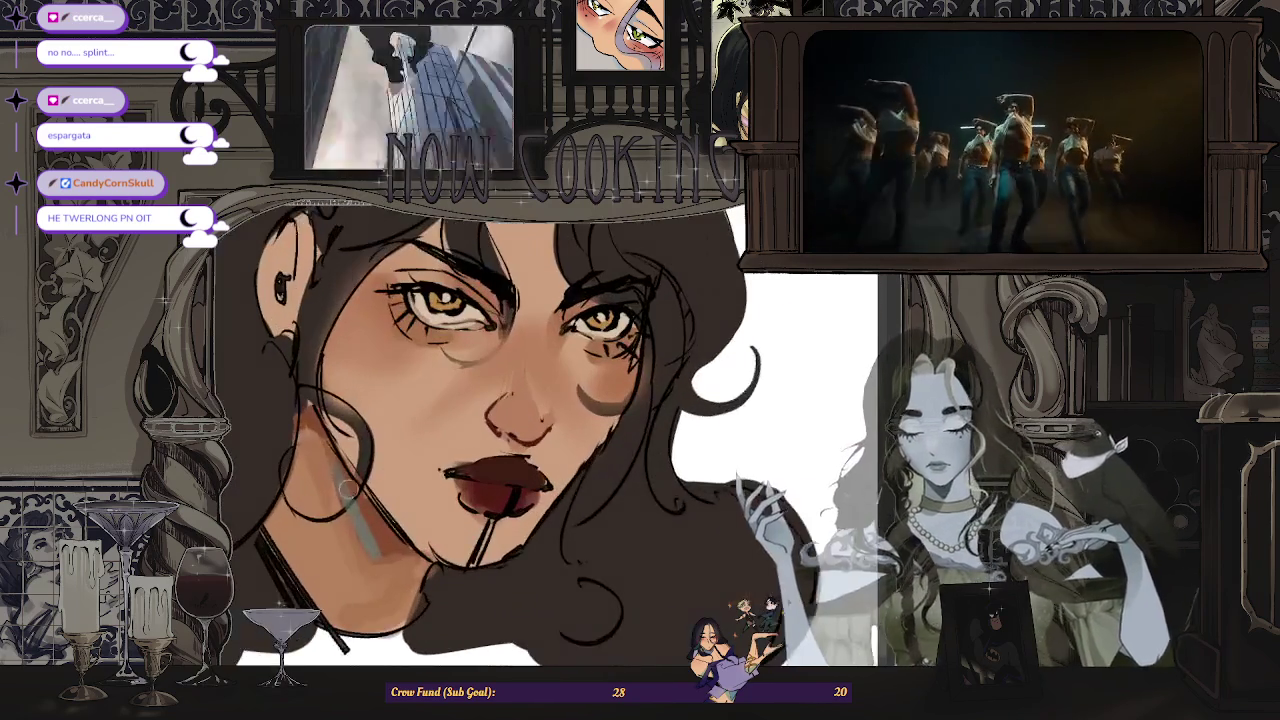
{"action": "scroll", "coordinate": [340, 478], "scroll_direction": "up", "scroll_amount": 1}
{"action": "left_click_drag", "start_coordinate": [340, 478], "coordinate": [375, 545]}
{"action": "scroll", "coordinate": [370, 521], "scroll_direction": "down", "scroll_amount": 1}
{"action": "scroll", "coordinate": [370, 521], "scroll_direction": "down", "scroll_amount": 2}
{"action": "scroll", "coordinate": [380, 410], "scroll_direction": "up", "scroll_amount": 3}
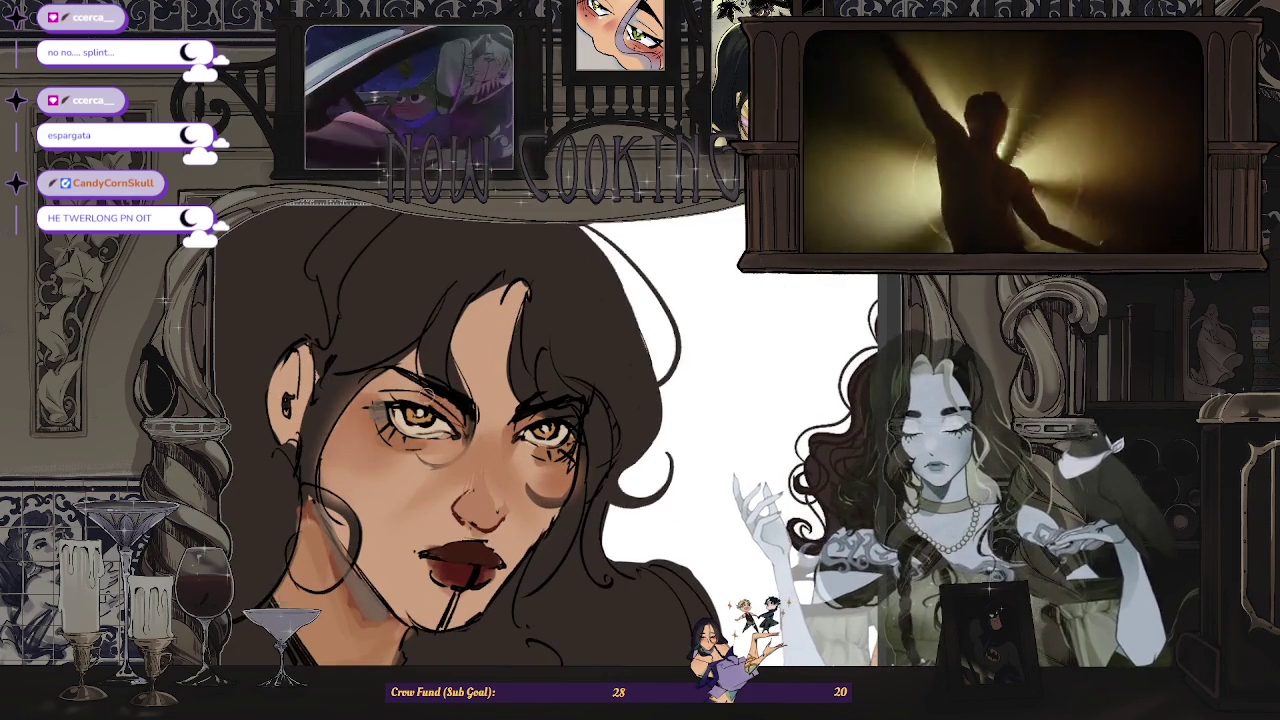
{"action": "scroll", "coordinate": [490, 430], "scroll_direction": "down", "scroll_amount": 2}
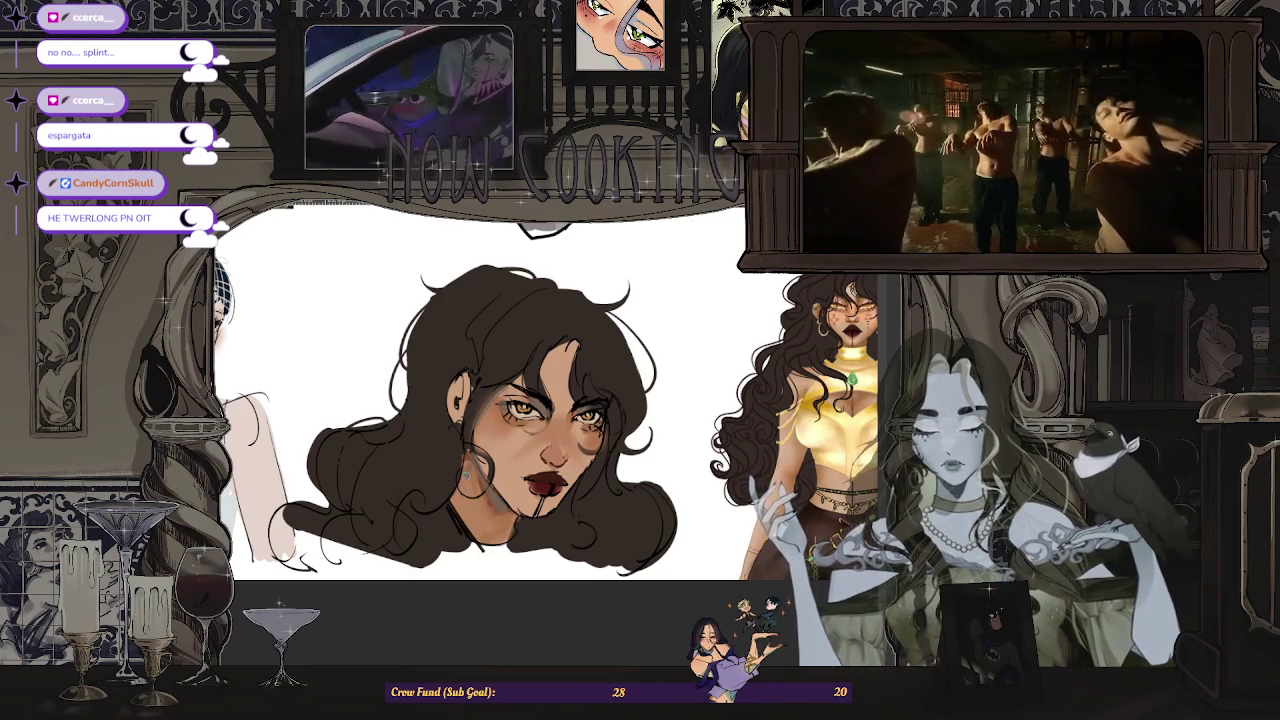
{"action": "scroll", "coordinate": [500, 400], "scroll_direction": "down", "scroll_amount": 2}
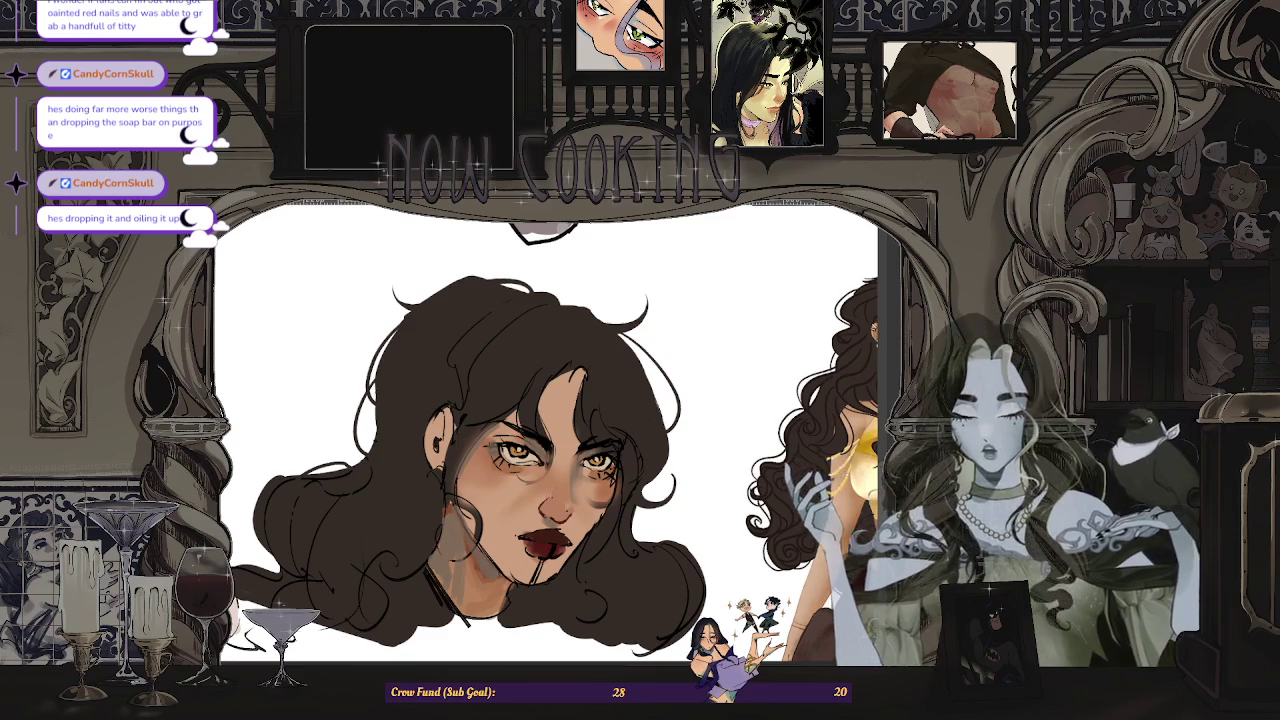
{"action": "scroll", "coordinate": [545, 430], "scroll_direction": "down", "scroll_amount": 3}
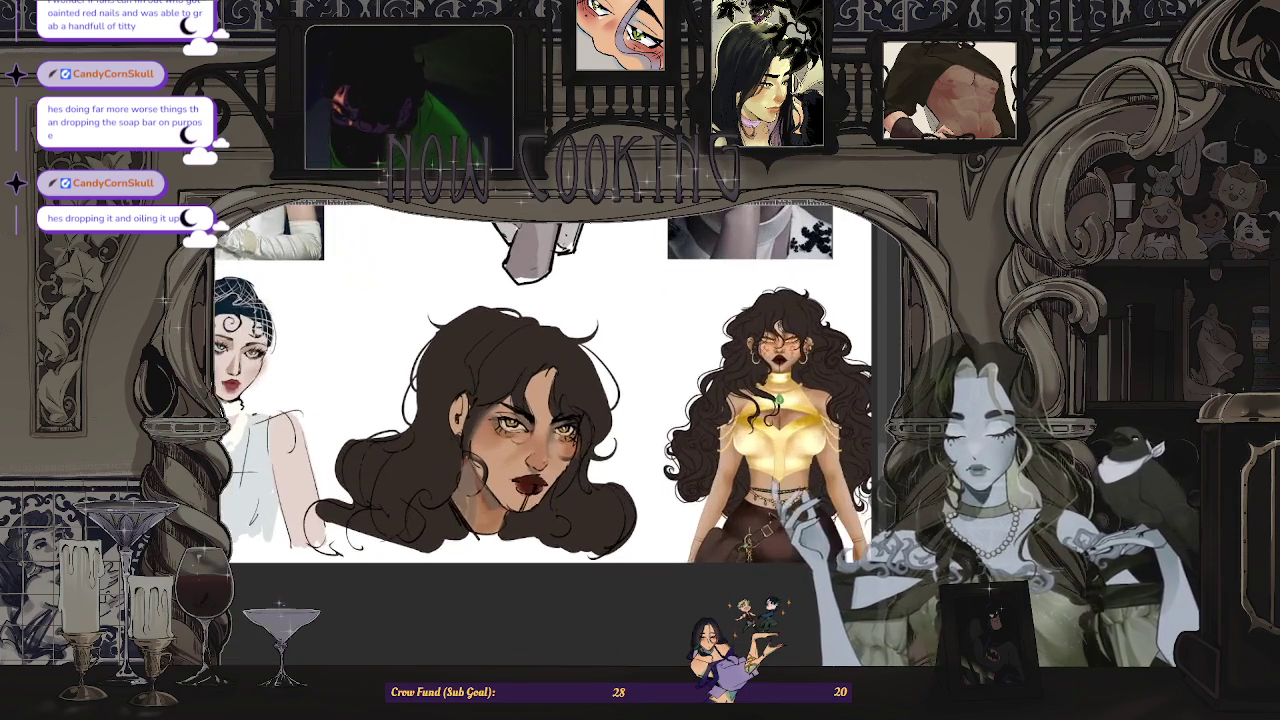
{"action": "scroll", "coordinate": [540, 425], "scroll_direction": "up", "scroll_amount": 3}
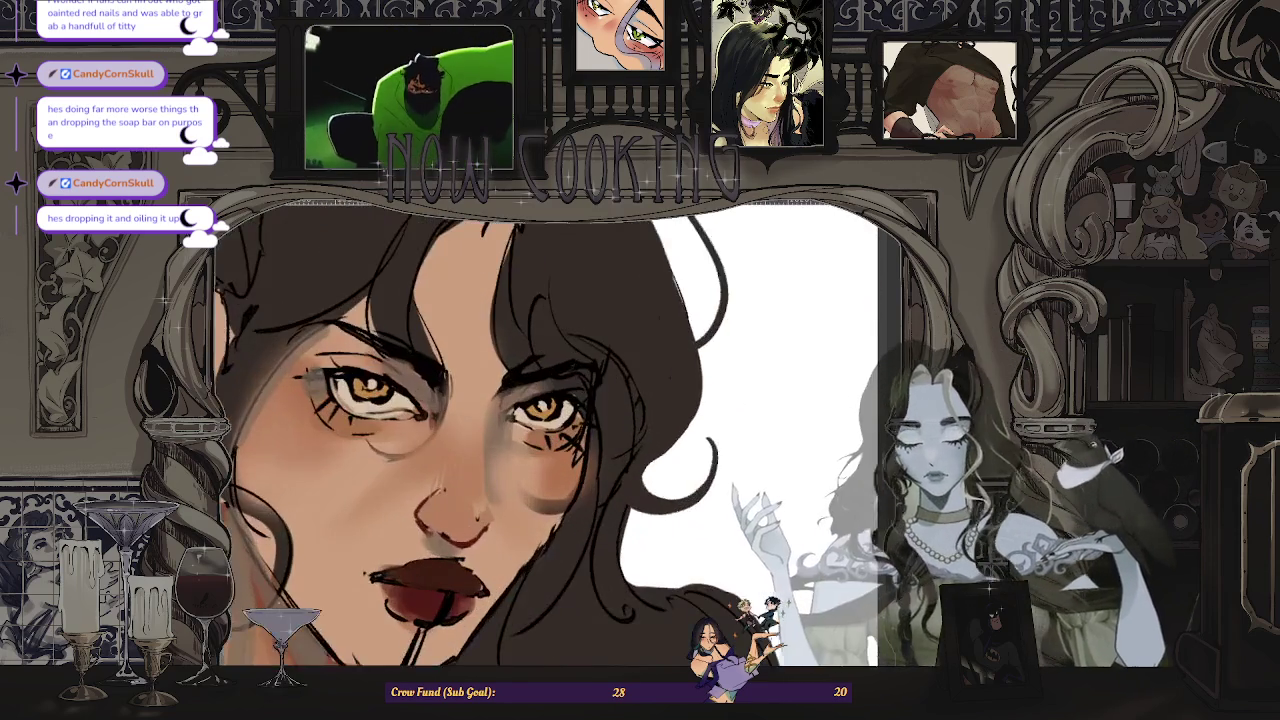
{"action": "scroll", "coordinate": [540, 425], "scroll_direction": "up", "scroll_amount": 2}
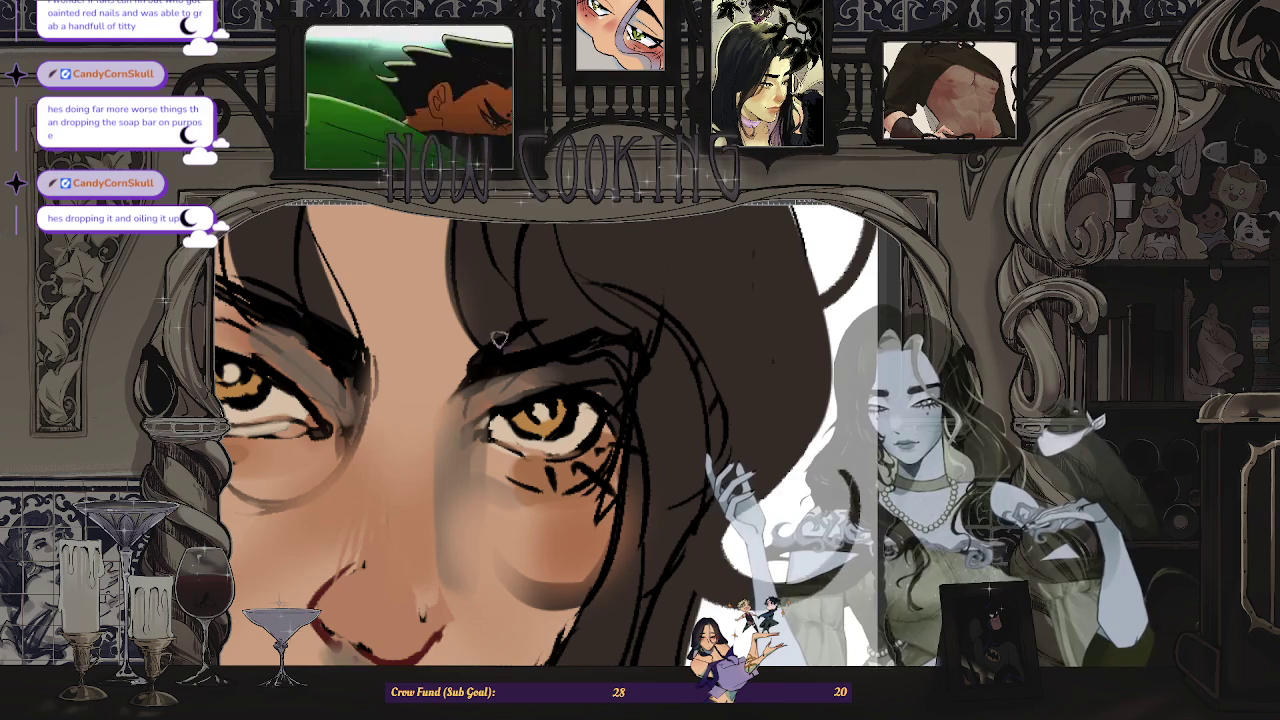
{"action": "scroll", "coordinate": [492, 405], "scroll_direction": "up", "scroll_amount": 2}
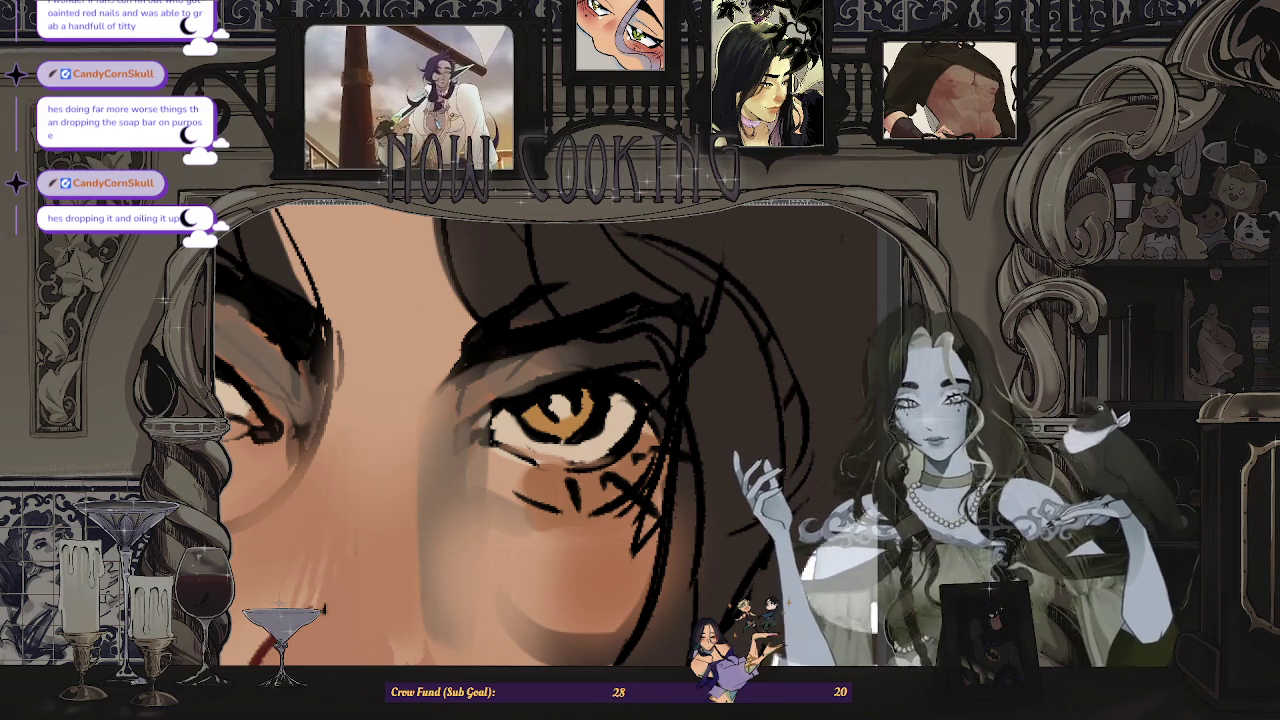
{"action": "scroll", "coordinate": [546, 434], "scroll_direction": "down", "scroll_amount": 3}
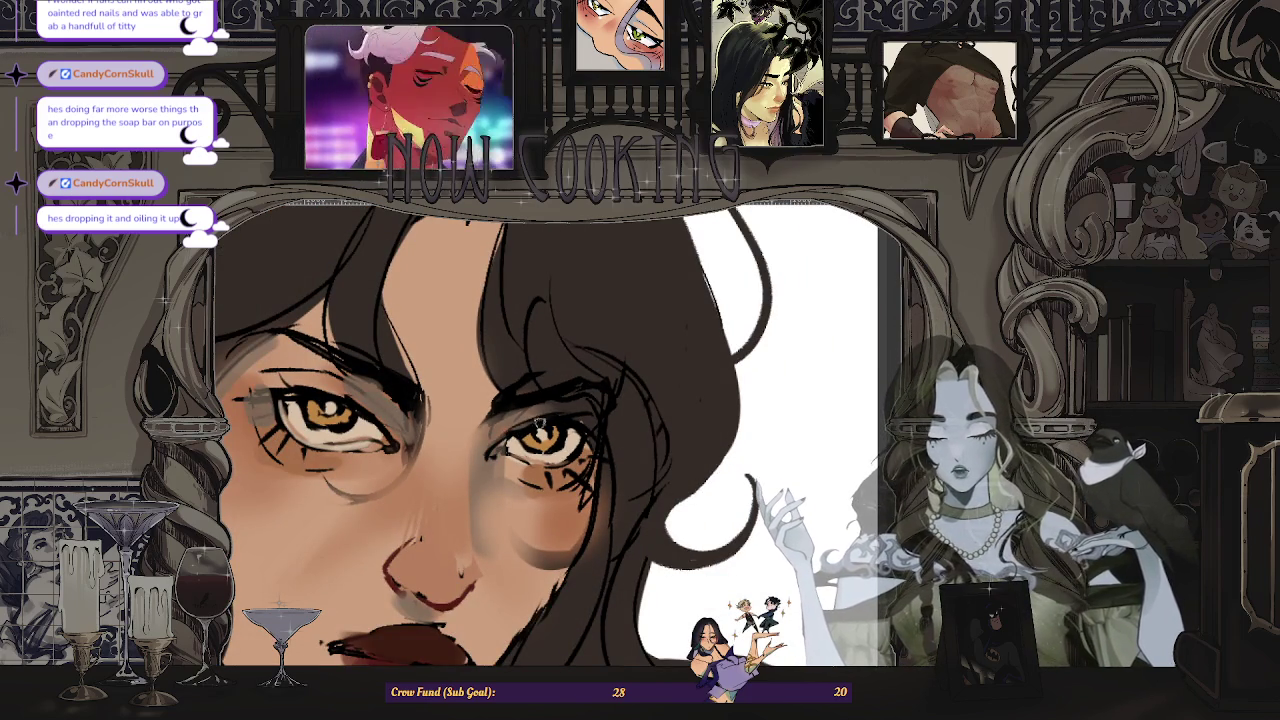
{"action": "scroll", "coordinate": [595, 408], "scroll_direction": "down", "scroll_amount": 3}
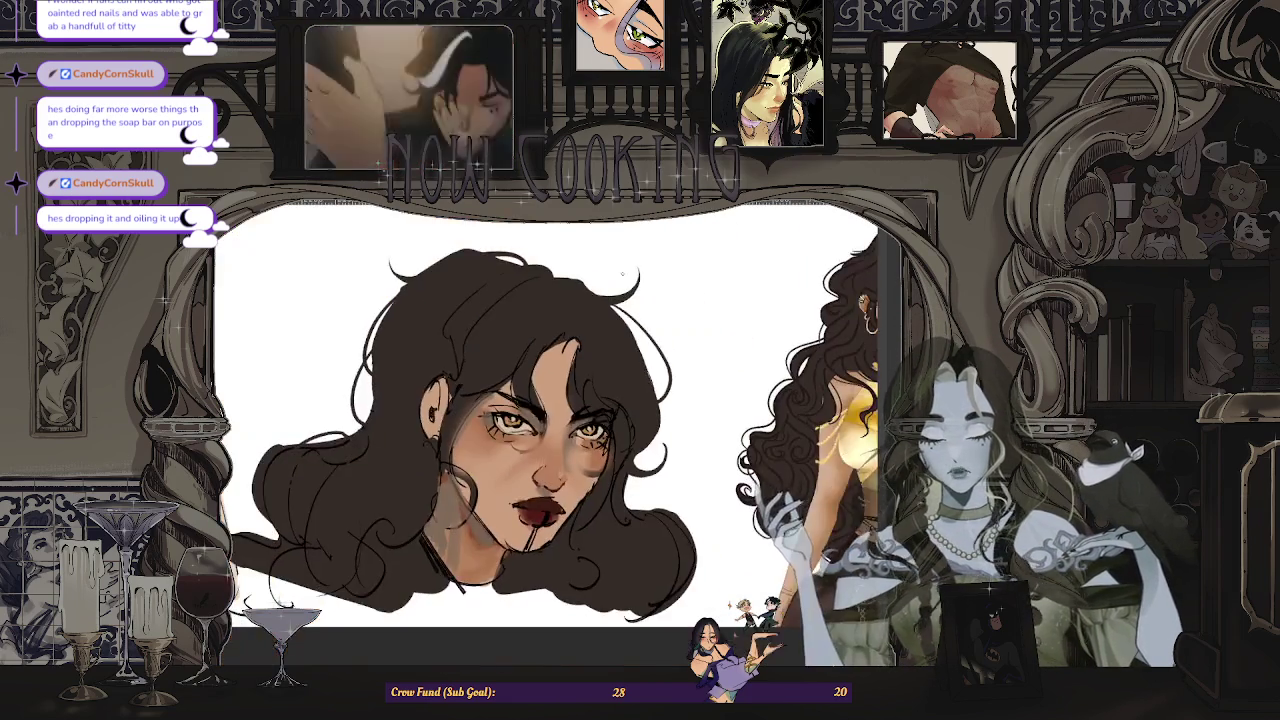
{"action": "scroll", "coordinate": [595, 408], "scroll_direction": "up", "scroll_amount": 3}
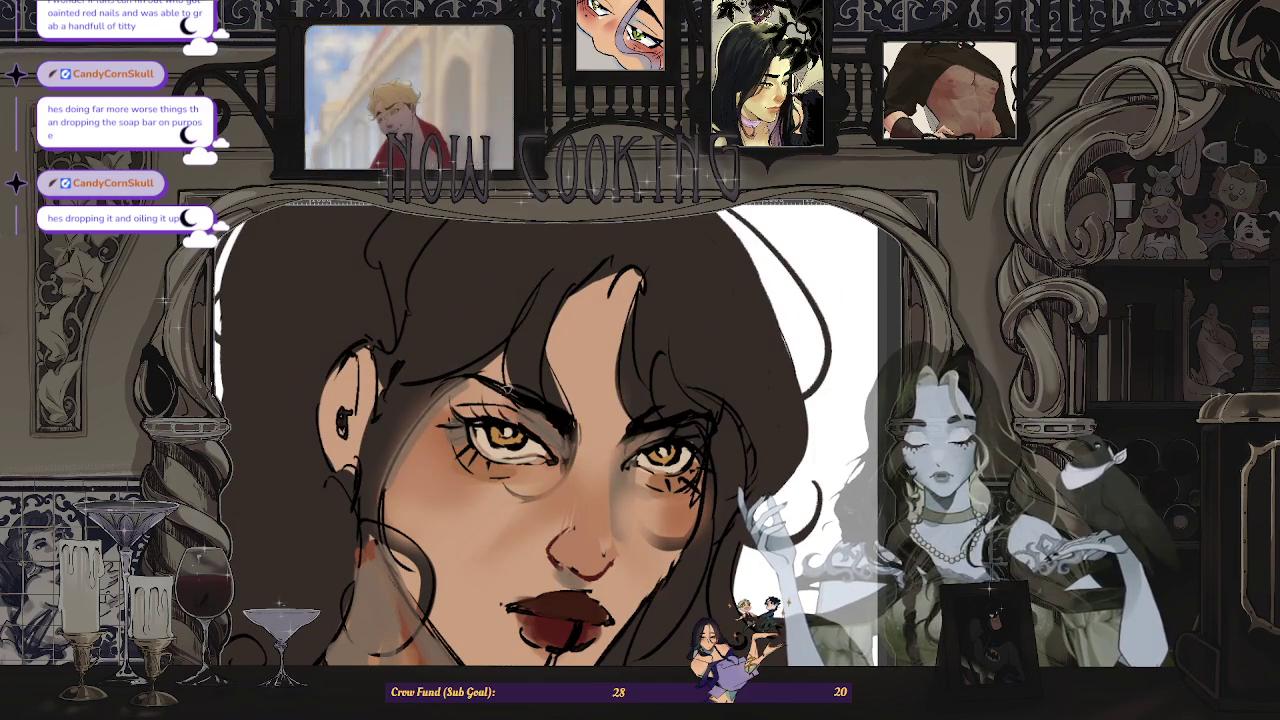
{"action": "scroll", "coordinate": [532, 420], "scroll_direction": "down", "scroll_amount": 2}
{"action": "scroll", "coordinate": [540, 415], "scroll_direction": "up", "scroll_amount": 2}
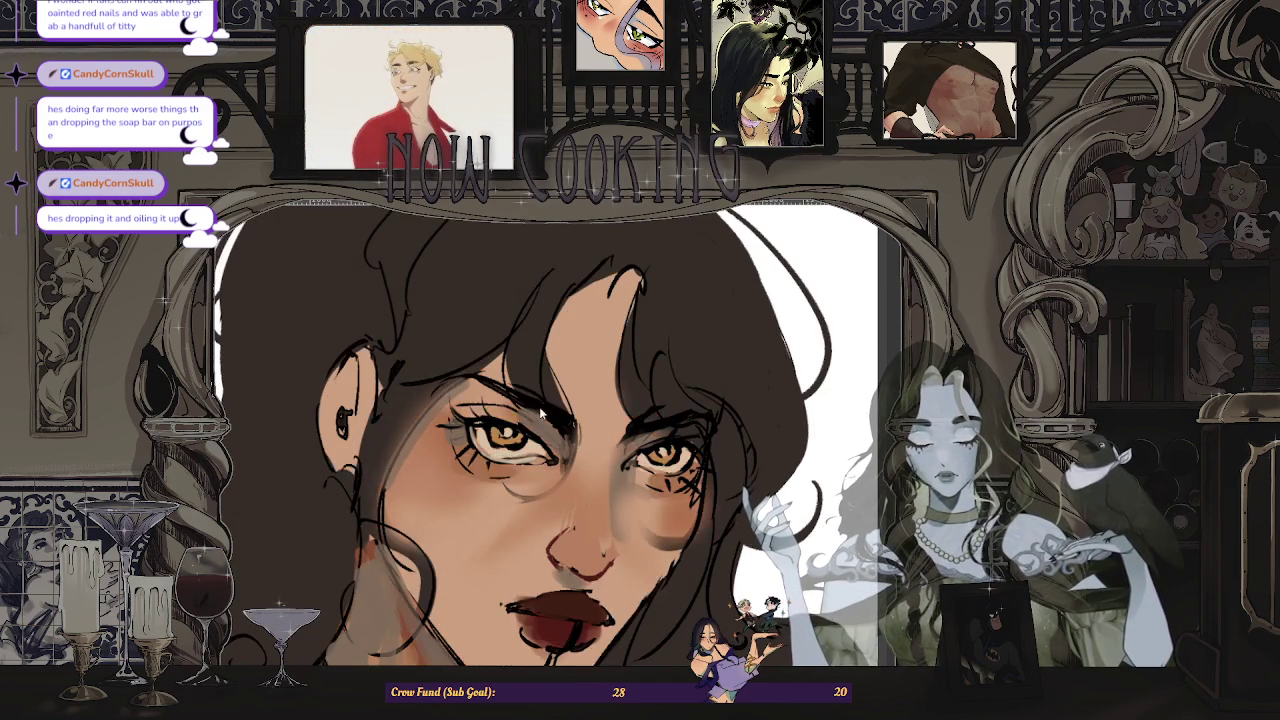
{"action": "scroll", "coordinate": [546, 434], "scroll_direction": "down", "scroll_amount": 3}
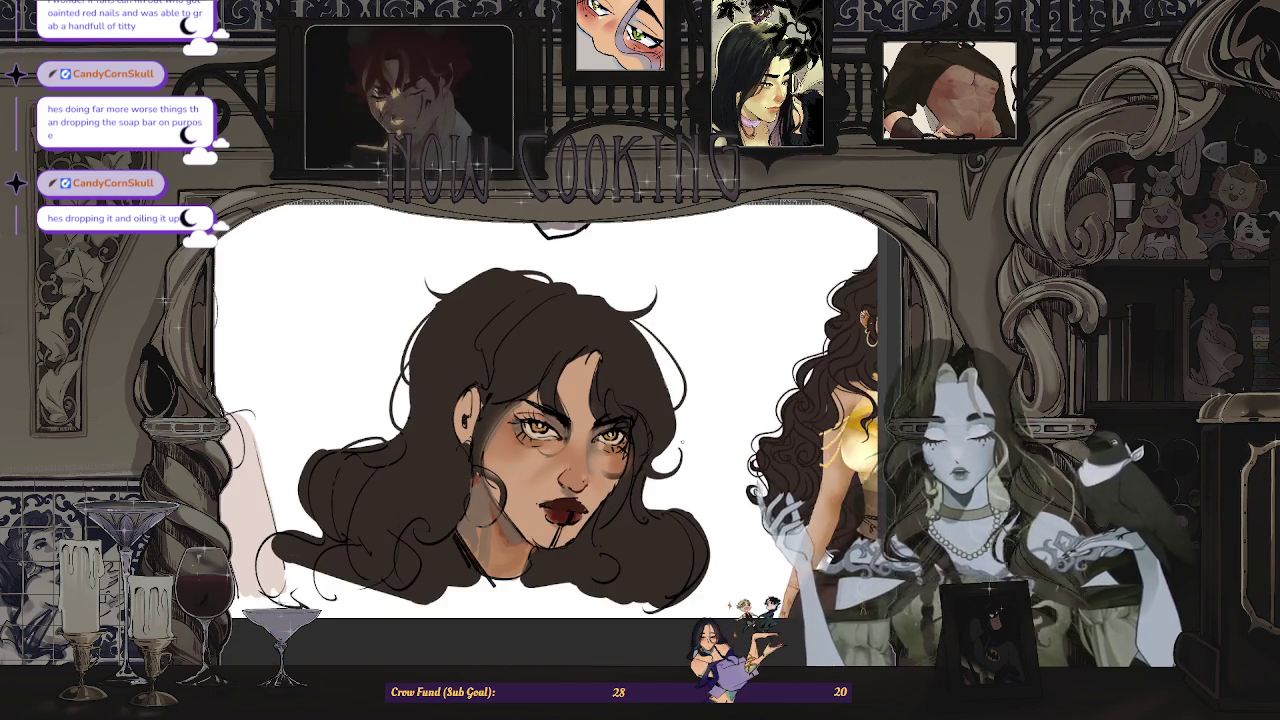
{"action": "scroll", "coordinate": [560, 470], "scroll_direction": "up", "scroll_amount": 3}
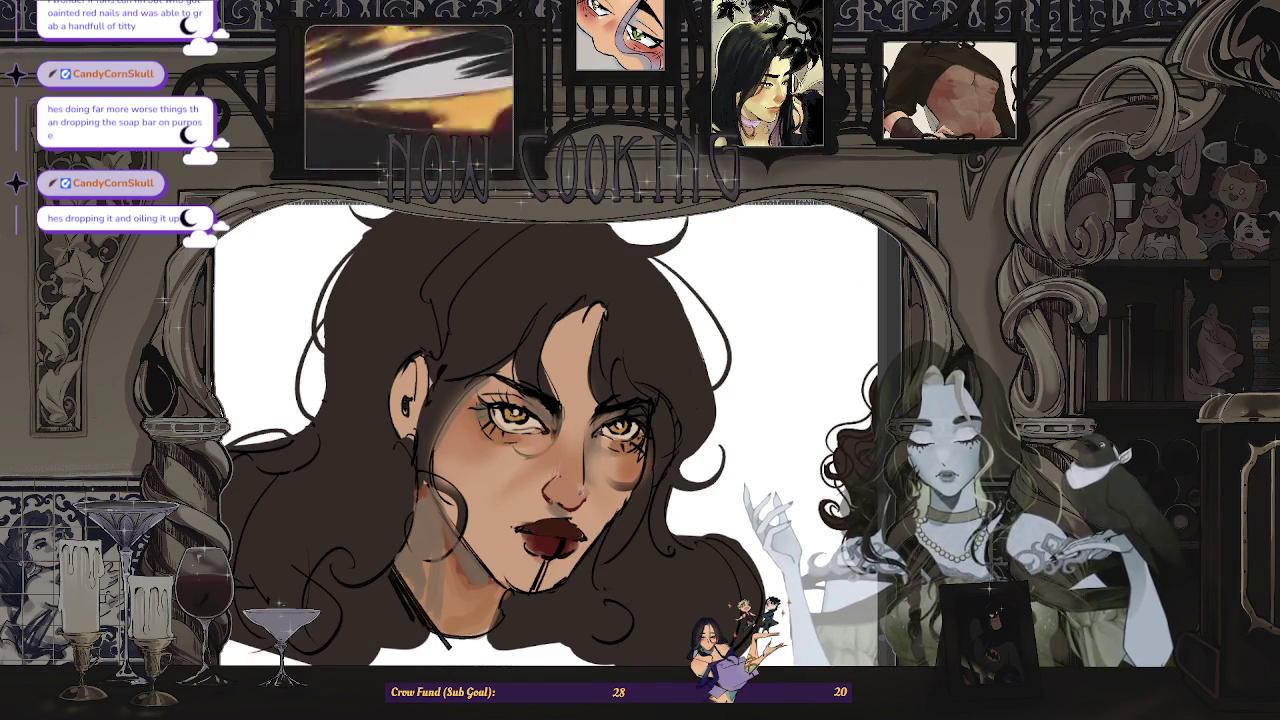
{"action": "scroll", "coordinate": [640, 463], "scroll_direction": "down", "scroll_amount": 3}
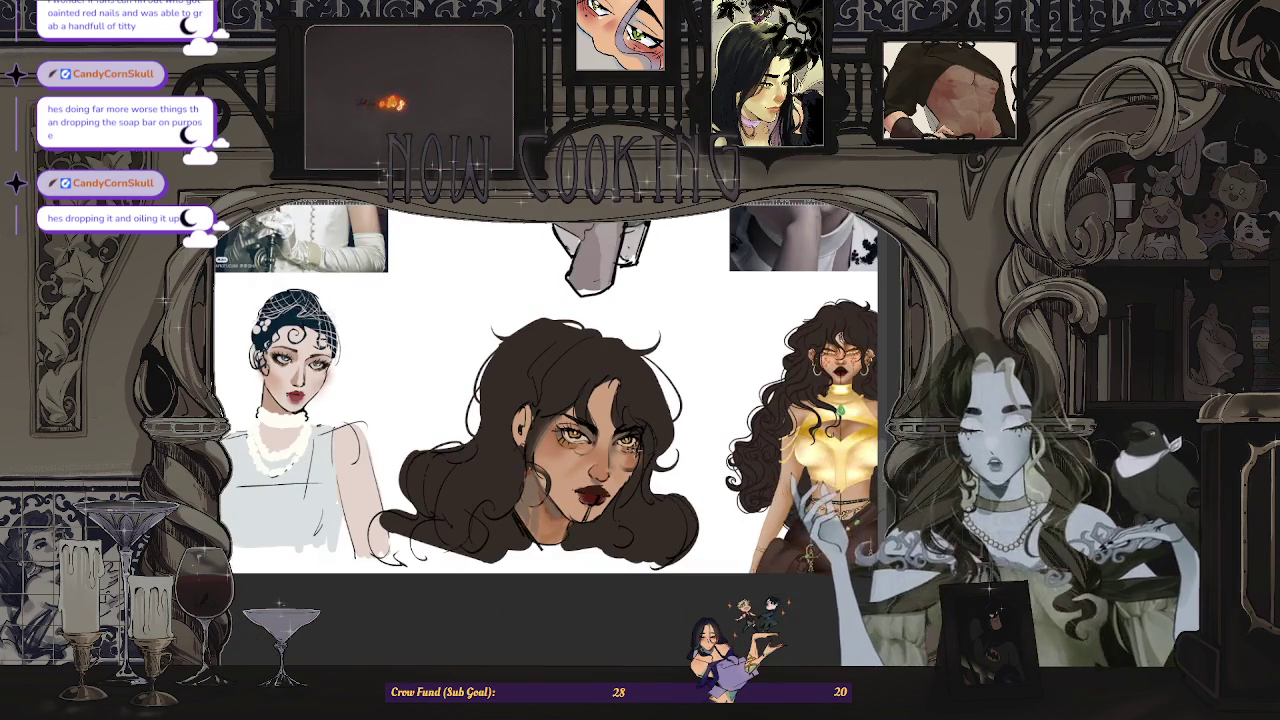
{"action": "key", "text": "h"}
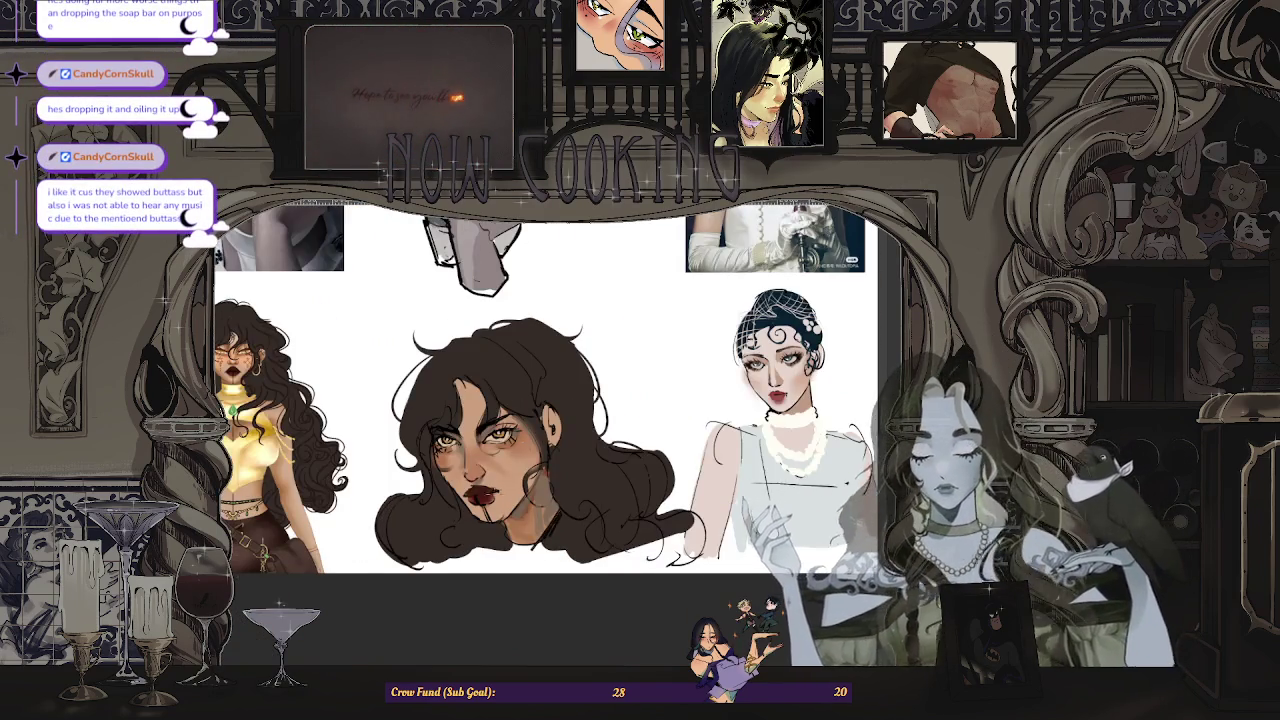
{"action": "scroll", "coordinate": [372, 446], "scroll_direction": "up", "scroll_amount": 2}
{"action": "scroll", "coordinate": [372, 446], "scroll_direction": "up", "scroll_amount": 2}
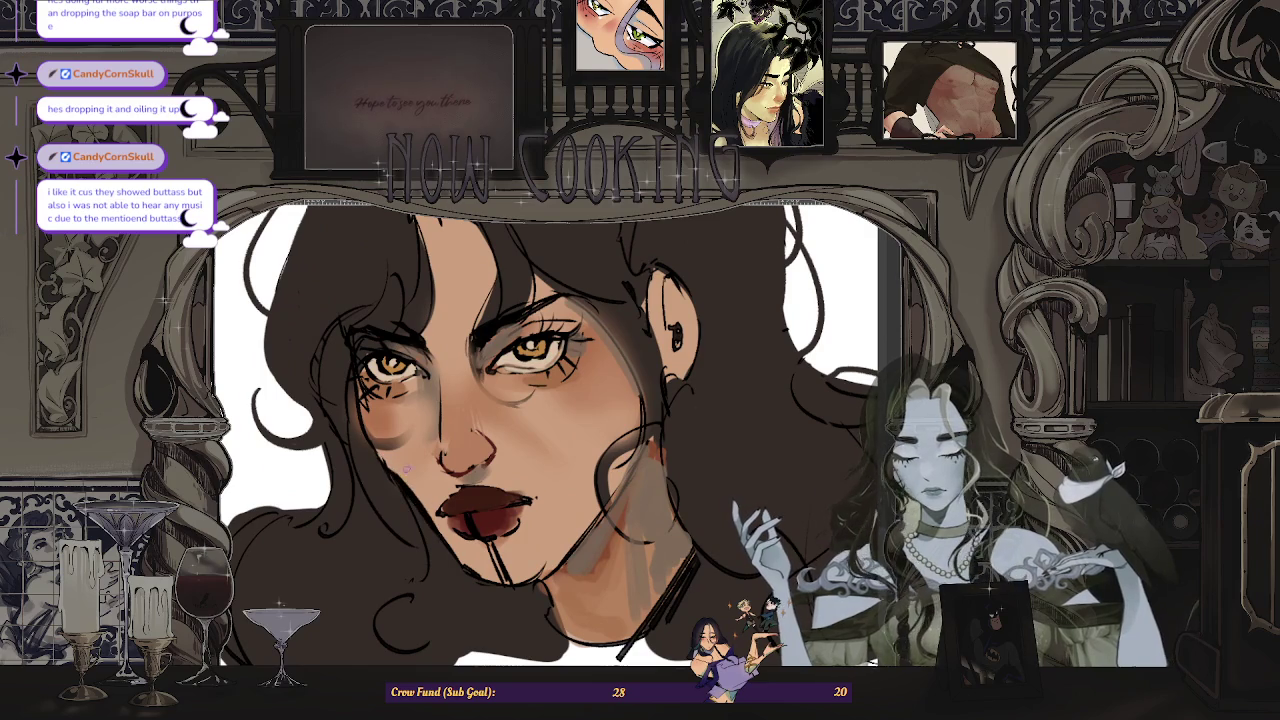
{"action": "scroll", "coordinate": [545, 434], "scroll_direction": "down", "scroll_amount": 2}
{"action": "scroll", "coordinate": [545, 434], "scroll_direction": "up", "scroll_amount": 3}
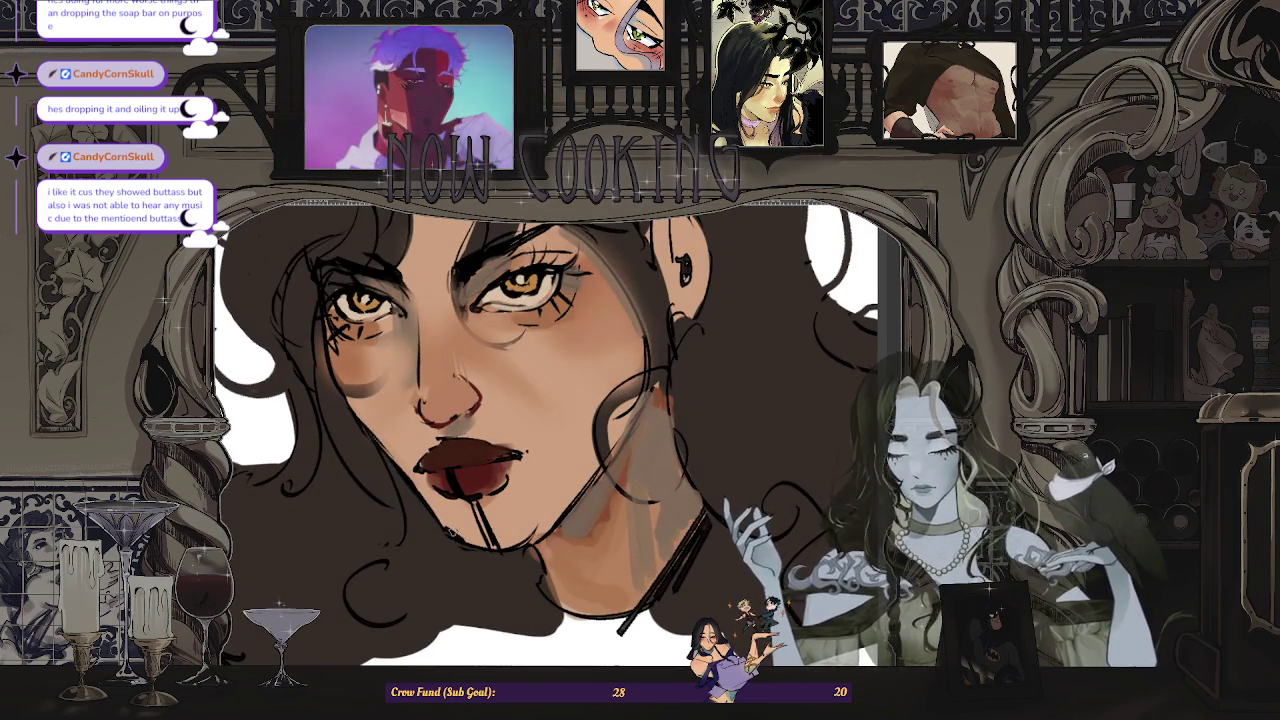
{"action": "scroll", "coordinate": [545, 434], "scroll_direction": "down", "scroll_amount": 2}
{"action": "scroll", "coordinate": [545, 434], "scroll_direction": "down", "scroll_amount": 1}
{"action": "scroll", "coordinate": [455, 542], "scroll_direction": "up", "scroll_amount": 2}
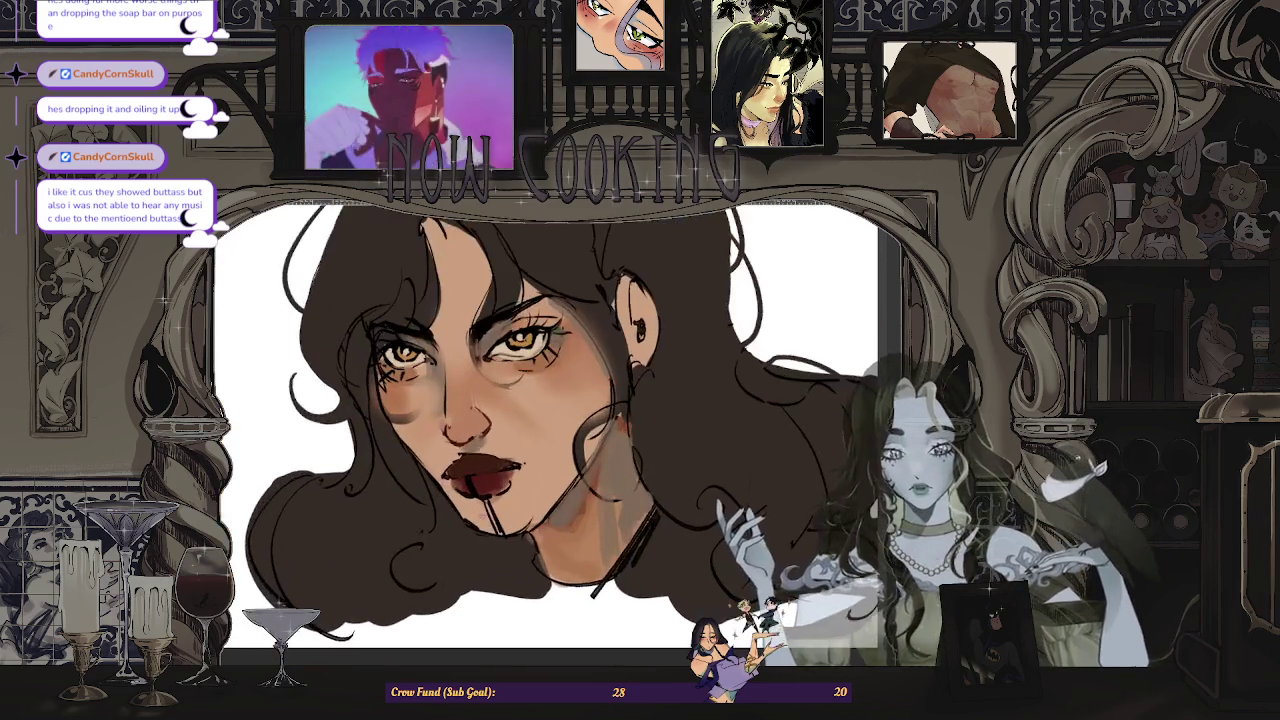
{"action": "scroll", "coordinate": [457, 528], "scroll_direction": "up", "scroll_amount": 1}
{"action": "scroll", "coordinate": [469, 525], "scroll_direction": "up", "scroll_amount": 1}
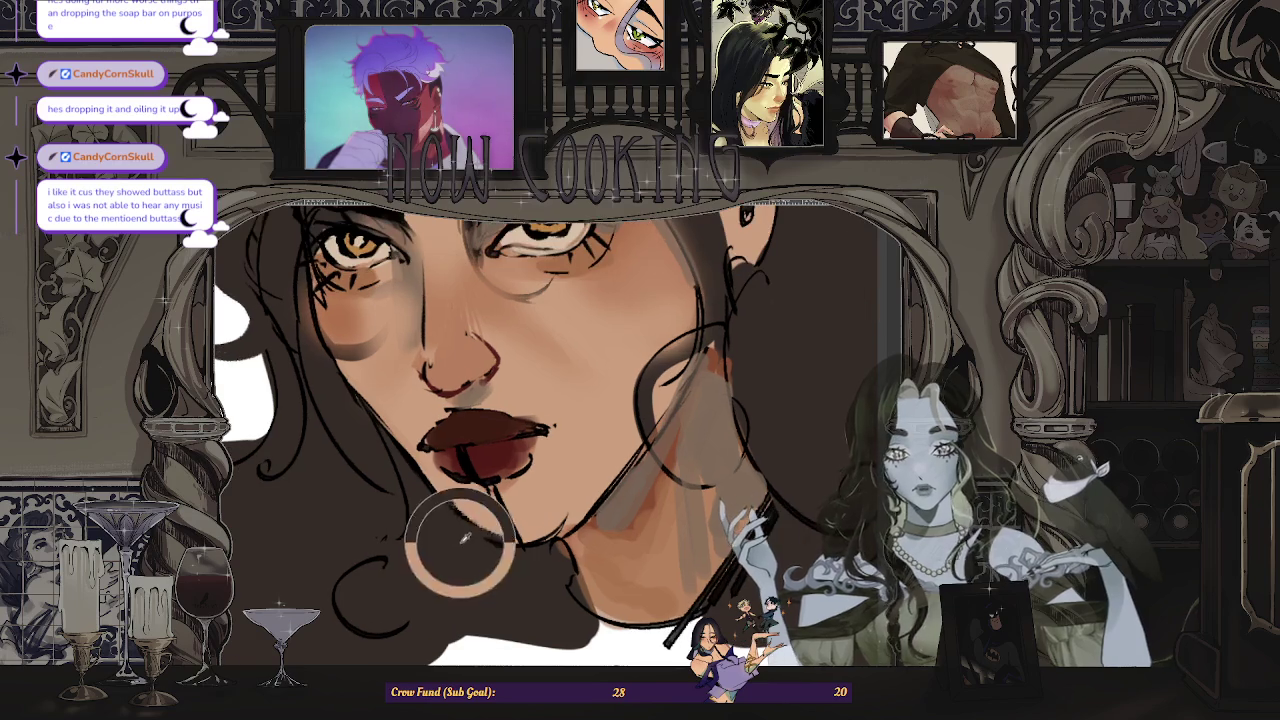
{"action": "scroll", "coordinate": [553, 541], "scroll_direction": "down", "scroll_amount": 2}
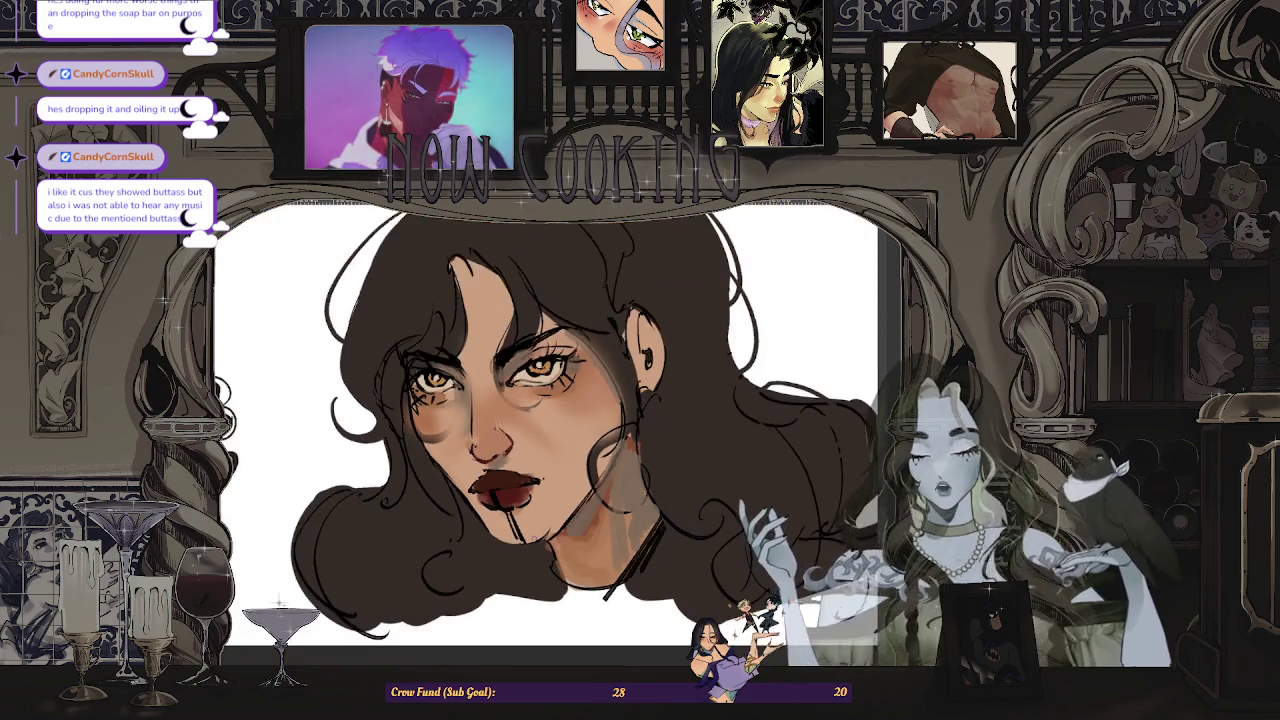
{"action": "scroll", "coordinate": [553, 541], "scroll_direction": "down", "scroll_amount": 1}
{"action": "scroll", "coordinate": [417, 601], "scroll_direction": "up", "scroll_amount": 1}
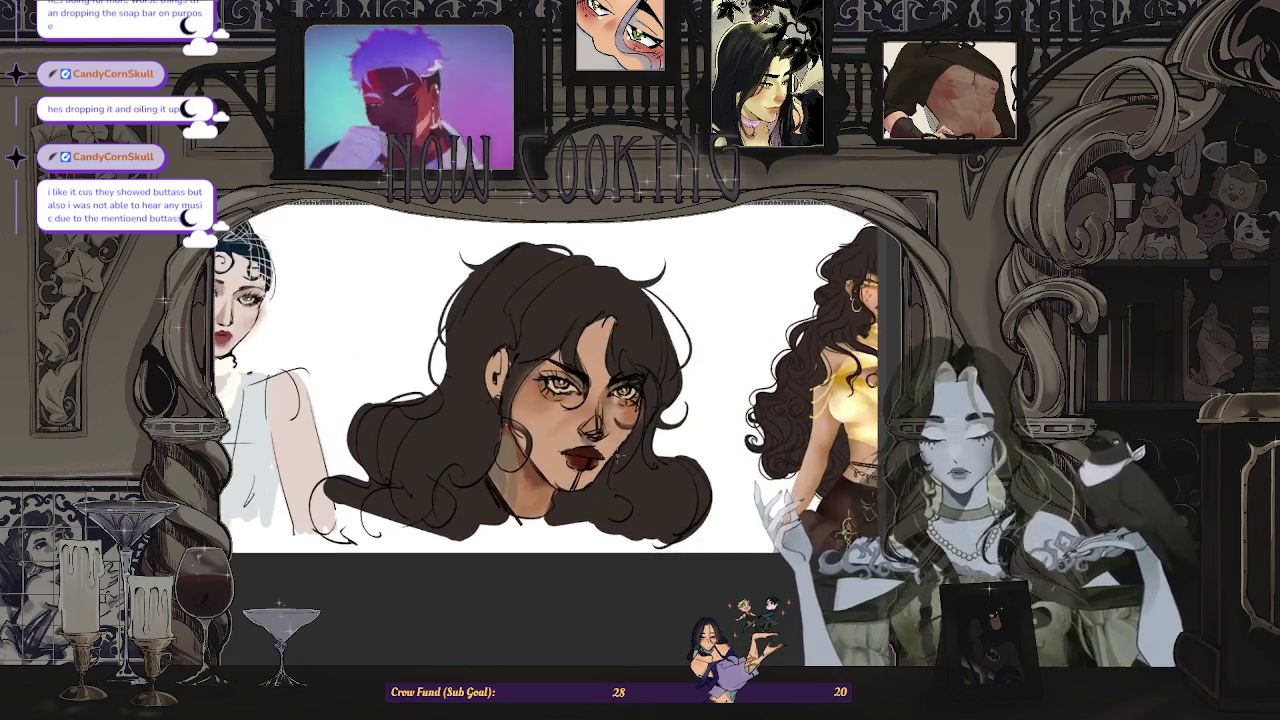
{"action": "scroll", "coordinate": [417, 601], "scroll_direction": "down", "scroll_amount": 2}
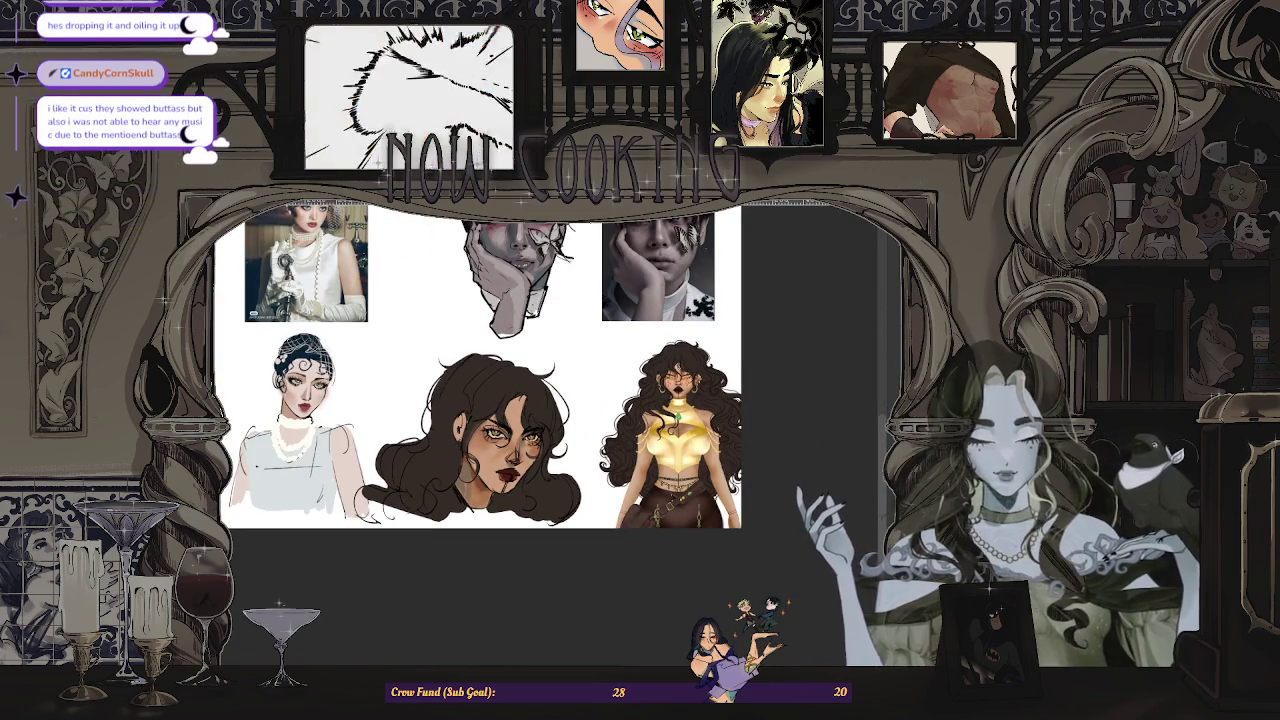
{"action": "scroll", "coordinate": [531, 495], "scroll_direction": "up", "scroll_amount": 2}
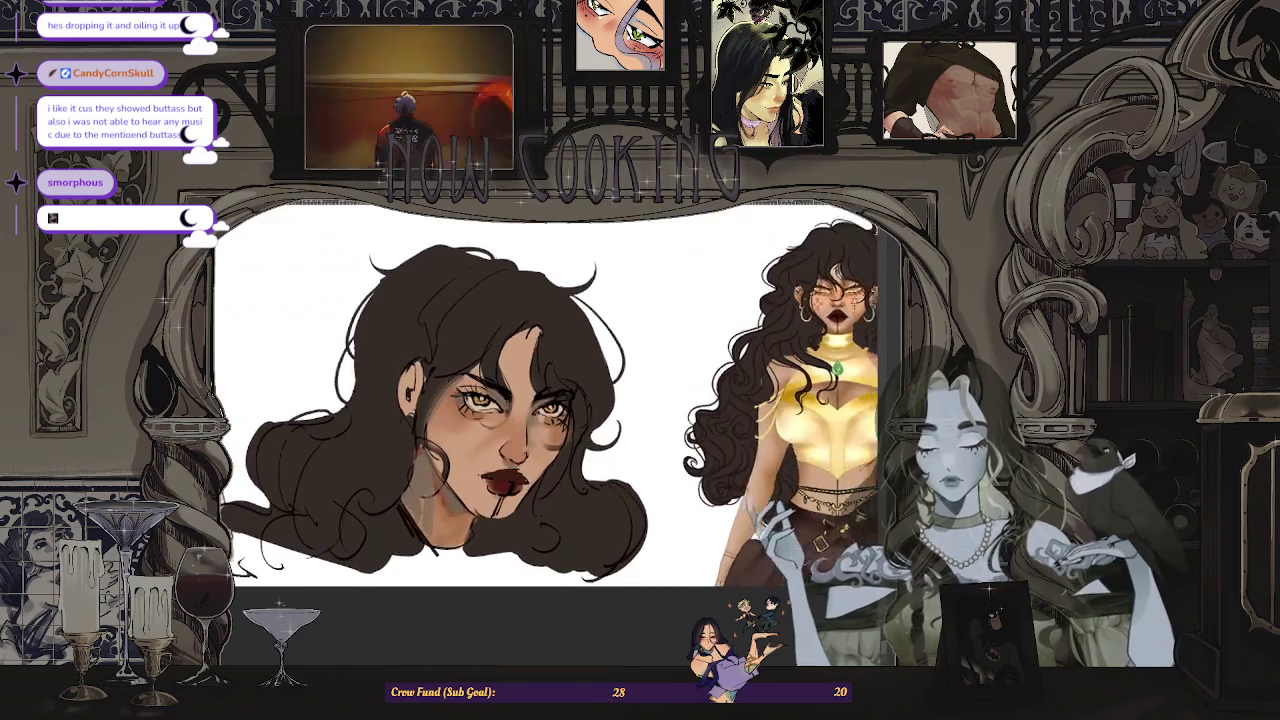
{"action": "scroll", "coordinate": [531, 495], "scroll_direction": "up", "scroll_amount": 3}
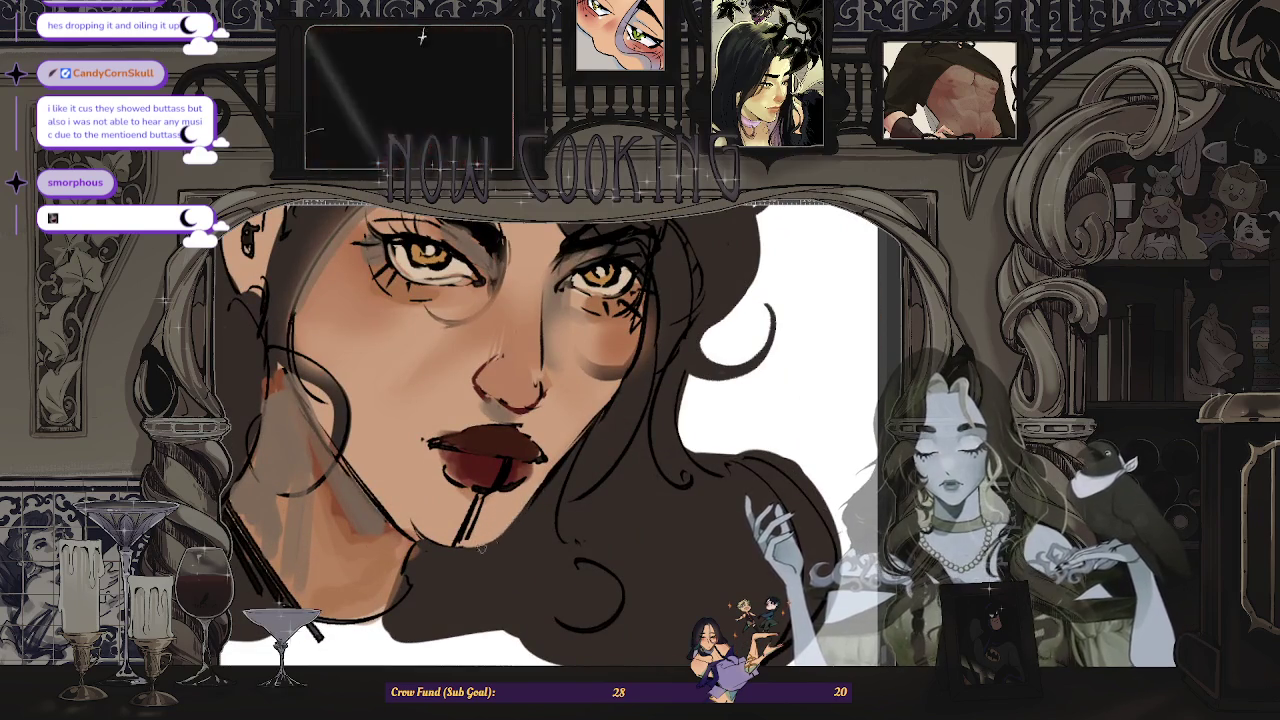
{"action": "scroll", "coordinate": [444, 557], "scroll_direction": "down", "scroll_amount": 3}
{"action": "scroll", "coordinate": [479, 538], "scroll_direction": "up", "scroll_amount": 2}
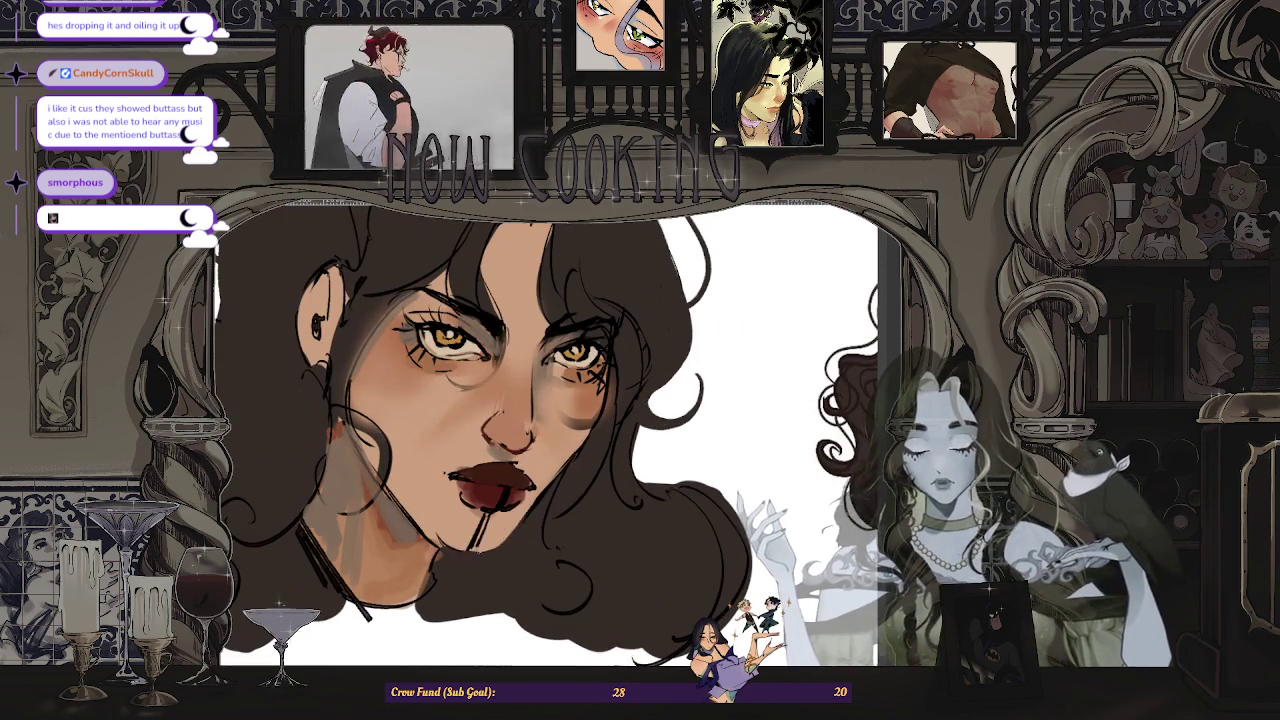
{"action": "scroll", "coordinate": [446, 542], "scroll_direction": "down", "scroll_amount": 2}
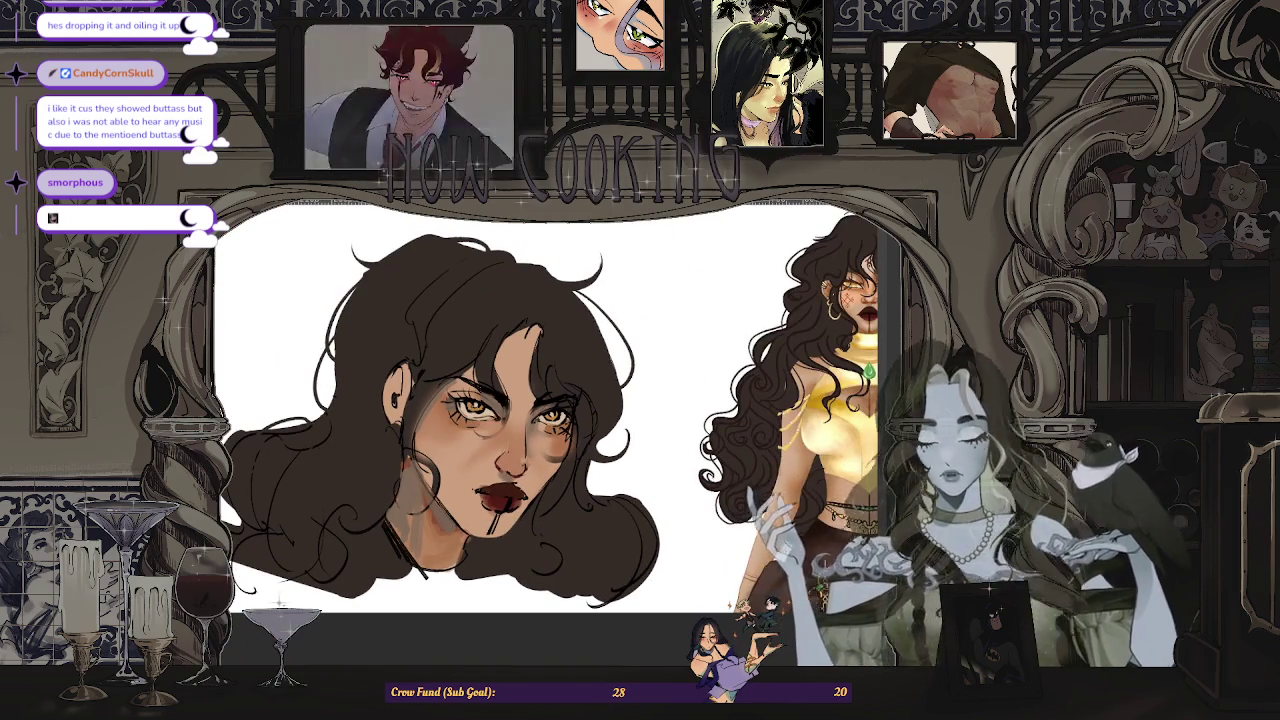
{"action": "scroll", "coordinate": [460, 560], "scroll_direction": "up", "scroll_amount": 3}
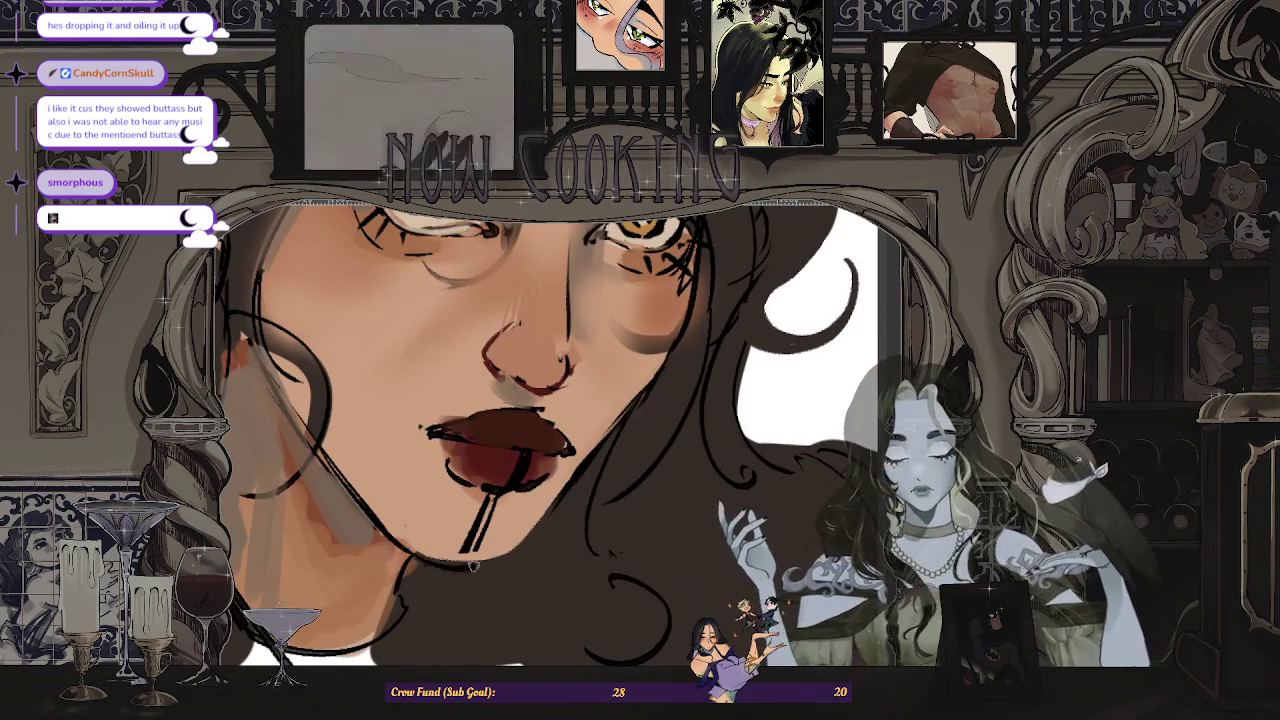
{"action": "scroll", "coordinate": [463, 566], "scroll_direction": "down", "scroll_amount": 3}
{"action": "scroll", "coordinate": [500, 540], "scroll_direction": "down", "scroll_amount": 1}
{"action": "scroll", "coordinate": [560, 520], "scroll_direction": "down", "scroll_amount": 1}
{"action": "scroll", "coordinate": [617, 501], "scroll_direction": "up", "scroll_amount": 2}
{"action": "scroll", "coordinate": [563, 504], "scroll_direction": "down", "scroll_amount": 1}
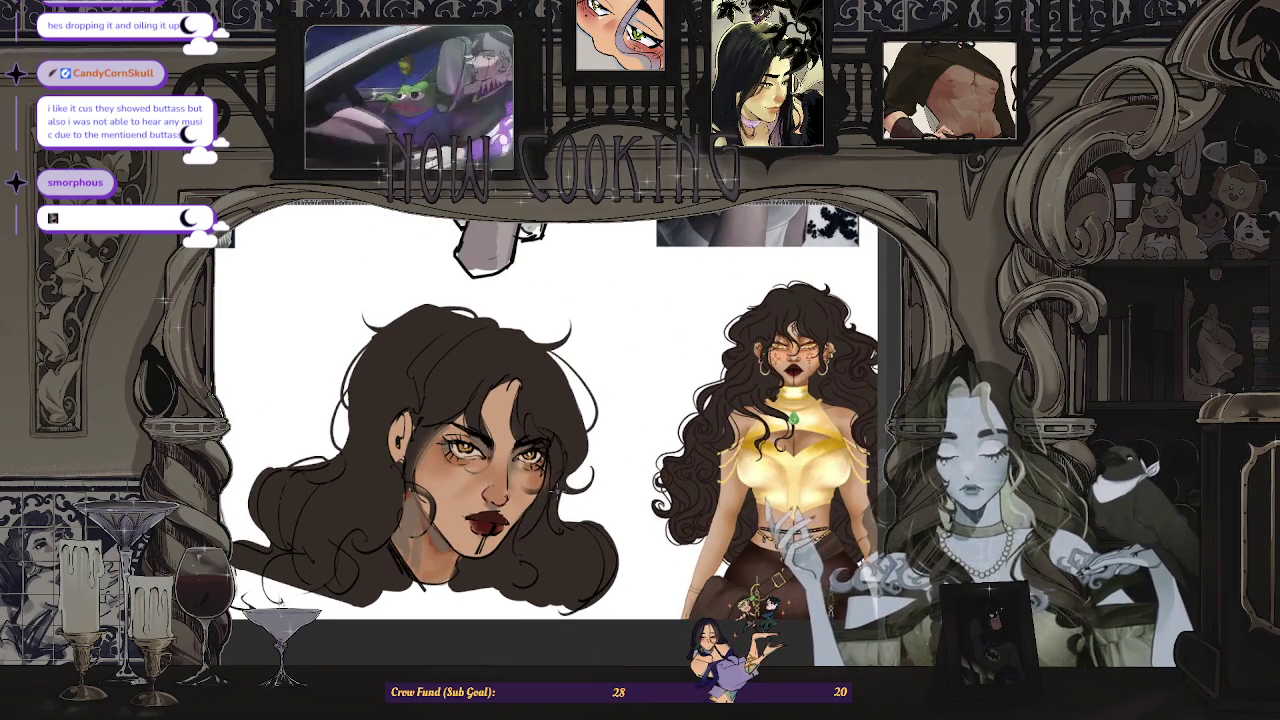
{"action": "scroll", "coordinate": [558, 492], "scroll_direction": "down", "scroll_amount": 2}
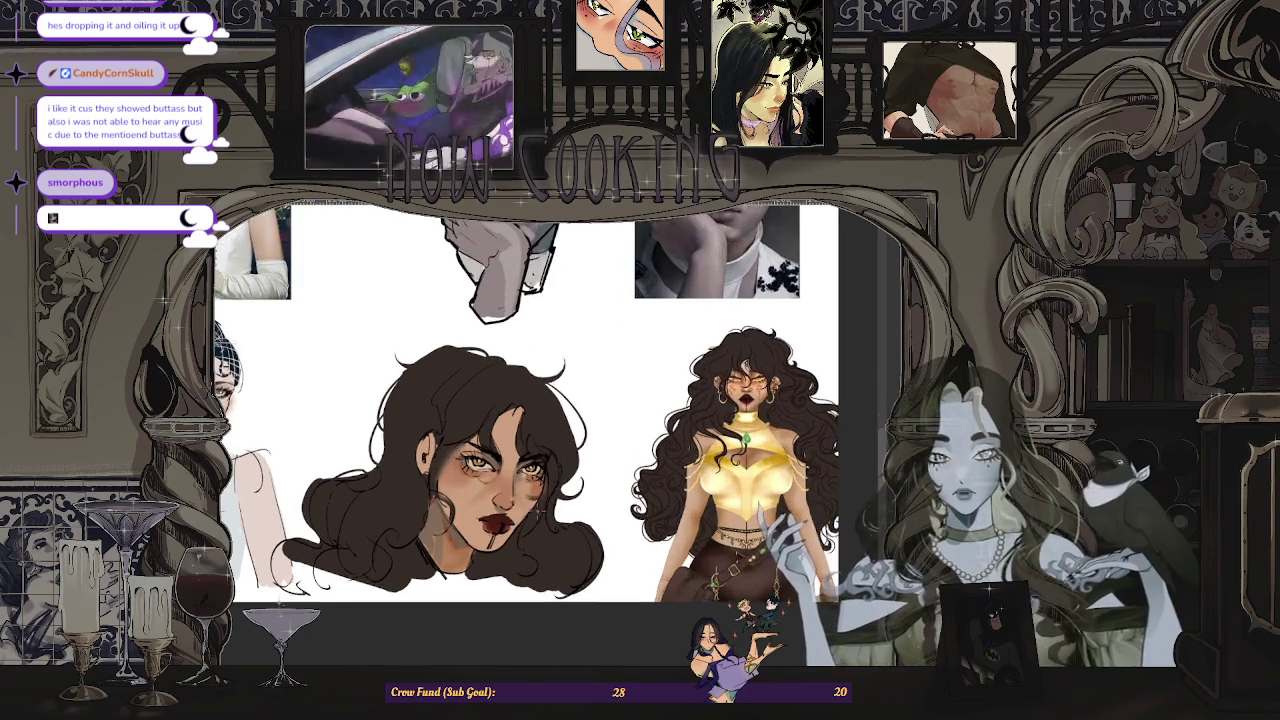
{"action": "scroll", "coordinate": [475, 480], "scroll_direction": "up", "scroll_amount": 2}
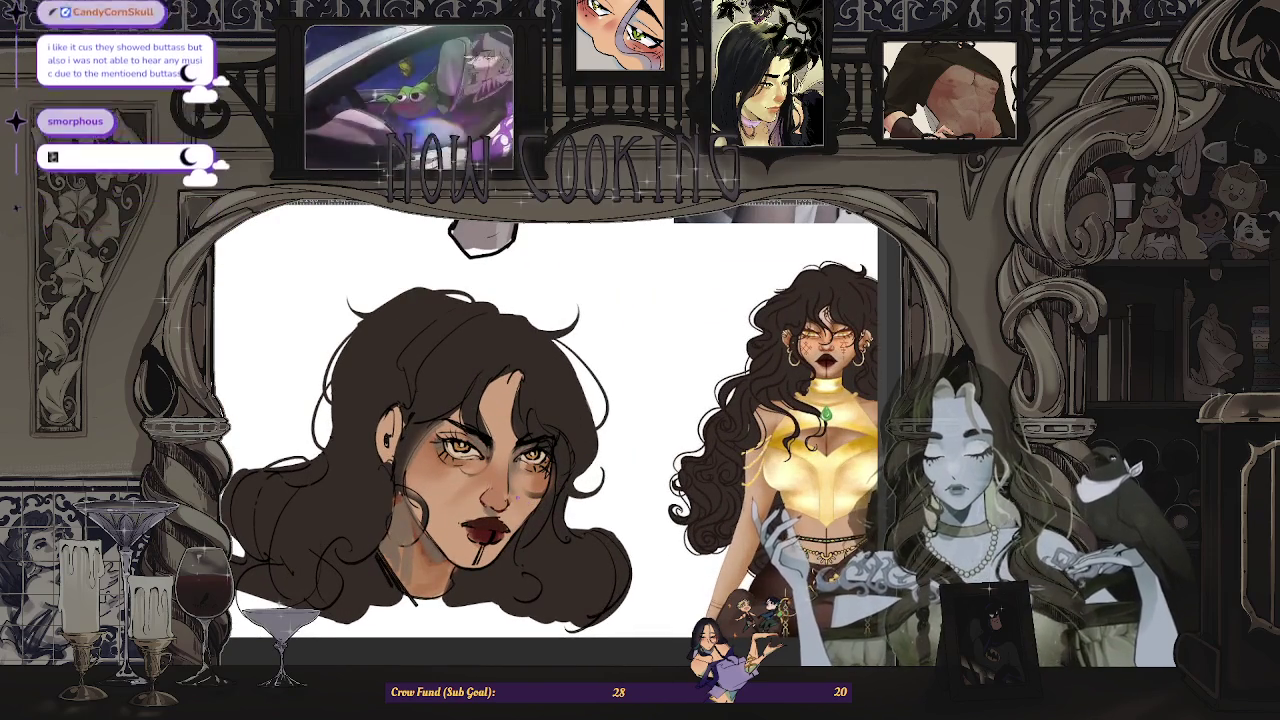
{"action": "scroll", "coordinate": [500, 505], "scroll_direction": "up", "scroll_amount": 2}
{"action": "scroll", "coordinate": [490, 500], "scroll_direction": "up", "scroll_amount": 2}
{"action": "scroll", "coordinate": [483, 497], "scroll_direction": "up", "scroll_amount": 2}
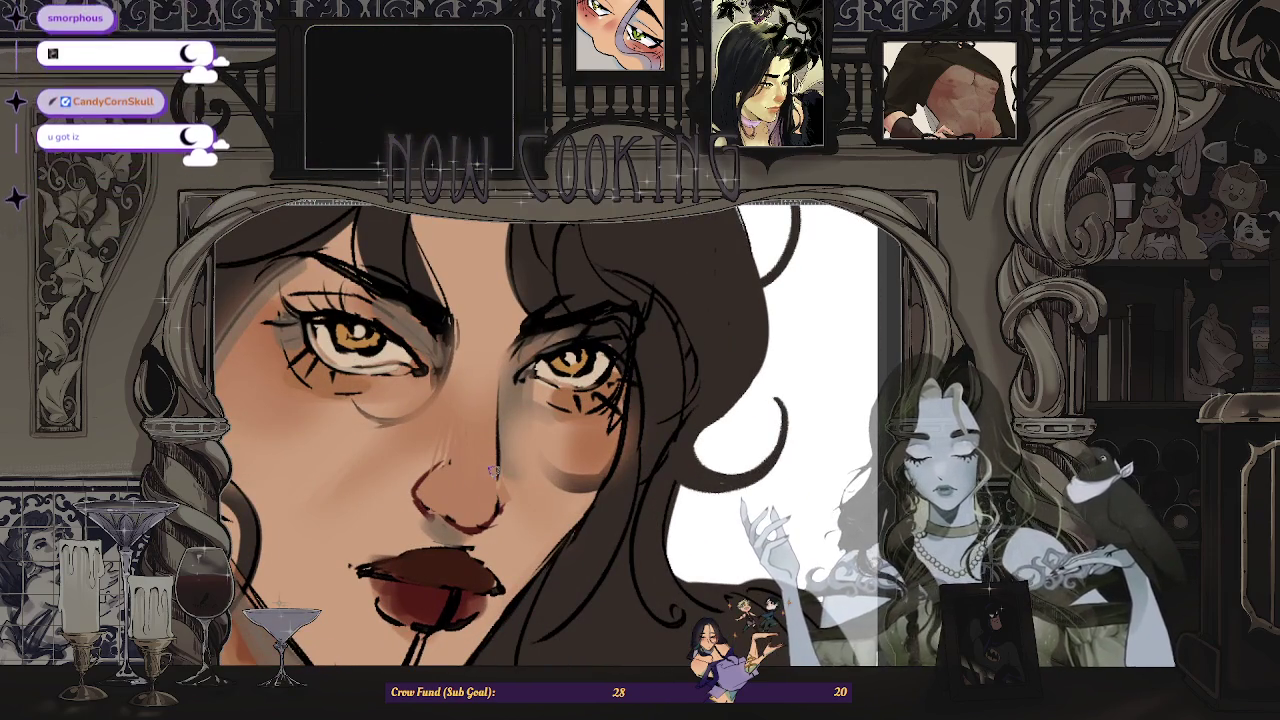